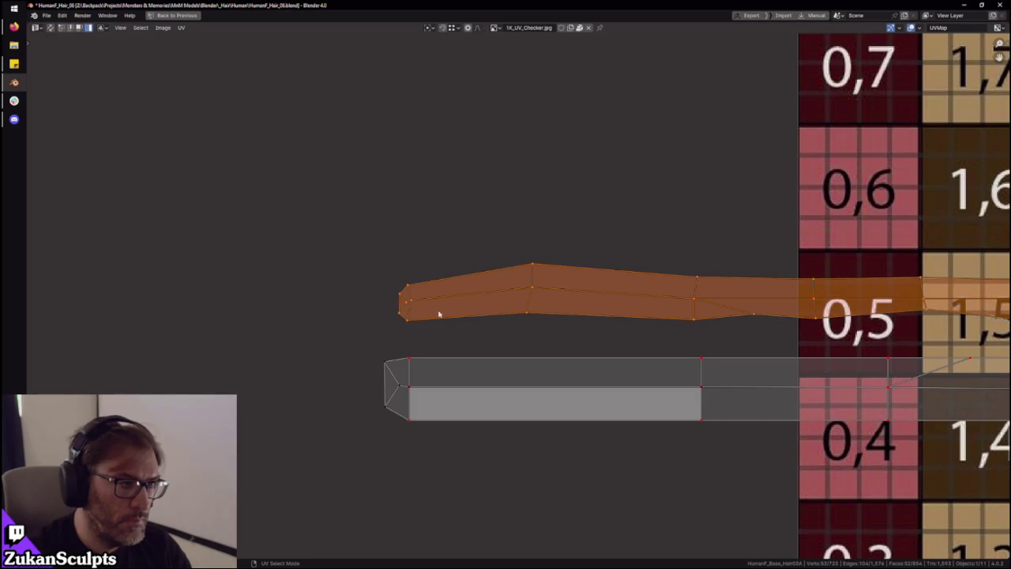
In vertex select mode, snap the upper strip's end vertices onto the lower strip's corners
{"action": "key", "text": "ctrl+Tab"}
{"action": "left_click", "coordinate": [401, 286]}
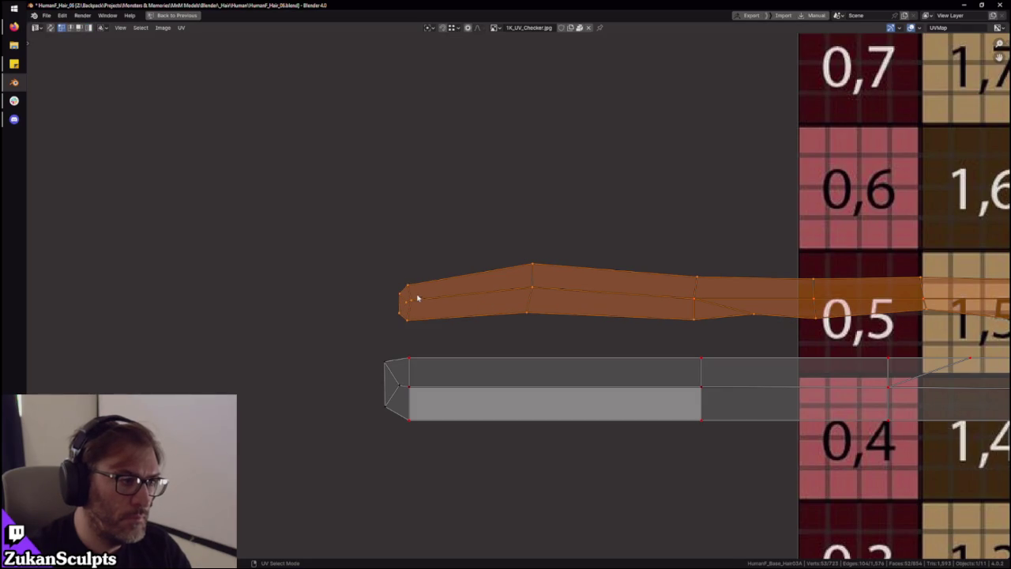
{"action": "left_click", "coordinate": [421, 295]}
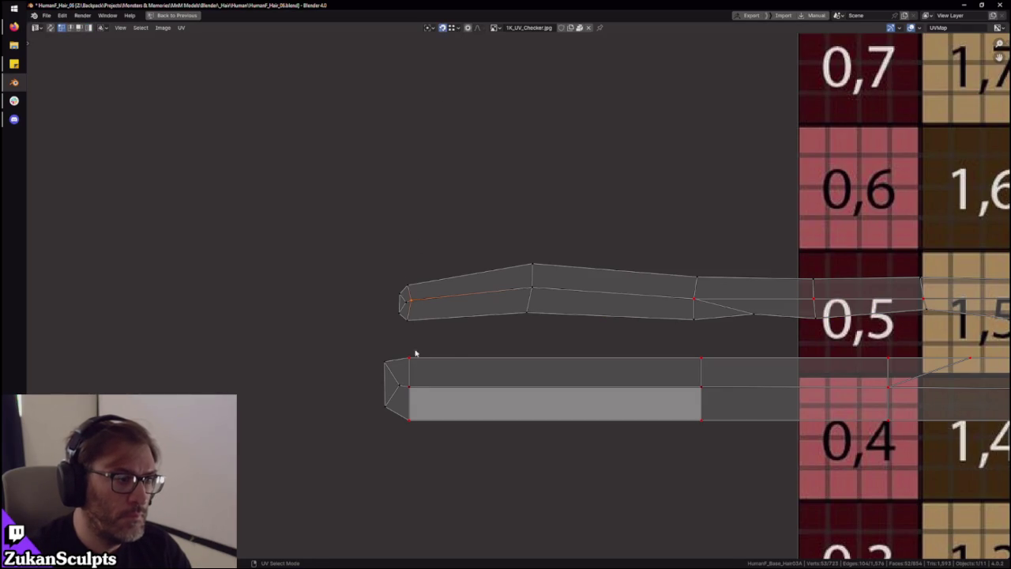
{"action": "key", "text": "g"}
{"action": "left_click", "coordinate": [423, 388]}
{"action": "middle_click_drag", "start_coordinate": [594, 315], "coordinate": [414, 288]}
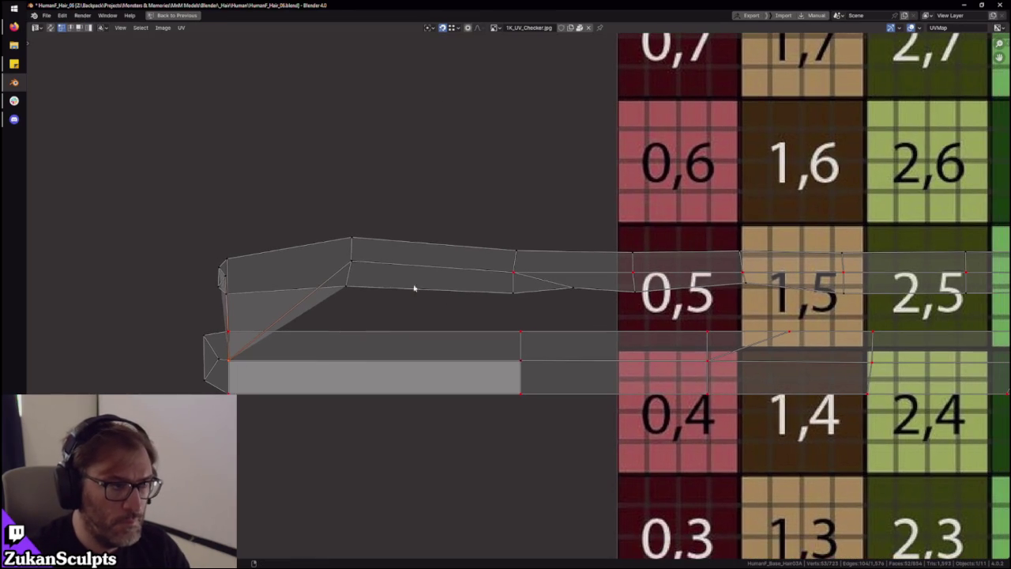
{"action": "key", "text": "g"}
{"action": "left_click", "coordinate": [527, 371]}
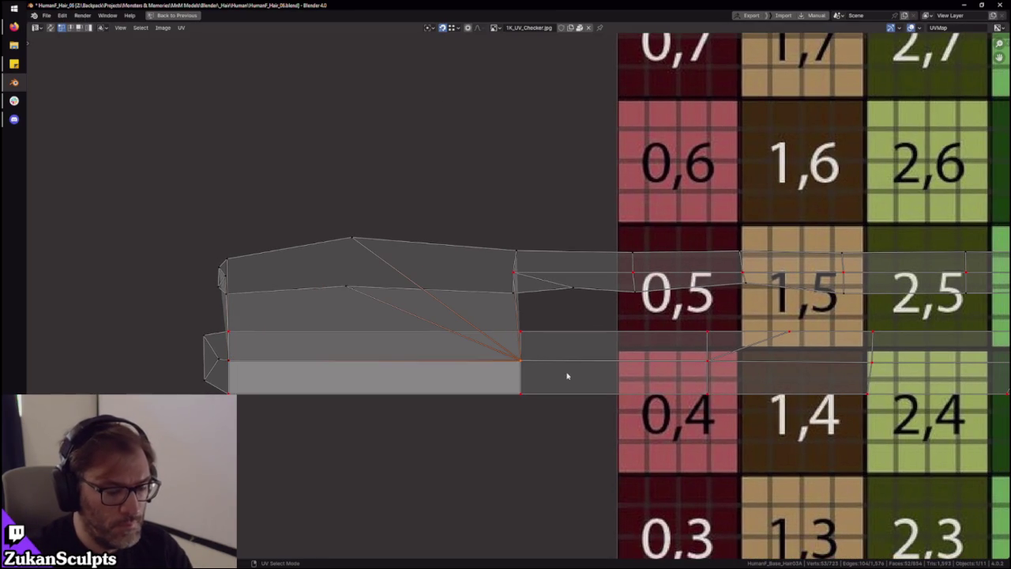
Check the joined layout by selecting all islands, then only the upper island, then deselecting everything
{"action": "scroll", "coordinate": [567, 376], "scroll_direction": "down", "scroll_amount": 2}
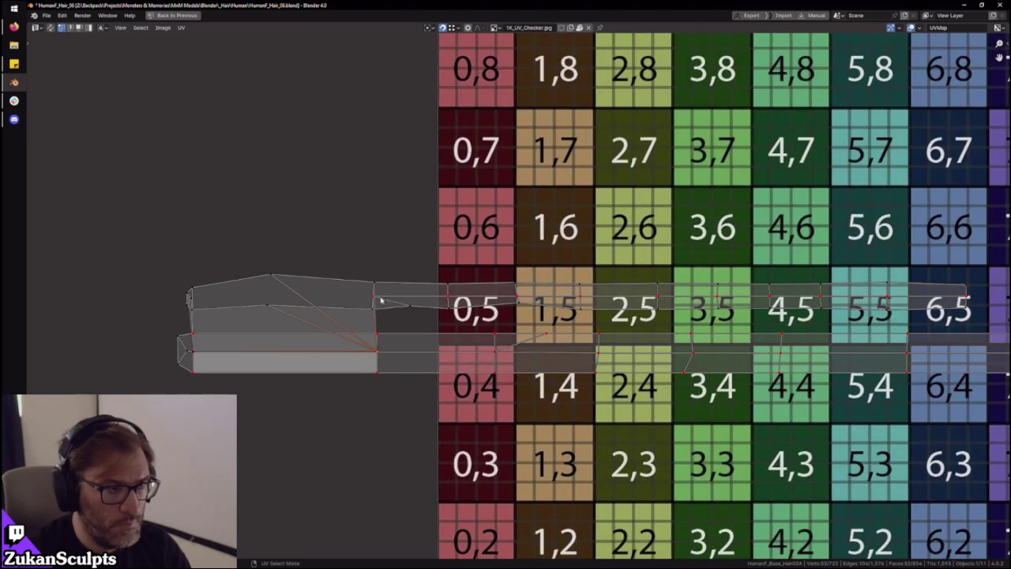
{"action": "scroll", "coordinate": [380, 300], "scroll_direction": "down", "scroll_amount": 7}
{"action": "key", "text": "a"}
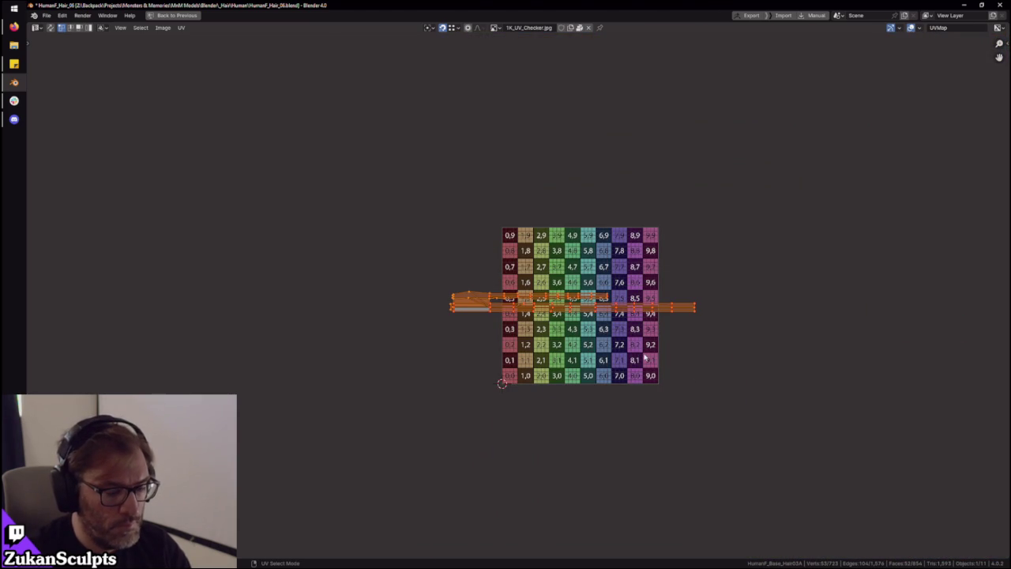
{"action": "scroll", "coordinate": [499, 380], "scroll_direction": "up", "scroll_amount": 5}
{"action": "scroll", "coordinate": [488, 327], "scroll_direction": "up", "scroll_amount": 2}
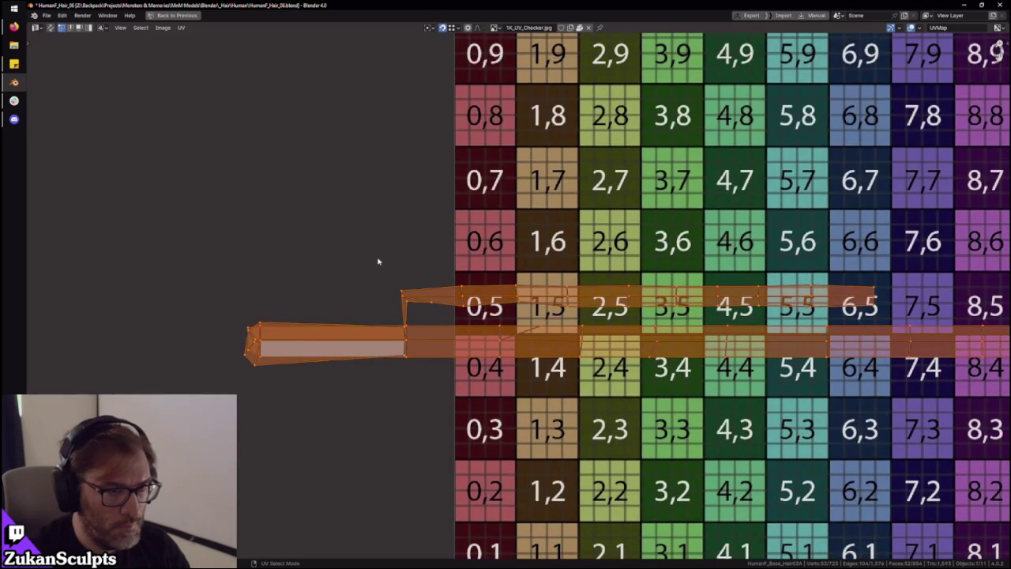
{"action": "left_click_drag", "start_coordinate": [379, 262], "coordinate": [925, 312]}
{"action": "scroll", "coordinate": [683, 310], "scroll_direction": "down", "scroll_amount": 4}
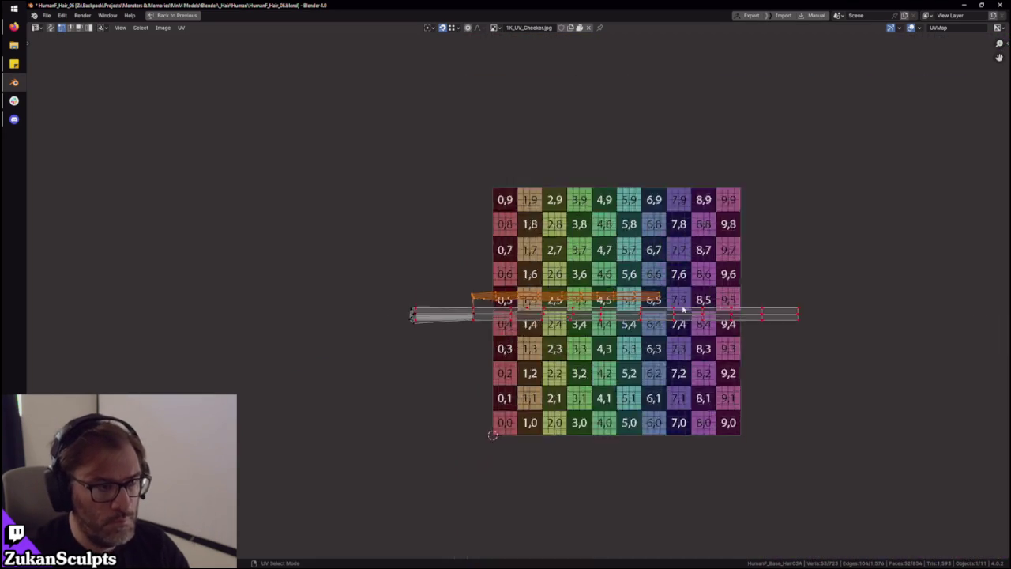
{"action": "scroll", "coordinate": [683, 309], "scroll_direction": "down", "scroll_amount": 1}
{"action": "key", "text": "a"}
{"action": "scroll", "coordinate": [553, 448], "scroll_direction": "up", "scroll_amount": 5}
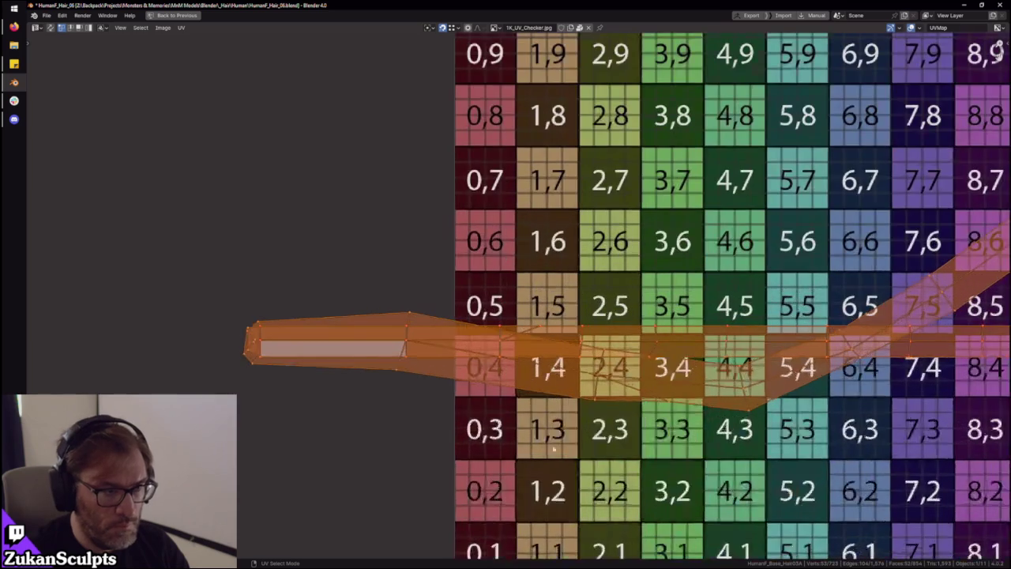
{"action": "key", "text": "alt+a"}
{"action": "scroll", "coordinate": [569, 417], "scroll_direction": "up", "scroll_amount": 2}
Move the first stray UV vertex up and left into place, then check the whole island
{"action": "left_click_drag", "start_coordinate": [548, 403], "coordinate": [531, 365]}
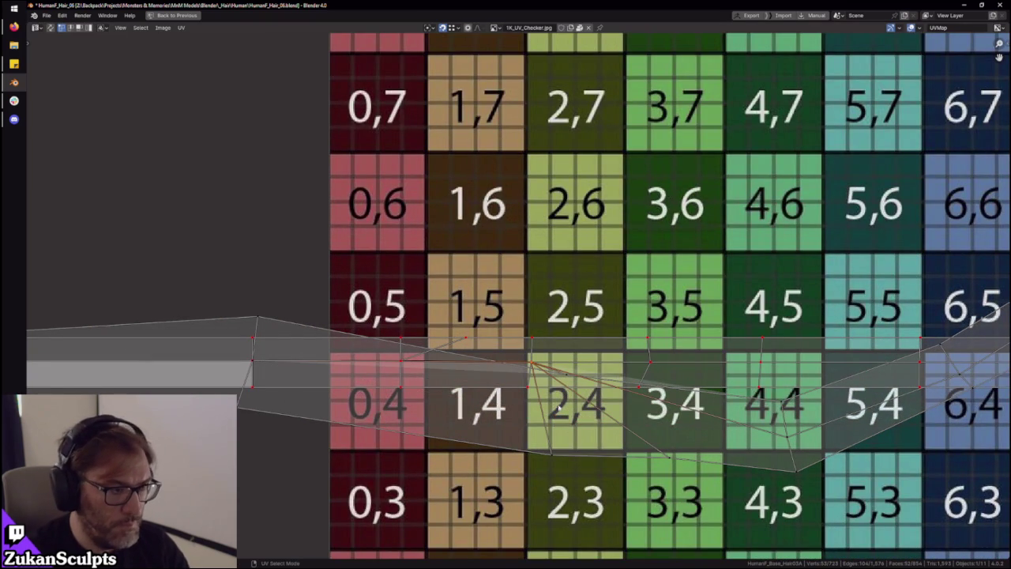
{"action": "key", "text": "r"}
{"action": "key", "text": "Escape"}
{"action": "key", "text": "g"}
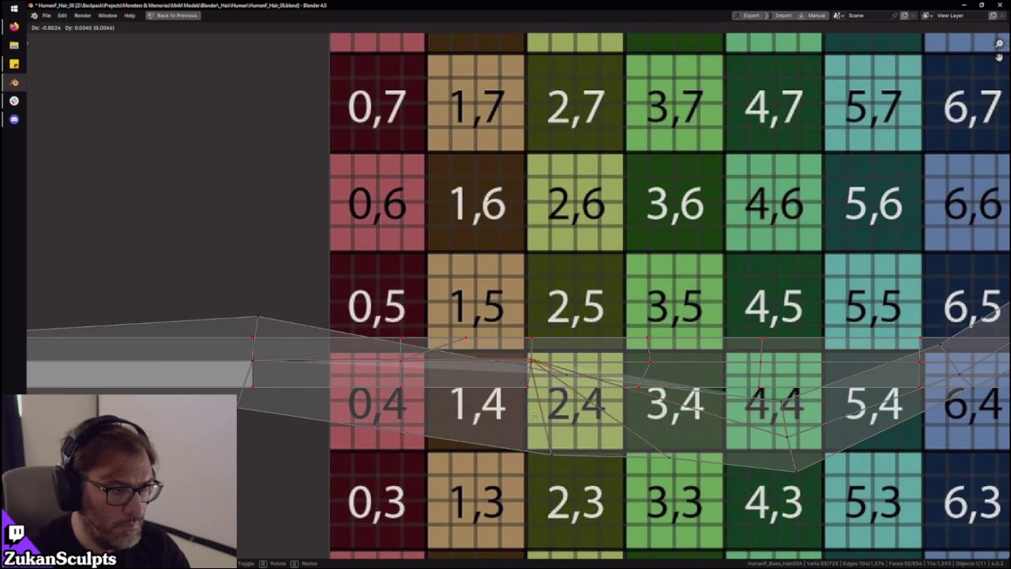
{"action": "left_click", "coordinate": [403, 365]}
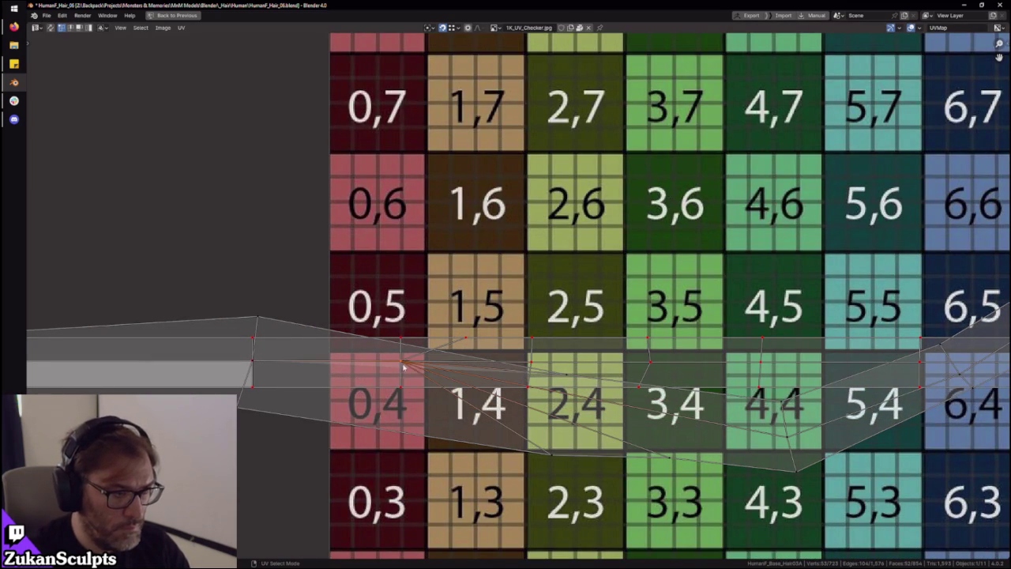
{"action": "scroll", "coordinate": [431, 378], "scroll_direction": "down", "scroll_amount": 4}
{"action": "scroll", "coordinate": [339, 395], "scroll_direction": "down", "scroll_amount": 5}
{"action": "key", "text": "a"}
{"action": "scroll", "coordinate": [336, 399], "scroll_direction": "up", "scroll_amount": 3}
{"action": "scroll", "coordinate": [546, 380], "scroll_direction": "up", "scroll_amount": 1}
{"action": "scroll", "coordinate": [547, 379], "scroll_direction": "up", "scroll_amount": 5}
{"action": "scroll", "coordinate": [492, 383], "scroll_direction": "up", "scroll_amount": 2}
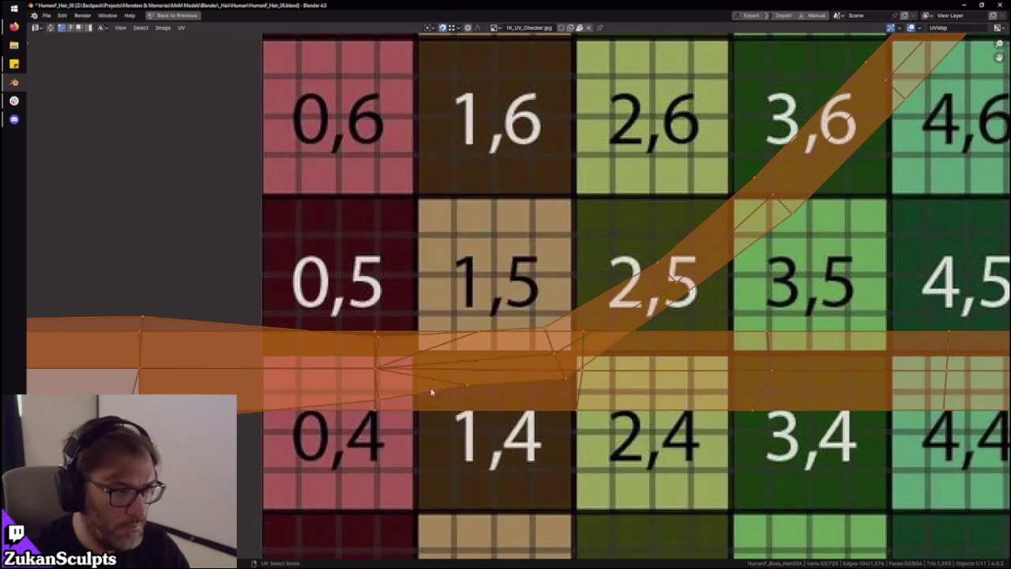
{"action": "key", "text": "alt+a"}
Snap two stray vertices of the diagonal band back down onto the straight strip
{"action": "middle_click_drag", "start_coordinate": [569, 368], "coordinate": [414, 362]}
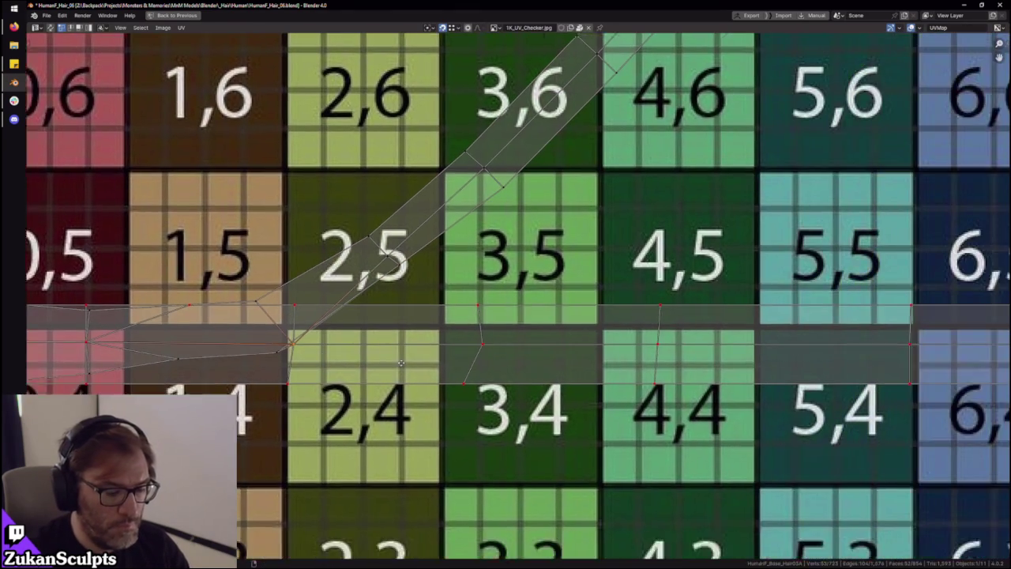
{"action": "scroll", "coordinate": [403, 339], "scroll_direction": "down", "scroll_amount": 2}
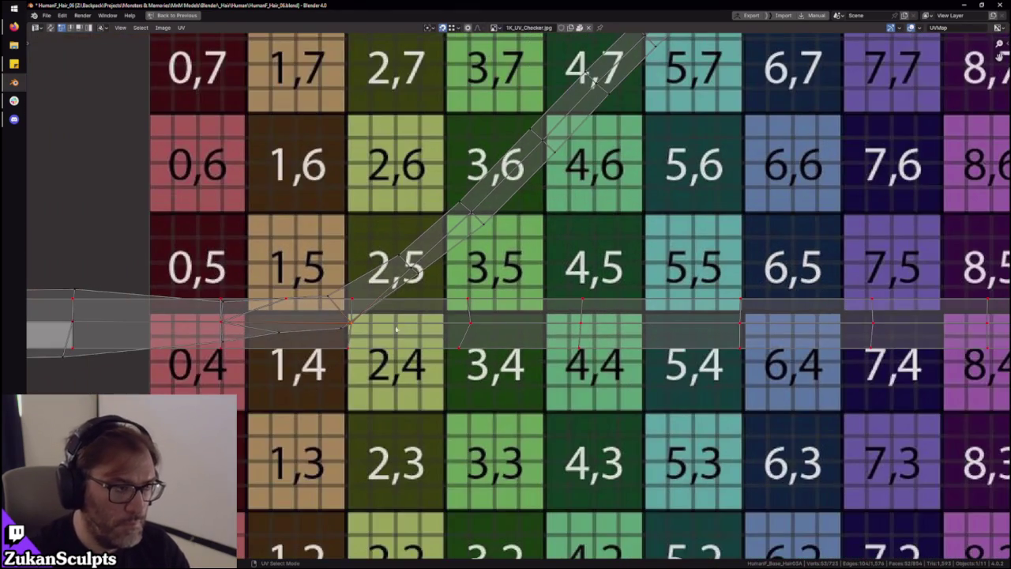
{"action": "left_click", "coordinate": [481, 326]}
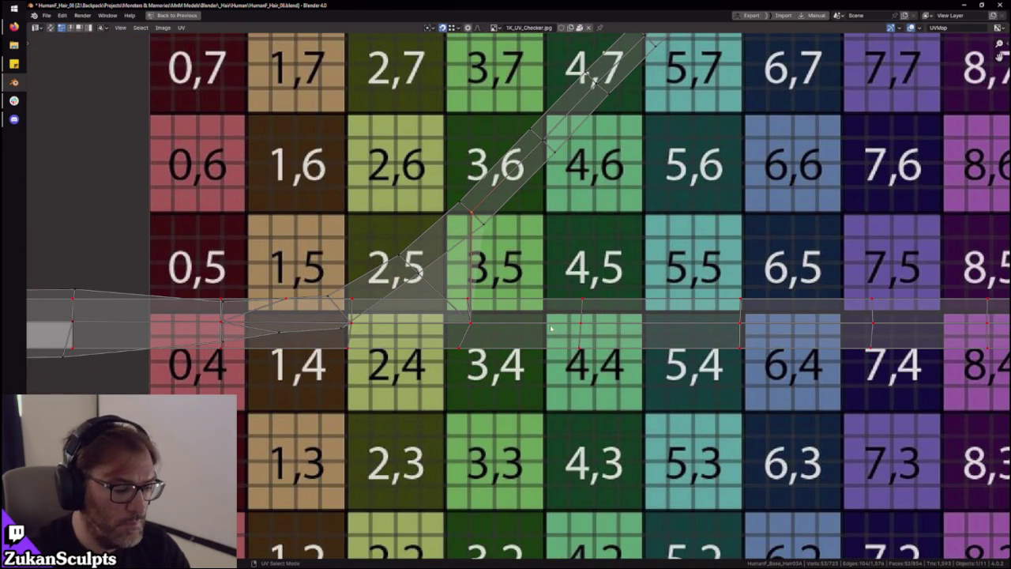
{"action": "key", "text": "g"}
{"action": "left_click", "coordinate": [579, 329]}
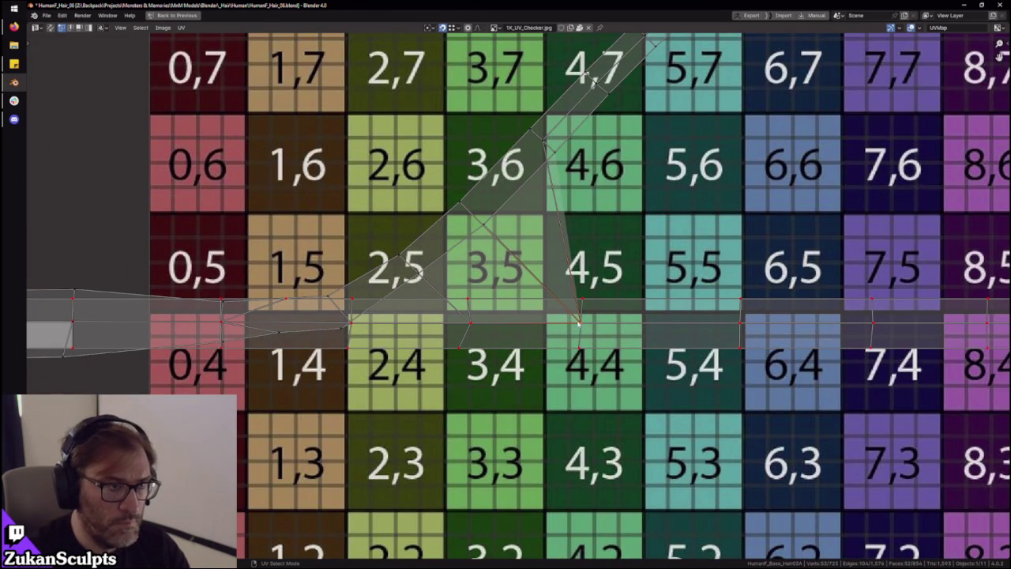
{"action": "scroll", "coordinate": [589, 71], "scroll_direction": "down", "scroll_amount": 2}
{"action": "scroll", "coordinate": [435, 223], "scroll_direction": "up", "scroll_amount": 2}
{"action": "key", "text": "g"}
{"action": "left_click", "coordinate": [626, 393]}
{"action": "scroll", "coordinate": [625, 393], "scroll_direction": "down", "scroll_amount": 3}
Drop the raised triangle's vertices onto the strip's vertices
{"action": "middle_click_drag", "start_coordinate": [504, 178], "coordinate": [378, 203]}
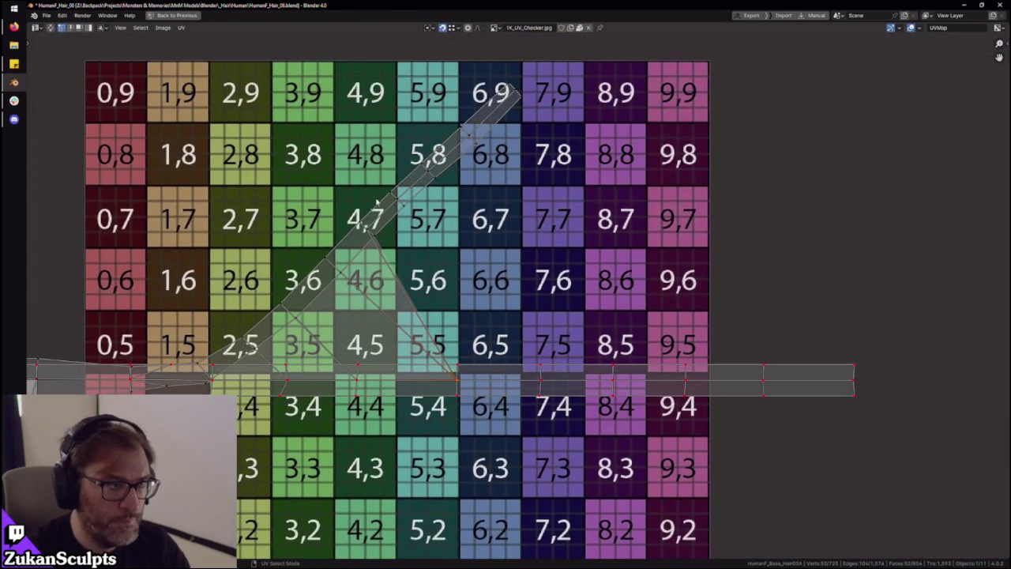
{"action": "left_click", "coordinate": [550, 383]}
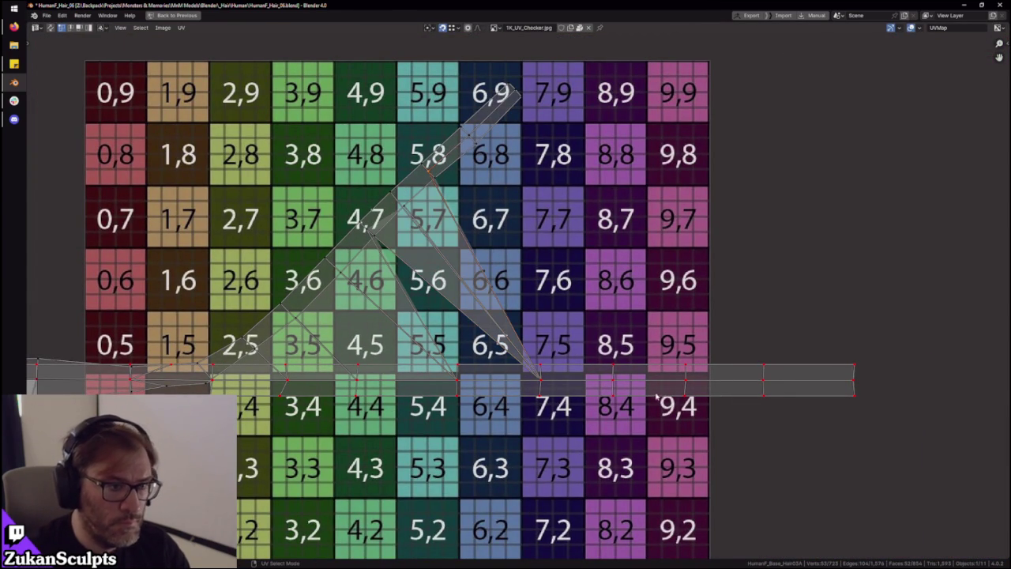
{"action": "key", "text": "g"}
{"action": "left_click", "coordinate": [619, 383]}
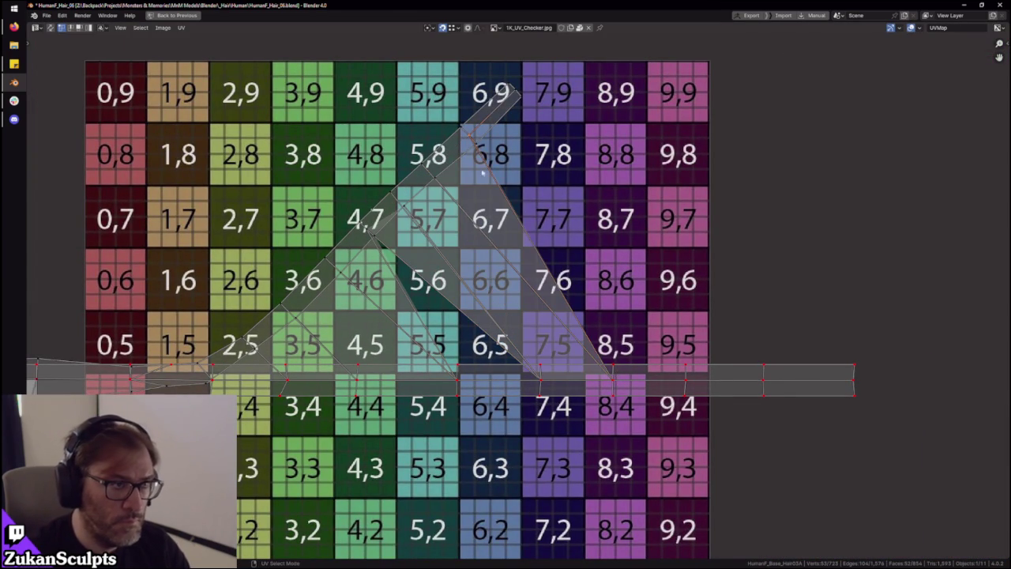
{"action": "key", "text": "g"}
{"action": "left_click", "coordinate": [687, 385]}
{"action": "scroll", "coordinate": [687, 386], "scroll_direction": "down", "scroll_amount": 5}
Merge the overlapping UV vertices at the strip's end and return to the full layout
{"action": "key", "text": "a"}
{"action": "scroll", "coordinate": [632, 280], "scroll_direction": "up", "scroll_amount": 2}
{"action": "scroll", "coordinate": [623, 334], "scroll_direction": "up", "scroll_amount": 2}
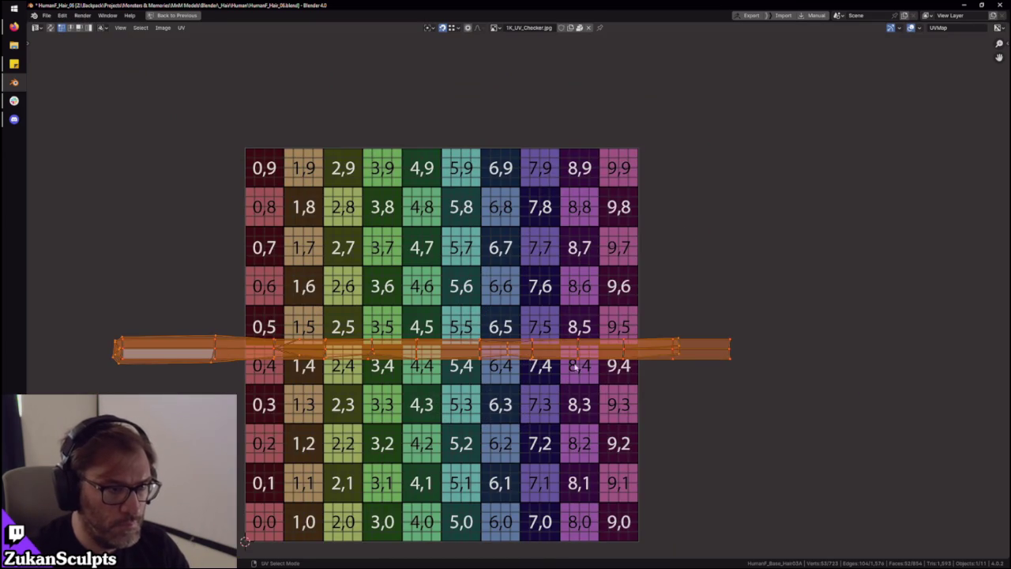
{"action": "key", "text": "shift+w"}
{"action": "left_click", "coordinate": [628, 385]}
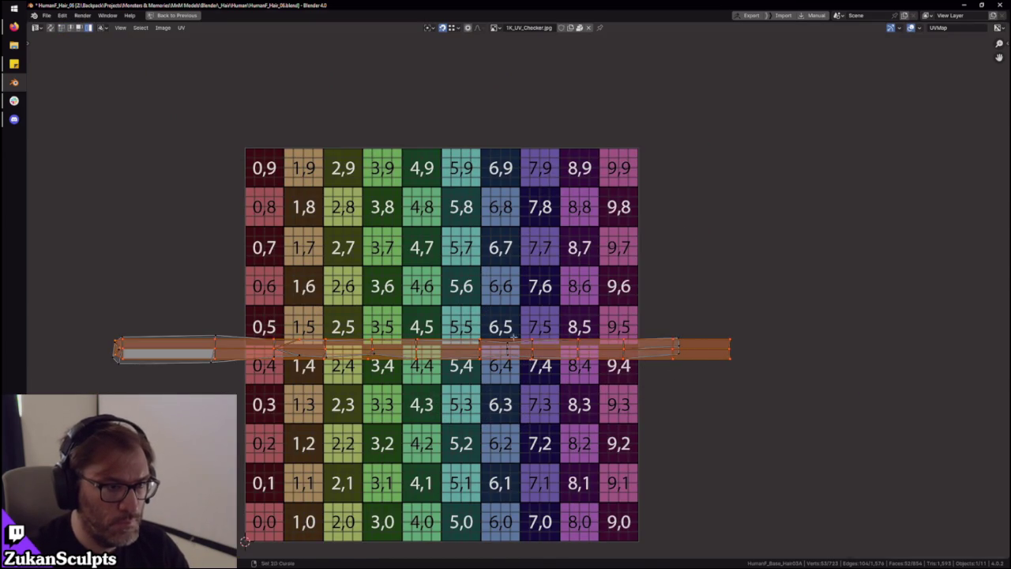
{"action": "key", "text": "ctrl+space"}
{"action": "mouse_move", "coordinate": [514, 337]}
{"action": "middle_mouse_down"}
{"action": "mouse_move", "coordinate": [538, 237]}
{"action": "mouse_move", "coordinate": [519, 149]}
{"action": "mouse_move", "coordinate": [474, 228]}
{"action": "middle_mouse_up"}
Link-select the next hair strip from one of its faces and show its UVs full-screen
{"action": "left_click", "coordinate": [445, 253]}
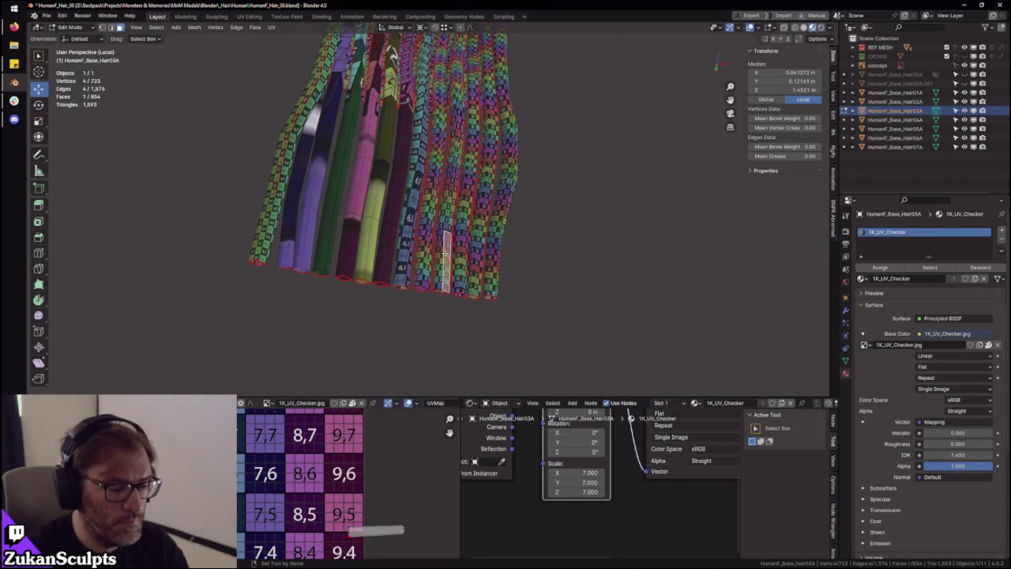
{"action": "key", "text": "l"}
{"action": "key", "text": "ctrl+space"}
{"action": "scroll", "coordinate": [419, 378], "scroll_direction": "up", "scroll_amount": 2}
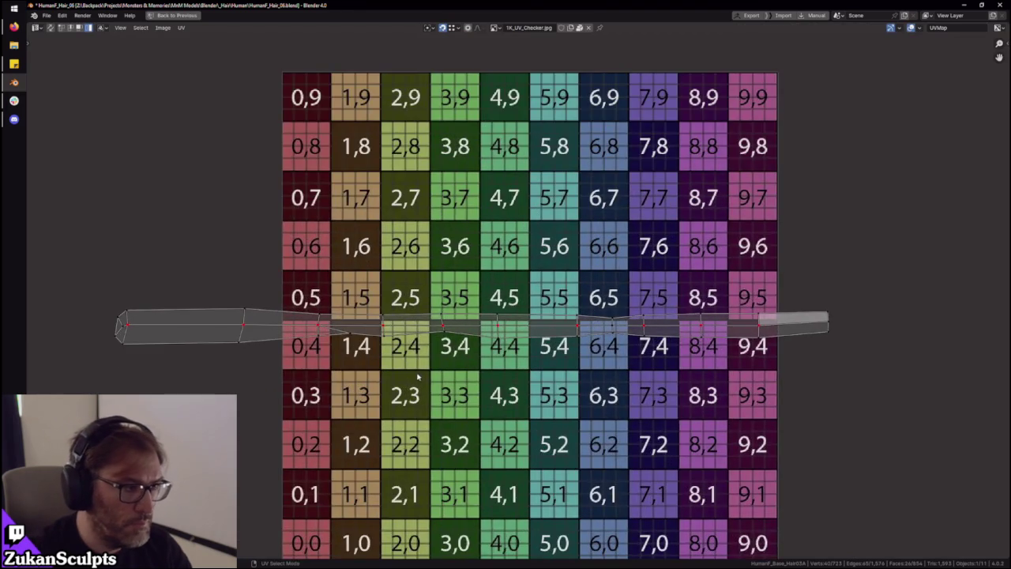
{"action": "scroll", "coordinate": [468, 401], "scroll_direction": "up", "scroll_amount": 4}
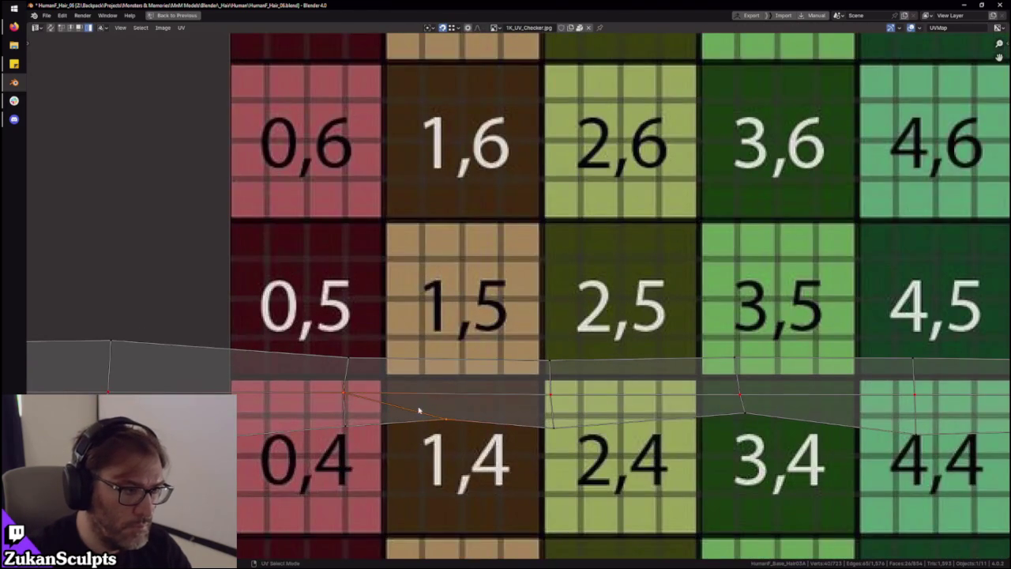
{"action": "scroll", "coordinate": [419, 410], "scroll_direction": "down", "scroll_amount": 3}
{"action": "scroll", "coordinate": [312, 316], "scroll_direction": "down", "scroll_amount": 2}
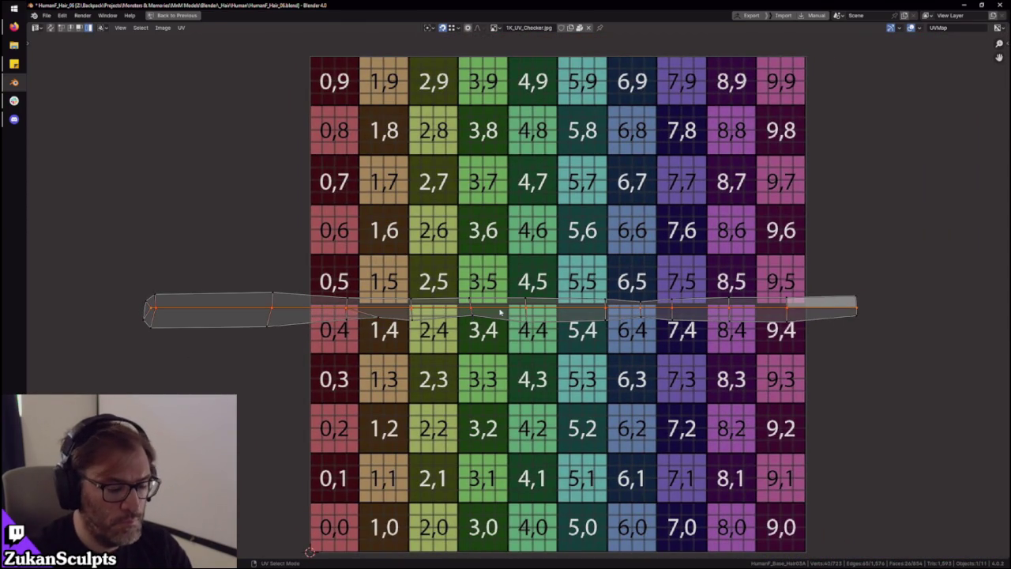
{"action": "scroll", "coordinate": [430, 344], "scroll_direction": "down", "scroll_amount": 5}
{"action": "key", "text": "a"}
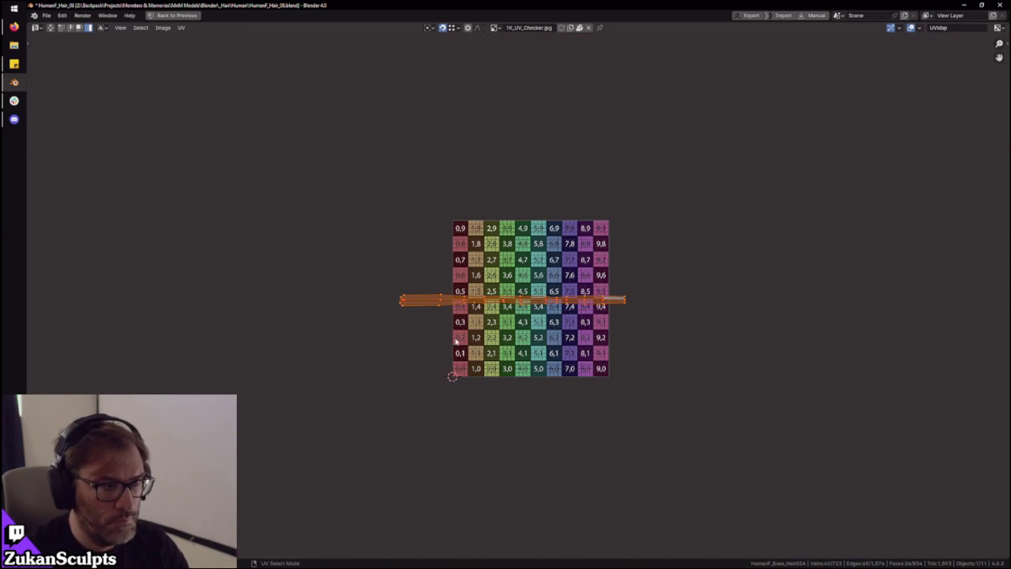
{"action": "scroll", "coordinate": [455, 340], "scroll_direction": "up", "scroll_amount": 4}
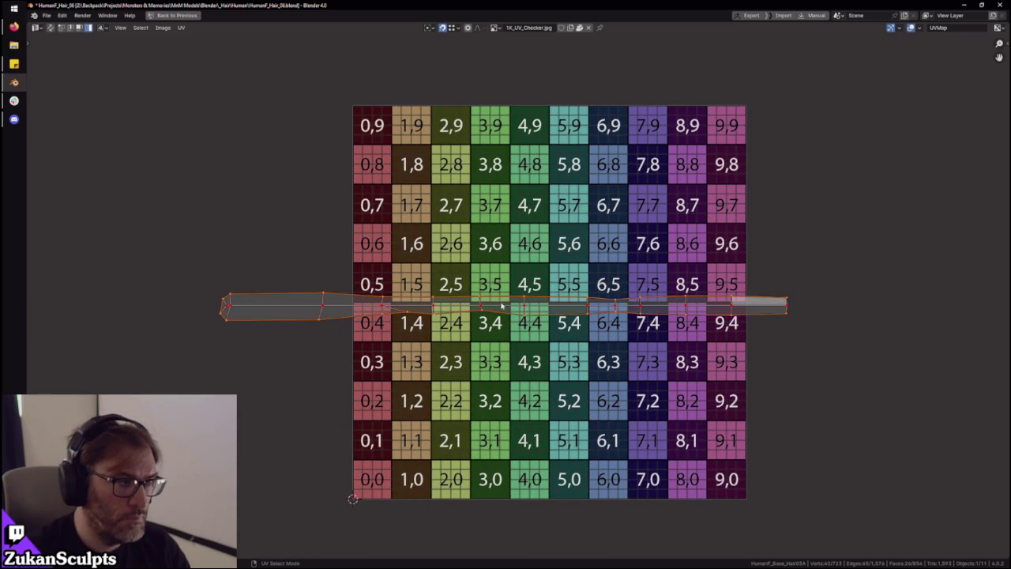
Box-select the strip's top edge and flatten it into a straight line
{"action": "left_click_drag", "start_coordinate": [200, 291], "coordinate": [227, 339]}
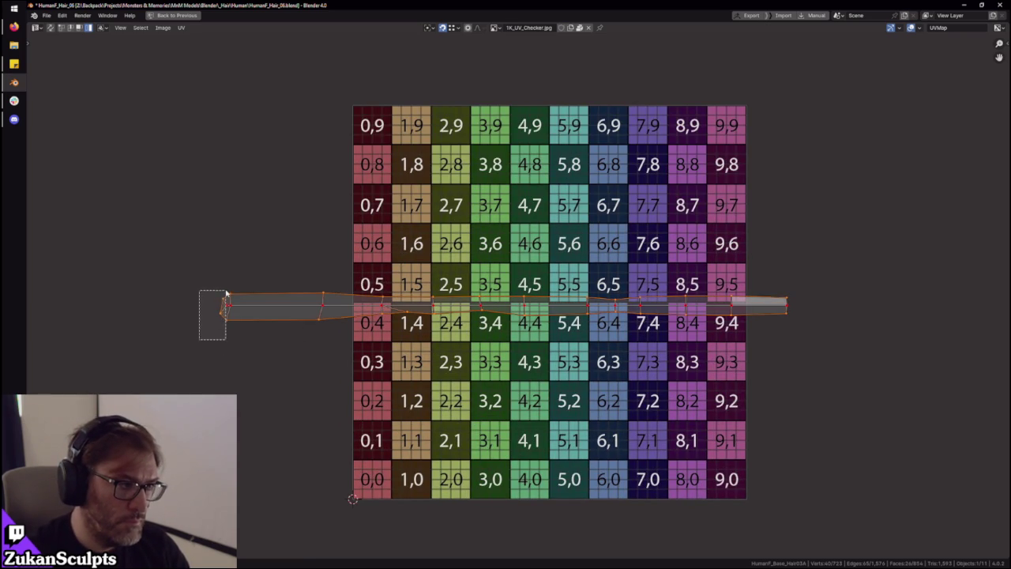
{"action": "key", "text": "l"}
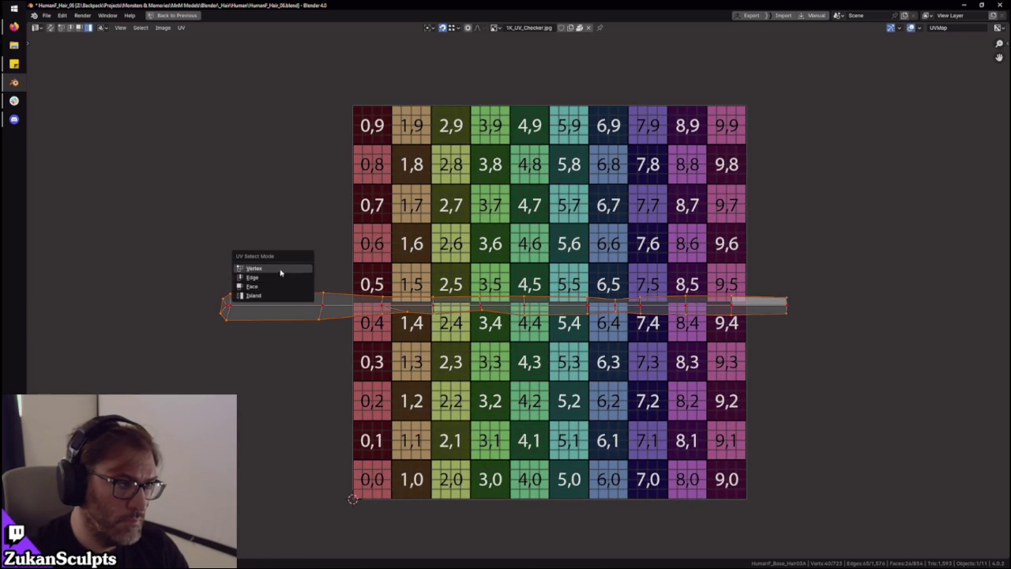
{"action": "mouse_move", "coordinate": [197, 345]}
{"action": "left_mouse_down"}
{"action": "mouse_move", "coordinate": [815, 316]}
{"action": "mouse_move", "coordinate": [751, 336]}
{"action": "left_mouse_up"}
{"action": "left_click_drag", "start_coordinate": [199, 340], "coordinate": [230, 283]}
{"action": "key", "text": "2"}
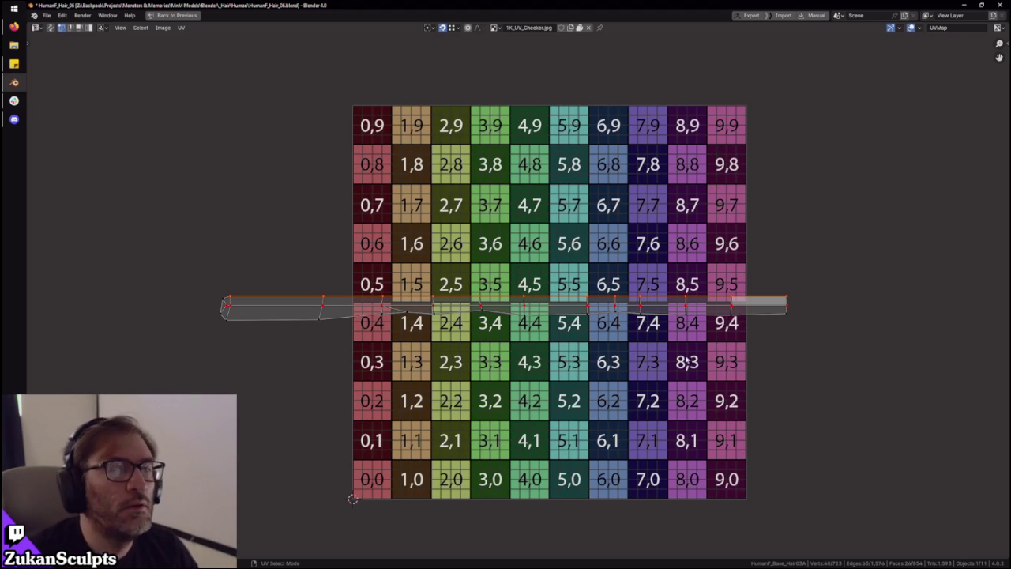
Deselect the strip's top-edge vertices and select its left-end vertices
{"action": "scroll", "coordinate": [316, 387], "scroll_direction": "up", "scroll_amount": 1}
{"action": "left_click_drag", "start_coordinate": [113, 228], "coordinate": [923, 308], "text": "ctrl"}
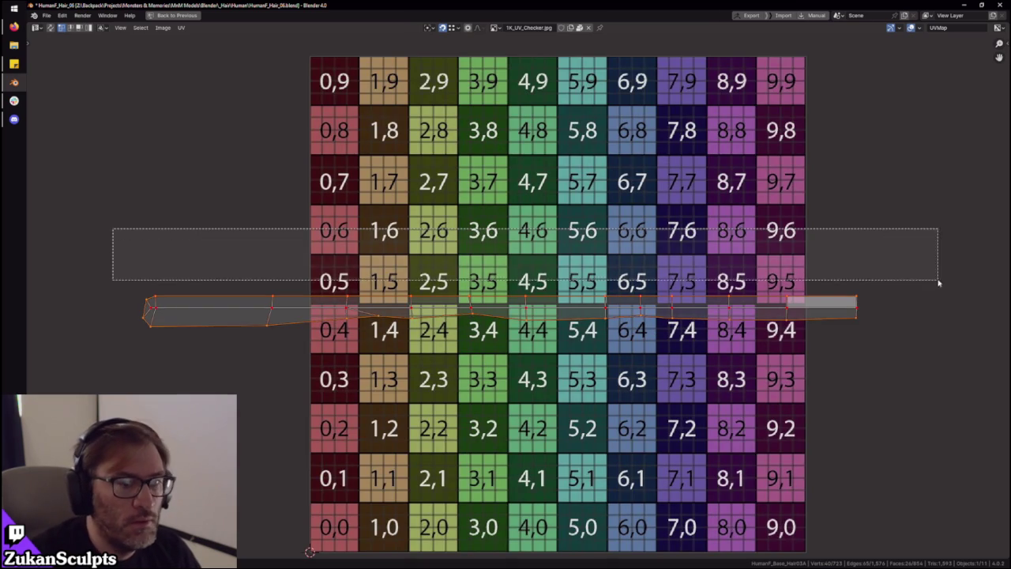
{"action": "left_click_drag", "start_coordinate": [92, 242], "coordinate": [150, 361]}
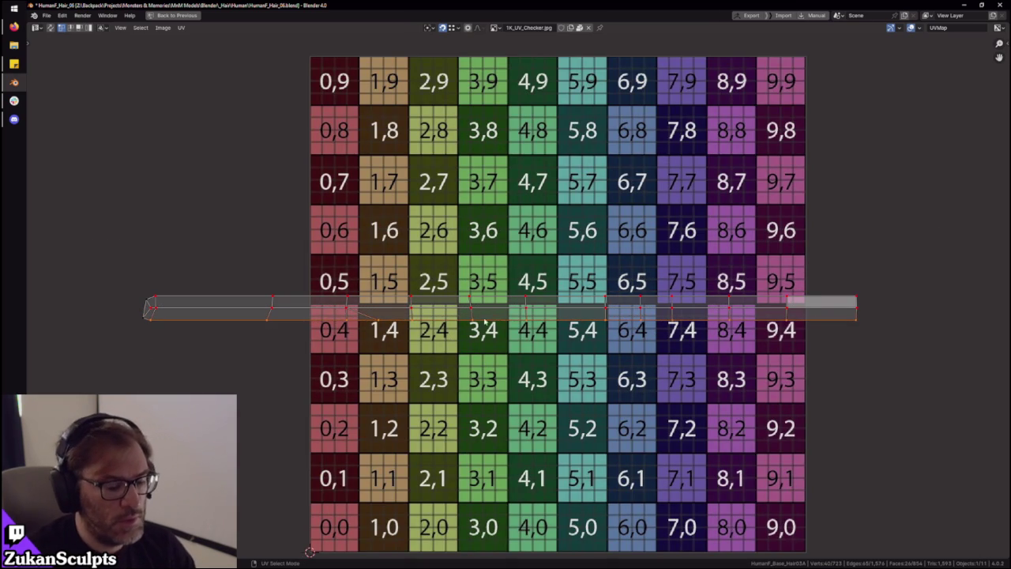
{"action": "scroll", "coordinate": [310, 552], "scroll_direction": "down", "scroll_amount": 2}
{"action": "scroll", "coordinate": [309, 551], "scroll_direction": "up", "scroll_amount": 1}
{"action": "scroll", "coordinate": [237, 395], "scroll_direction": "up", "scroll_amount": 1}
{"action": "middle_click_drag", "start_coordinate": [206, 339], "coordinate": [489, 337]}
{"action": "scroll", "coordinate": [489, 337], "scroll_direction": "up", "scroll_amount": 3}
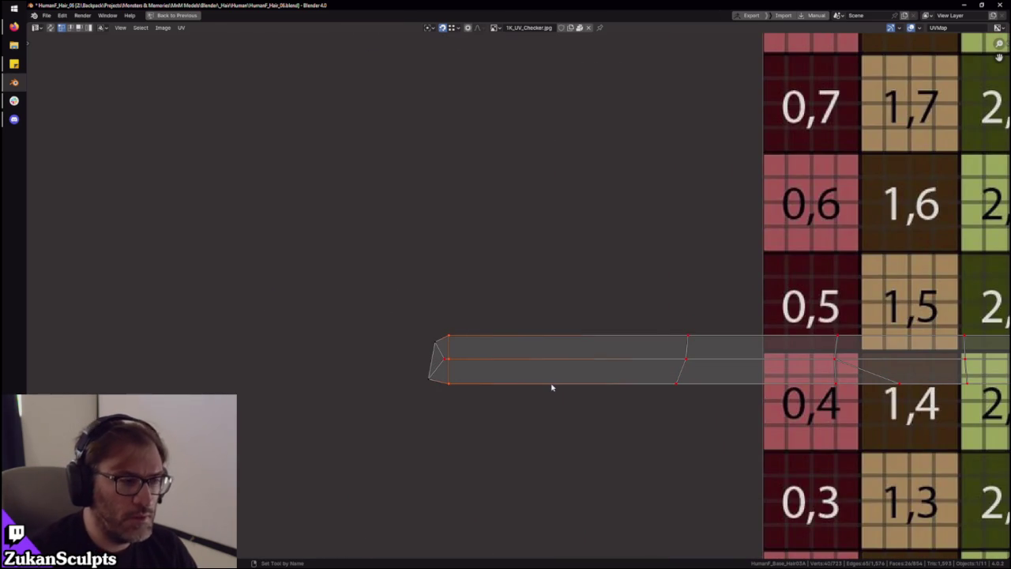
{"action": "scroll", "coordinate": [416, 379], "scroll_direction": "down", "scroll_amount": 1}
{"action": "scroll", "coordinate": [406, 372], "scroll_direction": "up", "scroll_amount": 1}
{"action": "scroll", "coordinate": [411, 379], "scroll_direction": "down", "scroll_amount": 1}
Select vertices around the strip's left part and pan to checker columns 8 and 9
{"action": "left_click_drag", "start_coordinate": [471, 304], "coordinate": [562, 442]}
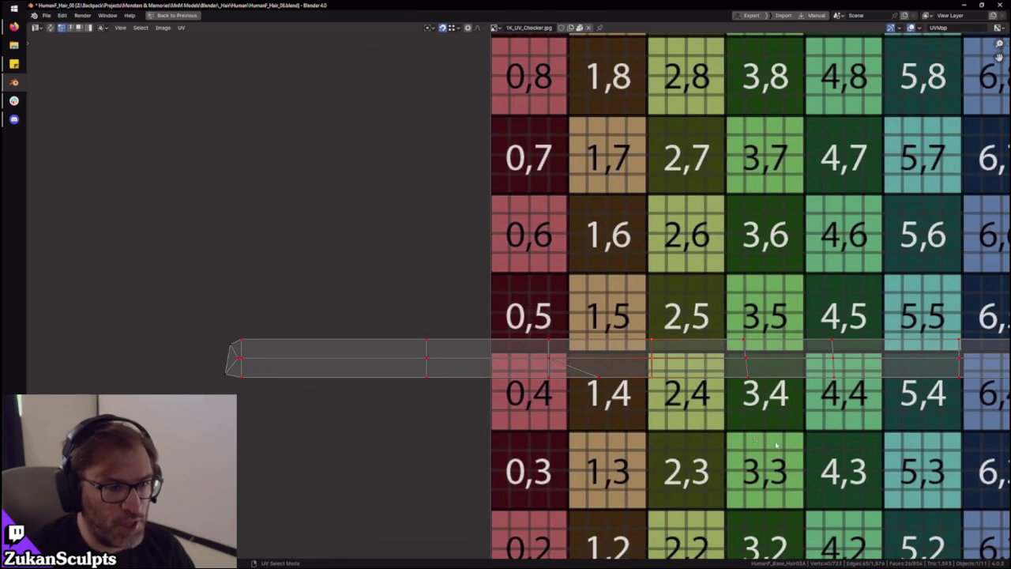
{"action": "middle_click_drag", "start_coordinate": [661, 308], "coordinate": [519, 300]}
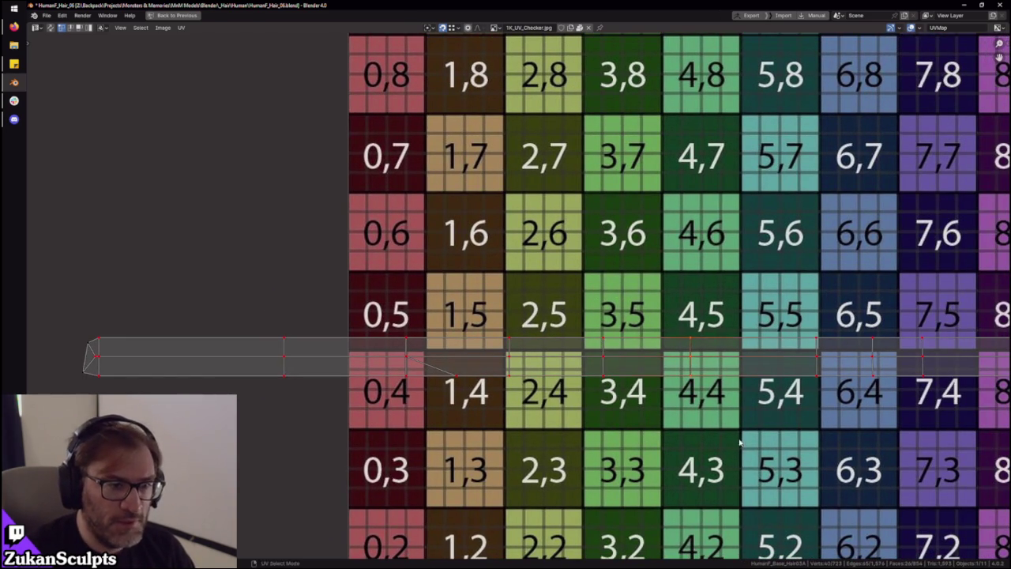
{"action": "middle_click_drag", "start_coordinate": [774, 397], "coordinate": [543, 419]}
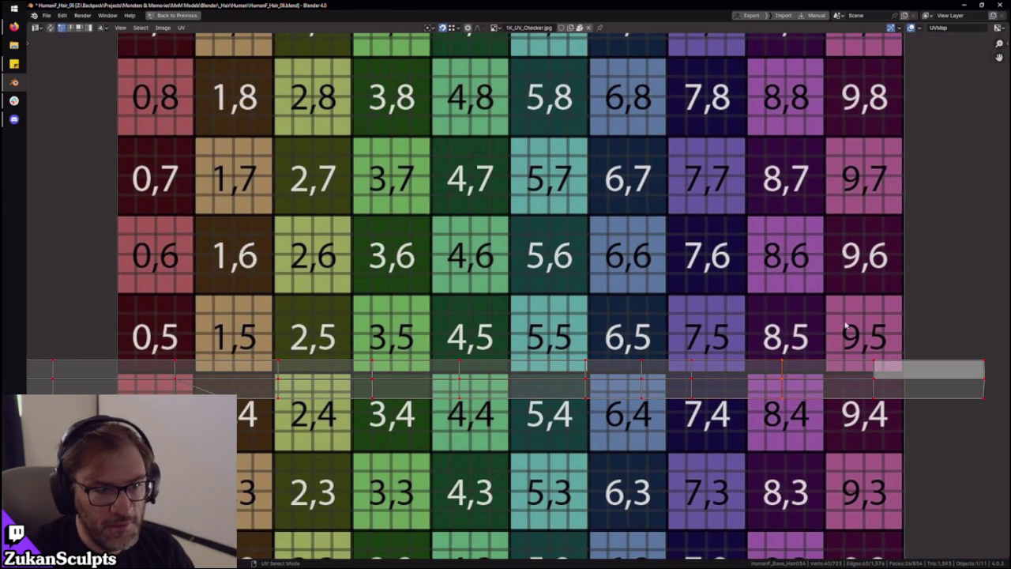
{"action": "scroll", "coordinate": [938, 355], "scroll_direction": "down", "scroll_amount": 4}
Select the whole strip, then only its left-end vertices, and return to the Layout view
{"action": "key", "text": "ctrl+space"}
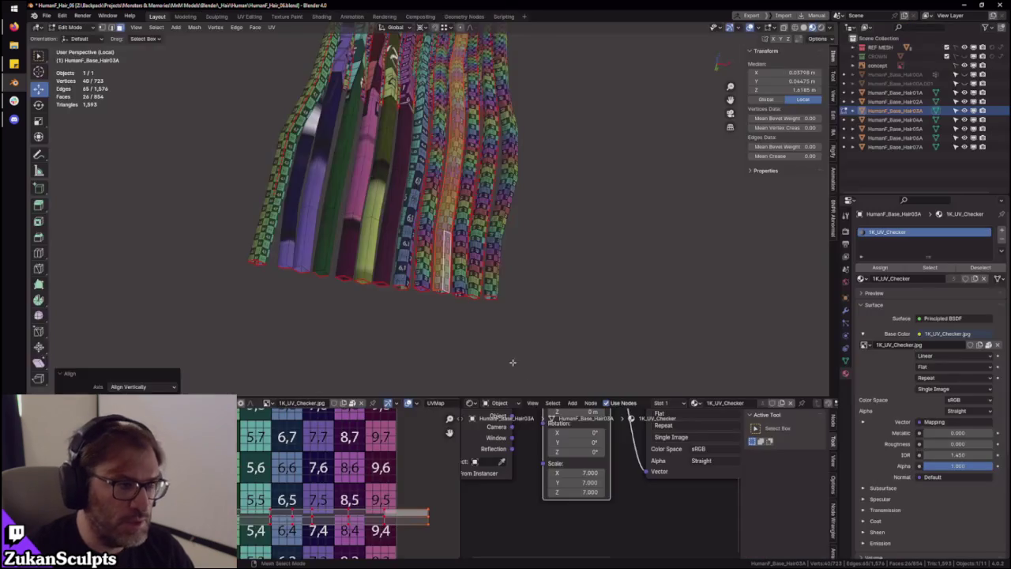
{"action": "key", "text": "ctrl+space"}
{"action": "left_click_drag", "start_coordinate": [189, 272], "coordinate": [707, 437]}
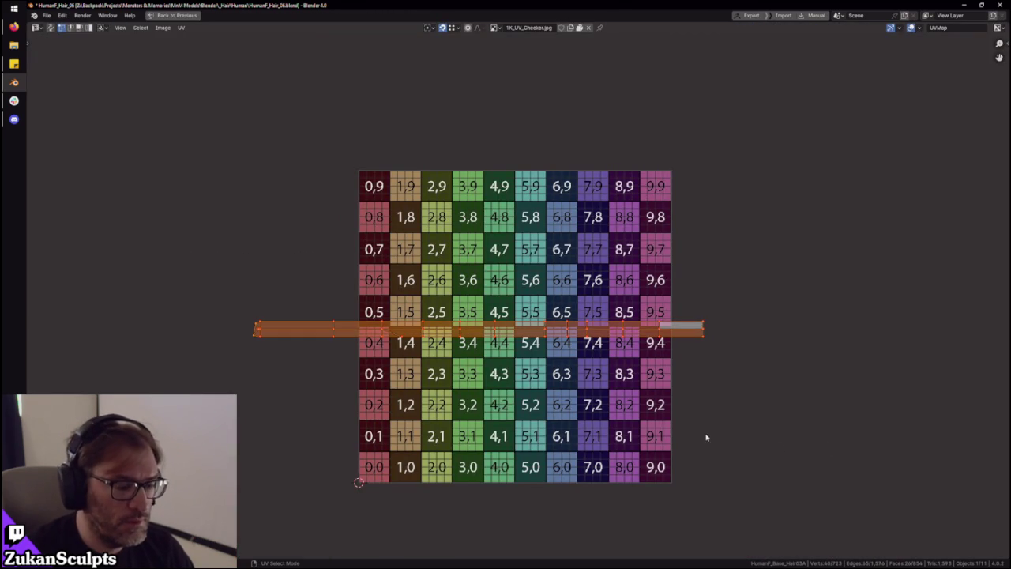
{"action": "scroll", "coordinate": [288, 381], "scroll_direction": "up", "scroll_amount": 6}
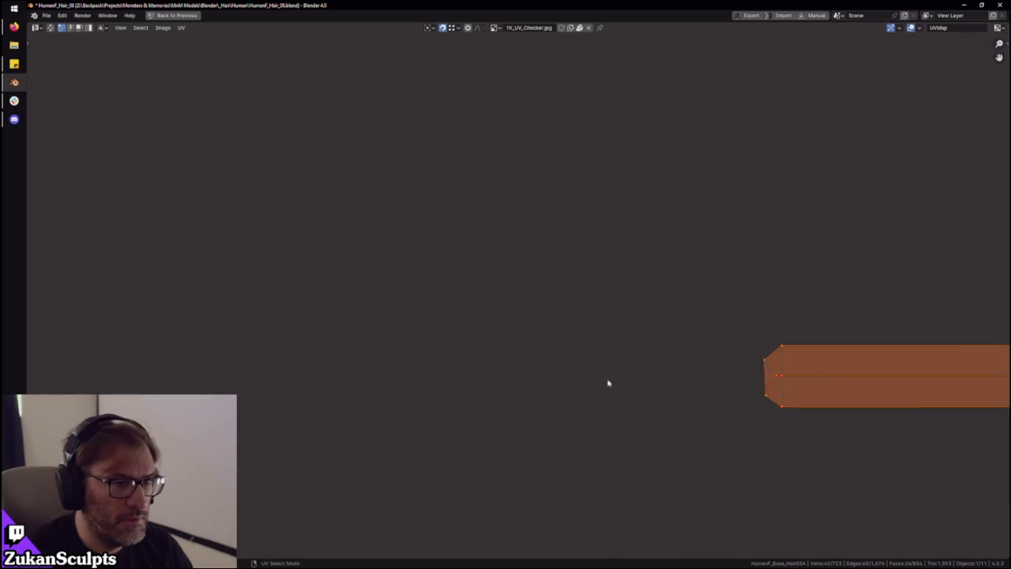
{"action": "middle_click_drag", "start_coordinate": [606, 382], "coordinate": [431, 368]}
{"action": "left_click_drag", "start_coordinate": [379, 264], "coordinate": [454, 388]}
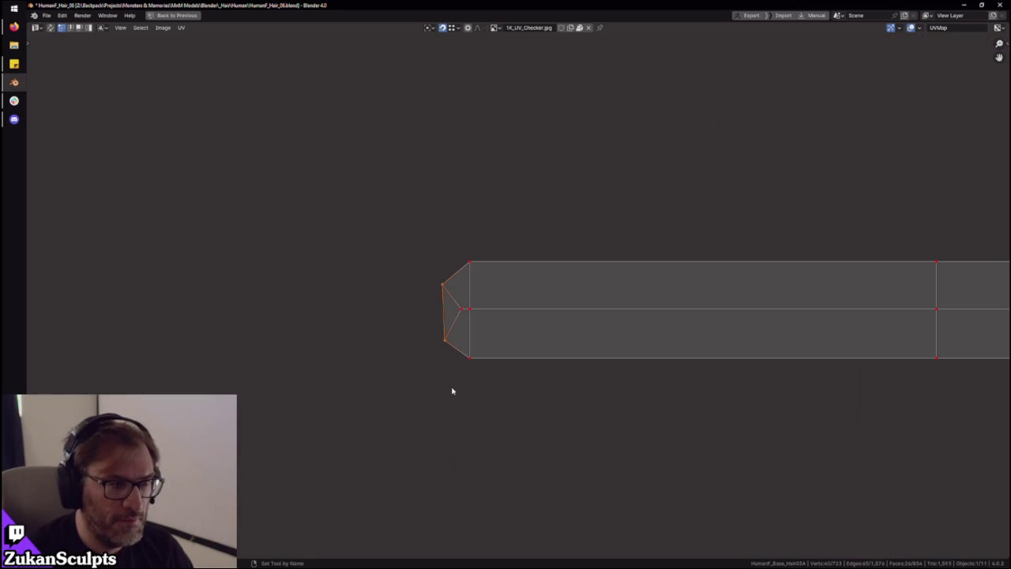
{"action": "scroll", "coordinate": [436, 330], "scroll_direction": "down", "scroll_amount": 4}
{"action": "scroll", "coordinate": [447, 323], "scroll_direction": "down", "scroll_amount": 3}
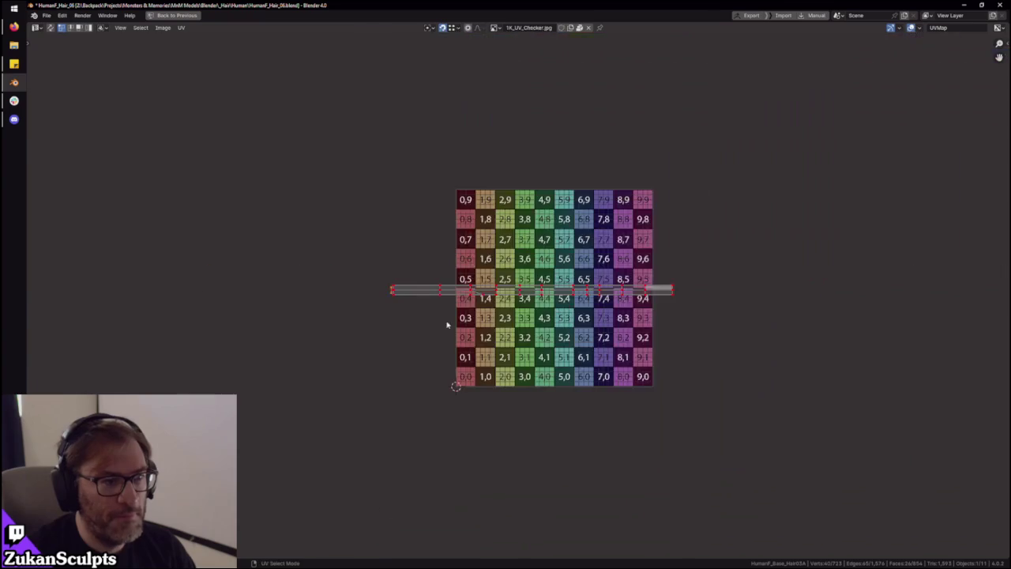
{"action": "key", "text": "ctrl+space"}
{"action": "mouse_move", "coordinate": [498, 276]}
{"action": "middle_mouse_down"}
{"action": "mouse_move", "coordinate": [321, 256]}
{"action": "mouse_move", "coordinate": [507, 227]}
{"action": "middle_mouse_up"}
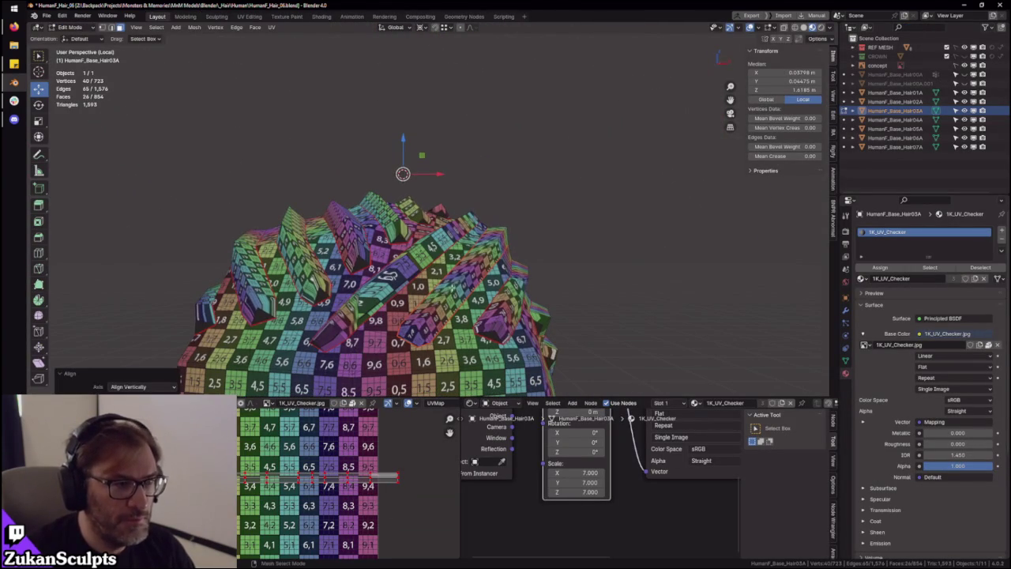
Link-select another hair strip's island on the model and change the UV selection mode
{"action": "key", "text": "ctrl+l"}
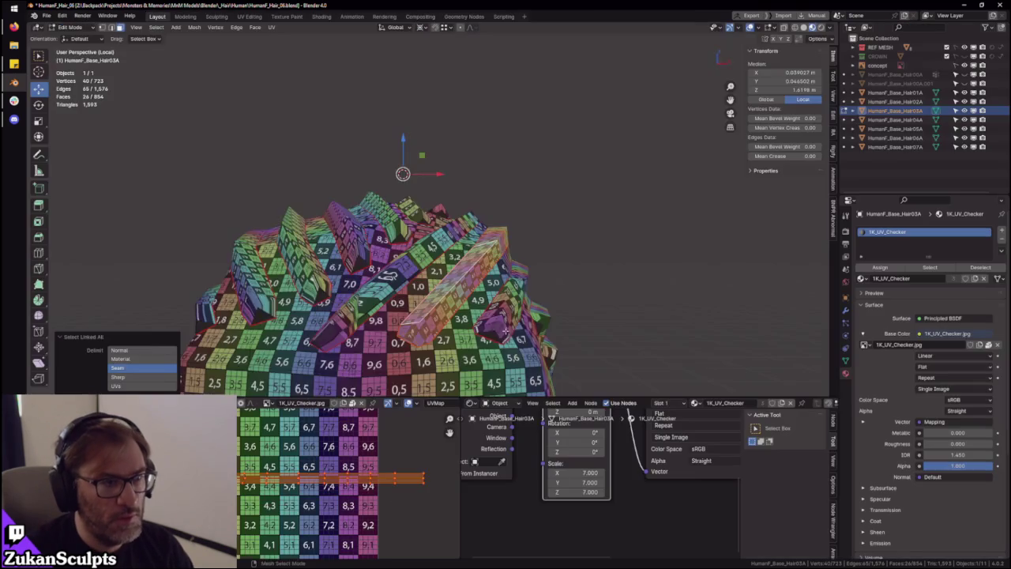
{"action": "middle_click_drag", "start_coordinate": [506, 330], "coordinate": [467, 304], "text": "ctrl"}
{"action": "left_click", "coordinate": [522, 142]}
{"action": "key", "text": "ctrl+l"}
{"action": "key", "text": "ctrl+space"}
{"action": "scroll", "coordinate": [638, 399], "scroll_direction": "up", "scroll_amount": 3}
{"action": "scroll", "coordinate": [638, 399], "scroll_direction": "up", "scroll_amount": 2}
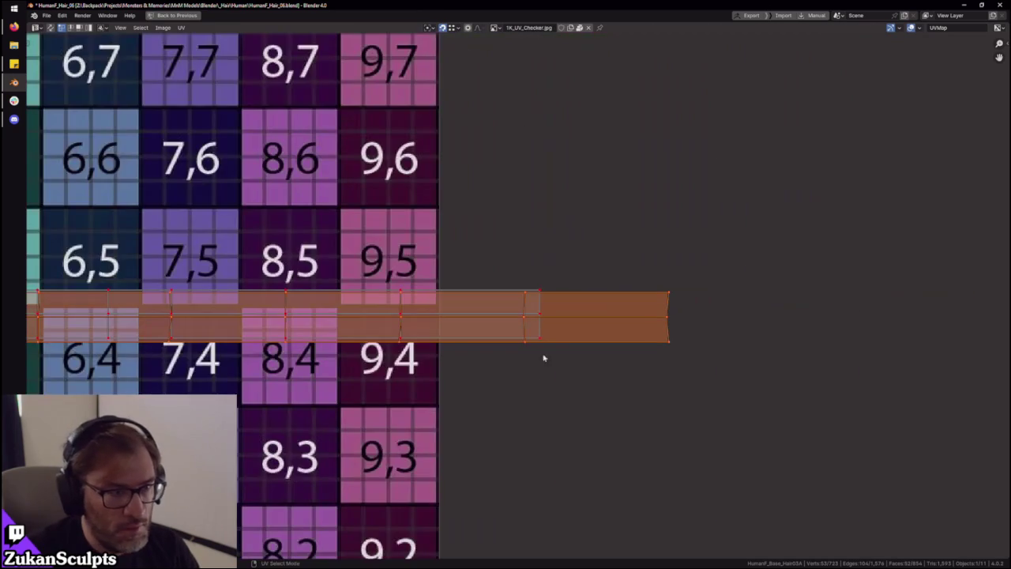
{"action": "key", "text": "ctrl+space"}
{"action": "mouse_move", "coordinate": [418, 169]}
{"action": "middle_mouse_down"}
{"action": "mouse_move", "coordinate": [419, 136]}
{"action": "mouse_move", "coordinate": [449, 240]}
{"action": "middle_mouse_up"}
{"action": "key", "text": "ctrl+space"}
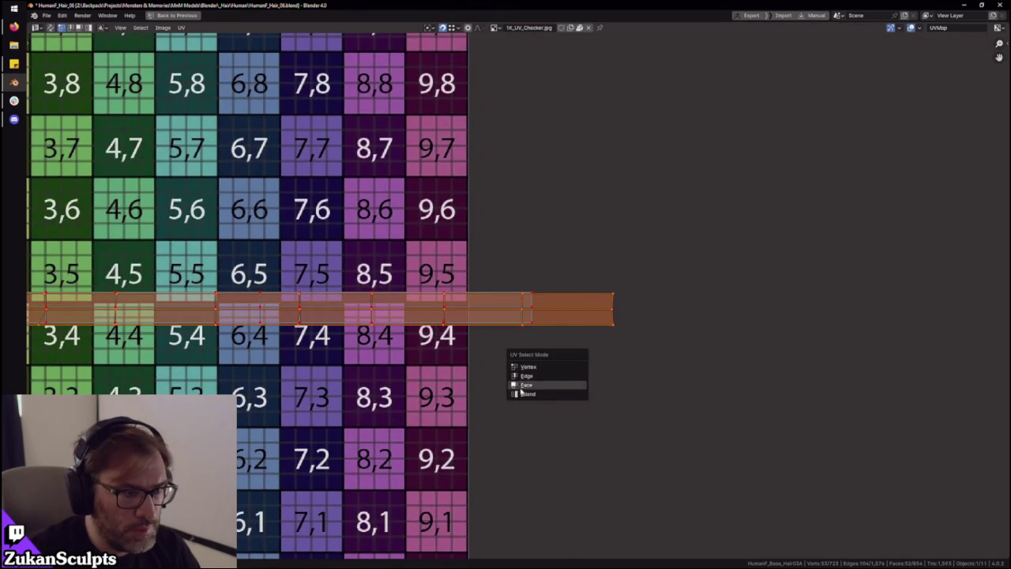
{"action": "left_click", "coordinate": [524, 386]}
Move the second strip up to sit just above the first strip
{"action": "key", "text": "g"}
{"action": "left_click", "coordinate": [514, 287]}
{"action": "key", "text": "Home"}
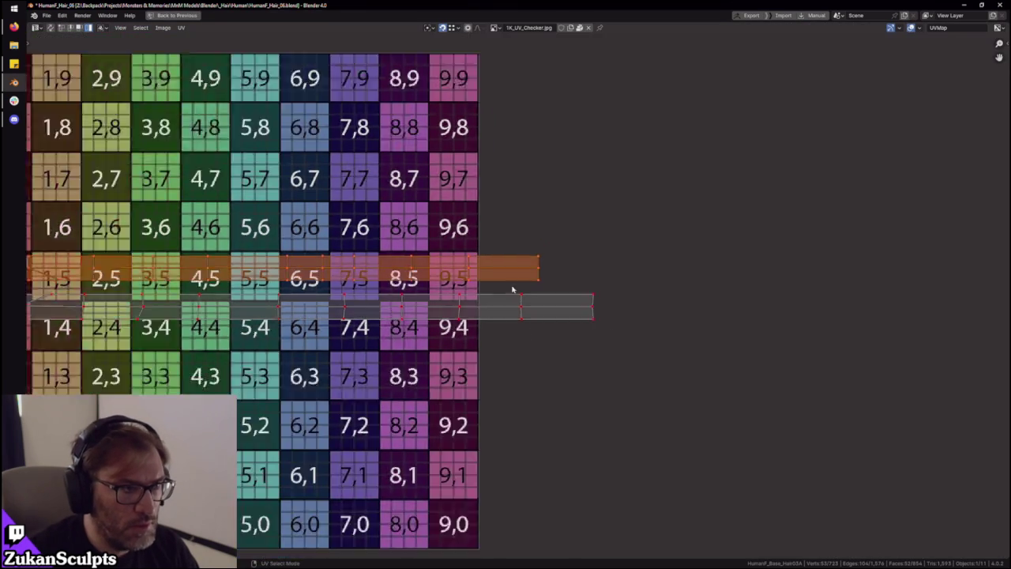
{"action": "scroll", "coordinate": [421, 331], "scroll_direction": "up", "scroll_amount": 3}
{"action": "key", "text": "g"}
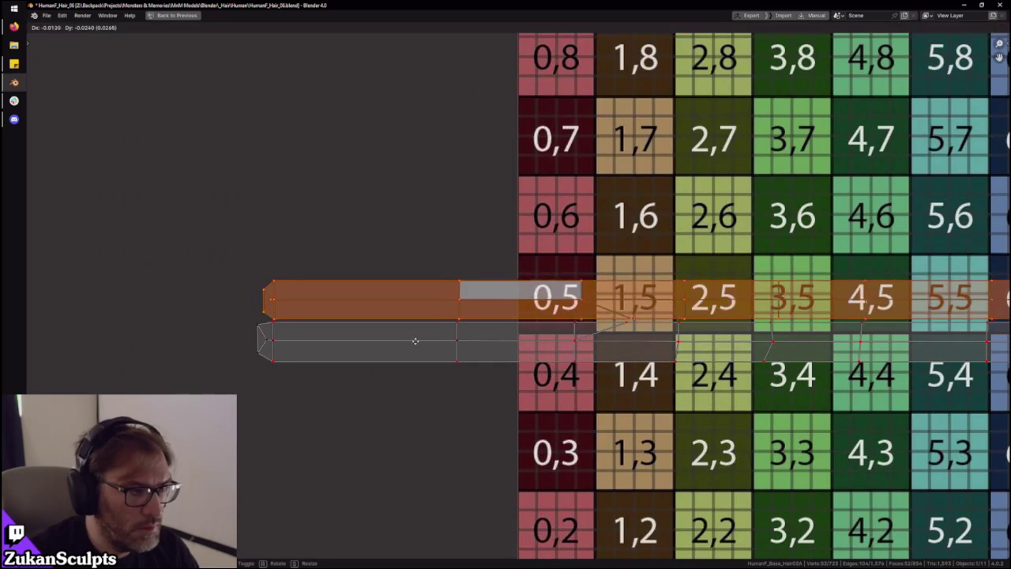
{"action": "left_click", "coordinate": [413, 340]}
{"action": "middle_click_drag", "start_coordinate": [596, 360], "coordinate": [505, 341]}
{"action": "key", "text": "ctrl+Tab"}
{"action": "left_click", "coordinate": [514, 338]}
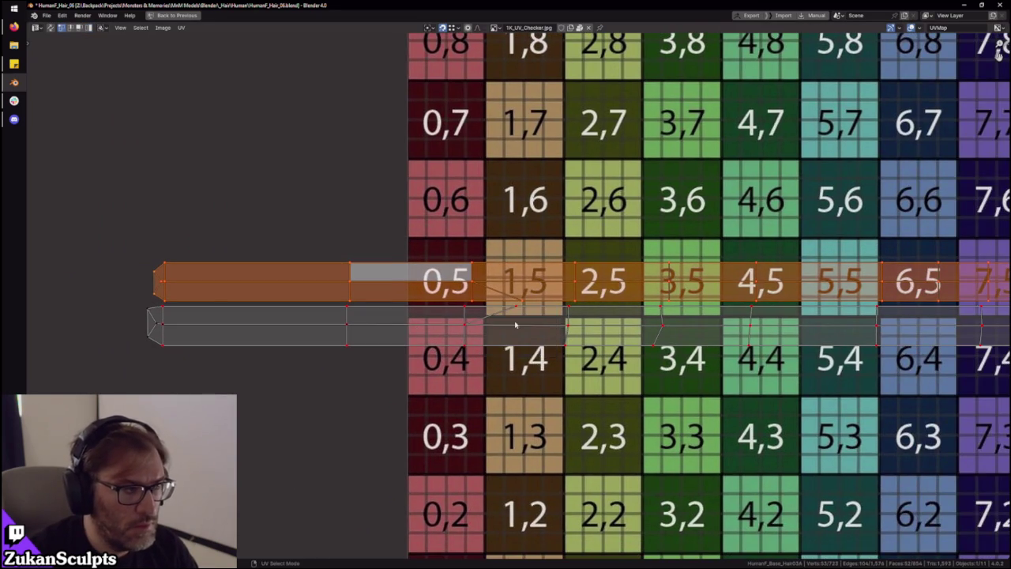
{"action": "middle_click_drag", "start_coordinate": [394, 316], "coordinate": [493, 320]}
Box-select the strips' left ends and vertex columns, and the edge near 5,5 / 6,5
{"action": "left_click_drag", "start_coordinate": [340, 211], "coordinate": [268, 392]}
{"action": "scroll", "coordinate": [316, 339], "scroll_direction": "up", "scroll_amount": 4}
{"action": "left_click_drag", "start_coordinate": [338, 232], "coordinate": [404, 309]}
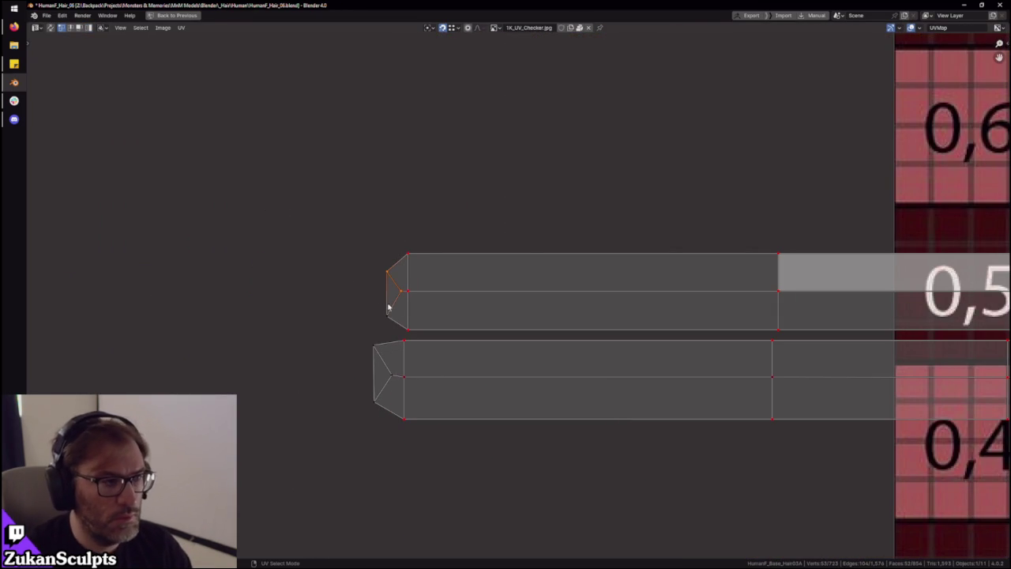
{"action": "left_click_drag", "start_coordinate": [488, 196], "coordinate": [400, 456]}
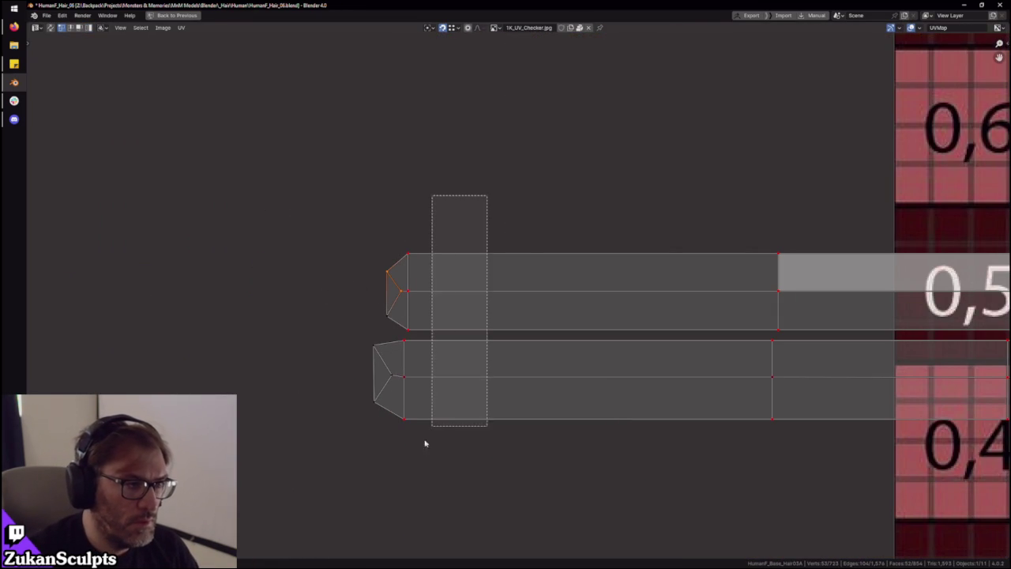
{"action": "left_click_drag", "start_coordinate": [362, 246], "coordinate": [409, 308]}
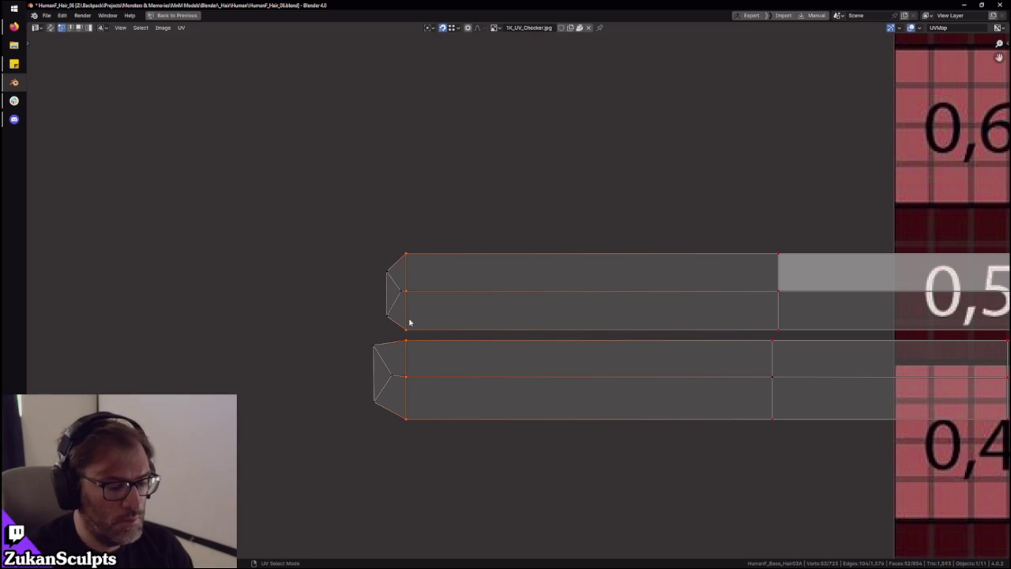
{"action": "scroll", "coordinate": [490, 334], "scroll_direction": "down", "scroll_amount": 2}
{"action": "mouse_move", "coordinate": [395, 484]}
{"action": "left_mouse_down"}
{"action": "mouse_move", "coordinate": [512, 226]}
{"action": "mouse_move", "coordinate": [501, 257]}
{"action": "left_mouse_up"}
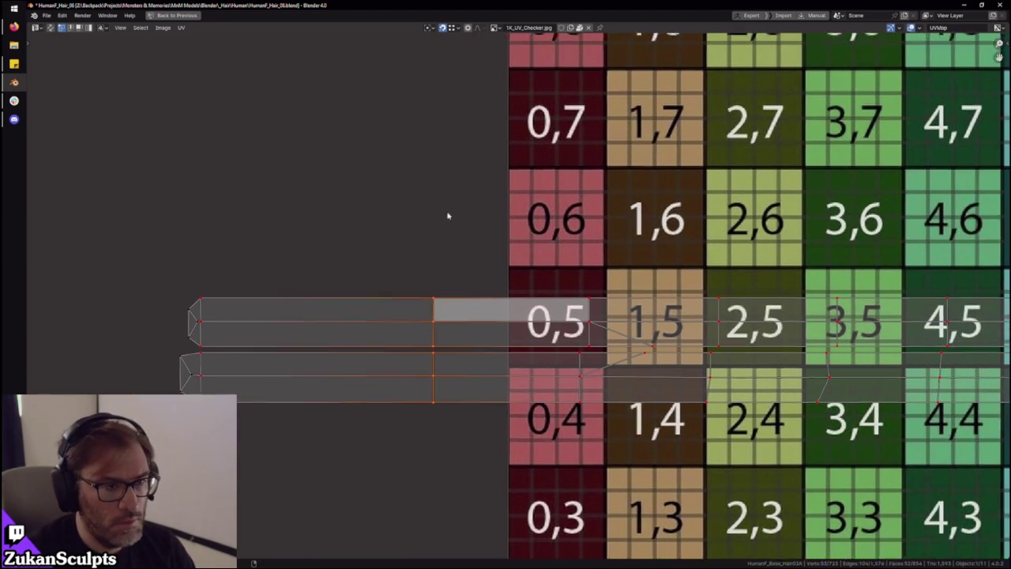
{"action": "middle_click_drag", "start_coordinate": [501, 257], "coordinate": [431, 271]}
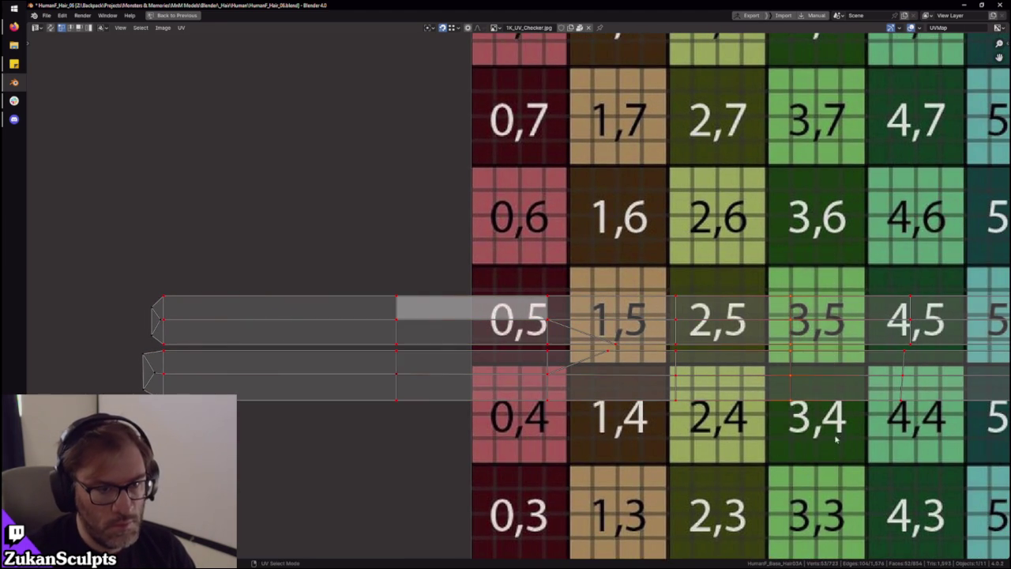
{"action": "middle_click_drag", "start_coordinate": [903, 373], "coordinate": [512, 373]}
{"action": "left_click", "coordinate": [672, 387], "text": "alt"}
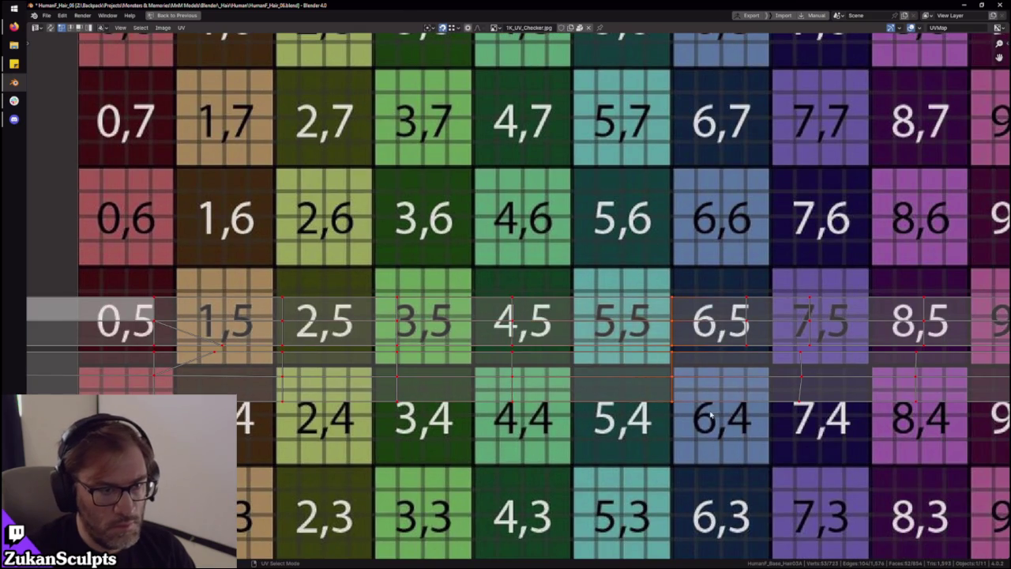
{"action": "scroll", "coordinate": [773, 427], "scroll_direction": "down", "scroll_amount": 2}
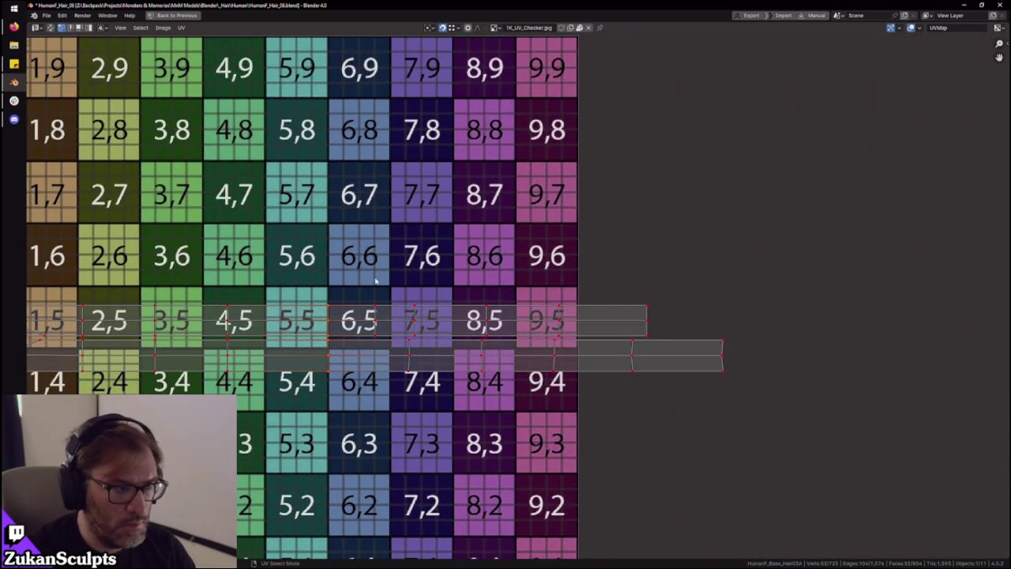
Slide the upper strip's right-end edge horizontally to match the lower strip's end
{"action": "left_click_drag", "start_coordinate": [669, 286], "coordinate": [646, 348]}
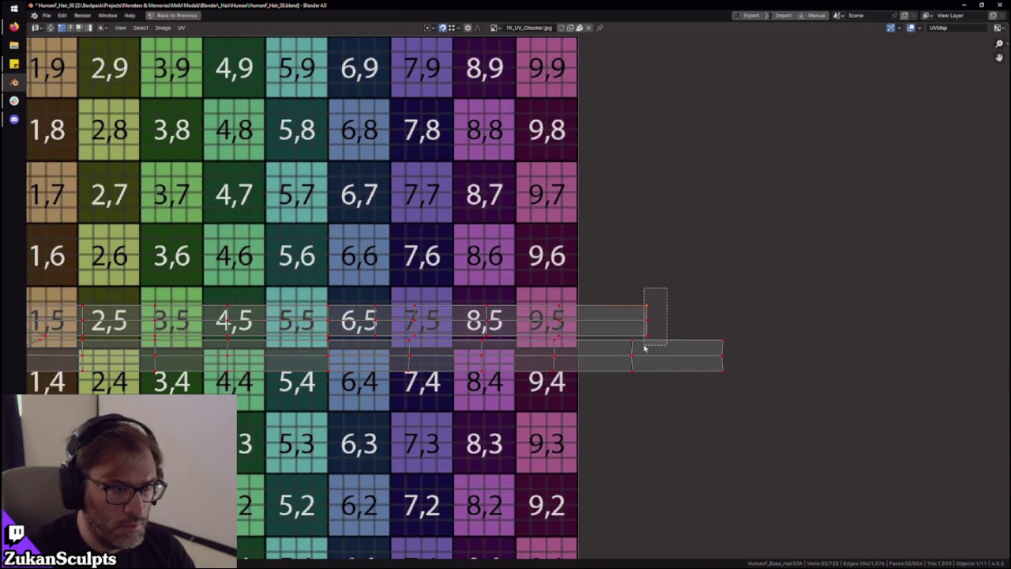
{"action": "key", "text": "g"}
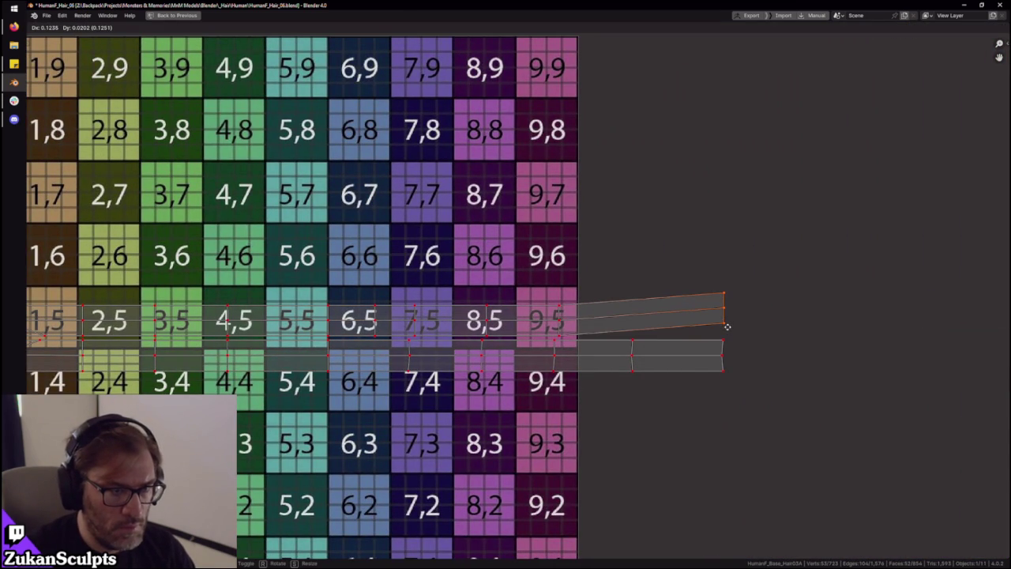
{"action": "key", "text": "x"}
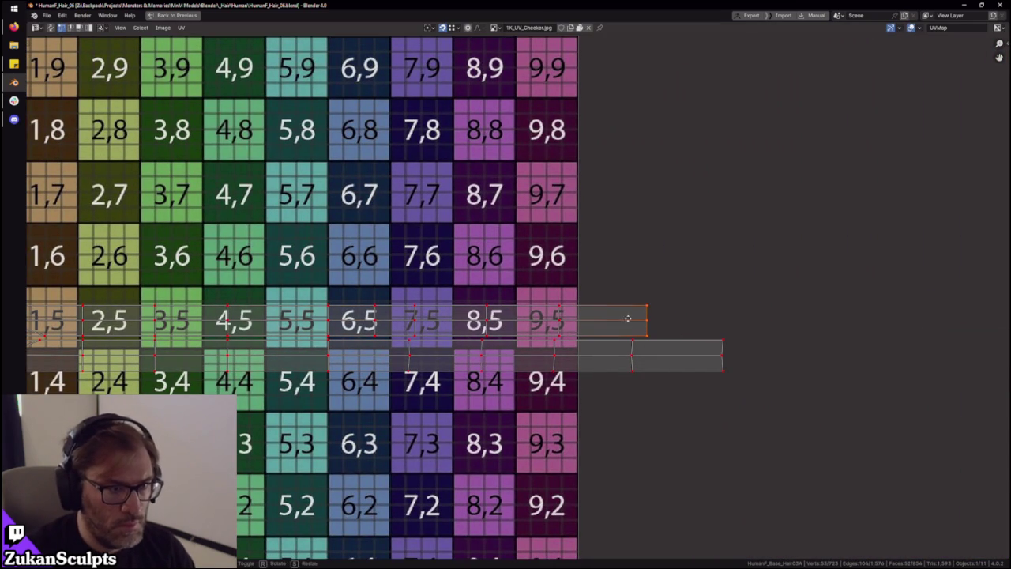
{"action": "left_click", "coordinate": [702, 329]}
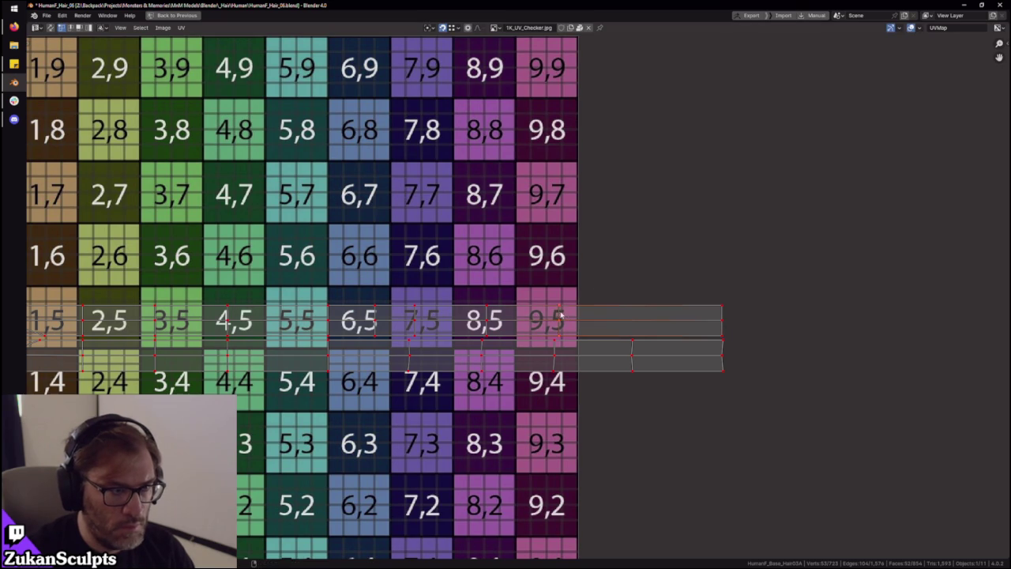
Line up the upper strip's vertical edges with the 9,5, 8,5 and 7,5 columns
{"action": "key", "text": "g"}
{"action": "left_click", "coordinate": [506, 326]}
{"action": "key", "text": "g"}
{"action": "left_click", "coordinate": [512, 320]}
{"action": "key", "text": "g"}
{"action": "left_click", "coordinate": [488, 315]}
{"action": "left_click", "coordinate": [409, 351]}
{"action": "left_click", "coordinate": [482, 346]}
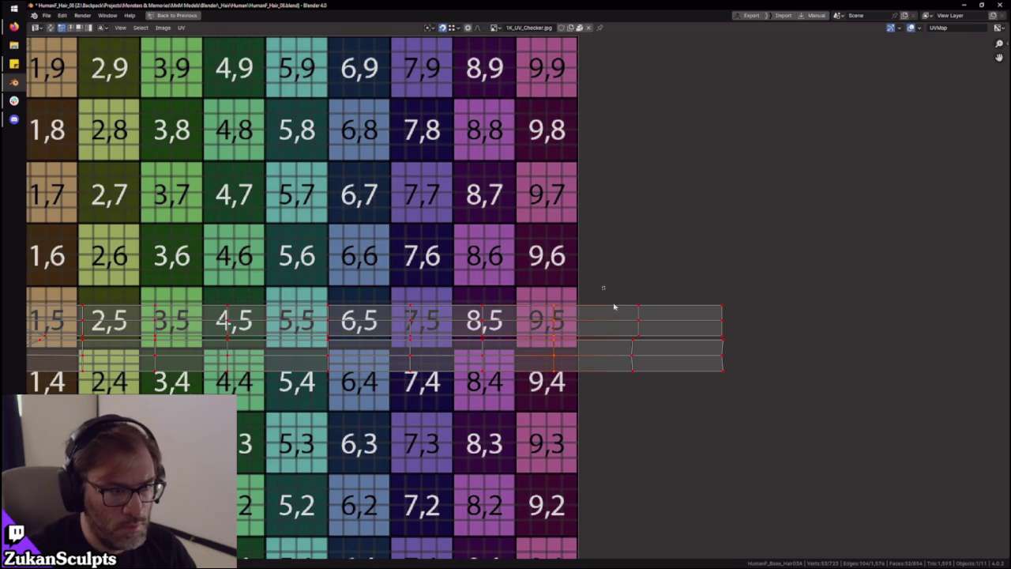
{"action": "left_click", "coordinate": [671, 324]}
{"action": "scroll", "coordinate": [558, 408], "scroll_direction": "left", "scroll_amount": 2, "text": "ctrl"}
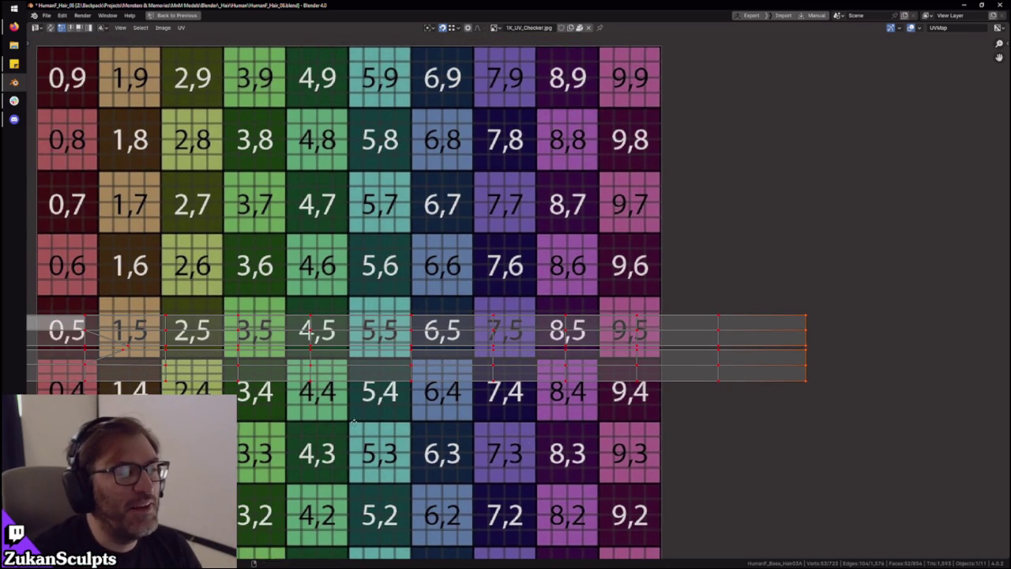
Scale both strips' left tip vertices to zero along X so they share one position
{"action": "middle_click_drag", "start_coordinate": [353, 421], "coordinate": [640, 391]}
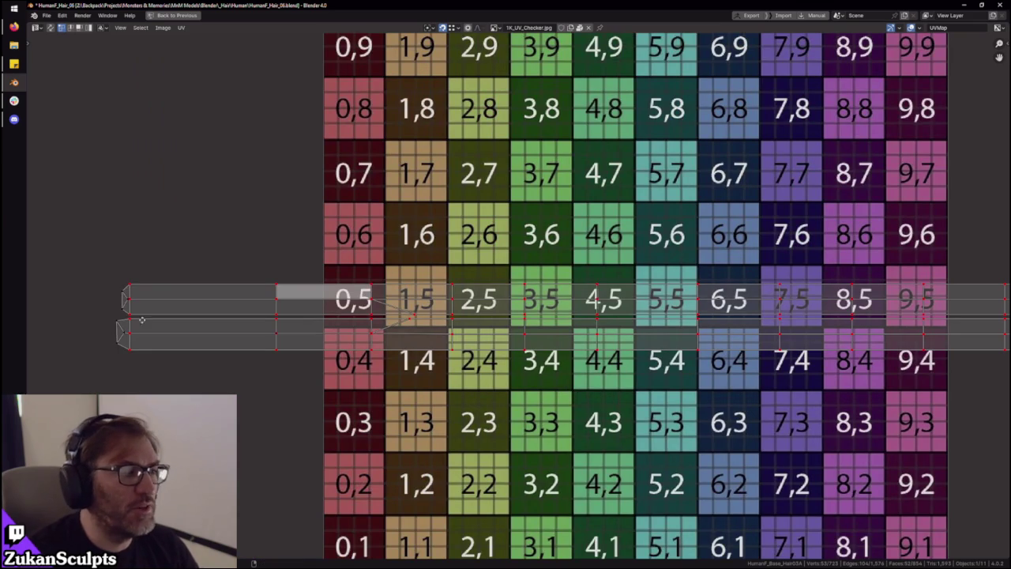
{"action": "scroll", "coordinate": [142, 319], "scroll_direction": "up", "scroll_amount": 3}
{"action": "middle_click_drag", "start_coordinate": [141, 319], "coordinate": [474, 355]}
{"action": "scroll", "coordinate": [474, 355], "scroll_direction": "up", "scroll_amount": 1}
{"action": "left_click_drag", "start_coordinate": [373, 466], "coordinate": [496, 215]}
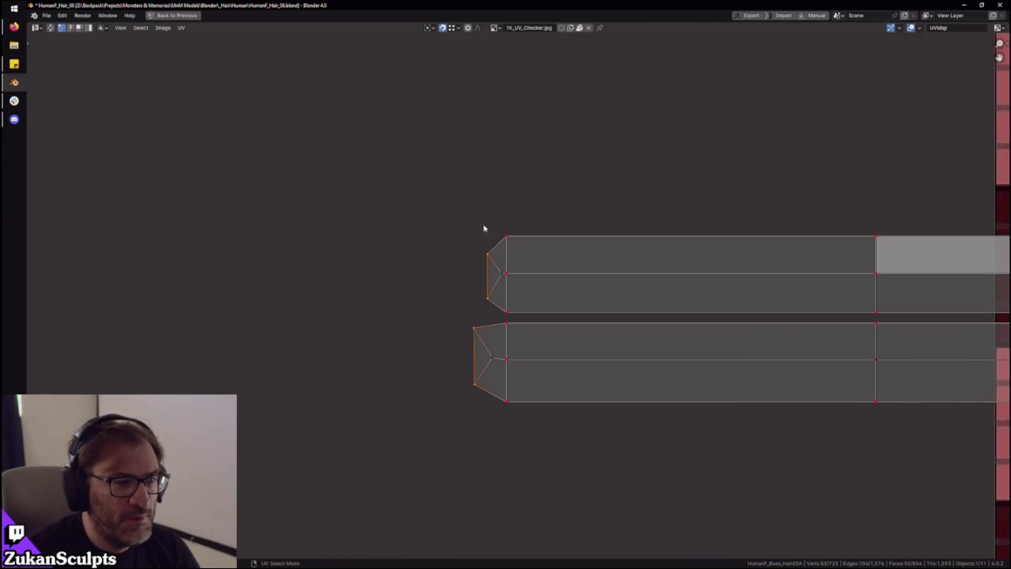
{"action": "key", "text": "s"}
{"action": "key", "text": "x"}
{"action": "key", "text": "0"}
{"action": "key", "text": "Return"}
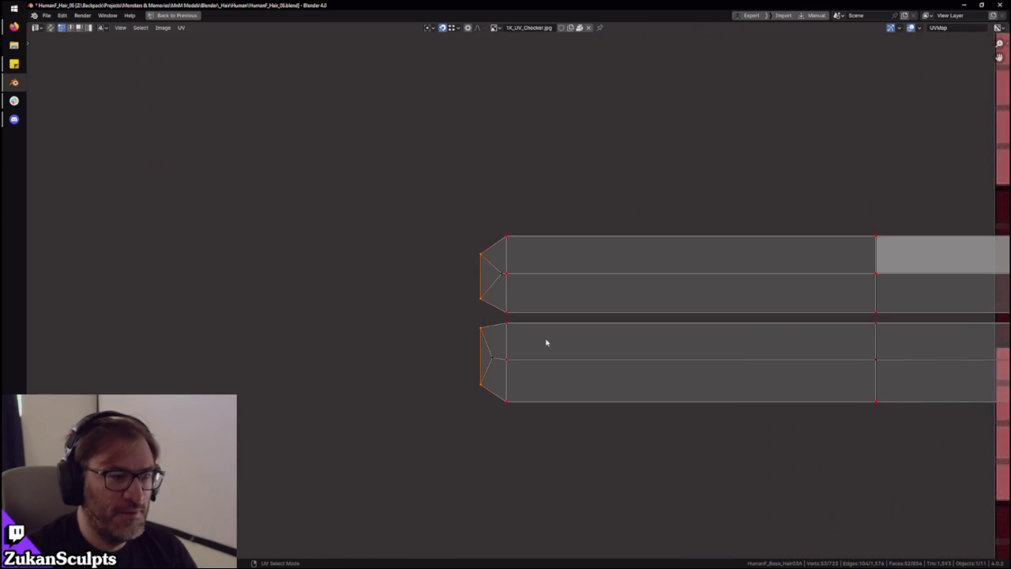
Nudge the tips slightly left, select all UVs and return to the normal layout
{"action": "left_click", "coordinate": [483, 374]}
{"action": "left_click_drag", "start_coordinate": [483, 374], "coordinate": [503, 258]}
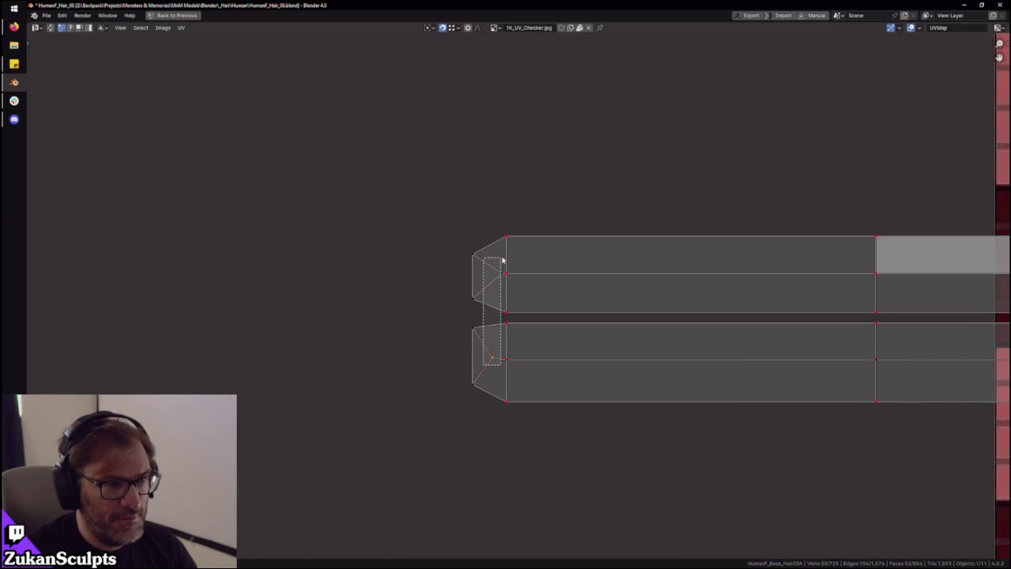
{"action": "scroll", "coordinate": [487, 300], "scroll_direction": "down", "scroll_amount": 1}
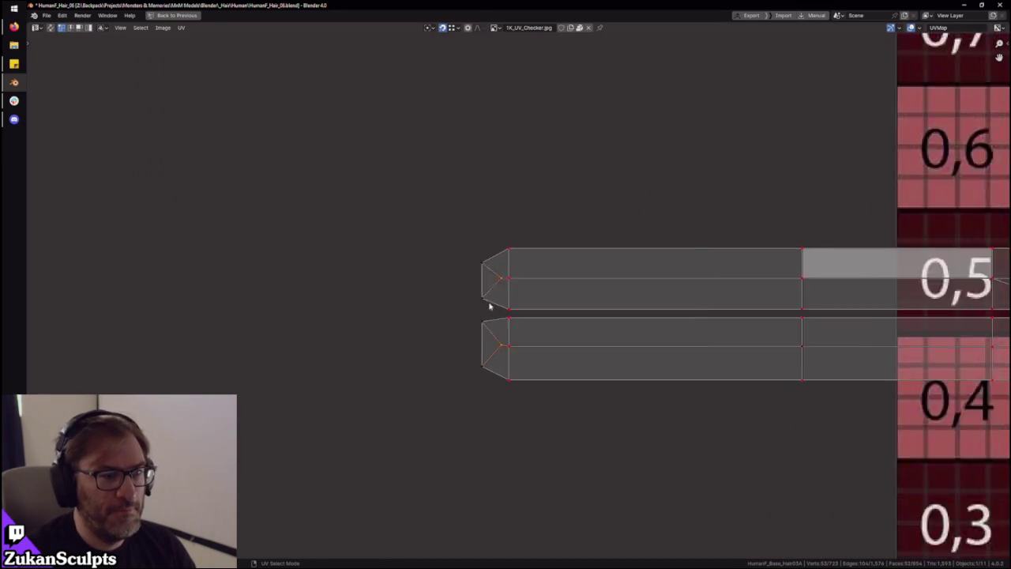
{"action": "scroll", "coordinate": [487, 300], "scroll_direction": "down", "scroll_amount": 4}
{"action": "middle_click_drag", "start_coordinate": [316, 252], "coordinate": [252, 253], "text": "shift"}
{"action": "scroll", "coordinate": [181, 230], "scroll_direction": "down", "scroll_amount": 2}
{"action": "key", "text": "a"}
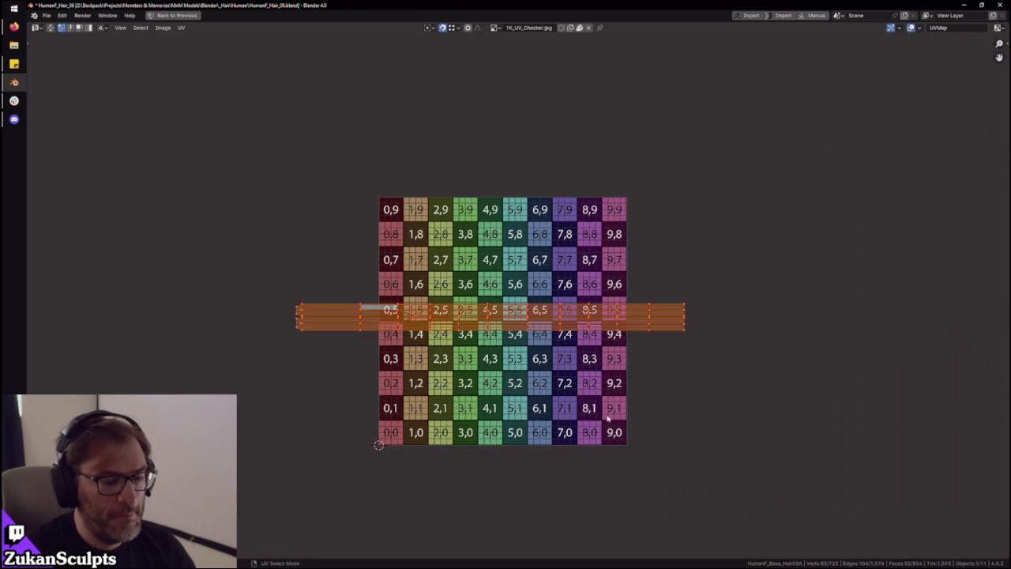
{"action": "scroll", "coordinate": [523, 177], "scroll_direction": "up", "scroll_amount": 2}
{"action": "key", "text": "ctrl+space"}
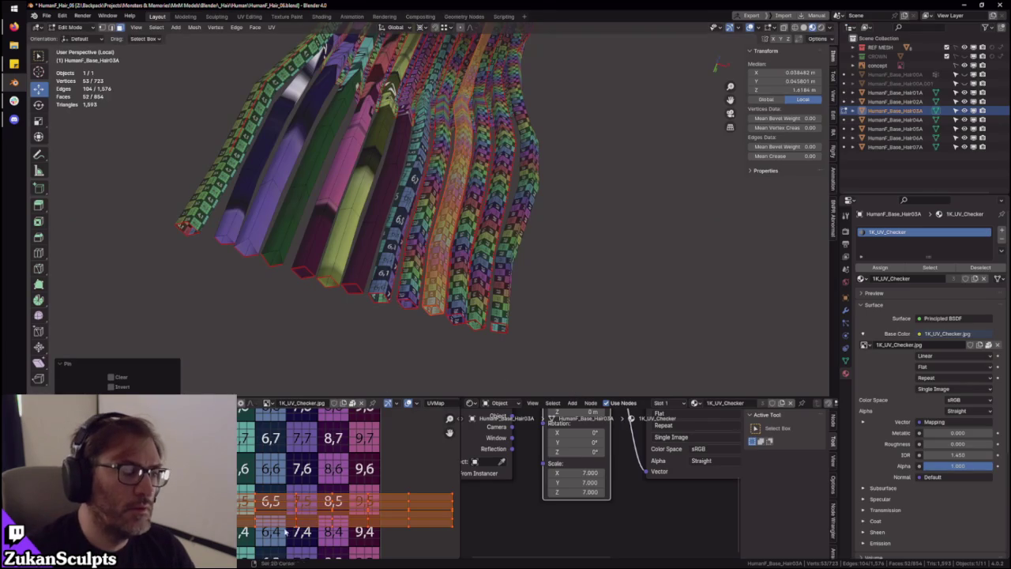
Deselect the UV strips in the maximized UV editor, then orbit around the 3D hair strips
{"action": "key", "text": "ctrl+space"}
{"action": "scroll", "coordinate": [301, 359], "scroll_direction": "up", "scroll_amount": 1}
{"action": "left_click", "coordinate": [300, 358]}
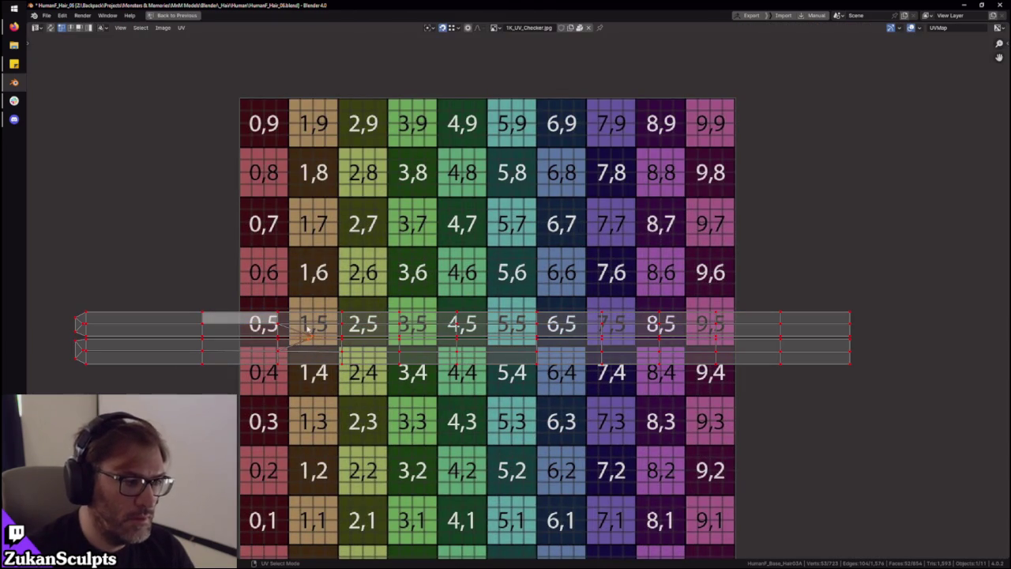
{"action": "key", "text": "ctrl+space"}
{"action": "mouse_move", "coordinate": [483, 117]}
{"action": "middle_mouse_down"}
{"action": "mouse_move", "coordinate": [427, 167]}
{"action": "mouse_move", "coordinate": [538, 278]}
{"action": "mouse_move", "coordinate": [505, 237]}
{"action": "middle_mouse_up"}
{"action": "scroll", "coordinate": [506, 237], "scroll_direction": "up", "scroll_amount": 3}
{"action": "scroll", "coordinate": [449, 433], "scroll_direction": "down", "scroll_amount": 2}
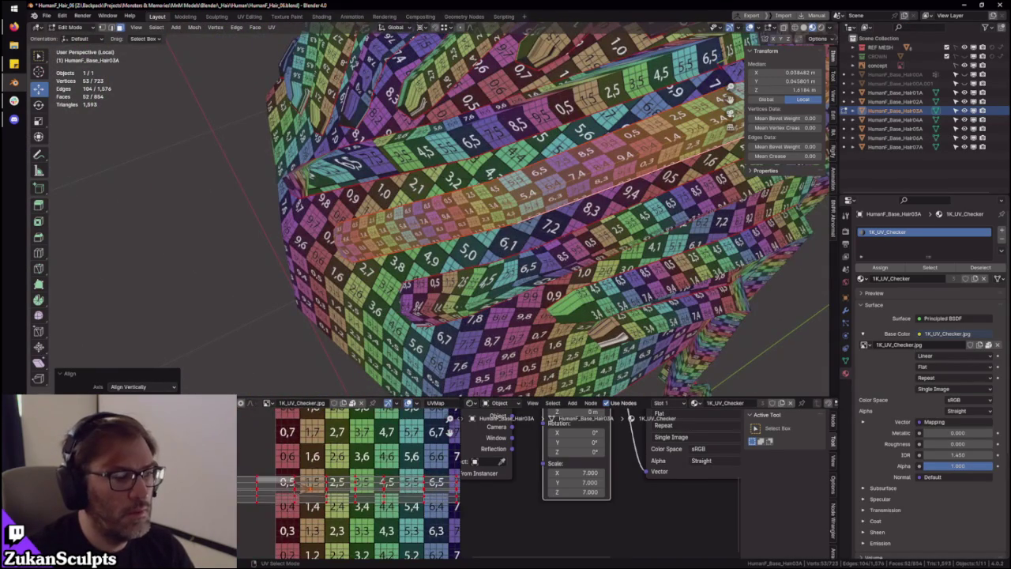
{"action": "scroll", "coordinate": [450, 432], "scroll_direction": "up", "scroll_amount": 3}
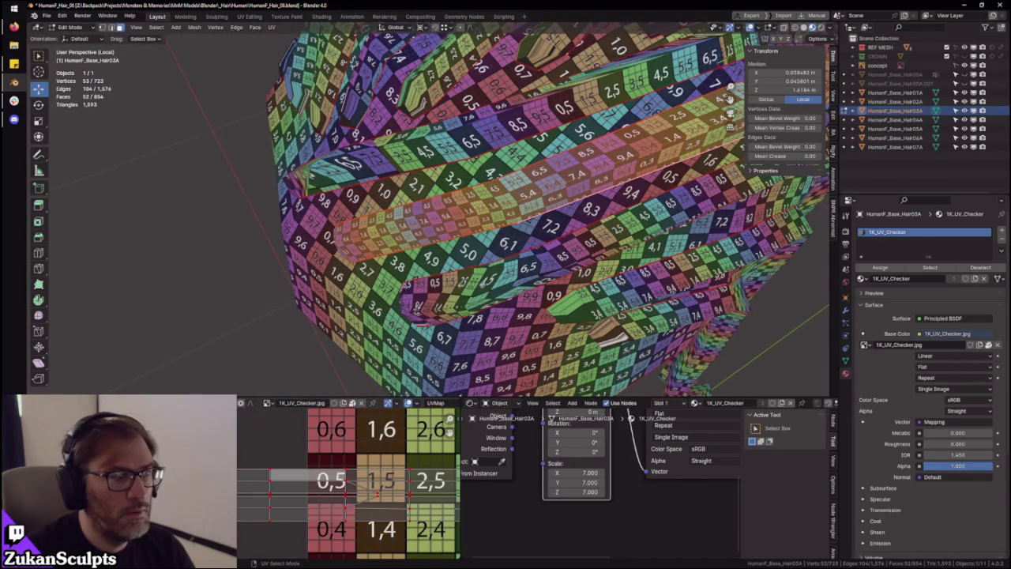
Move the selected UV strip to a new spot and view the mesh from another angle
{"action": "key", "text": "g"}
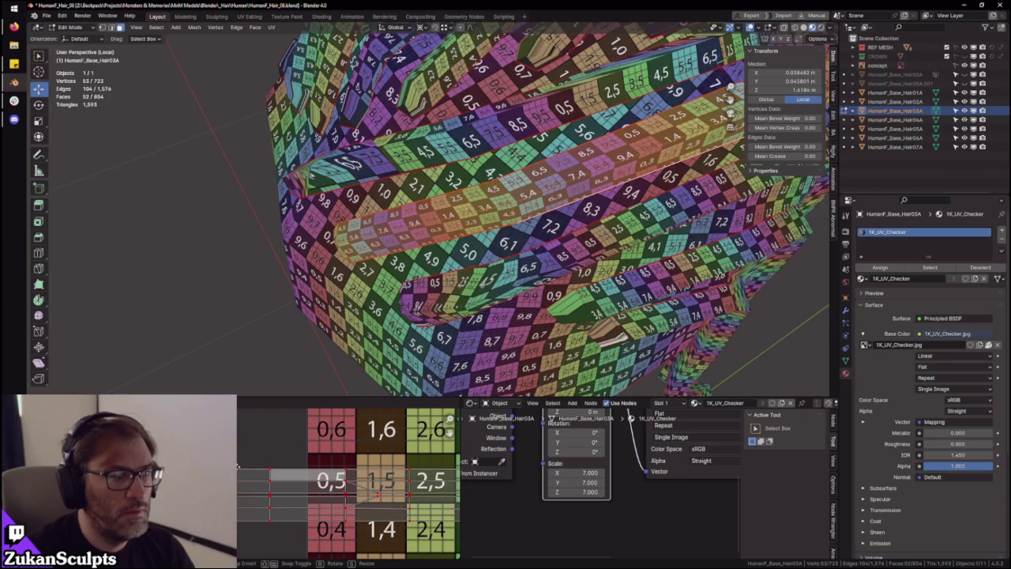
{"action": "left_click", "coordinate": [273, 547]}
{"action": "mouse_move", "coordinate": [474, 237]}
{"action": "middle_mouse_down"}
{"action": "mouse_move", "coordinate": [442, 221]}
{"action": "mouse_move", "coordinate": [363, 213]}
{"action": "middle_mouse_up"}
{"action": "scroll", "coordinate": [372, 482], "scroll_direction": "down", "scroll_amount": 2}
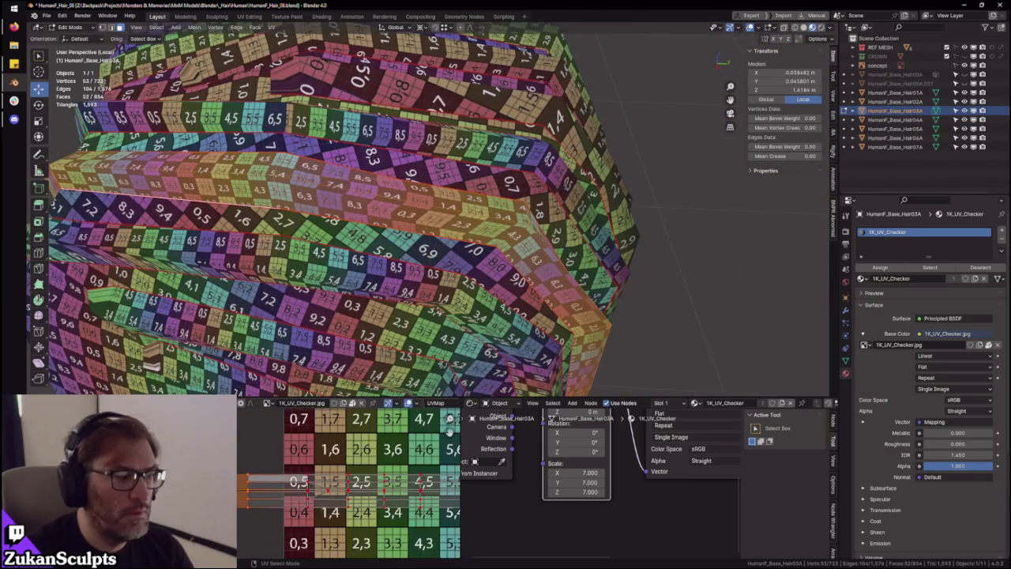
Box-select the strip faces and slide them along the checker row
{"action": "mouse_move", "coordinate": [229, 450]}
{"action": "left_mouse_down"}
{"action": "mouse_move", "coordinate": [335, 549]}
{"action": "mouse_move", "coordinate": [370, 548]}
{"action": "left_mouse_up"}
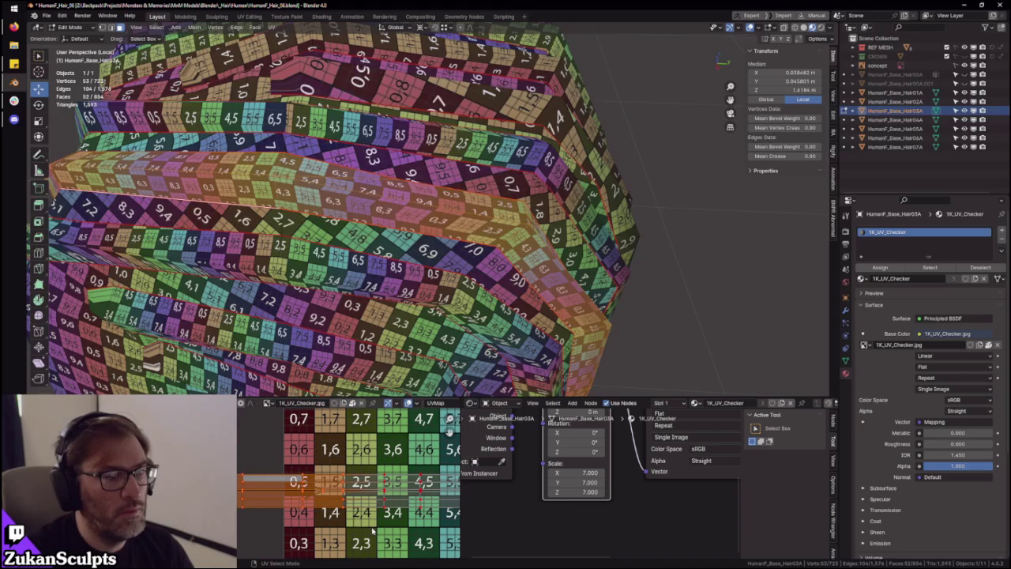
{"action": "key", "text": "g"}
{"action": "key", "text": "g"}
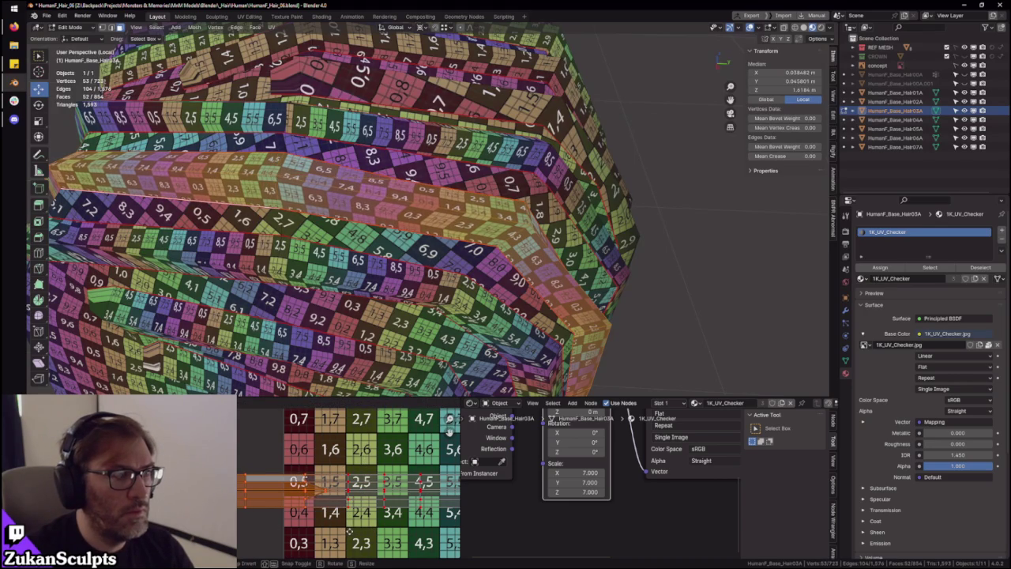
{"action": "key", "text": "Return"}
{"action": "scroll", "coordinate": [455, 304], "scroll_direction": "down", "scroll_amount": 3}
{"action": "scroll", "coordinate": [456, 304], "scroll_direction": "down", "scroll_amount": 2}
{"action": "scroll", "coordinate": [456, 304], "scroll_direction": "down", "scroll_amount": 2}
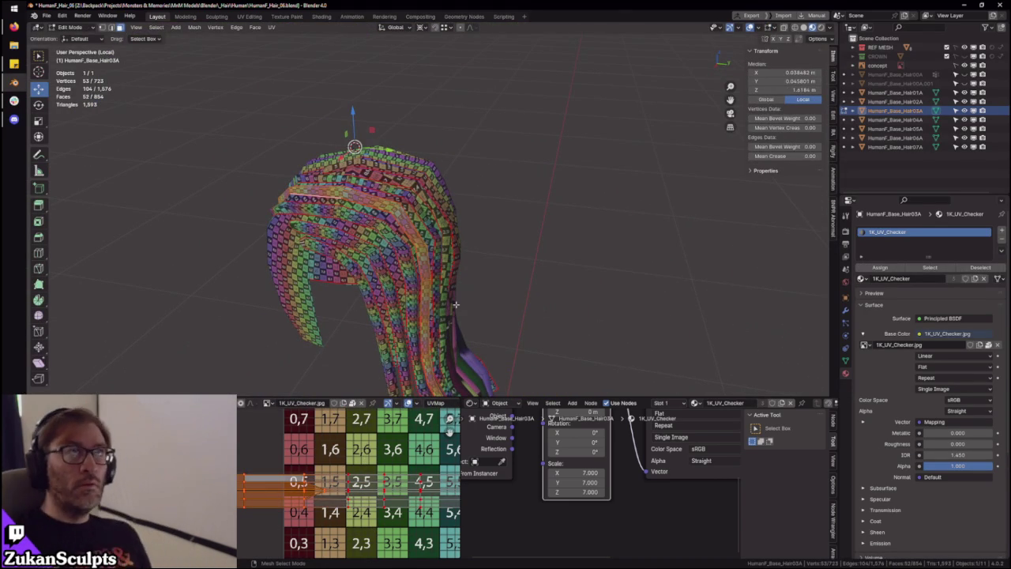
Orbit closely around the hanging hair mesh to inspect the numbered texture flow
{"action": "mouse_move", "coordinate": [407, 162]}
{"action": "middle_mouse_down"}
{"action": "mouse_move", "coordinate": [450, 215]}
{"action": "mouse_move", "coordinate": [443, 240]}
{"action": "middle_mouse_up"}
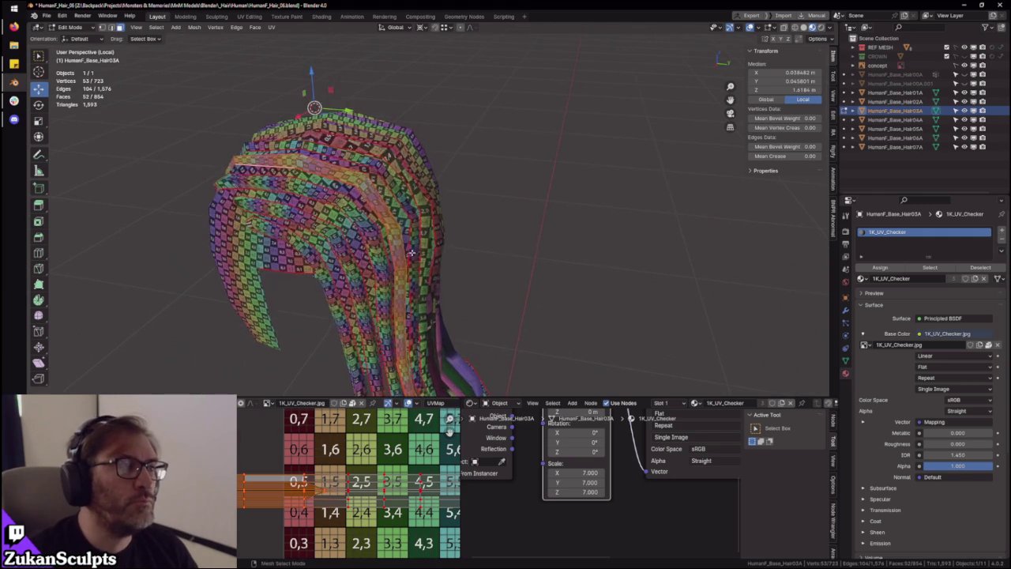
{"action": "middle_click_drag", "start_coordinate": [517, 263], "coordinate": [489, 272]}
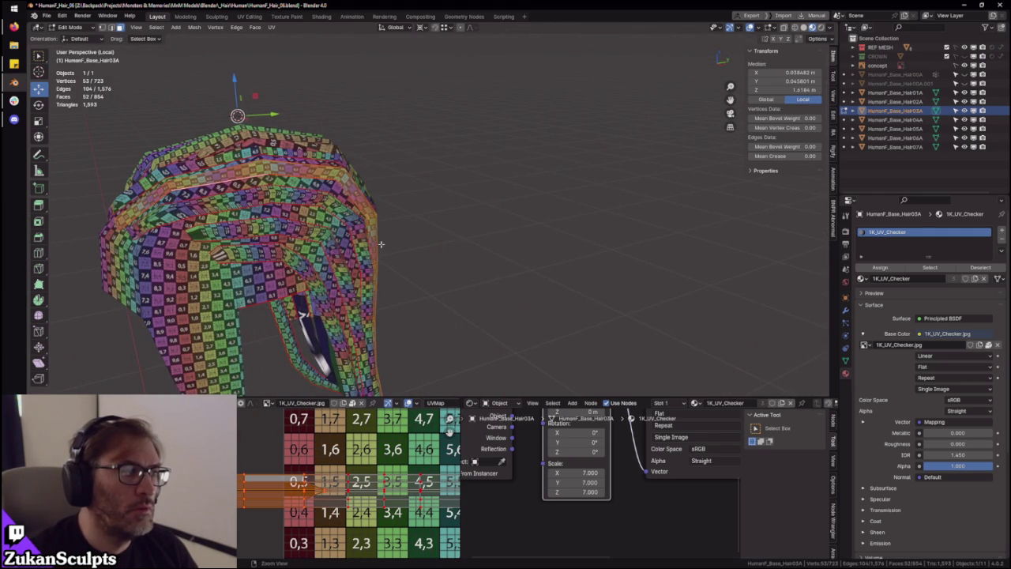
{"action": "middle_click_drag", "start_coordinate": [381, 244], "coordinate": [440, 220]}
{"action": "key", "text": "ctrl+space"}
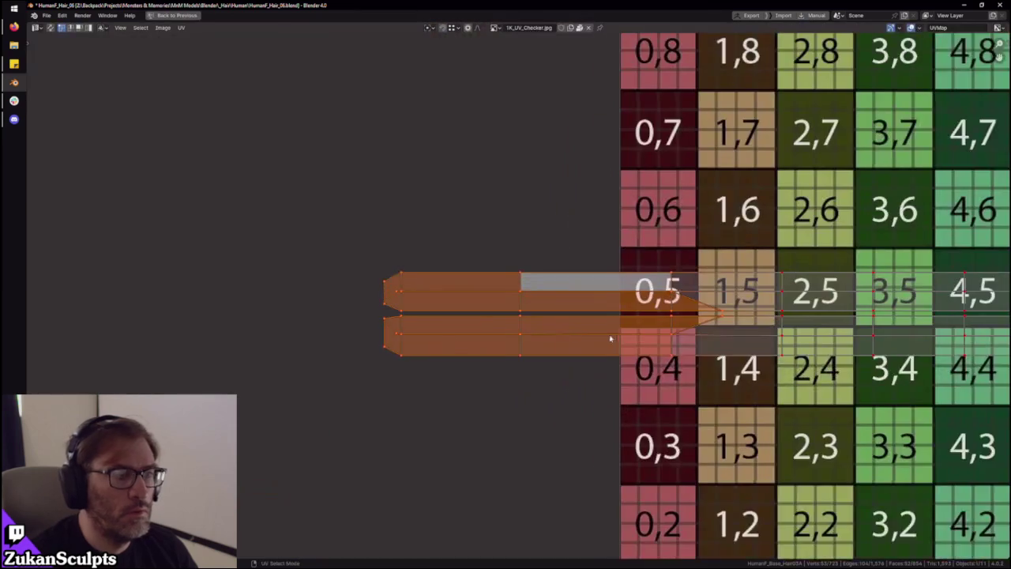
Select the upper strip's UVs and mirror them, then undo the first flip
{"action": "scroll", "coordinate": [543, 297], "scroll_direction": "down", "scroll_amount": 1}
{"action": "left_click", "coordinate": [544, 297]}
{"action": "scroll", "coordinate": [544, 297], "scroll_direction": "down", "scroll_amount": 2}
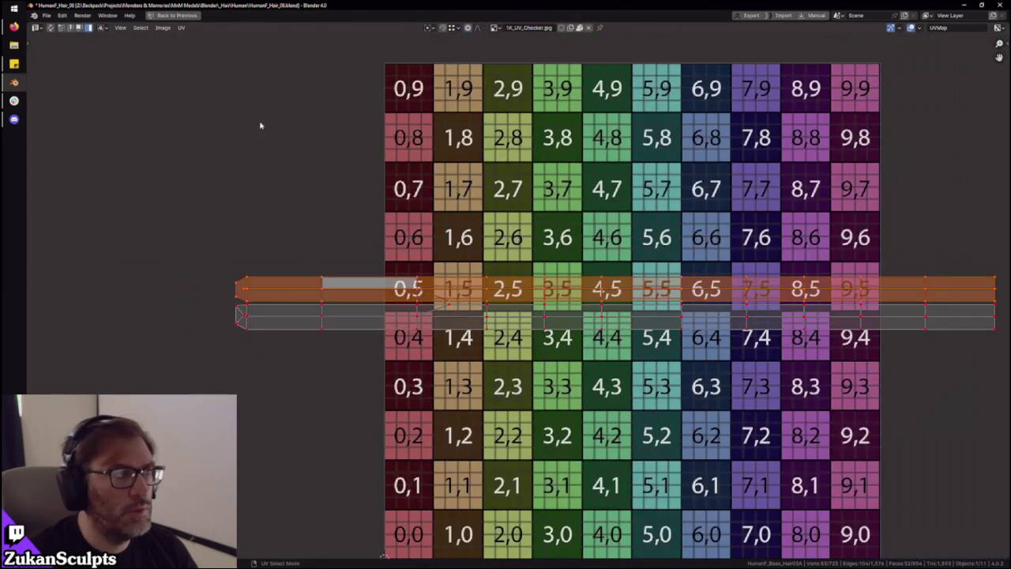
{"action": "left_click", "coordinate": [181, 27]}
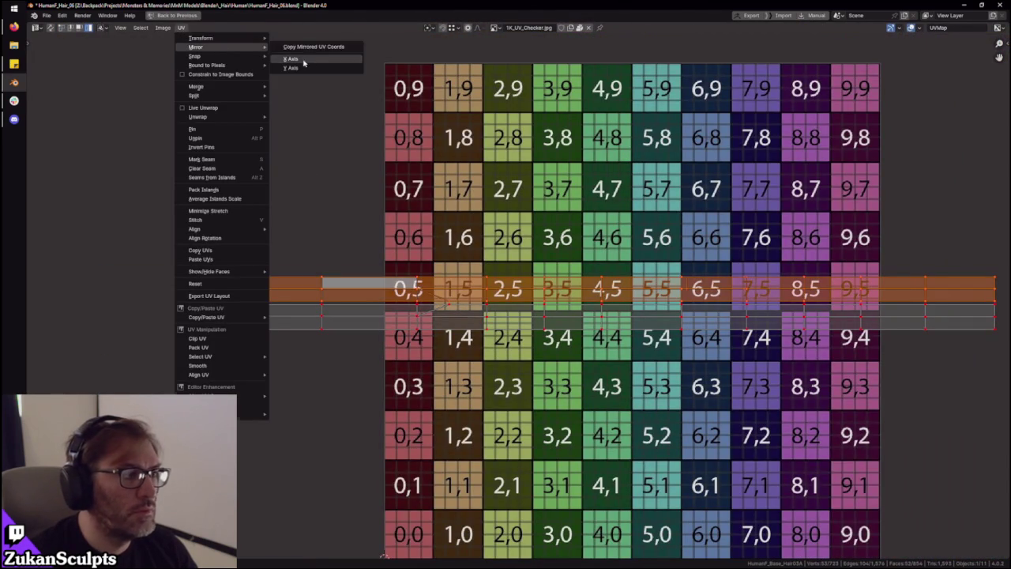
{"action": "left_click", "coordinate": [292, 59]}
{"action": "scroll", "coordinate": [507, 291], "scroll_direction": "up", "scroll_amount": 3}
{"action": "key", "text": "g"}
{"action": "left_click", "coordinate": [408, 276]}
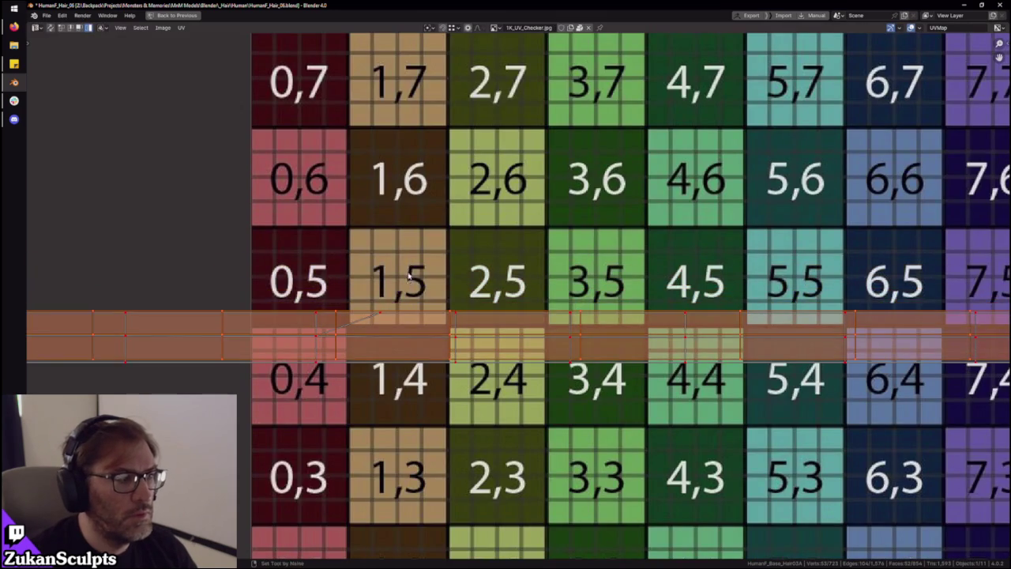
{"action": "key", "text": "ctrl+z"}
{"action": "key", "text": "ctrl+z"}
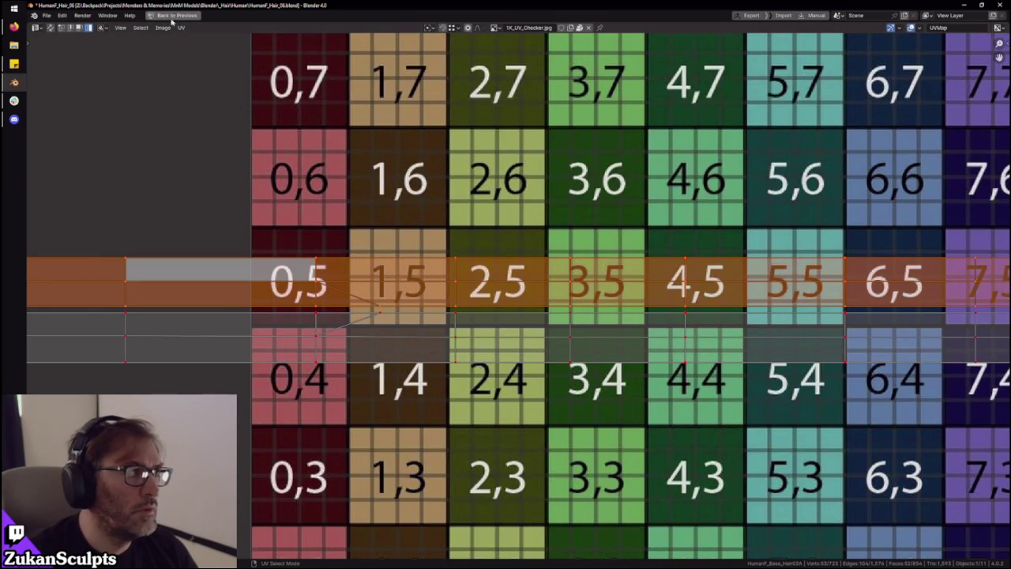
Mirror the upper strip on the Y axis onto the lower strip and select a vertex column
{"action": "left_click", "coordinate": [181, 28]}
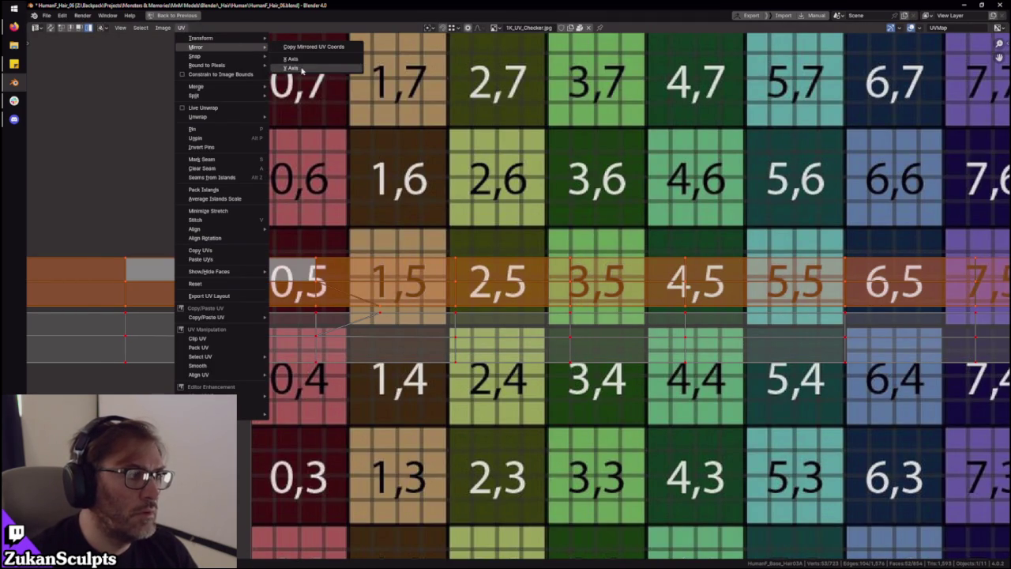
{"action": "left_click", "coordinate": [301, 70]}
{"action": "scroll", "coordinate": [342, 327], "scroll_direction": "down", "scroll_amount": 3}
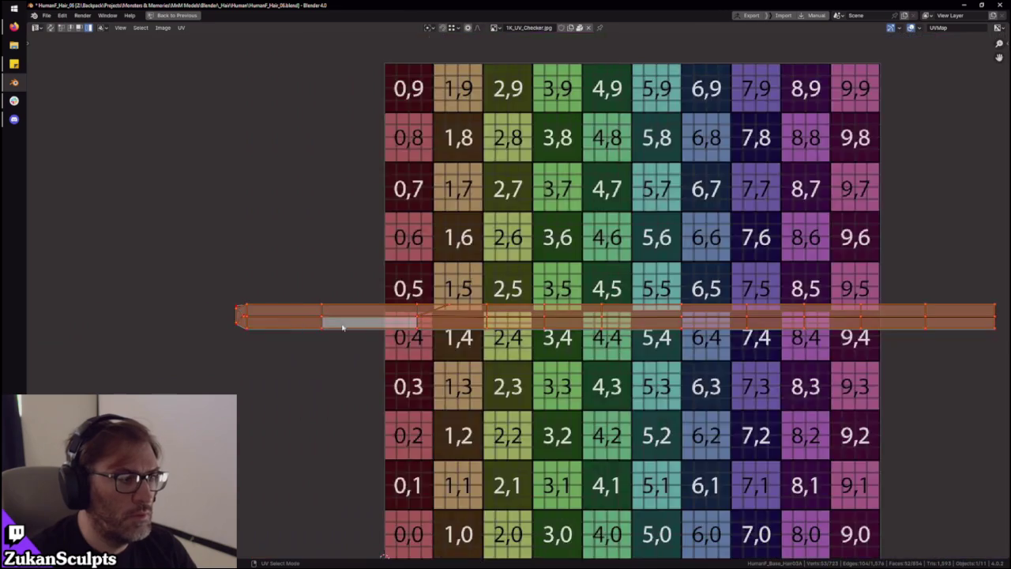
{"action": "scroll", "coordinate": [342, 327], "scroll_direction": "up", "scroll_amount": 2}
{"action": "scroll", "coordinate": [192, 230], "scroll_direction": "up", "scroll_amount": 2}
{"action": "middle_click_drag", "start_coordinate": [192, 230], "coordinate": [296, 234]}
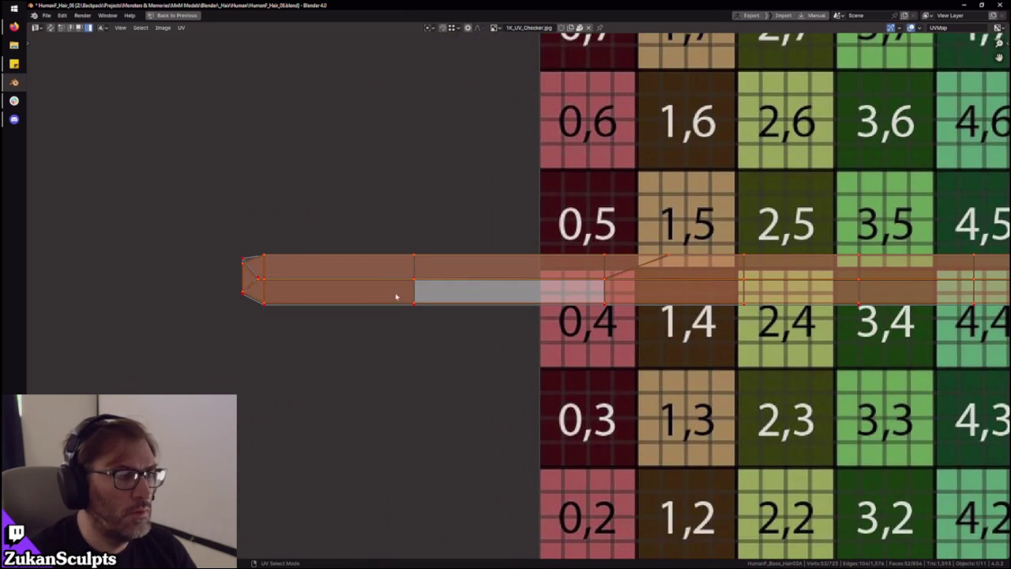
{"action": "mouse_move", "coordinate": [401, 212]}
{"action": "left_mouse_down"}
{"action": "mouse_move", "coordinate": [428, 278]}
{"action": "mouse_move", "coordinate": [438, 269]}
{"action": "left_mouse_up"}
{"action": "scroll", "coordinate": [515, 253], "scroll_direction": "right", "scroll_amount": 3, "text": "ctrl"}
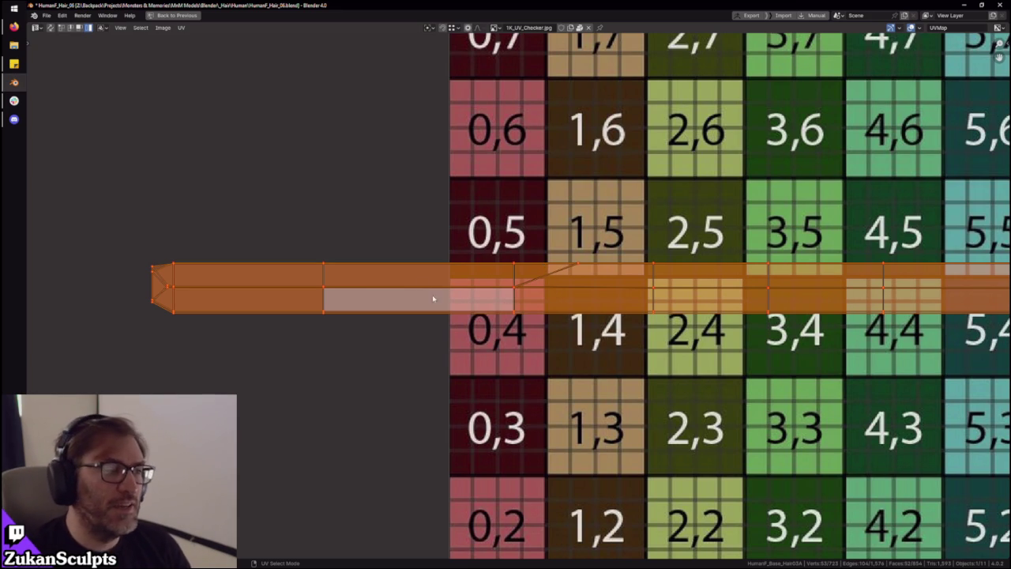
Select the whole UV strip, check the selection modes, then clear it and frame the left end
{"action": "scroll", "coordinate": [422, 192], "scroll_direction": "up", "scroll_amount": 3}
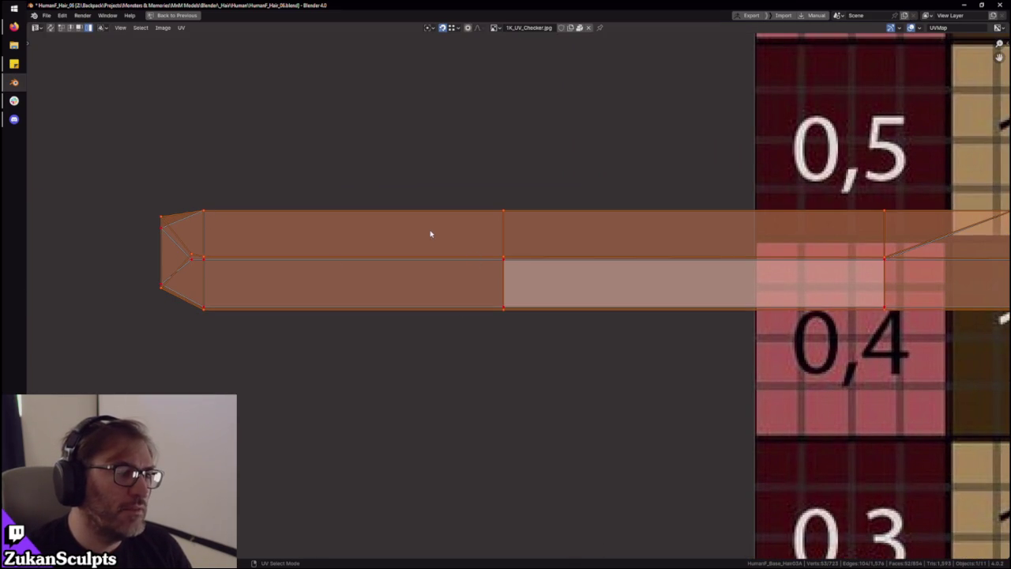
{"action": "scroll", "coordinate": [430, 233], "scroll_direction": "down", "scroll_amount": 3}
{"action": "scroll", "coordinate": [401, 289], "scroll_direction": "down", "scroll_amount": 1}
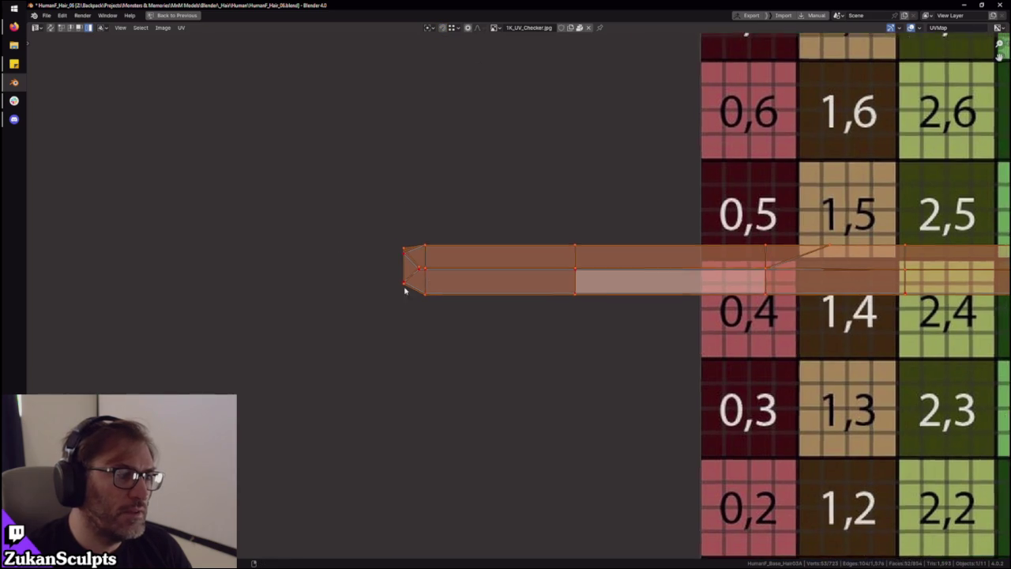
{"action": "scroll", "coordinate": [341, 321], "scroll_direction": "up", "scroll_amount": 3}
{"action": "left_click", "coordinate": [374, 293]}
{"action": "scroll", "coordinate": [359, 288], "scroll_direction": "down", "scroll_amount": 3}
{"action": "scroll", "coordinate": [359, 288], "scroll_direction": "right", "scroll_amount": 1, "text": "ctrl"}
{"action": "key", "text": "ctrl+Tab"}
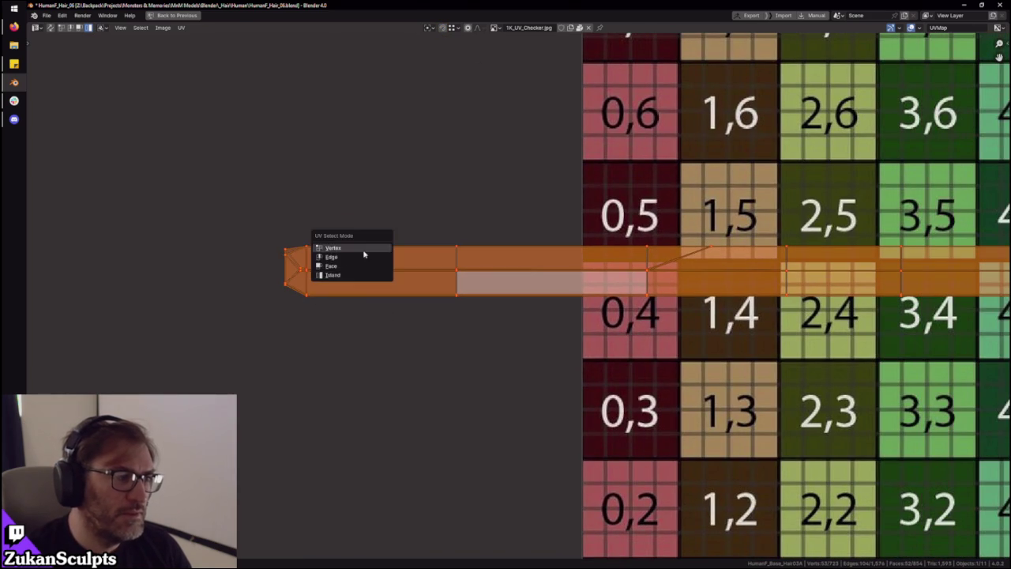
{"action": "scroll", "coordinate": [937, 339], "scroll_direction": "down", "scroll_amount": 2}
{"action": "scroll", "coordinate": [937, 339], "scroll_direction": "down", "scroll_amount": 1}
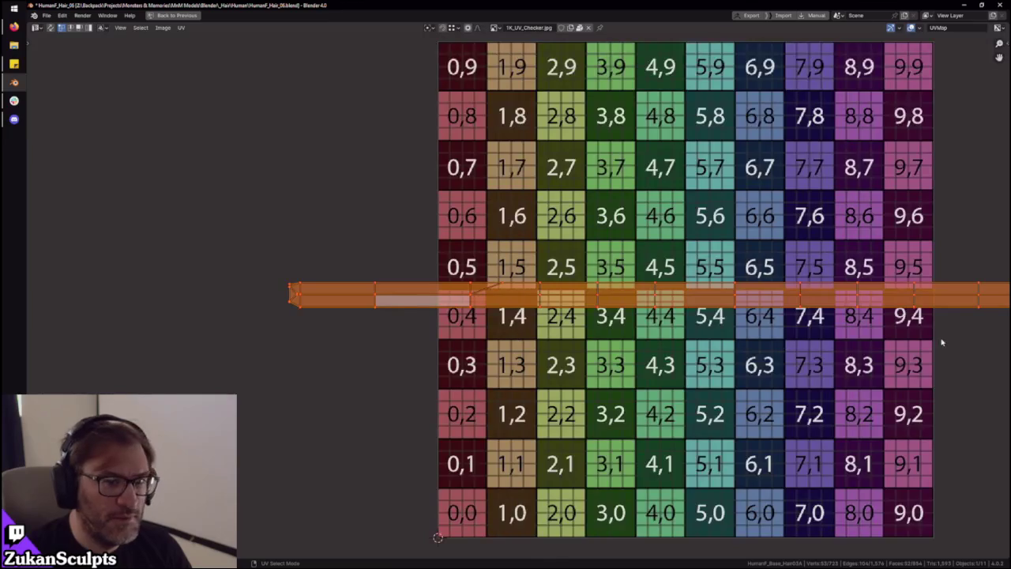
{"action": "middle_click_drag", "start_coordinate": [937, 338], "coordinate": [709, 360]}
{"action": "left_click_drag", "start_coordinate": [782, 355], "coordinate": [57, 311]}
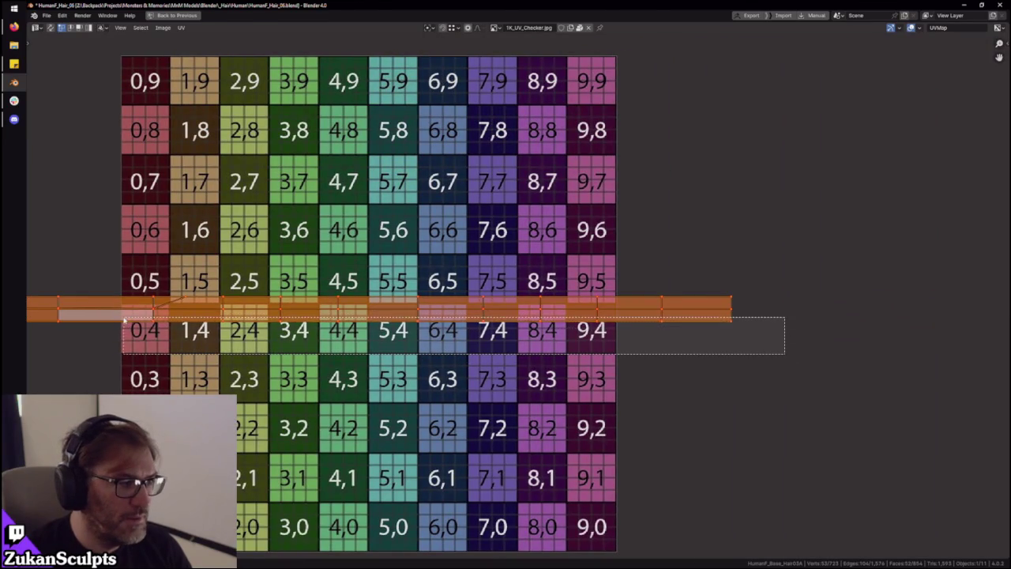
{"action": "key", "text": "KP_Decimal"}
Select the strip's middle edge row and move it vertically into alignment
{"action": "left_click_drag", "start_coordinate": [414, 385], "coordinate": [719, 425]}
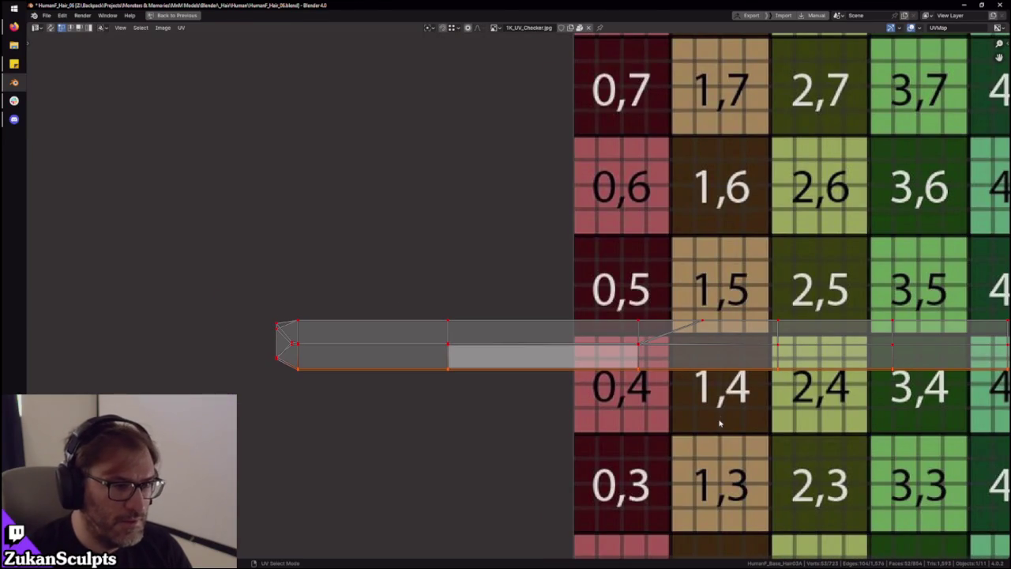
{"action": "key", "text": "KP_Decimal"}
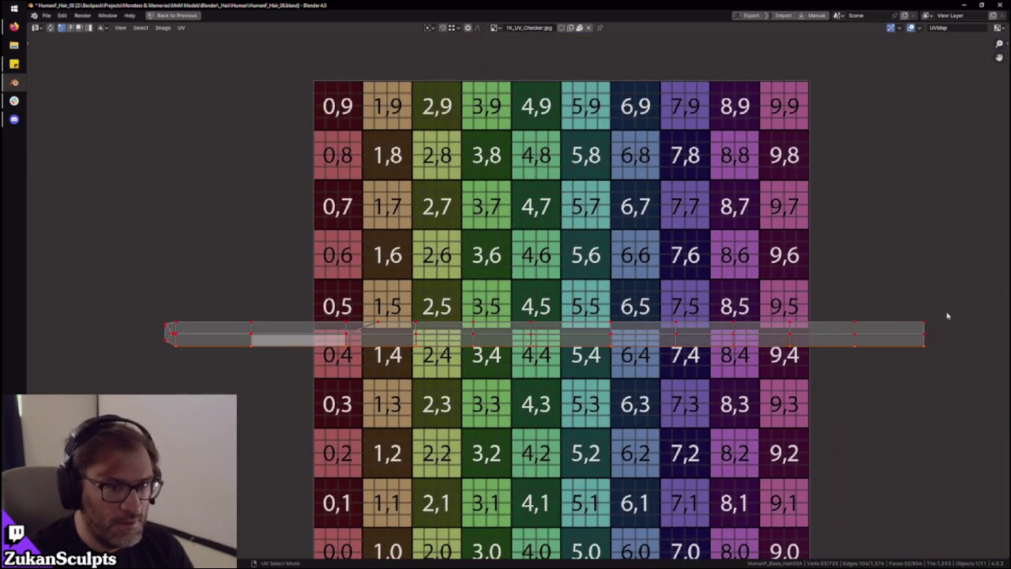
{"action": "left_click_drag", "start_coordinate": [943, 313], "coordinate": [174, 326]}
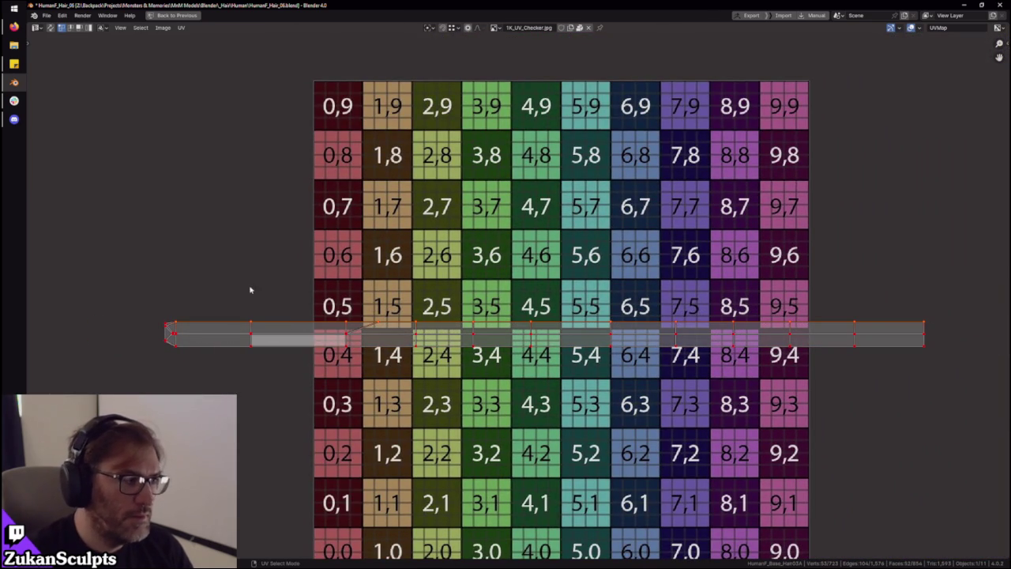
{"action": "left_click_drag", "start_coordinate": [930, 341], "coordinate": [169, 328]}
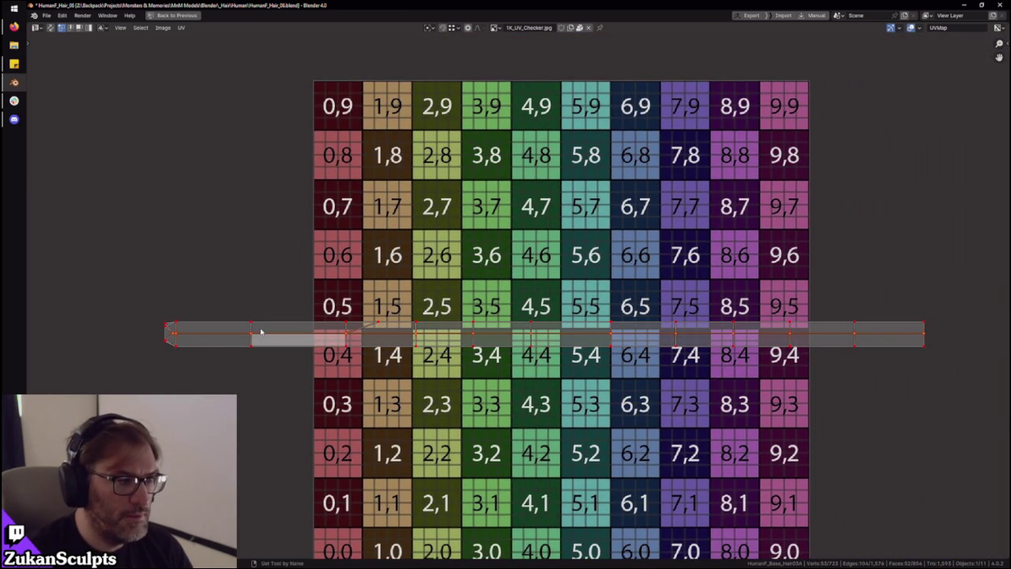
{"action": "middle_click_drag", "start_coordinate": [410, 371], "coordinate": [521, 332]}
{"action": "scroll", "coordinate": [489, 313], "scroll_direction": "up", "scroll_amount": 3}
{"action": "key", "text": "g"}
{"action": "key", "text": "y"}
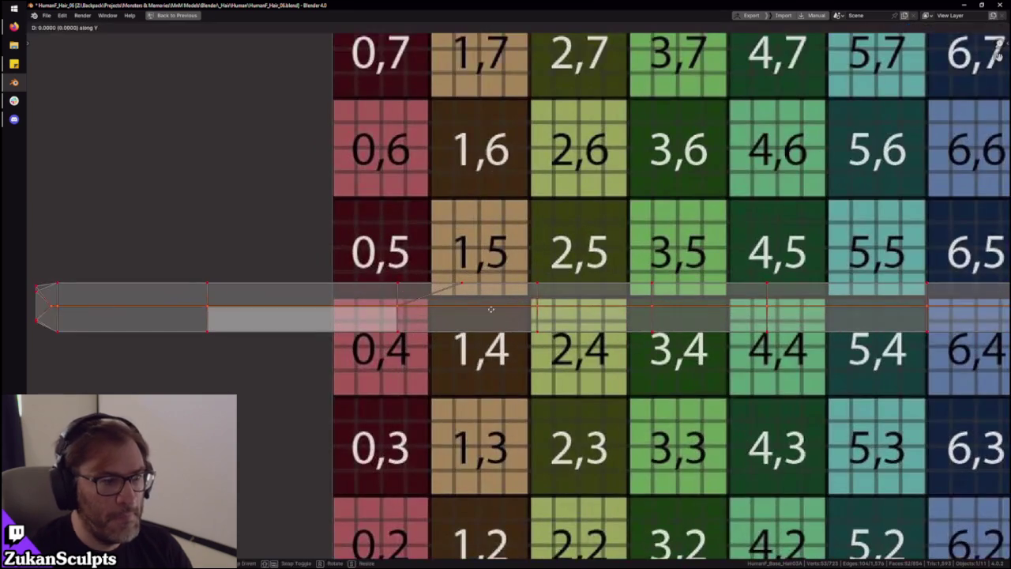
{"action": "left_click", "coordinate": [489, 312]}
Select the top-left tip vertex at the strip's pointed left end
{"action": "middle_click_drag", "start_coordinate": [24, 316], "coordinate": [316, 316]}
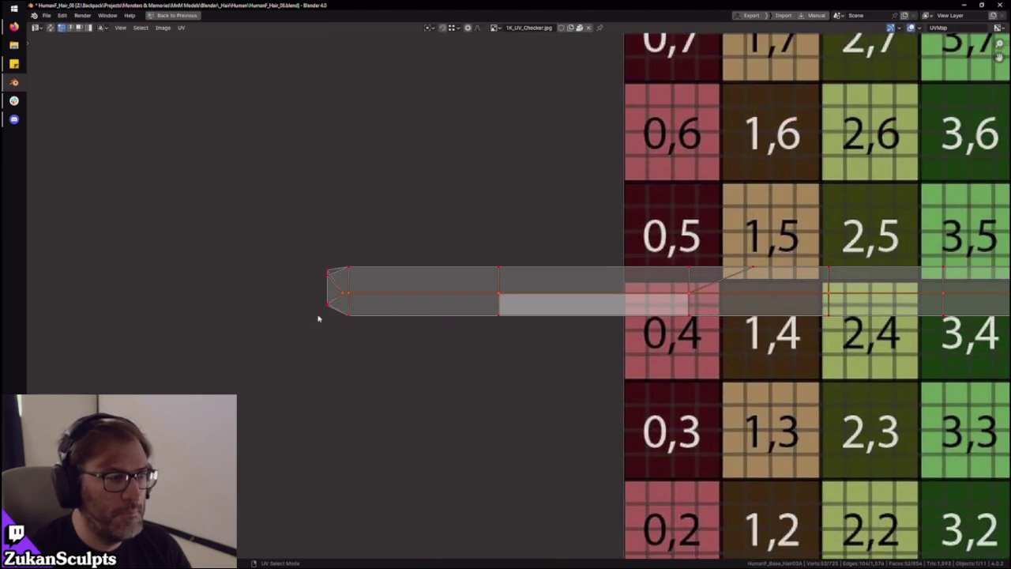
{"action": "scroll", "coordinate": [436, 334], "scroll_direction": "up", "scroll_amount": 2}
{"action": "mouse_move", "coordinate": [407, 348]}
{"action": "left_mouse_down"}
{"action": "mouse_move", "coordinate": [458, 322]}
{"action": "mouse_move", "coordinate": [447, 318]}
{"action": "left_mouse_up"}
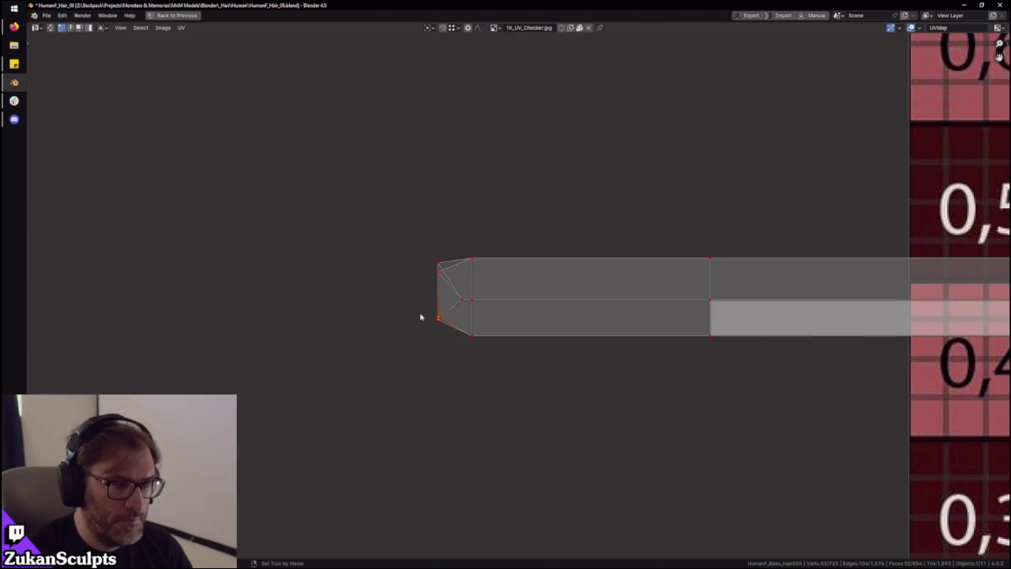
{"action": "left_click_drag", "start_coordinate": [342, 209], "coordinate": [443, 276]}
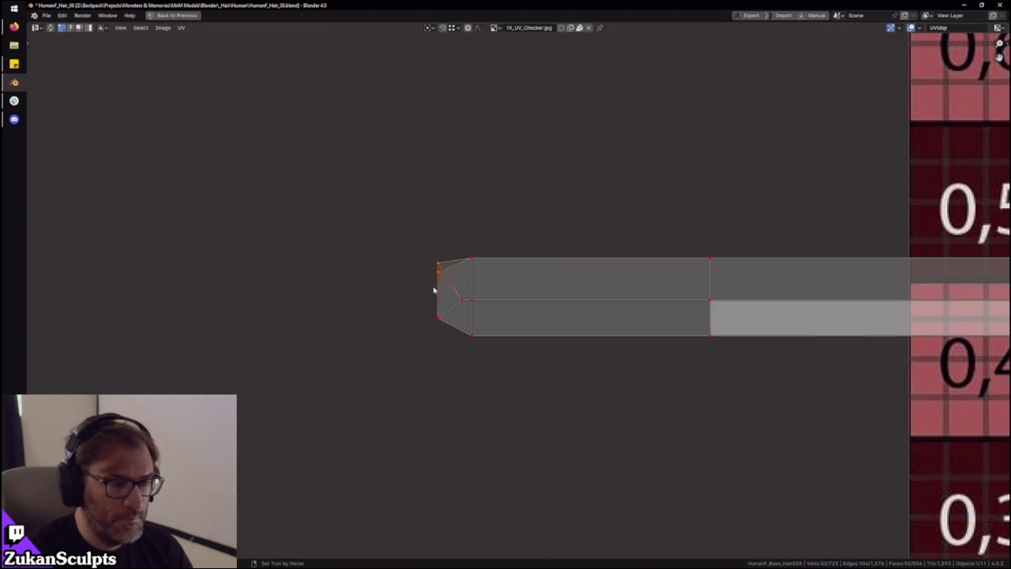
{"action": "scroll", "coordinate": [504, 301], "scroll_direction": "up", "scroll_amount": 2}
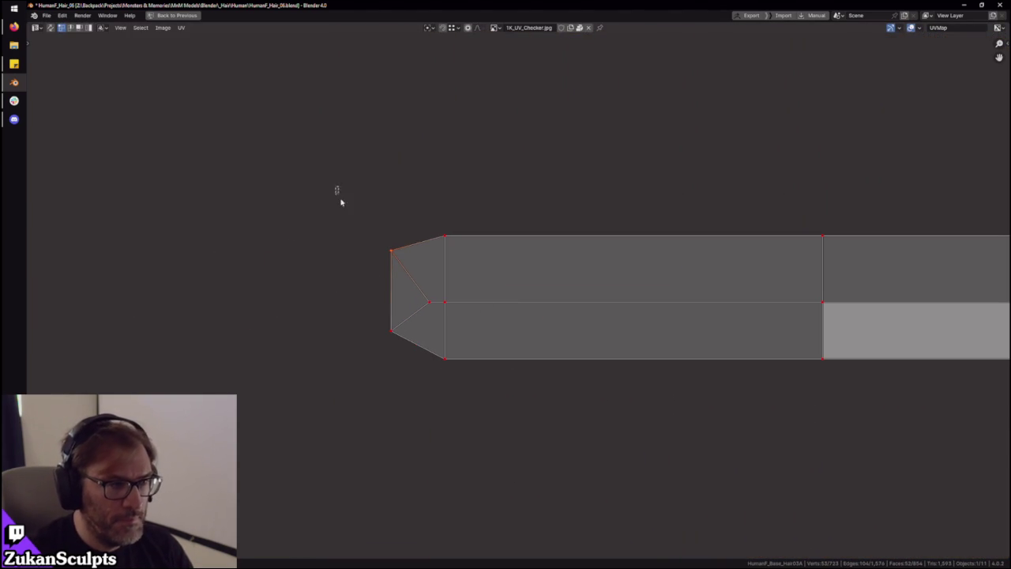
Move the tip vertex vertically into its new position at the strip's left end
{"action": "key", "text": "g"}
{"action": "key", "text": "y"}
{"action": "left_click", "coordinate": [410, 391]}
{"action": "scroll", "coordinate": [521, 360], "scroll_direction": "down", "scroll_amount": 2}
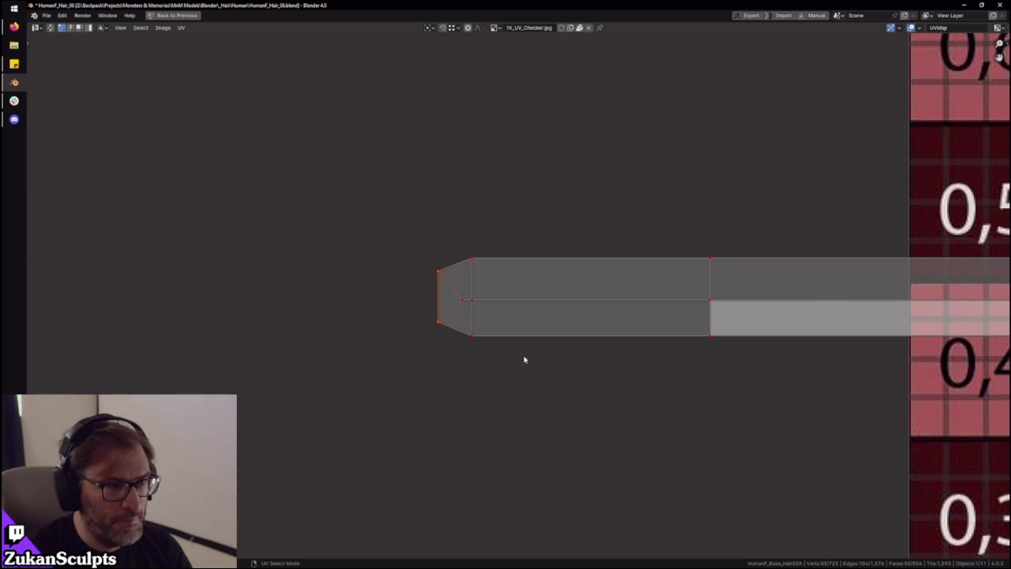
{"action": "scroll", "coordinate": [442, 316], "scroll_direction": "up", "scroll_amount": 2}
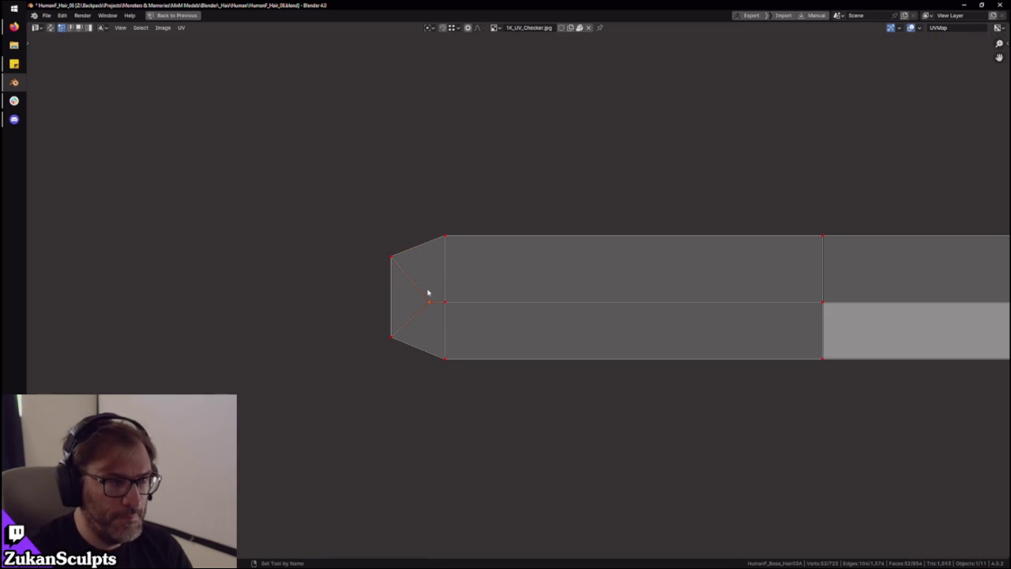
{"action": "scroll", "coordinate": [553, 316], "scroll_direction": "down", "scroll_amount": 5}
Check vertices along the strip near the 0,4–3,4 cells and select the rightmost face
{"action": "middle_click_drag", "start_coordinate": [614, 309], "coordinate": [358, 308]}
{"action": "scroll", "coordinate": [425, 305], "scroll_direction": "up", "scroll_amount": 1}
{"action": "scroll", "coordinate": [424, 305], "scroll_direction": "up", "scroll_amount": 2}
{"action": "mouse_move", "coordinate": [419, 243]}
{"action": "left_mouse_down"}
{"action": "mouse_move", "coordinate": [313, 401]}
{"action": "mouse_move", "coordinate": [379, 289]}
{"action": "left_mouse_up"}
{"action": "scroll", "coordinate": [587, 398], "scroll_direction": "down", "scroll_amount": 5}
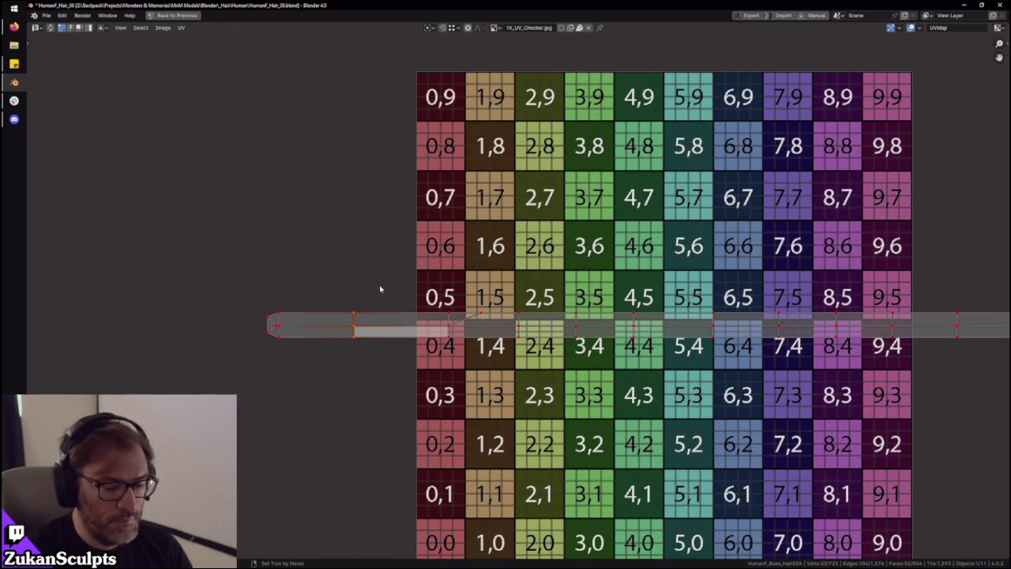
{"action": "left_click_drag", "start_coordinate": [456, 372], "coordinate": [458, 368]}
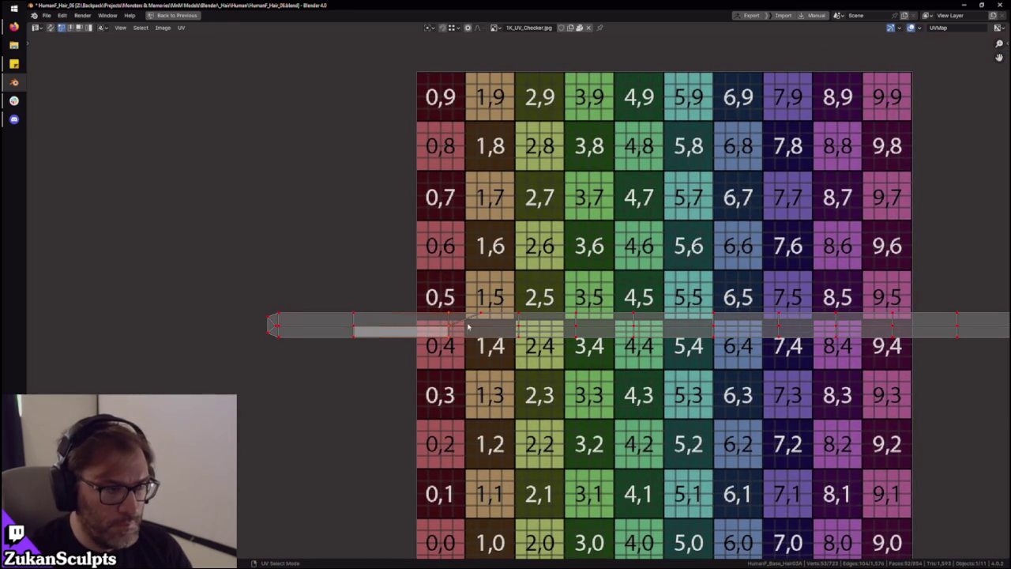
{"action": "left_click_drag", "start_coordinate": [548, 368], "coordinate": [579, 302]}
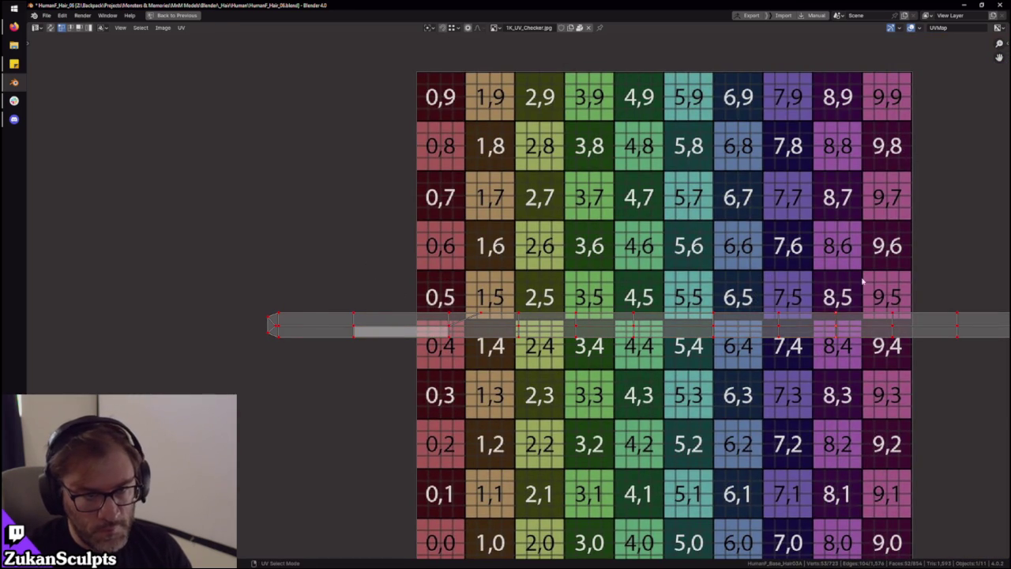
{"action": "scroll", "coordinate": [862, 280], "scroll_direction": "down", "scroll_amount": 1}
{"action": "left_click", "coordinate": [892, 319]}
{"action": "scroll", "coordinate": [759, 361], "scroll_direction": "down", "scroll_amount": 2}
{"action": "key", "text": "ctrl+Tab"}
Rotate the strip island 90° upright and place it right of the checker's 9 column
{"action": "left_click", "coordinate": [557, 379]}
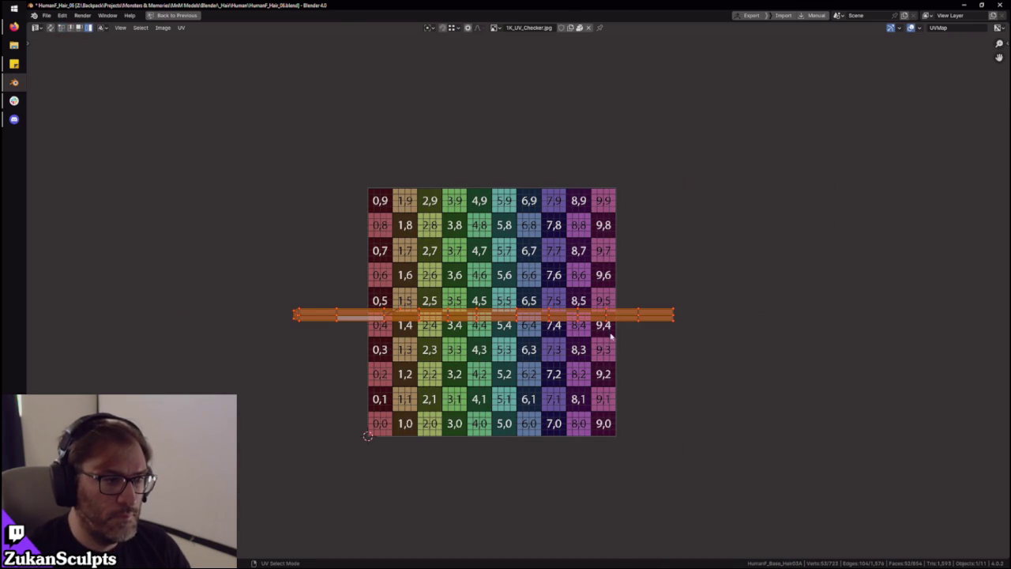
{"action": "key", "text": "r"}
{"action": "key", "text": "Escape"}
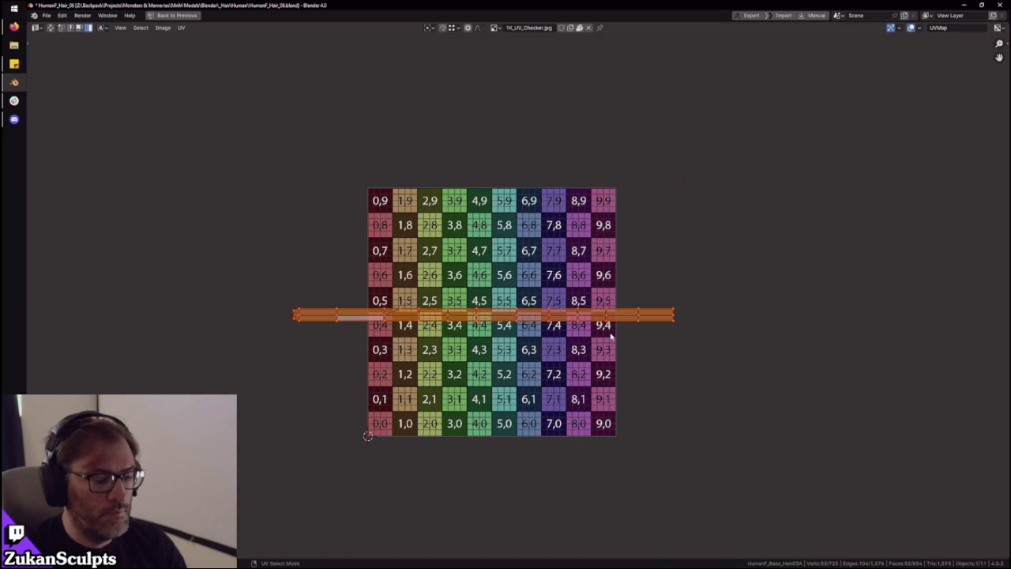
{"action": "key", "text": "r"}
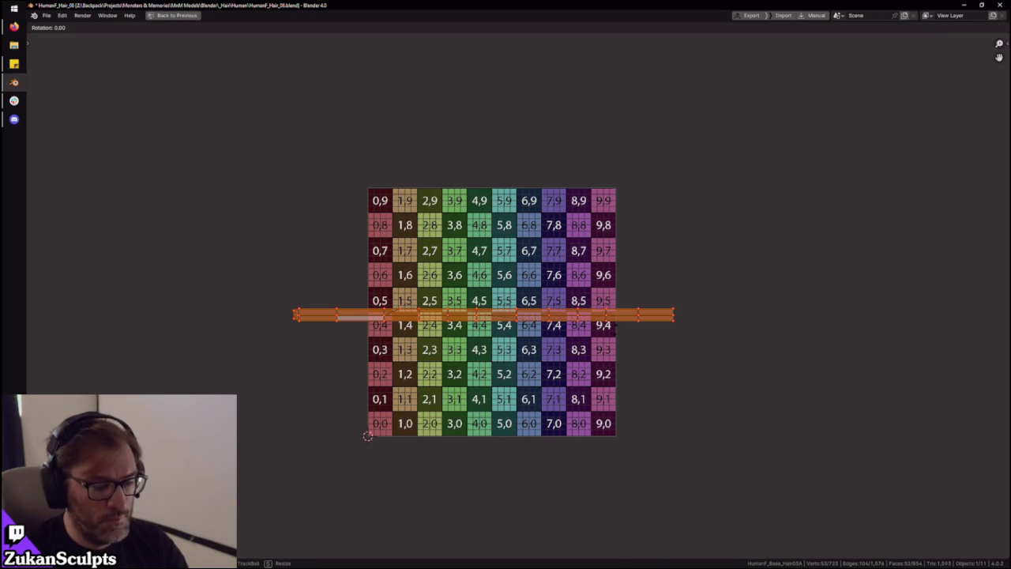
{"action": "key", "text": "Return"}
{"action": "key", "text": "g"}
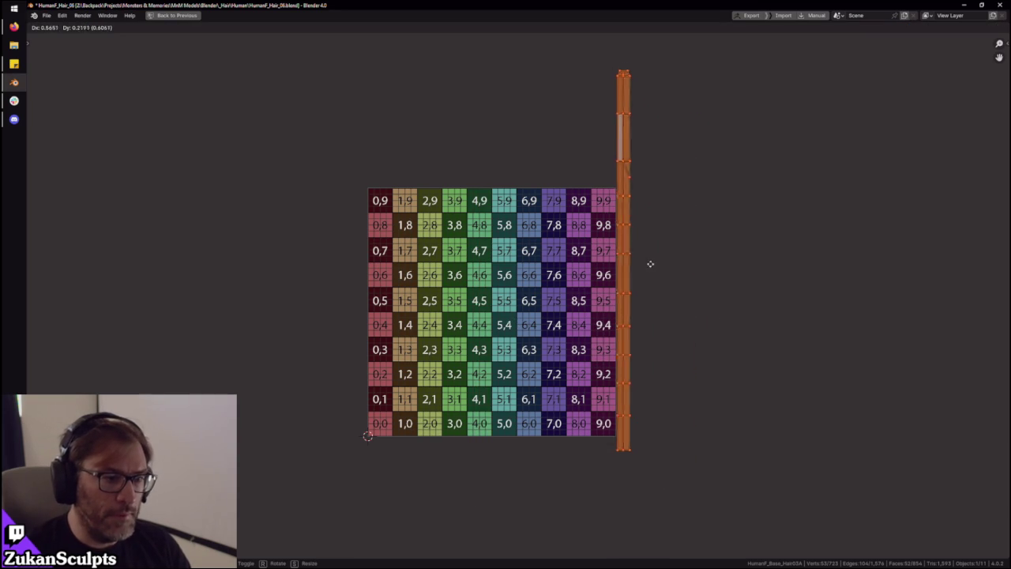
{"action": "left_click", "coordinate": [655, 248]}
Back in the Layout workspace, orbit and pan around the hair mesh to inspect it
{"action": "key", "text": "ctrl+space"}
{"action": "scroll", "coordinate": [557, 208], "scroll_direction": "down", "scroll_amount": 2}
{"action": "mouse_move", "coordinate": [557, 208]}
{"action": "middle_mouse_down"}
{"action": "mouse_move", "coordinate": [451, 246]}
{"action": "mouse_move", "coordinate": [530, 229]}
{"action": "mouse_move", "coordinate": [573, 260]}
{"action": "mouse_move", "coordinate": [569, 197]}
{"action": "middle_mouse_up"}
{"action": "mouse_move", "coordinate": [472, 188]}
{"action": "middle_mouse_down", "text": "shift"}
{"action": "mouse_move", "coordinate": [461, 249]}
{"action": "mouse_move", "coordinate": [327, 348]}
{"action": "middle_mouse_up", "text": "shift"}
{"action": "scroll", "coordinate": [316, 514], "scroll_direction": "down", "scroll_amount": 2}
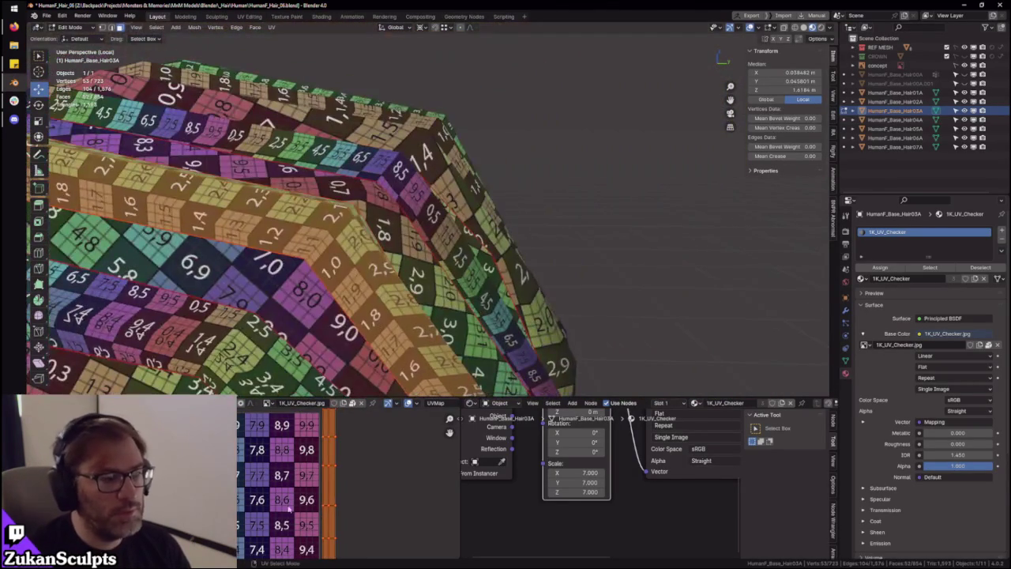
Select one whole upright hair strip's UVs and switch UV selection to Vertex mode
{"action": "scroll", "coordinate": [328, 506], "scroll_direction": "down", "scroll_amount": 1}
{"action": "scroll", "coordinate": [328, 506], "scroll_direction": "up", "scroll_amount": 1}
{"action": "middle_click_drag", "start_coordinate": [401, 271], "coordinate": [419, 260]}
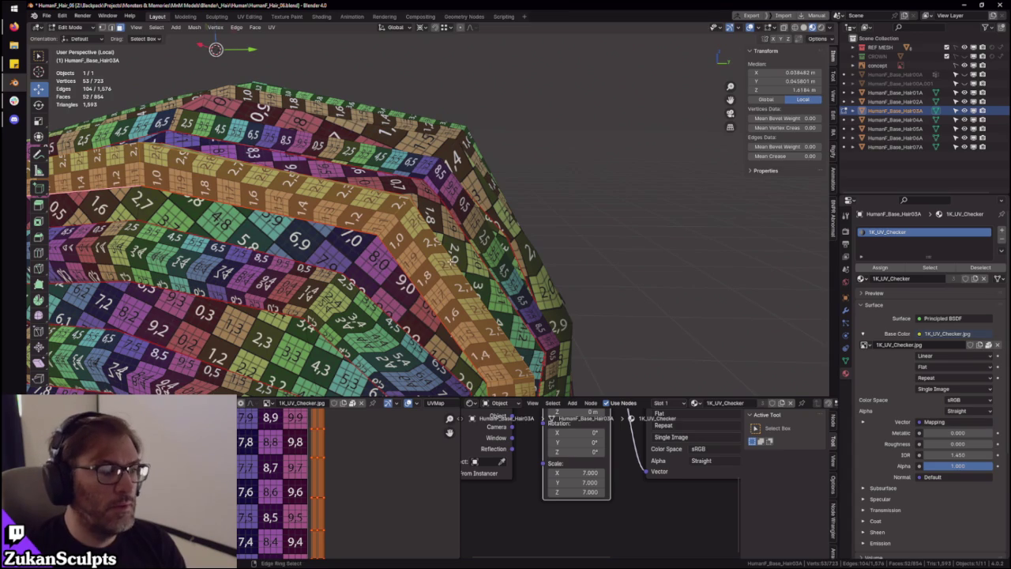
{"action": "left_click_drag", "start_coordinate": [304, 409], "coordinate": [352, 437]}
{"action": "key", "text": "KP_Decimal"}
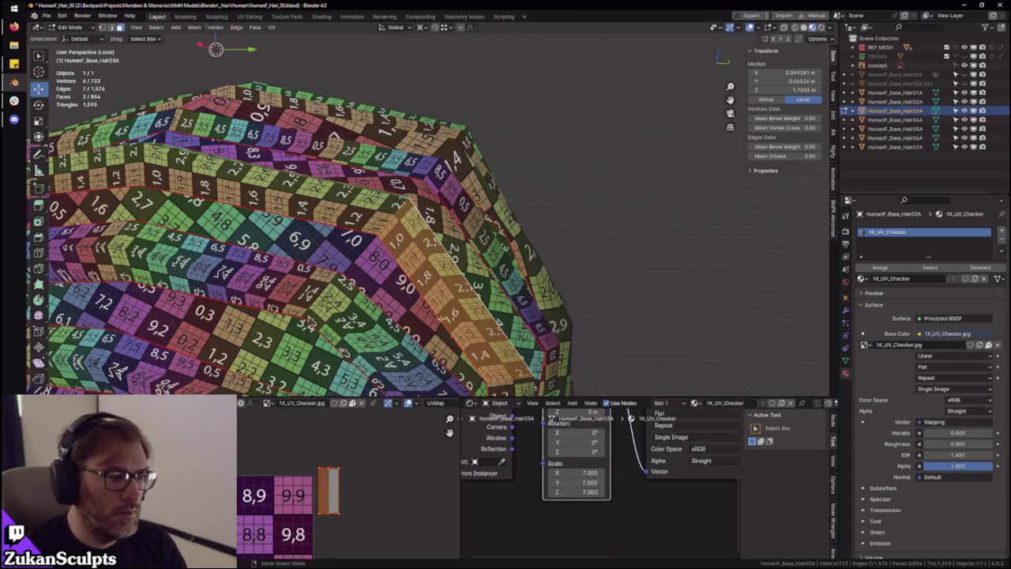
{"action": "key", "text": "ctrl+l"}
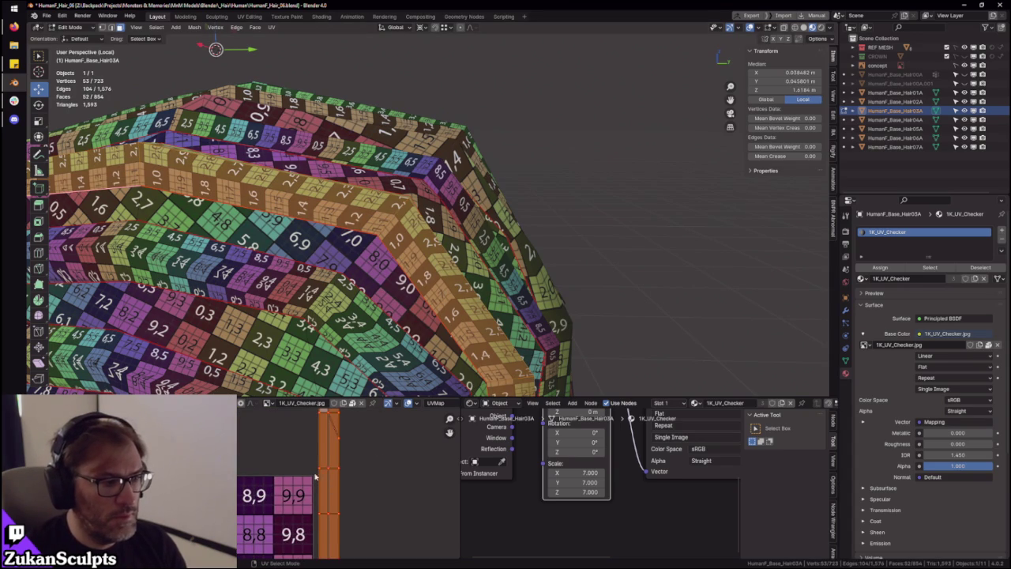
{"action": "scroll", "coordinate": [312, 518], "scroll_direction": "up", "scroll_amount": 2}
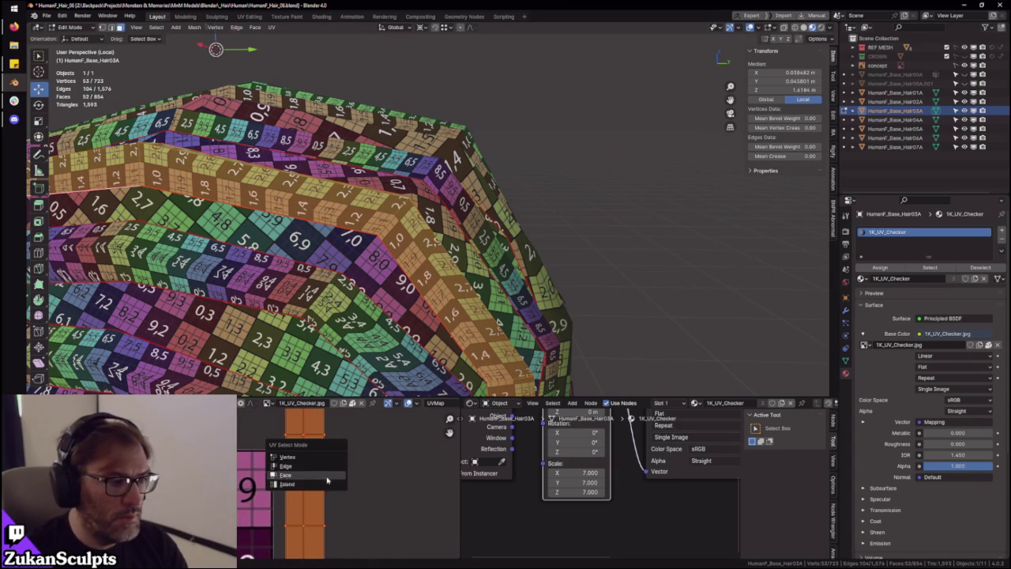
{"action": "key", "text": "ctrl+Tab"}
{"action": "left_click", "coordinate": [317, 453]}
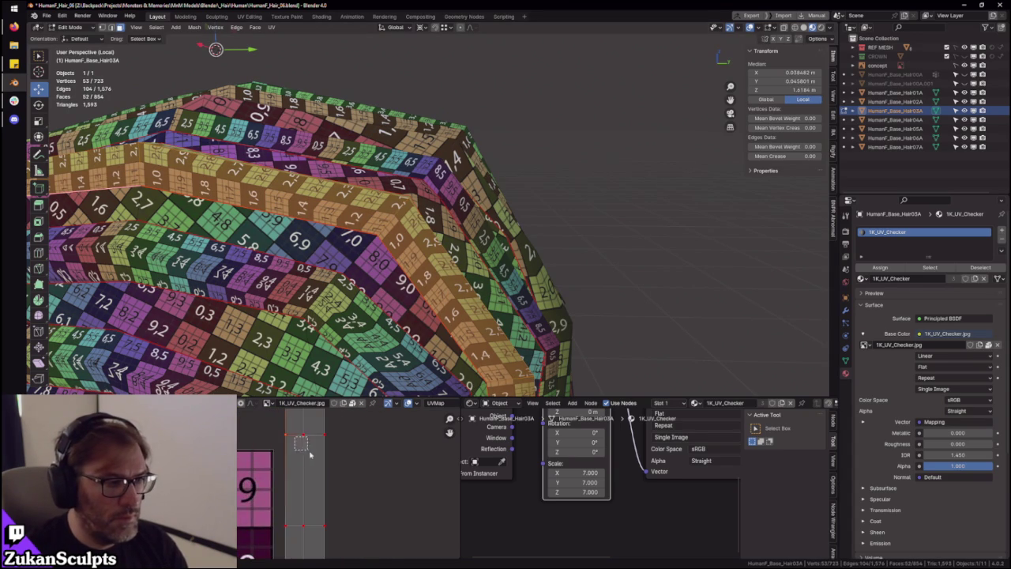
Reposition the strip's pointed-tip UV vertices, checking the checker texture on the hair mesh
{"action": "key", "text": "g"}
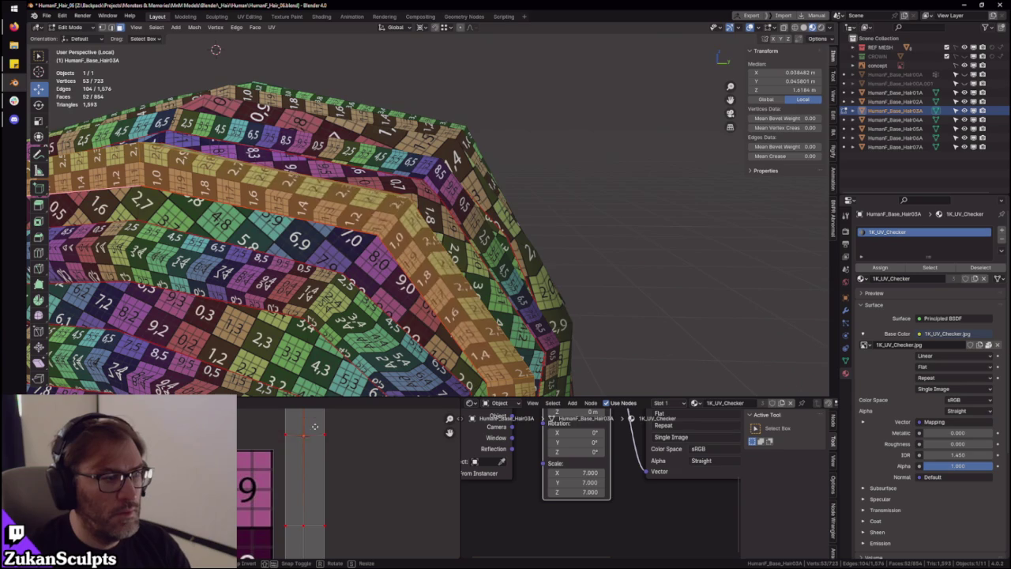
{"action": "left_click", "coordinate": [296, 484]}
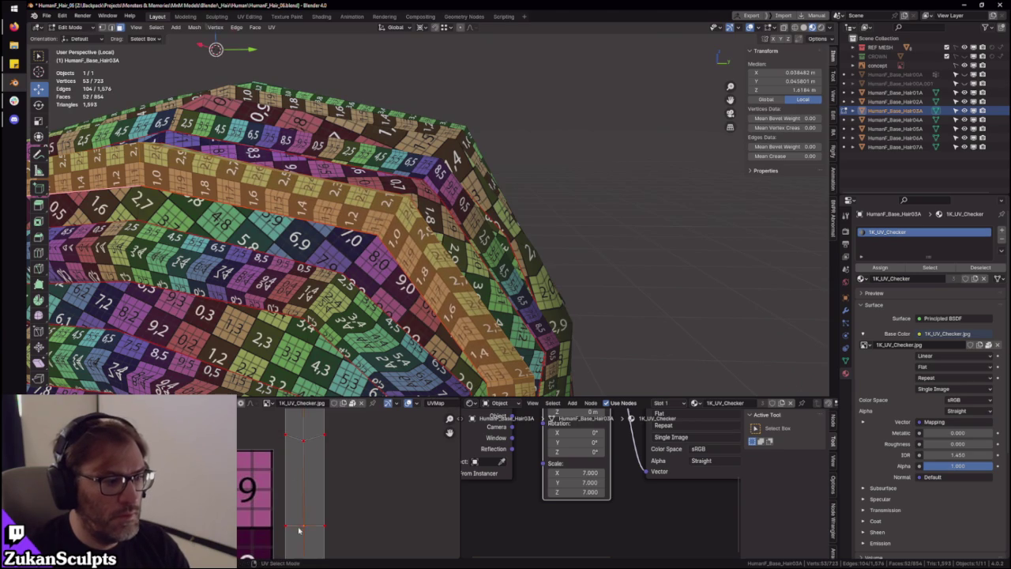
{"action": "key", "text": "g"}
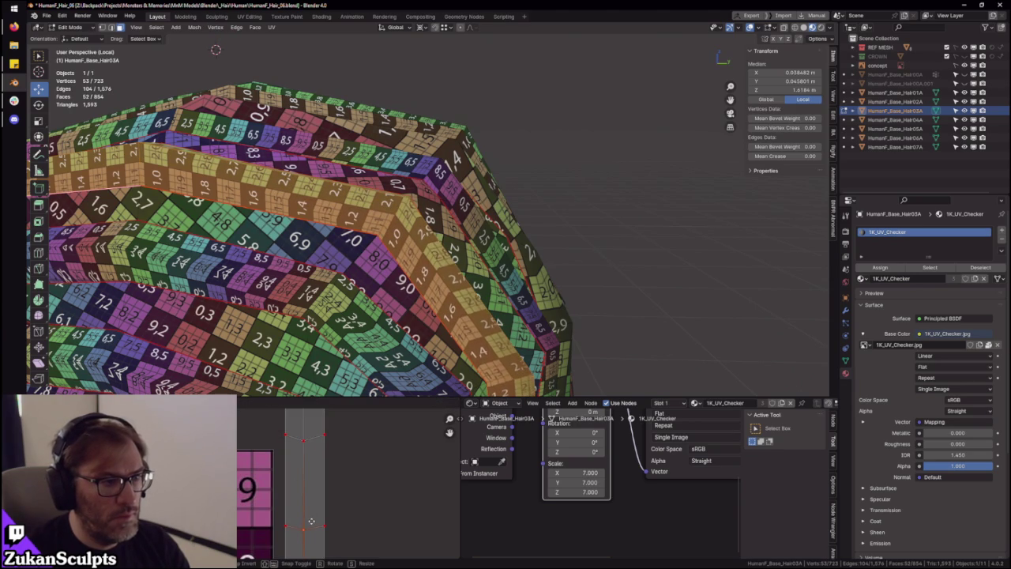
{"action": "left_click", "coordinate": [311, 521]}
{"action": "mouse_move", "coordinate": [379, 261]}
{"action": "middle_mouse_down"}
{"action": "mouse_move", "coordinate": [421, 278]}
{"action": "mouse_move", "coordinate": [522, 272]}
{"action": "mouse_move", "coordinate": [530, 309]}
{"action": "middle_mouse_up"}
{"action": "key", "text": "g"}
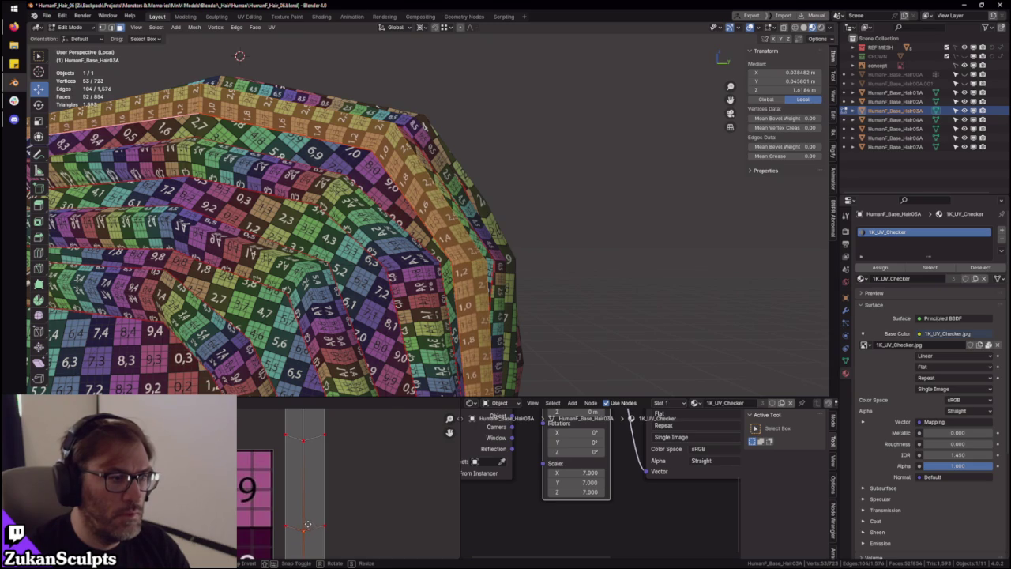
{"action": "left_click", "coordinate": [308, 524]}
{"action": "scroll", "coordinate": [304, 492], "scroll_direction": "up", "scroll_amount": 2, "text": "shift"}
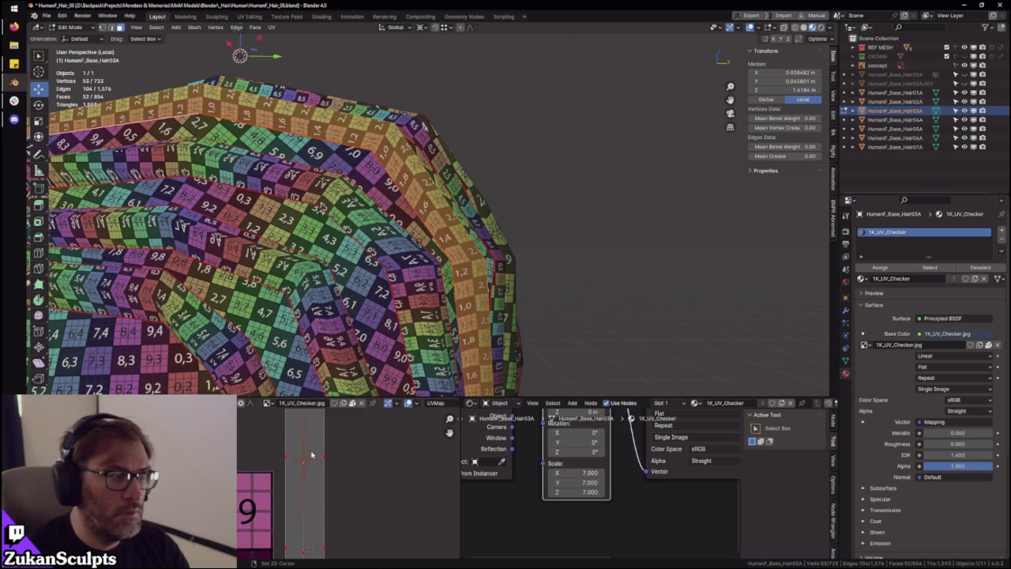
{"action": "key", "text": "g"}
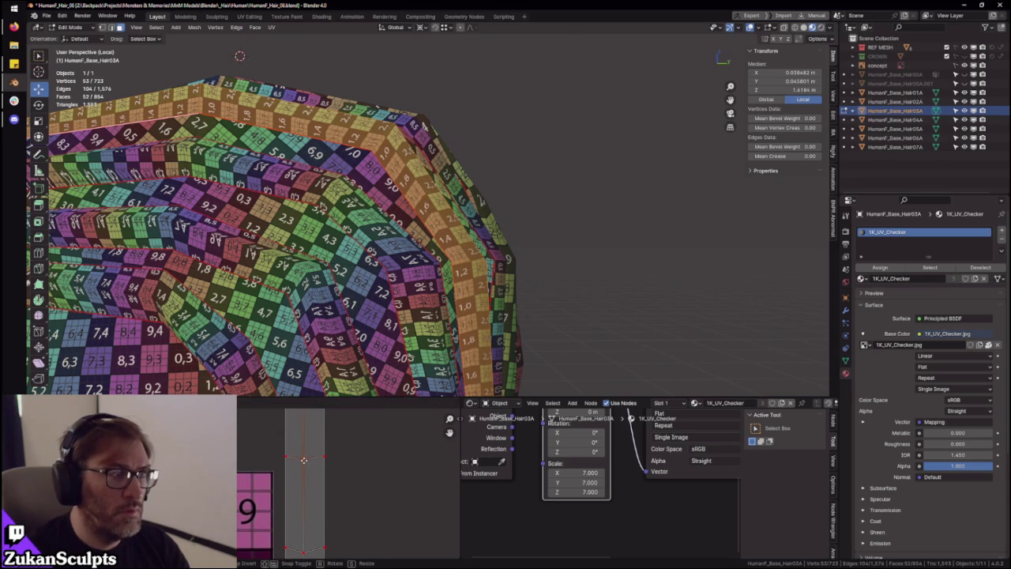
{"action": "left_click", "coordinate": [303, 459]}
{"action": "middle_click_drag", "start_coordinate": [488, 348], "coordinate": [427, 325]}
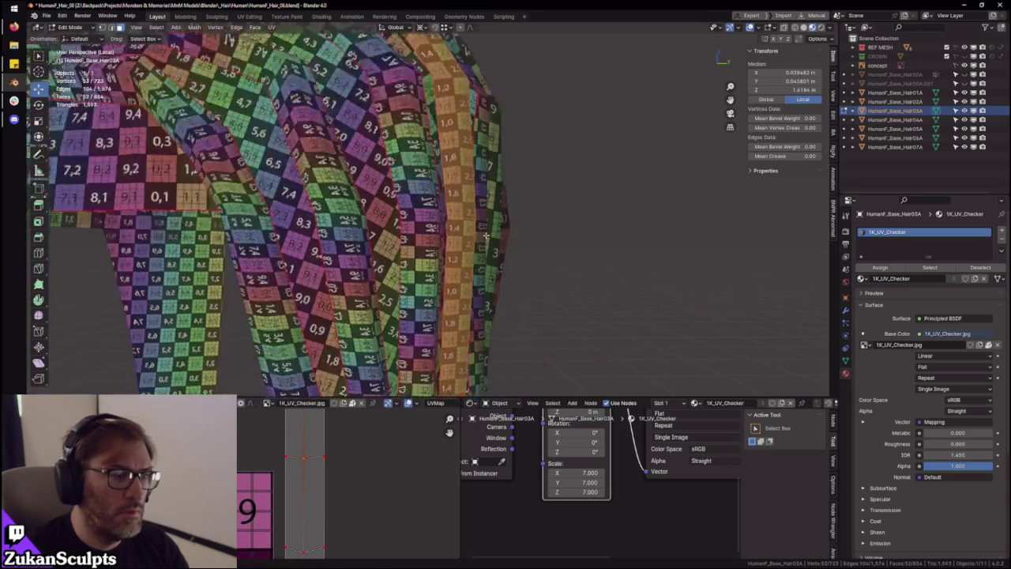
{"action": "scroll", "coordinate": [426, 325], "scroll_direction": "down", "scroll_amount": 5}
{"action": "scroll", "coordinate": [424, 324], "scroll_direction": "up", "scroll_amount": 3}
{"action": "scroll", "coordinate": [424, 324], "scroll_direction": "up", "scroll_amount": 2}
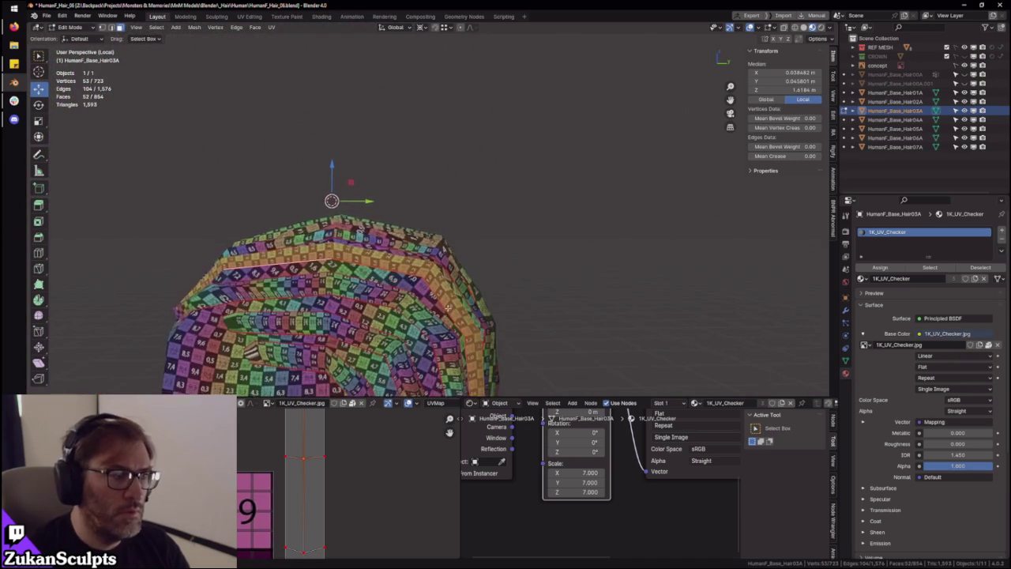
Try moving the strip's UV island, then cancel so it stays unchanged
{"action": "scroll", "coordinate": [424, 324], "scroll_direction": "up", "scroll_amount": 3}
{"action": "scroll", "coordinate": [298, 480], "scroll_direction": "up", "scroll_amount": 2, "text": "shift"}
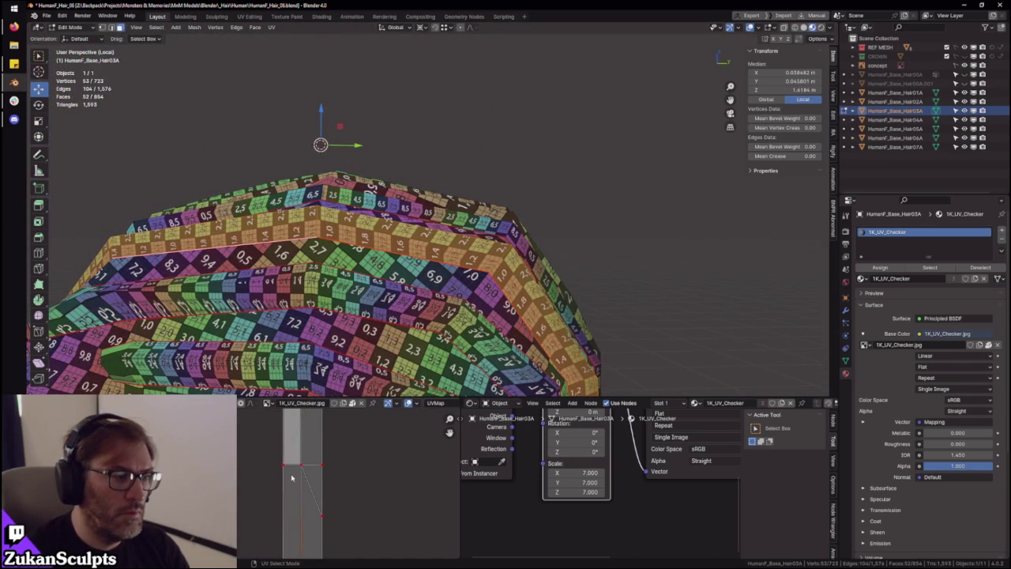
{"action": "key", "text": "g"}
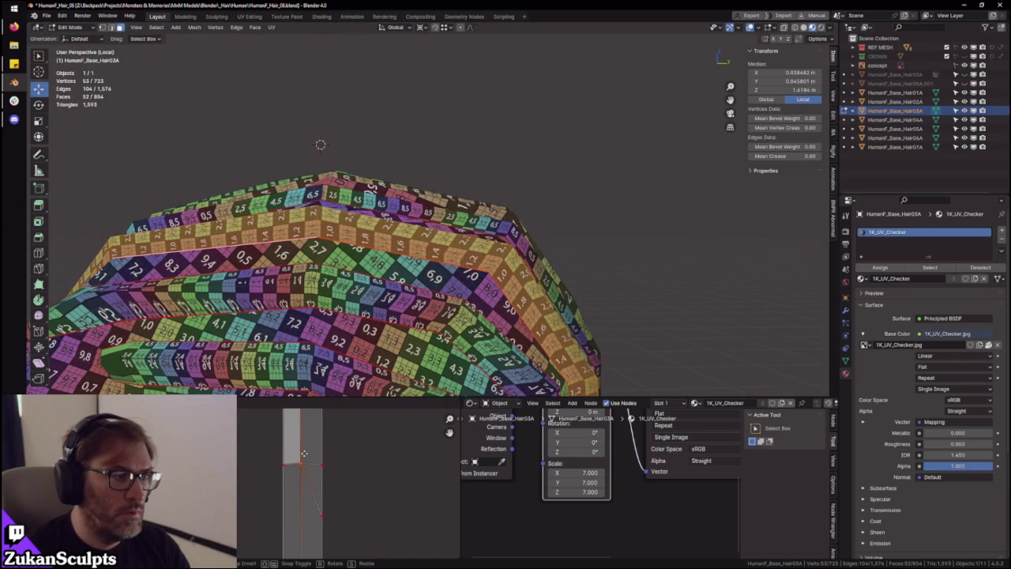
{"action": "left_click", "coordinate": [304, 452]}
{"action": "middle_click_drag", "start_coordinate": [355, 277], "coordinate": [443, 269]}
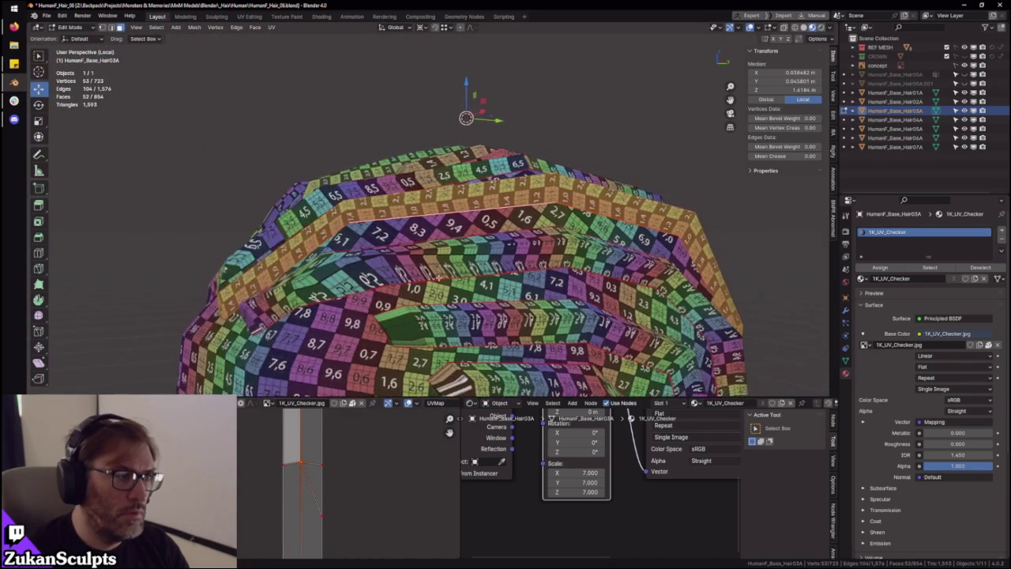
{"action": "key", "text": "Escape"}
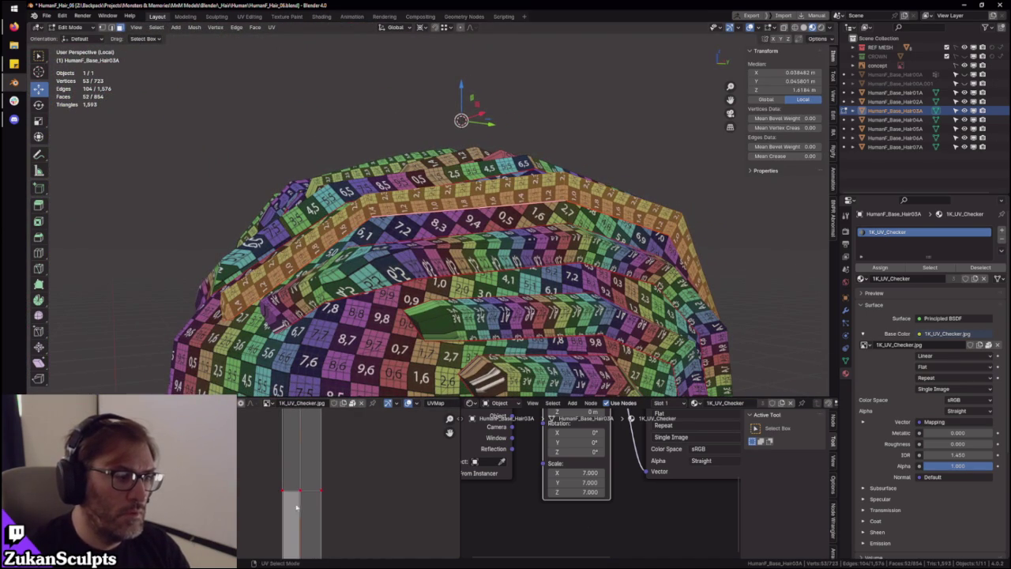
{"action": "key", "text": "Escape"}
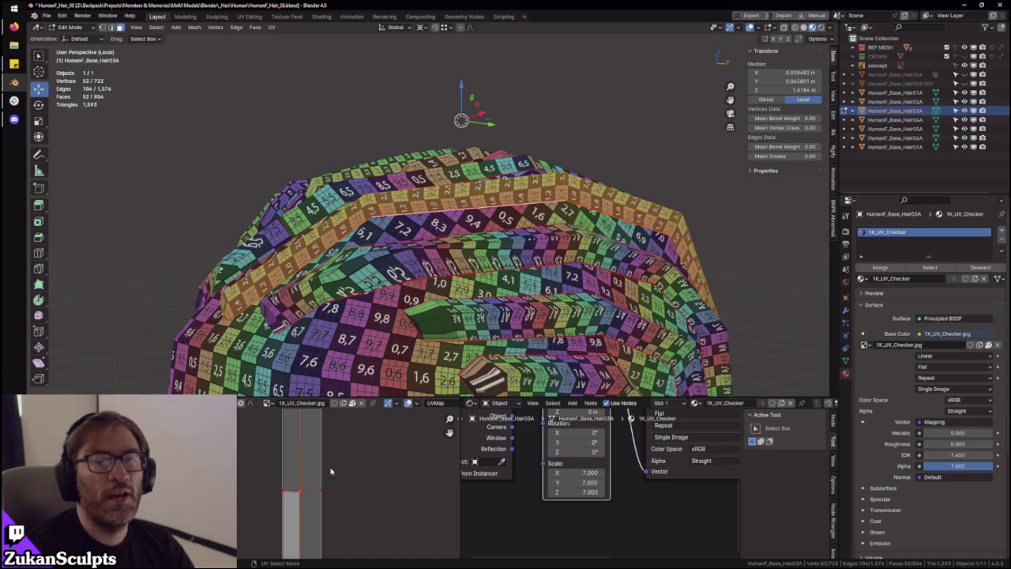
Zoom out over the whole hair mesh and return to Object Mode
{"action": "middle_click_drag", "start_coordinate": [323, 445], "coordinate": [316, 450], "text": "ctrl"}
{"action": "mouse_move", "coordinate": [443, 237]}
{"action": "middle_mouse_down"}
{"action": "mouse_move", "coordinate": [442, 284]}
{"action": "mouse_move", "coordinate": [474, 300]}
{"action": "mouse_move", "coordinate": [474, 237]}
{"action": "mouse_move", "coordinate": [427, 221]}
{"action": "mouse_move", "coordinate": [427, 189]}
{"action": "middle_mouse_up"}
{"action": "scroll", "coordinate": [474, 237], "scroll_direction": "down", "scroll_amount": 5}
{"action": "mouse_move", "coordinate": [474, 237]}
{"action": "middle_mouse_down"}
{"action": "mouse_move", "coordinate": [553, 285]}
{"action": "mouse_move", "coordinate": [598, 260]}
{"action": "mouse_move", "coordinate": [576, 251]}
{"action": "mouse_move", "coordinate": [577, 189]}
{"action": "mouse_move", "coordinate": [553, 190]}
{"action": "middle_mouse_up"}
{"action": "key", "text": "Tab"}
{"action": "scroll", "coordinate": [577, 248], "scroll_direction": "up", "scroll_amount": 2}
{"action": "scroll", "coordinate": [553, 190], "scroll_direction": "up", "scroll_amount": 3}
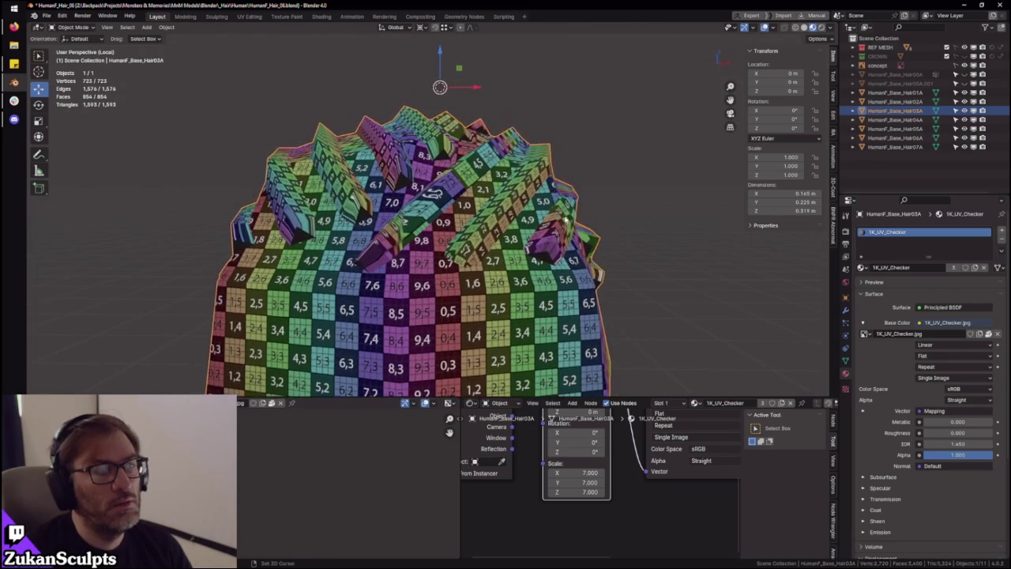
In Edit Mode, select a whole hair strip from an edge ring, bounded by seams
{"action": "key", "text": "Tab"}
{"action": "mouse_move", "coordinate": [505, 260]}
{"action": "middle_mouse_down"}
{"action": "mouse_move", "coordinate": [479, 221]}
{"action": "mouse_move", "coordinate": [468, 256]}
{"action": "mouse_move", "coordinate": [389, 215]}
{"action": "mouse_move", "coordinate": [445, 211]}
{"action": "middle_mouse_up"}
{"action": "scroll", "coordinate": [479, 221], "scroll_direction": "down", "scroll_amount": 2}
{"action": "scroll", "coordinate": [427, 233], "scroll_direction": "up", "scroll_amount": 3}
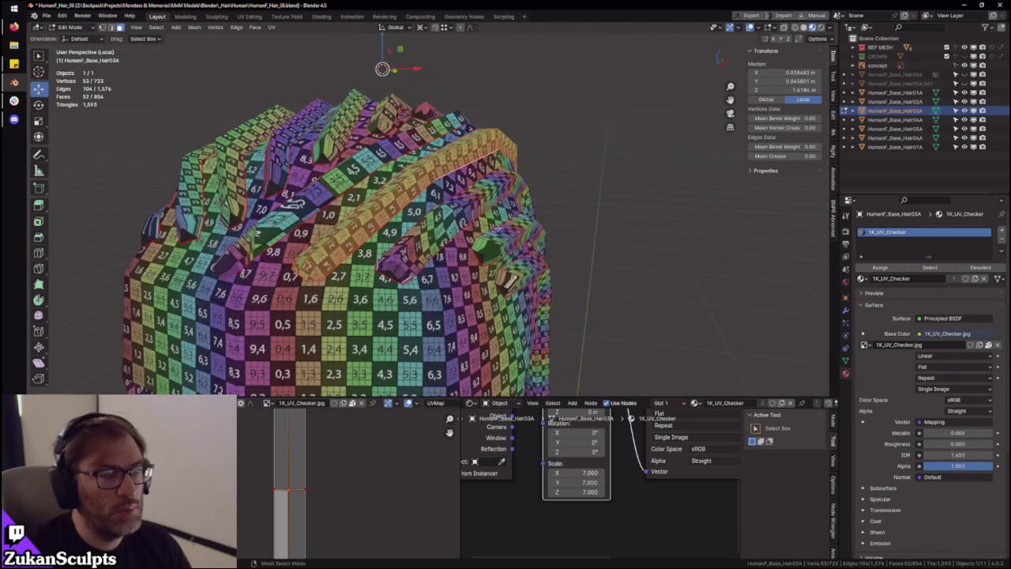
{"action": "left_click", "coordinate": [445, 212], "text": "ctrl+alt"}
{"action": "left_click", "coordinate": [463, 215], "text": "ctrl+alt"}
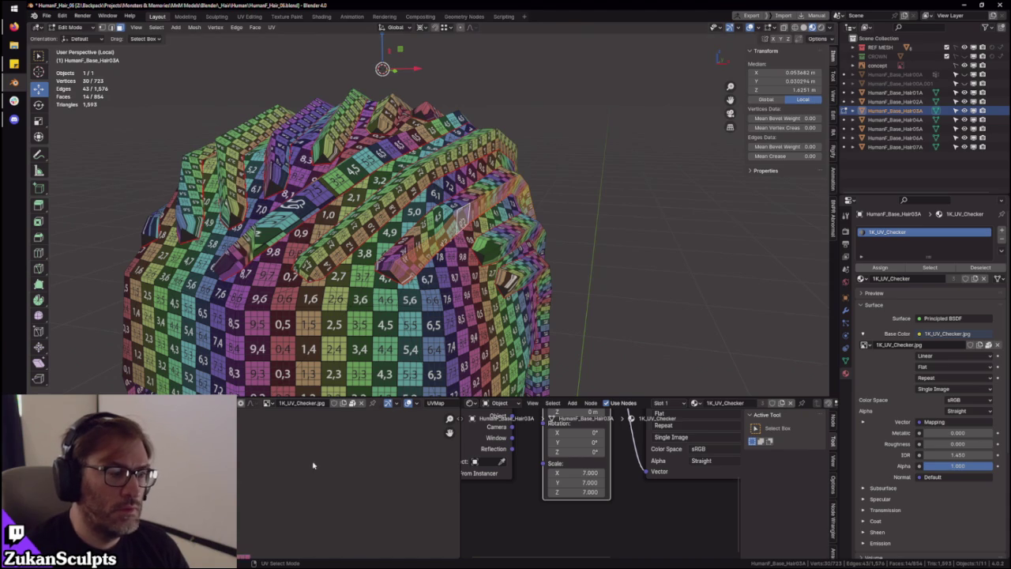
{"action": "key", "text": "ctrl+space"}
{"action": "middle_click_drag", "start_coordinate": [313, 465], "coordinate": [337, 440]}
{"action": "key", "text": "ctrl+space"}
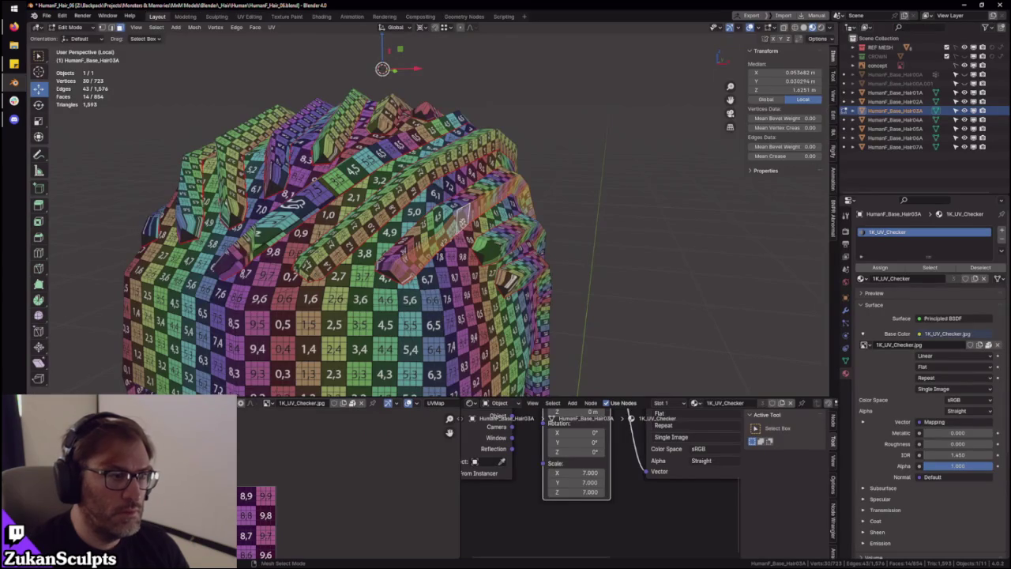
{"action": "key", "text": "ctrl+l"}
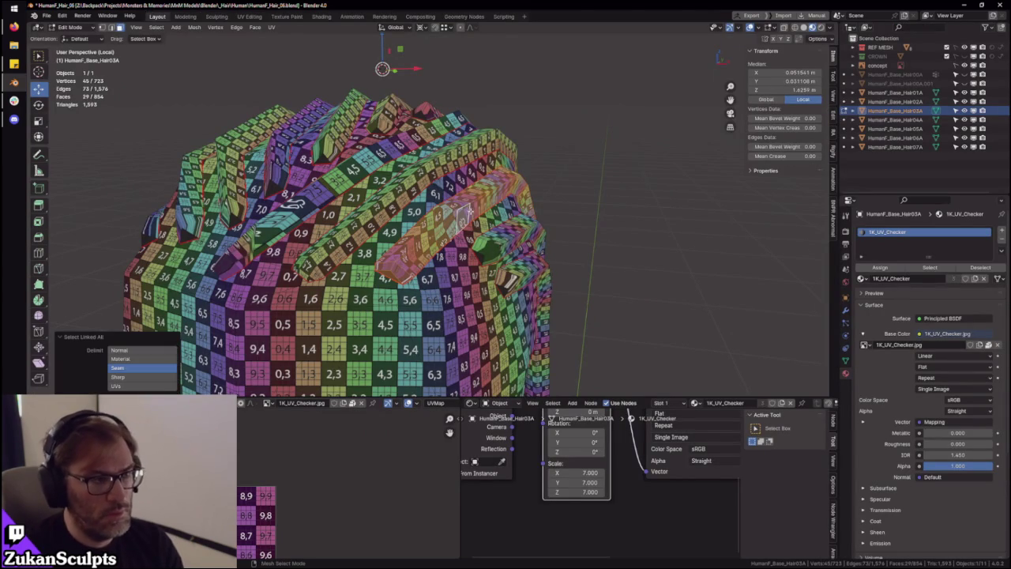
{"action": "scroll", "coordinate": [482, 234], "scroll_direction": "down", "scroll_amount": 5}
{"action": "middle_click_drag", "start_coordinate": [482, 234], "coordinate": [289, 276]}
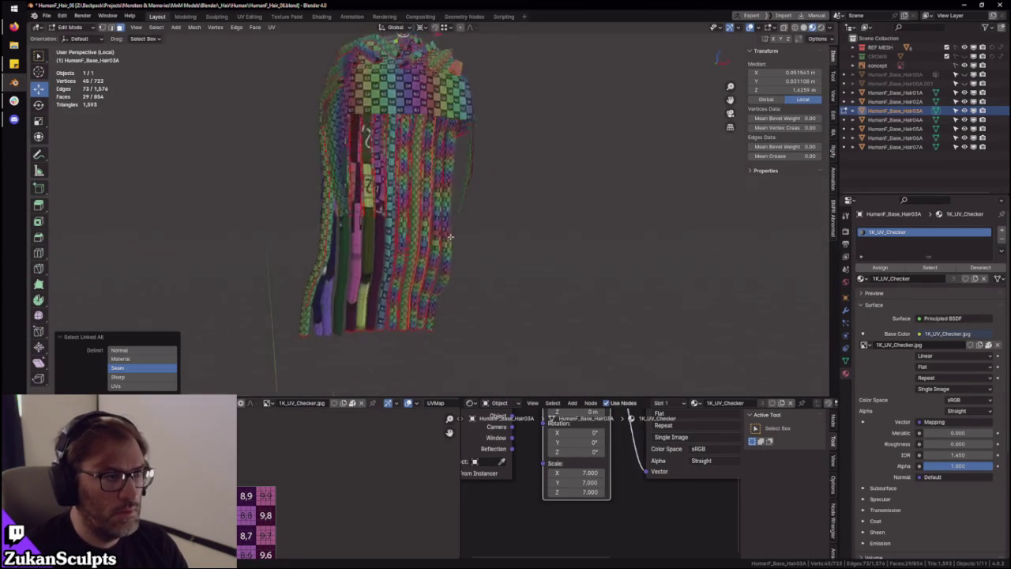
Inspect the strip's UVs in the maximized UV editor and orbit the hair mesh
{"action": "key", "text": "ctrl+space"}
{"action": "scroll", "coordinate": [485, 340], "scroll_direction": "up", "scroll_amount": 2}
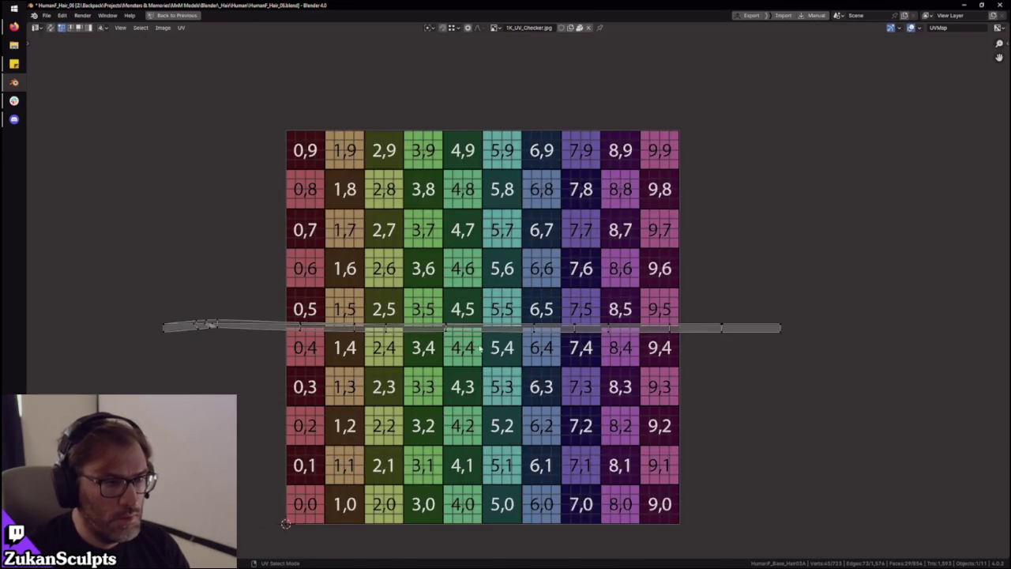
{"action": "scroll", "coordinate": [485, 340], "scroll_direction": "up", "scroll_amount": 1}
{"action": "scroll", "coordinate": [489, 381], "scroll_direction": "up", "scroll_amount": 3}
{"action": "scroll", "coordinate": [488, 381], "scroll_direction": "down", "scroll_amount": 1}
{"action": "scroll", "coordinate": [489, 380], "scroll_direction": "down", "scroll_amount": 2}
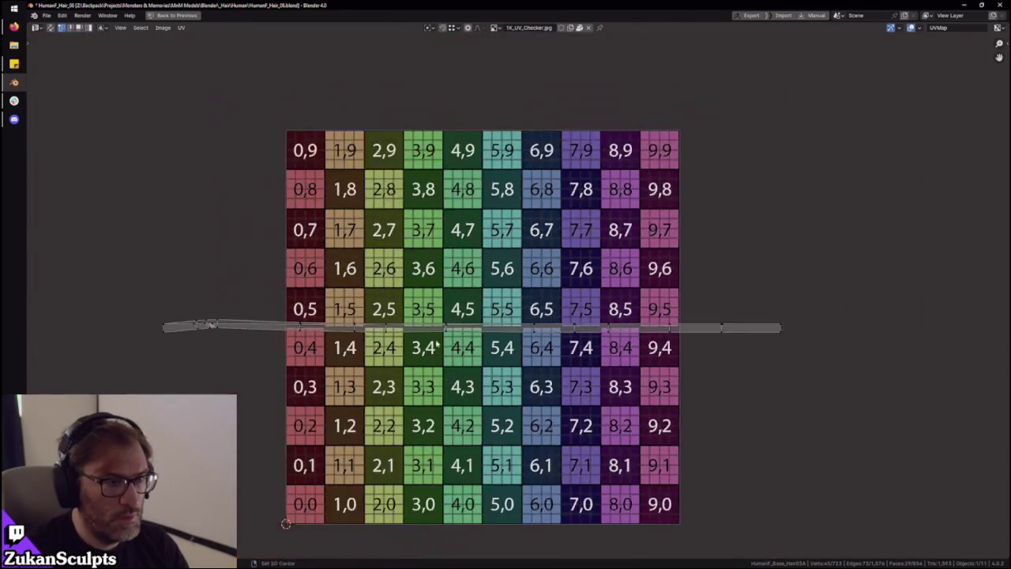
{"action": "key", "text": "ctrl+space"}
{"action": "mouse_move", "coordinate": [473, 237]}
{"action": "middle_mouse_down"}
{"action": "mouse_move", "coordinate": [449, 249]}
{"action": "mouse_move", "coordinate": [432, 278]}
{"action": "middle_mouse_up"}
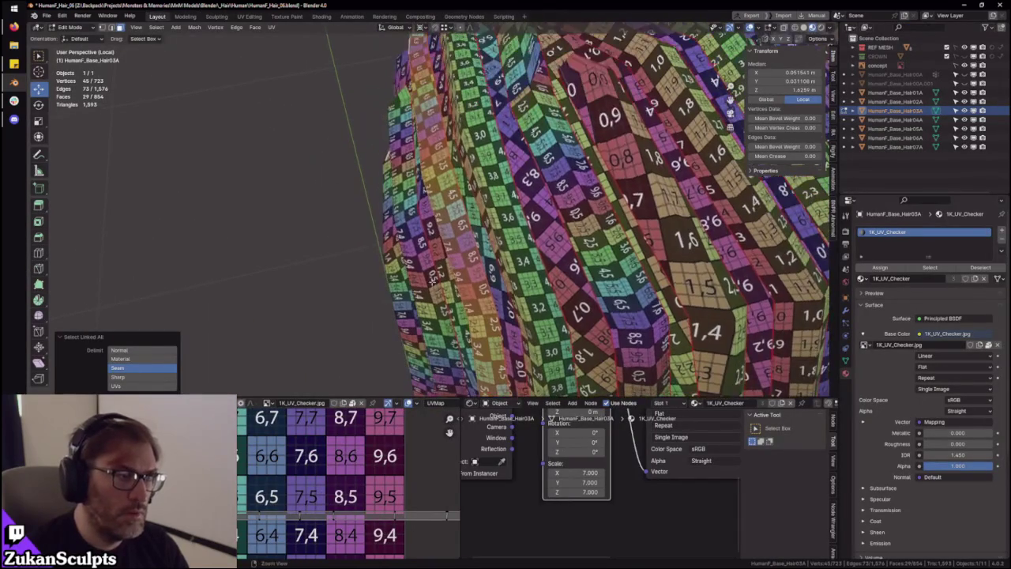
{"action": "mouse_move", "coordinate": [474, 237]}
{"action": "middle_mouse_down"}
{"action": "mouse_move", "coordinate": [506, 178]}
{"action": "mouse_move", "coordinate": [474, 237]}
{"action": "middle_mouse_up"}
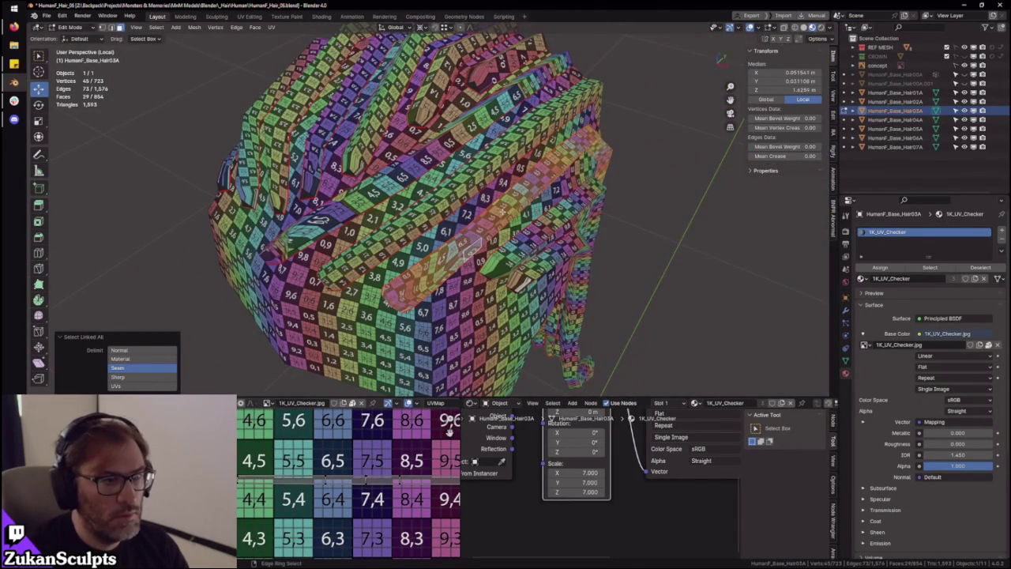
Select another strip's edge ring and flatten its slanted UV strip to zero height
{"action": "left_click", "coordinate": [476, 241], "text": "ctrl+alt"}
{"action": "key", "text": "ctrl+space"}
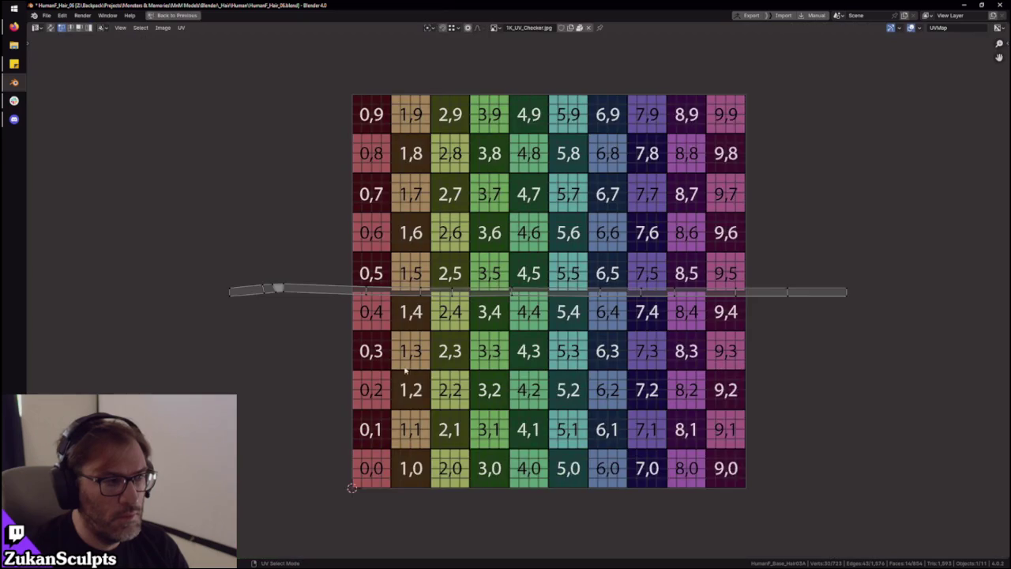
{"action": "key", "text": "s"}
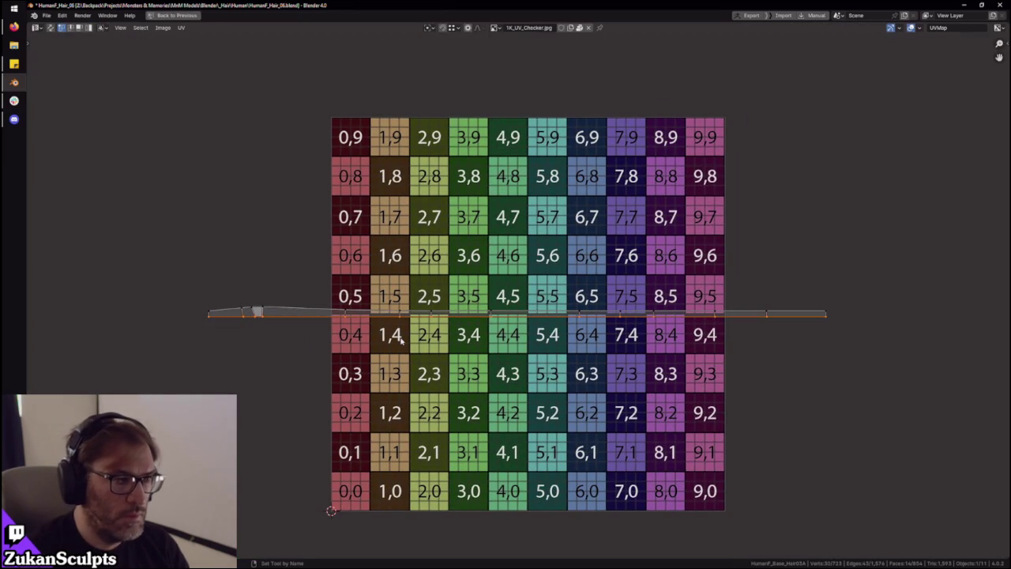
{"action": "key", "text": "y"}
{"action": "key", "text": "0"}
{"action": "key", "text": "Return"}
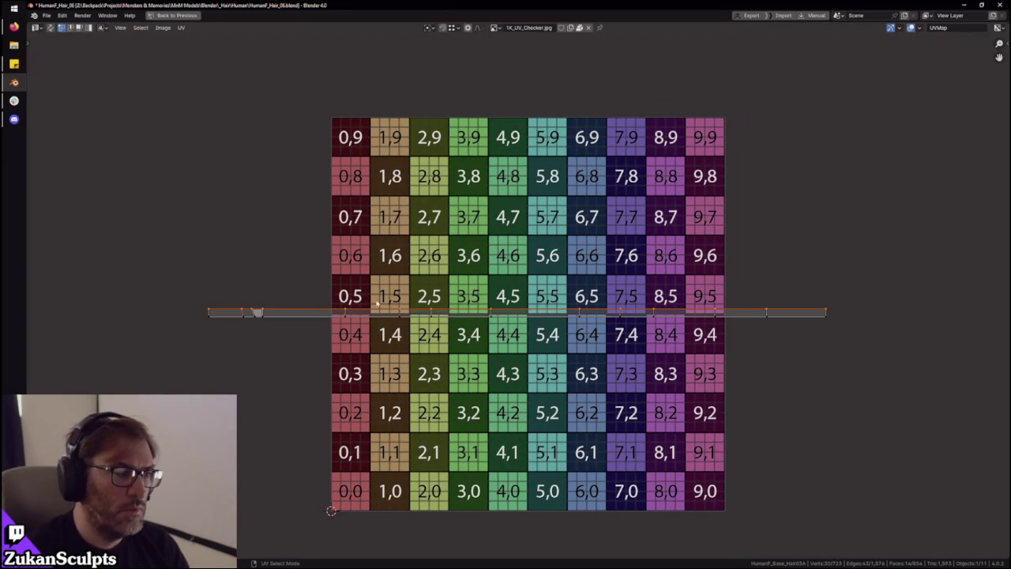
Move the straightened UV strip higher on the checker and restore the layout
{"action": "scroll", "coordinate": [307, 246], "scroll_direction": "down", "scroll_amount": 2}
{"action": "key", "text": "3"}
{"action": "key", "text": "g"}
{"action": "left_click", "coordinate": [804, 328]}
{"action": "key", "text": "ctrl+space"}
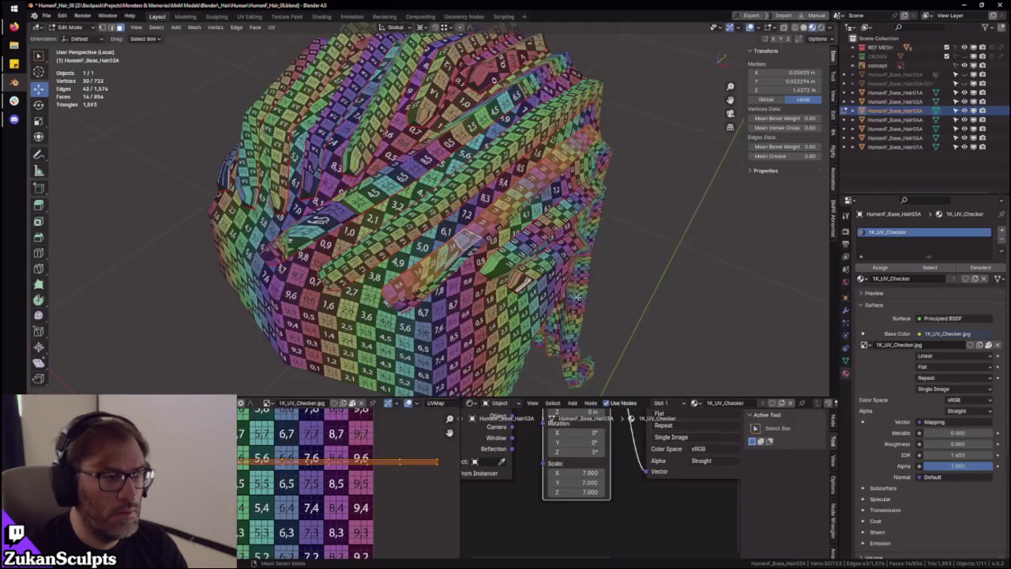
Select the linked hair strip in the maximized UV editor and preview a stitch, then cancel
{"action": "scroll", "coordinate": [466, 213], "scroll_direction": "up", "scroll_amount": 3}
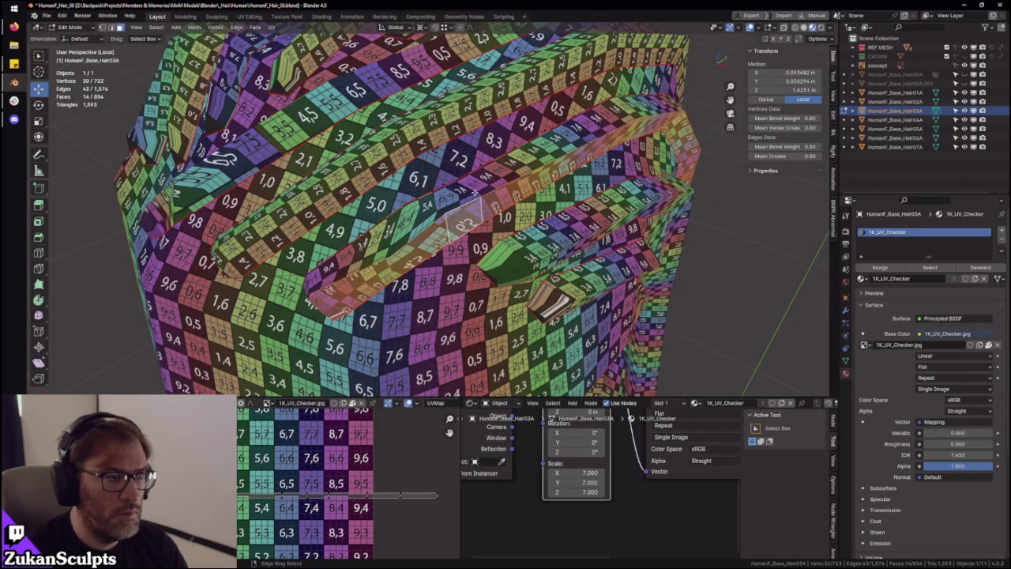
{"action": "key", "text": "ctrl+l"}
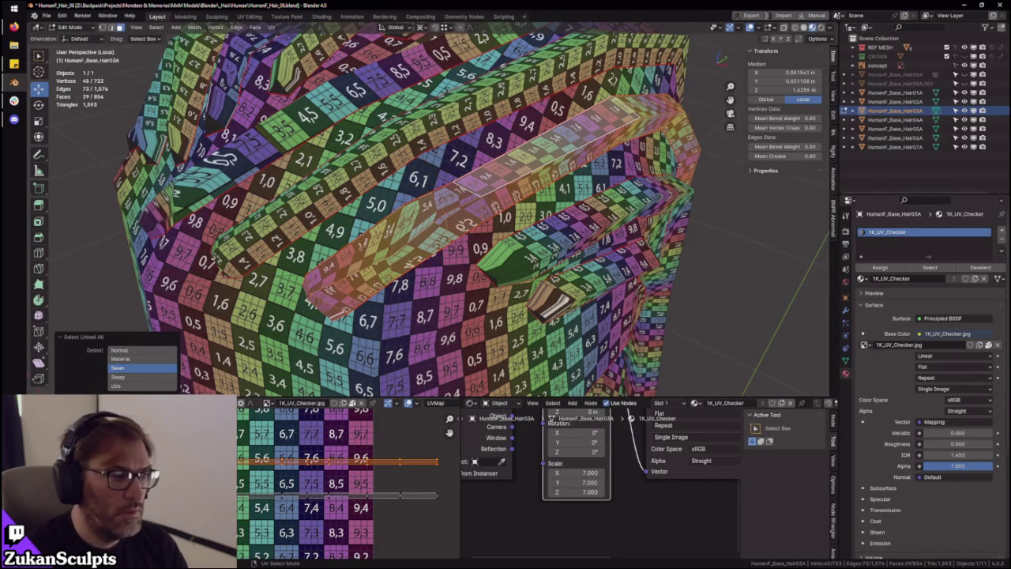
{"action": "key", "text": "ctrl+space"}
{"action": "scroll", "coordinate": [371, 419], "scroll_direction": "up", "scroll_amount": 2}
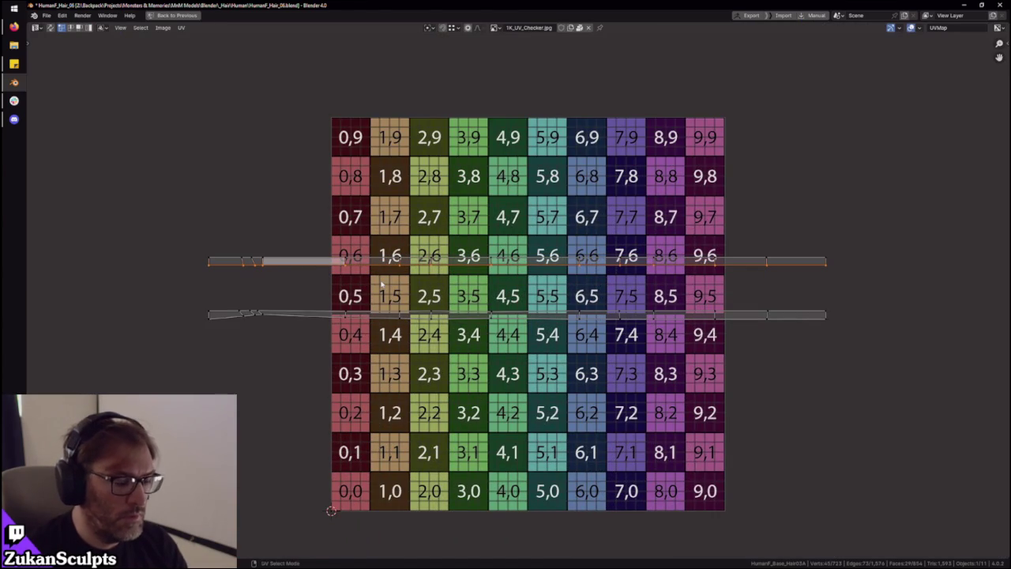
{"action": "key", "text": "a"}
{"action": "key", "text": "alt+a"}
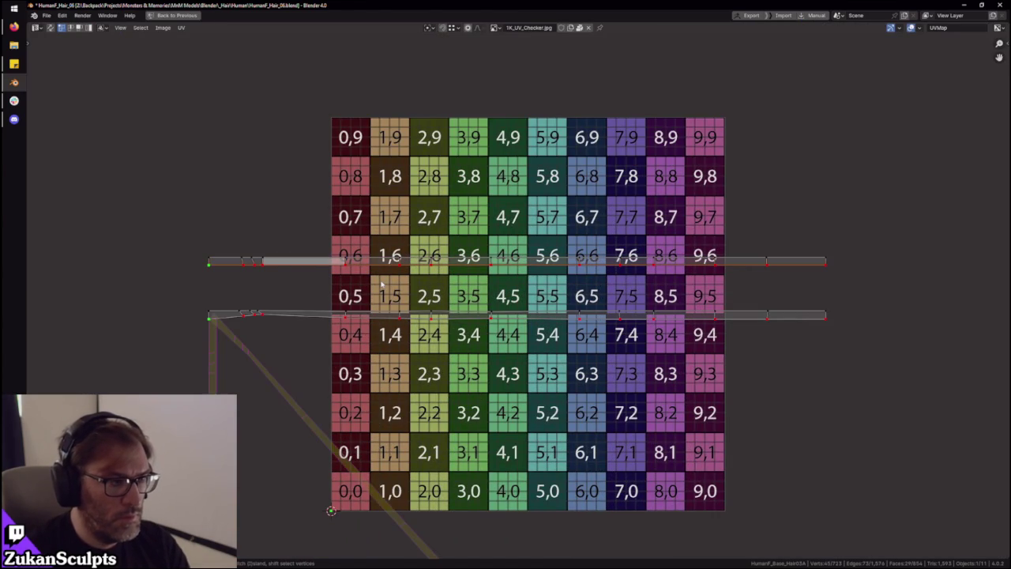
{"action": "key", "text": "ctrl+i"}
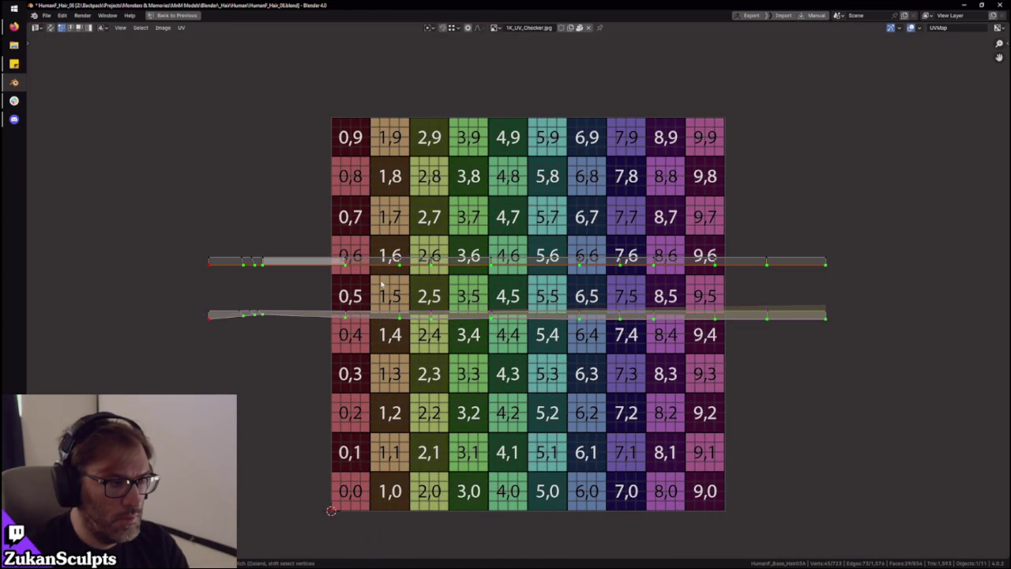
{"action": "left_click", "coordinate": [447, 353]}
Stitch the hair card's lower and upper UV strips together
{"action": "left_click_drag", "start_coordinate": [132, 301], "coordinate": [957, 387]}
{"action": "left_click", "coordinate": [181, 28]}
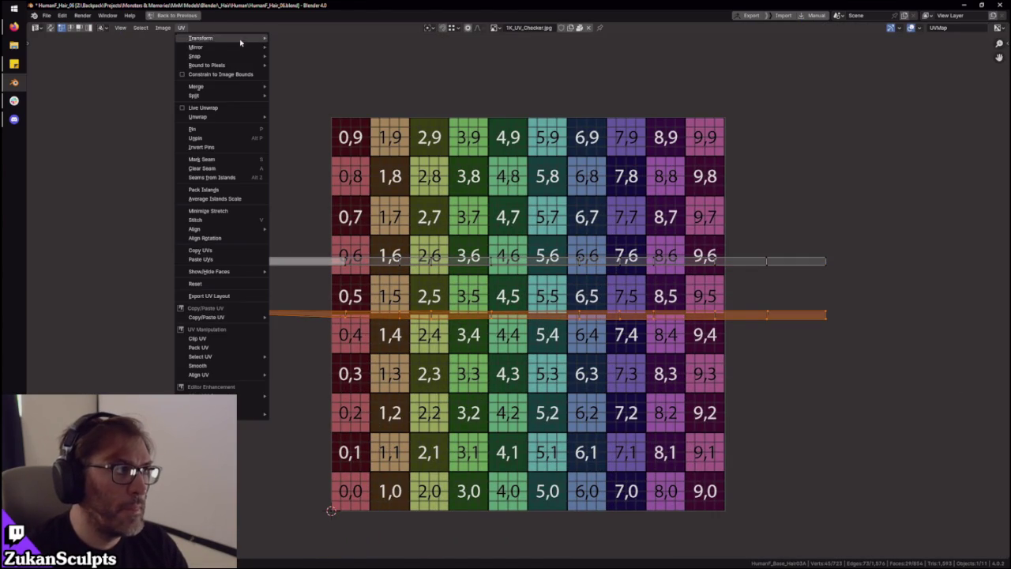
{"action": "left_click", "coordinate": [294, 65]}
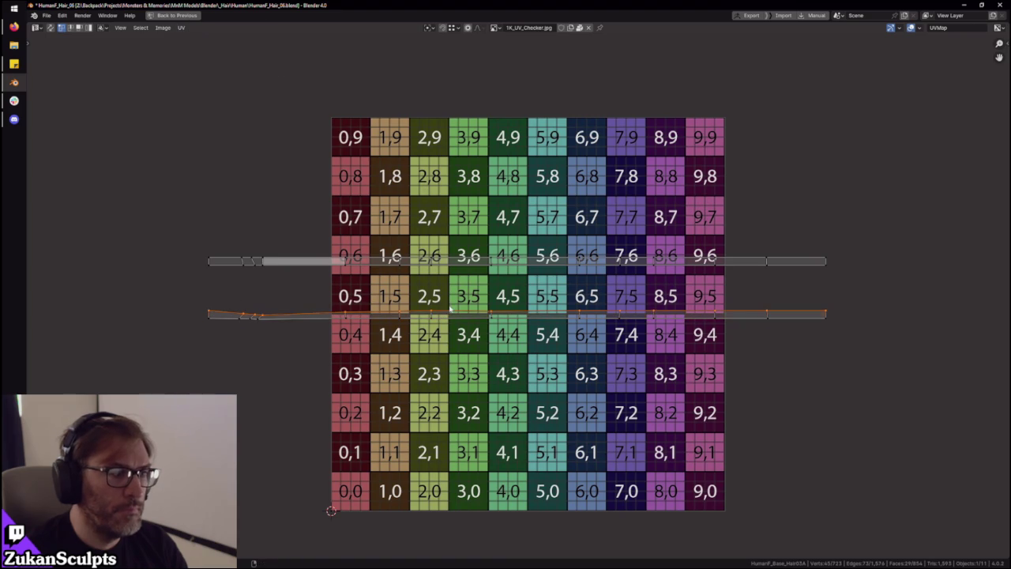
{"action": "key", "text": "v"}
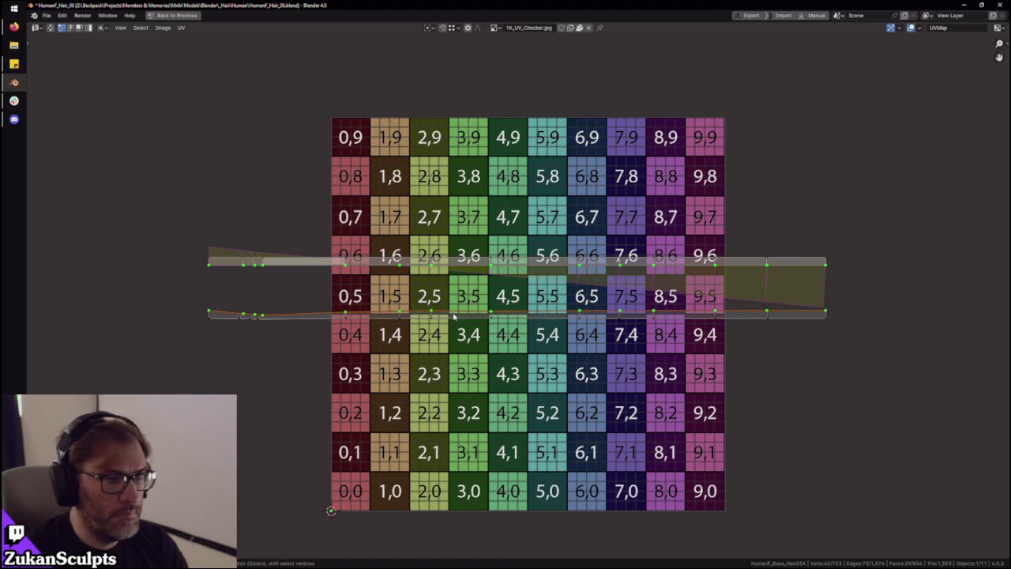
{"action": "key", "text": "Escape"}
{"action": "left_click_drag", "start_coordinate": [164, 194], "coordinate": [871, 290]}
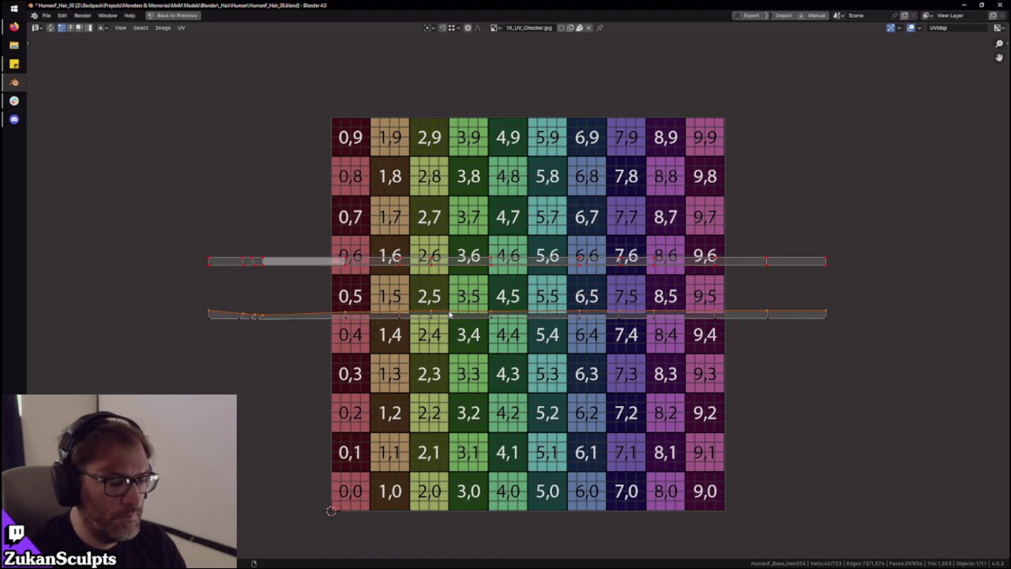
{"action": "key", "text": "v"}
{"action": "key", "text": "Return"}
Straighten the joined wedge and flatten its long-edge vertices into one level line
{"action": "left_click_drag", "start_coordinate": [120, 165], "coordinate": [997, 406]}
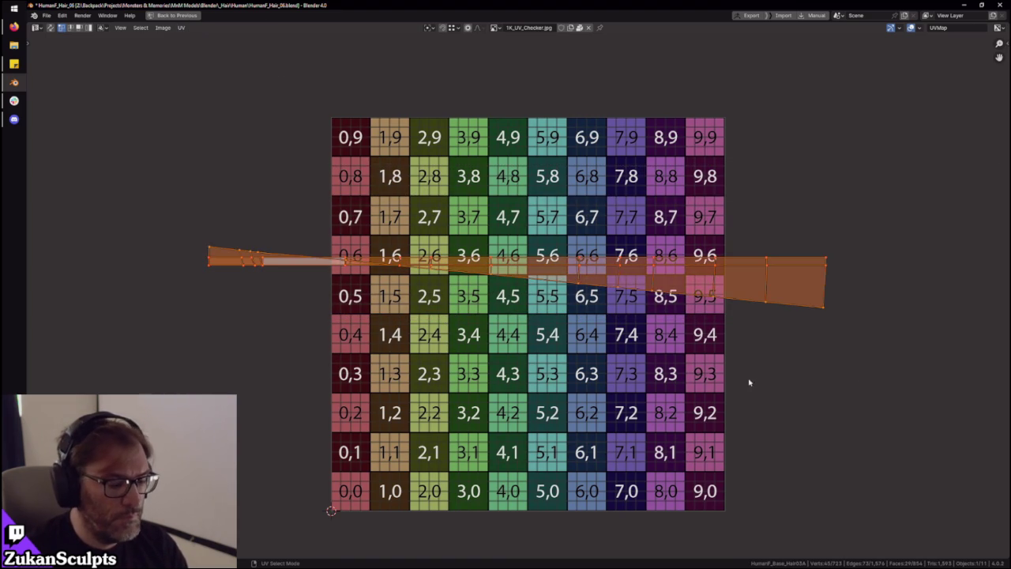
{"action": "key", "text": "shift+w"}
{"action": "middle_click_drag", "start_coordinate": [374, 293], "coordinate": [398, 315]}
{"action": "left_click", "coordinate": [399, 316]}
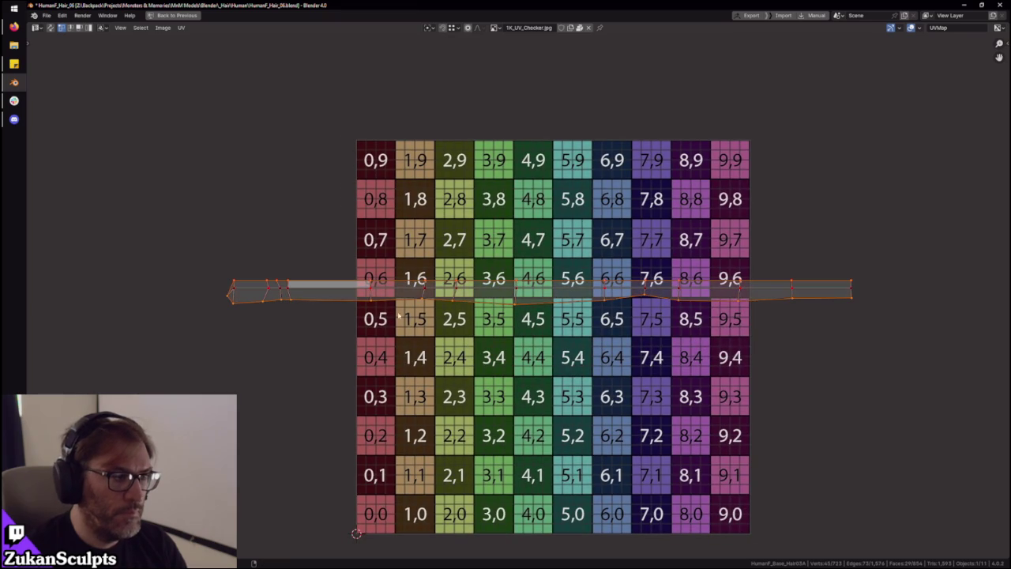
{"action": "left_click_drag", "start_coordinate": [176, 254], "coordinate": [888, 284]}
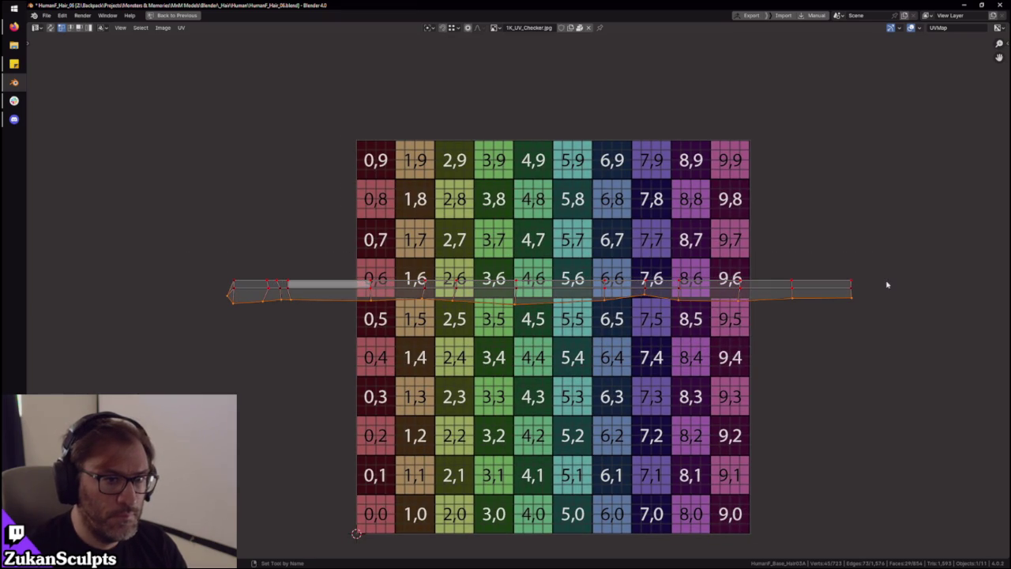
{"action": "left_click_drag", "start_coordinate": [185, 260], "coordinate": [234, 324], "text": "shift"}
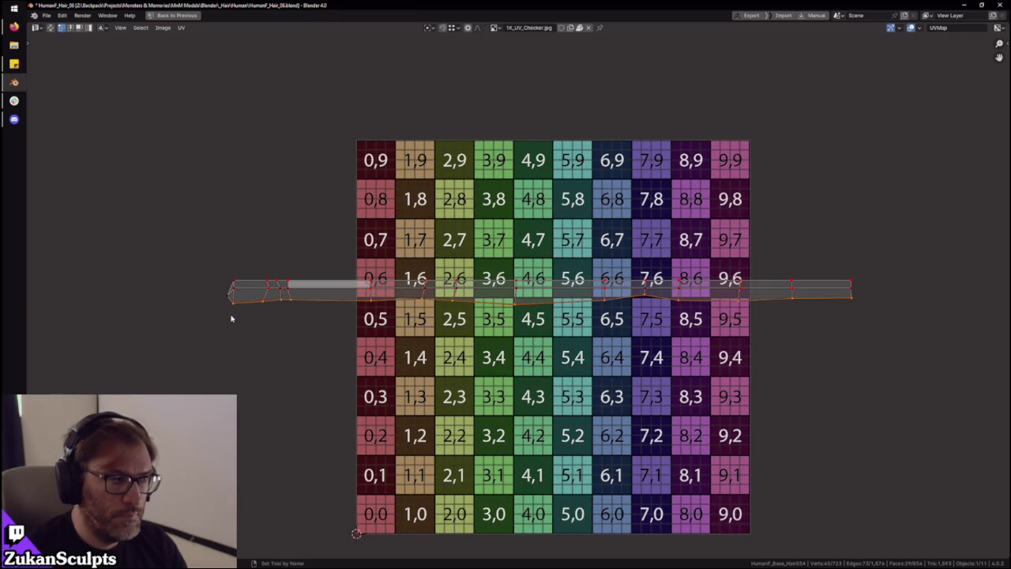
{"action": "key", "text": "s"}
{"action": "key", "text": "y"}
{"action": "key", "text": "0"}
{"action": "key", "text": "Return"}
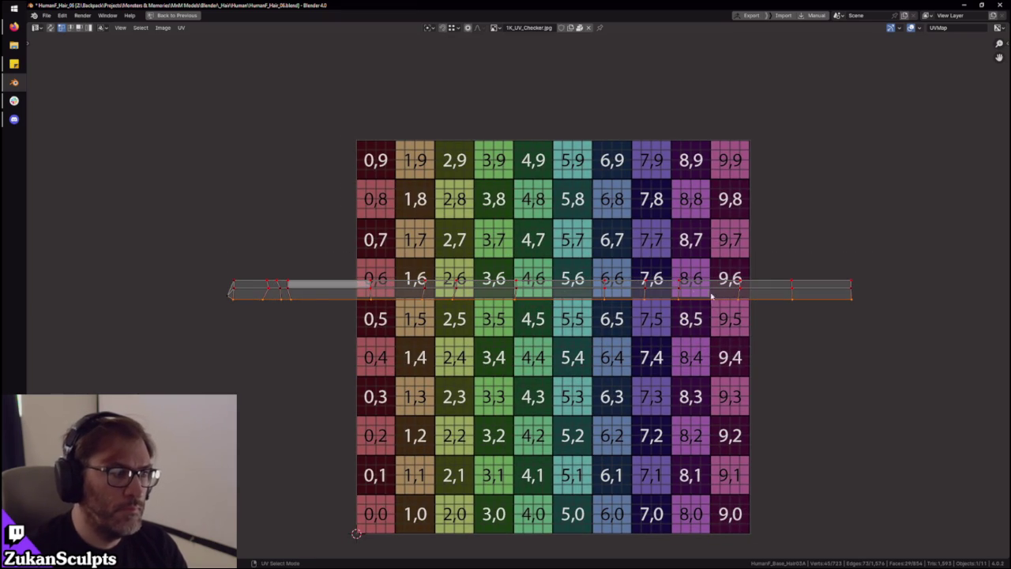
{"action": "key", "text": "ctrl+space"}
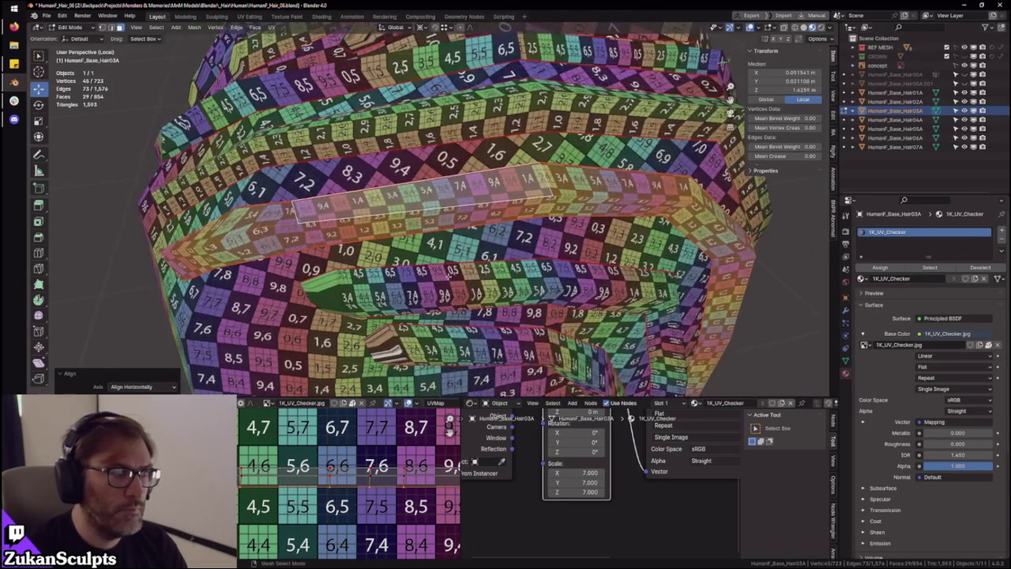
Select another hair strip and rotate its UV island 90 degrees
{"action": "middle_click_drag", "start_coordinate": [447, 276], "coordinate": [450, 283]}
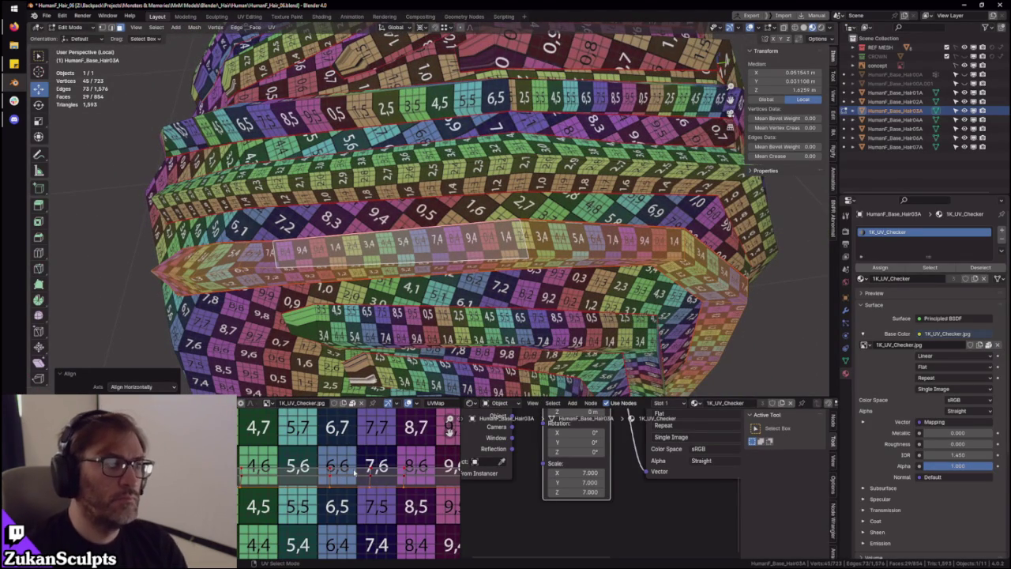
{"action": "scroll", "coordinate": [355, 473], "scroll_direction": "down", "scroll_amount": 2}
{"action": "scroll", "coordinate": [354, 472], "scroll_direction": "down", "scroll_amount": 5}
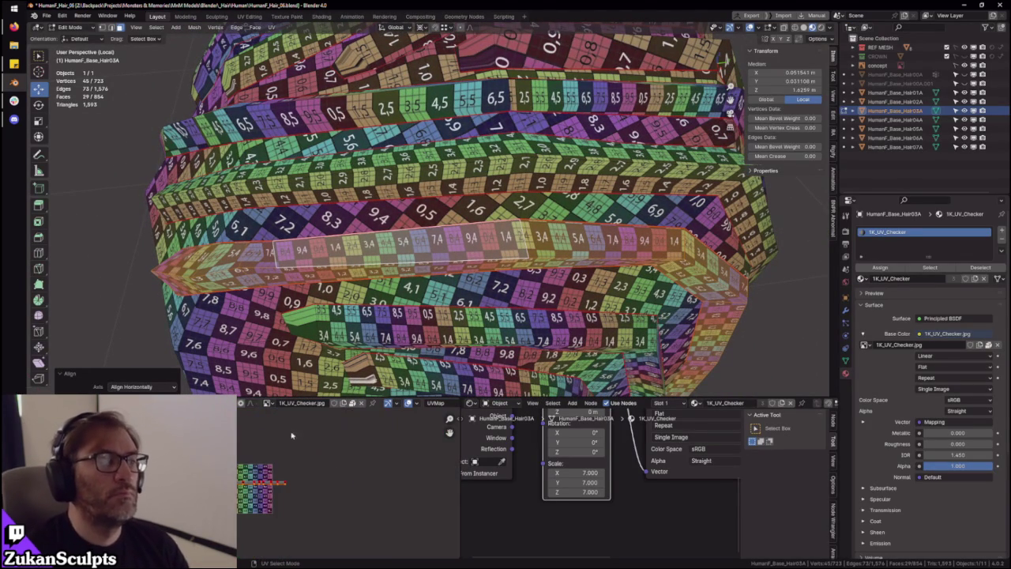
{"action": "key", "text": "ctrl+z"}
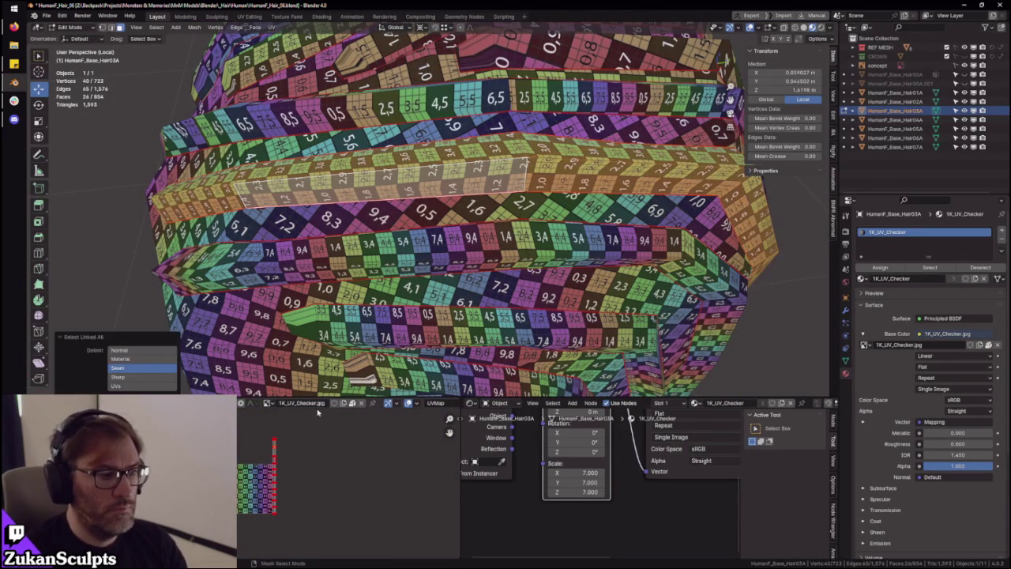
{"action": "type", "text": "ar90"}
{"action": "key", "text": "Return"}
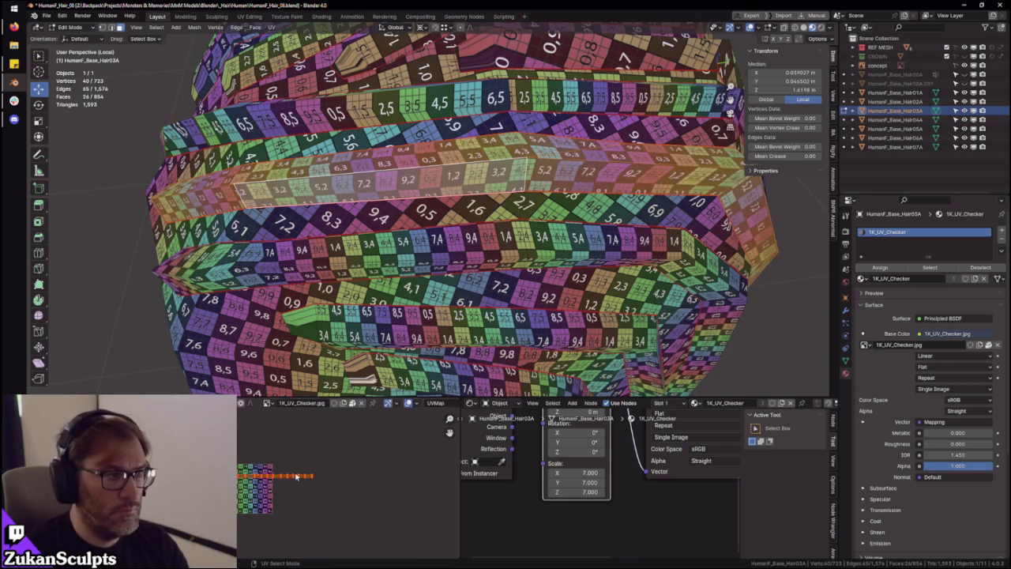
{"action": "scroll", "coordinate": [297, 476], "scroll_direction": "up", "scroll_amount": 3}
{"action": "left_click_drag", "start_coordinate": [297, 475], "coordinate": [285, 442]}
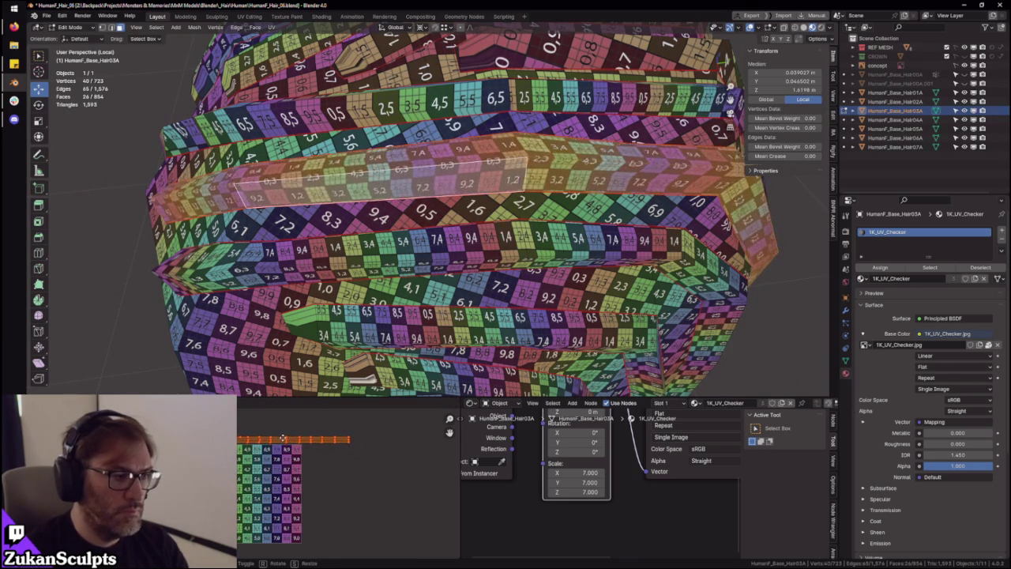
Move the lower strip's whole UV island onto the checker's top 9-row
{"action": "left_click", "coordinate": [365, 249]}
{"action": "key", "text": "ctrl+l"}
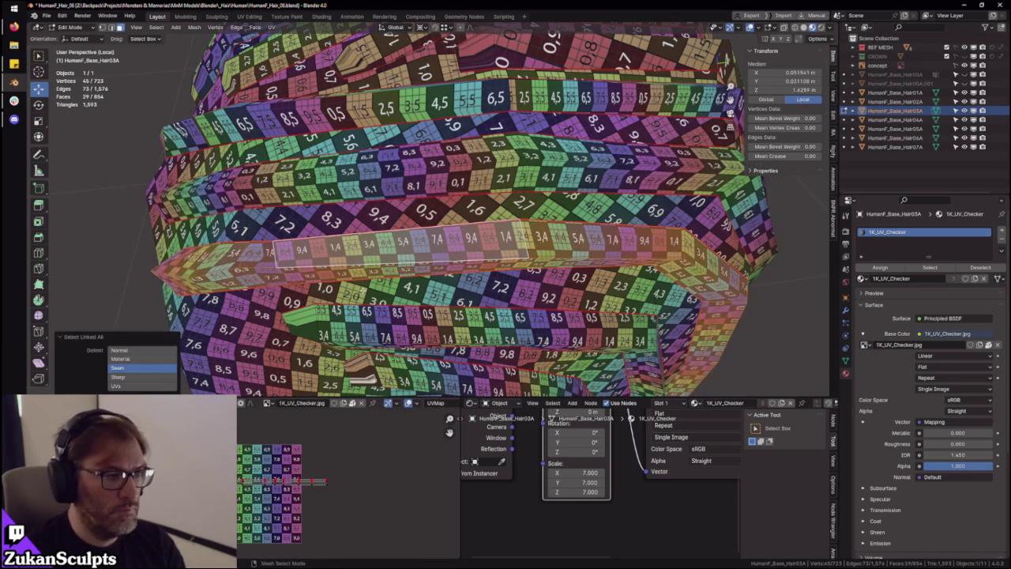
{"action": "scroll", "coordinate": [277, 487], "scroll_direction": "up", "scroll_amount": 4}
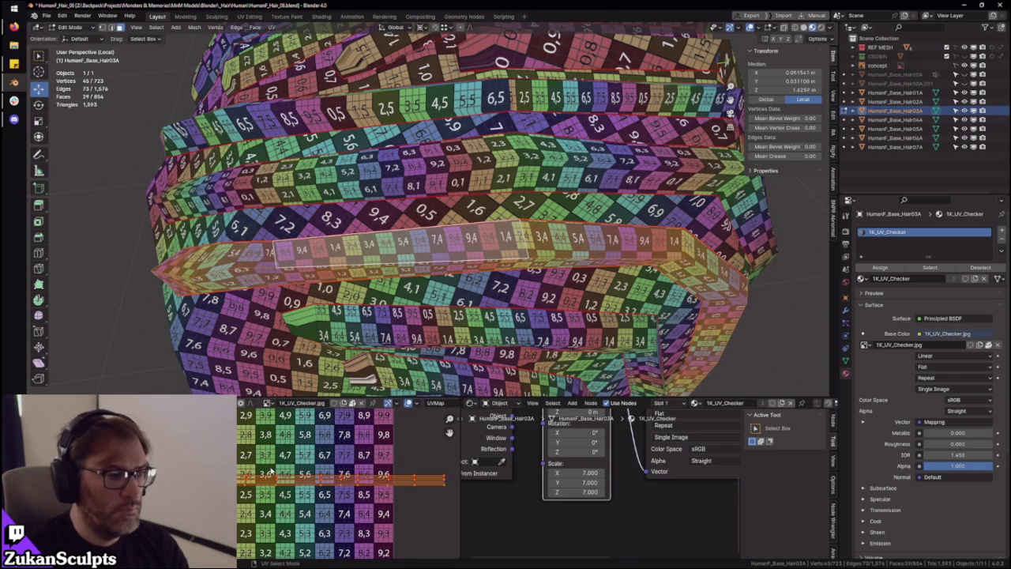
{"action": "left_click_drag", "start_coordinate": [270, 473], "coordinate": [270, 415]}
{"action": "middle_click_drag", "start_coordinate": [270, 414], "coordinate": [269, 490]}
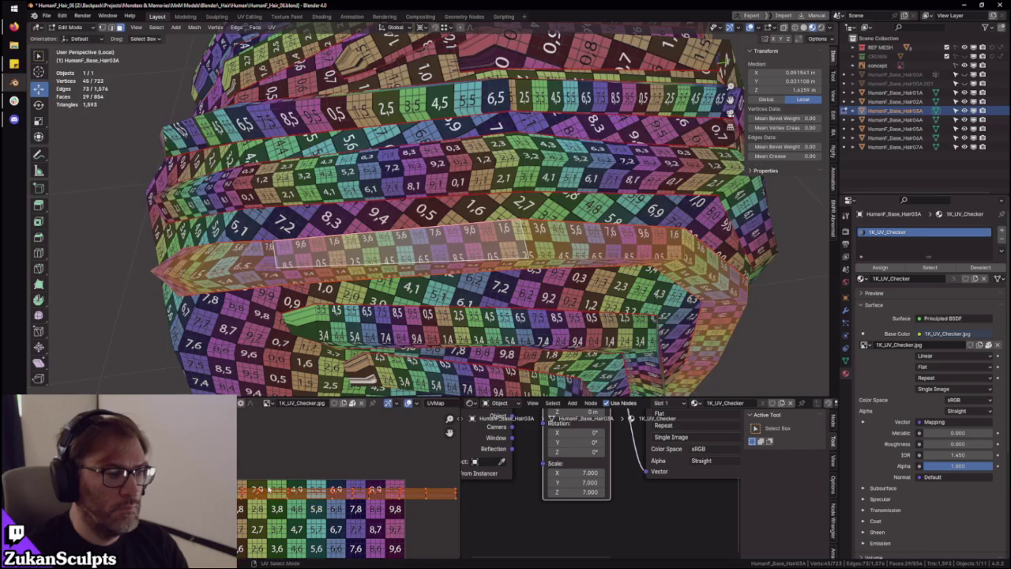
{"action": "scroll", "coordinate": [268, 490], "scroll_direction": "up", "scroll_amount": 2}
{"action": "scroll", "coordinate": [281, 466], "scroll_direction": "up", "scroll_amount": 2}
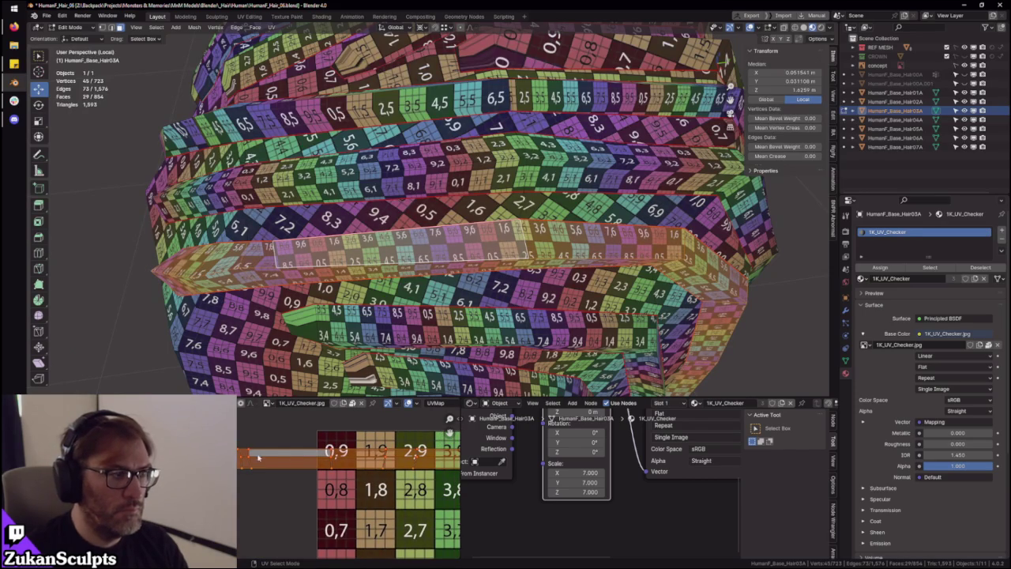
{"action": "middle_click_drag", "start_coordinate": [269, 353], "coordinate": [332, 277]}
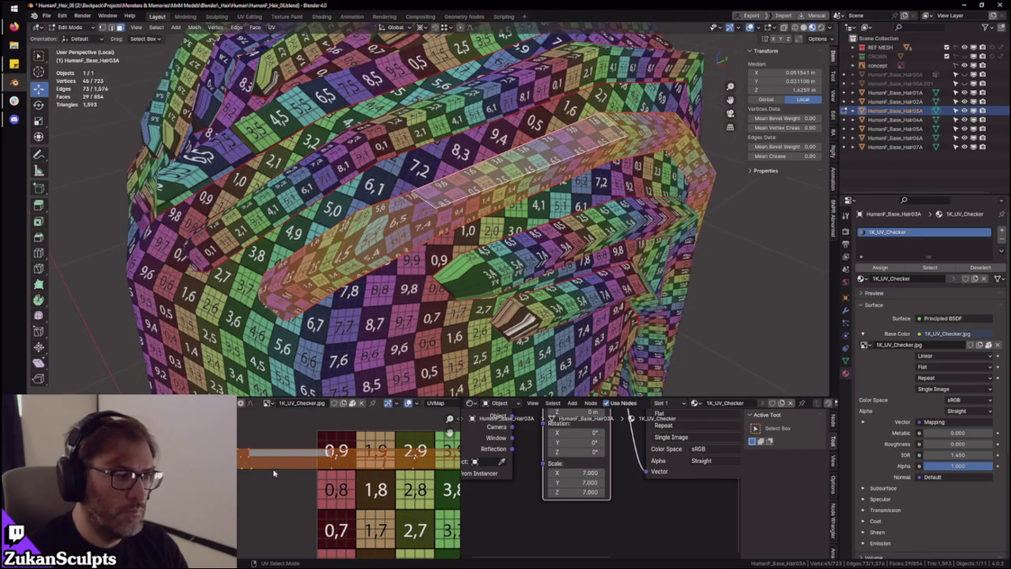
{"action": "key", "text": "ctrl+space"}
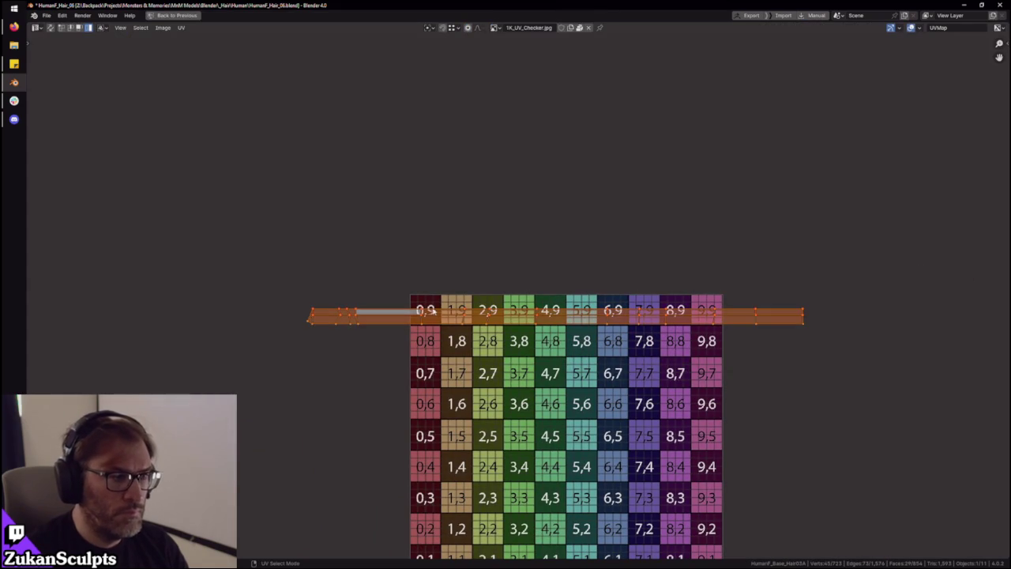
Select the whole hair strip's UV island and frame its left end
{"action": "scroll", "coordinate": [550, 340], "scroll_direction": "up", "scroll_amount": 2}
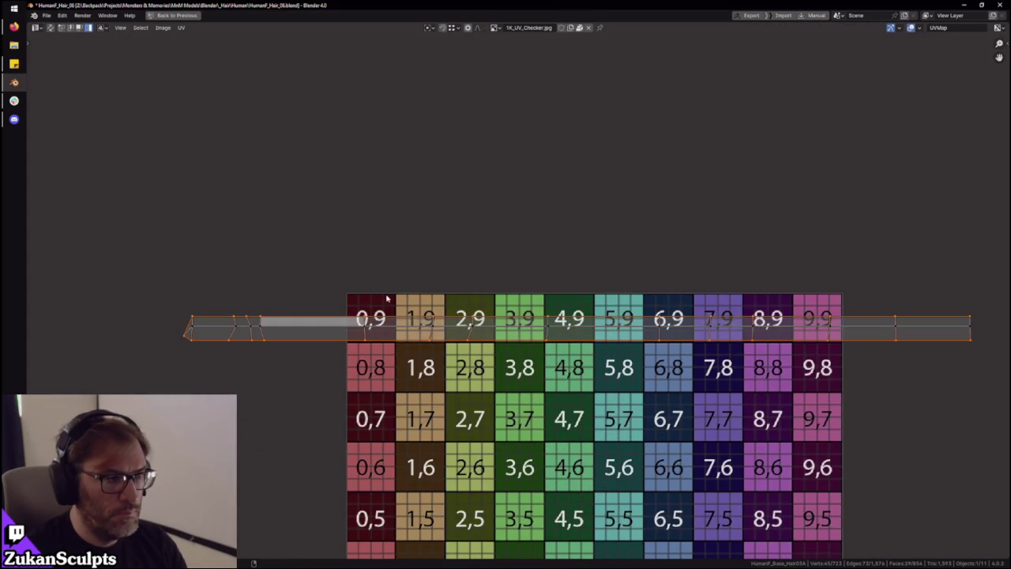
{"action": "scroll", "coordinate": [393, 298], "scroll_direction": "down", "scroll_amount": 2}
{"action": "left_click_drag", "start_coordinate": [303, 291], "coordinate": [808, 440]}
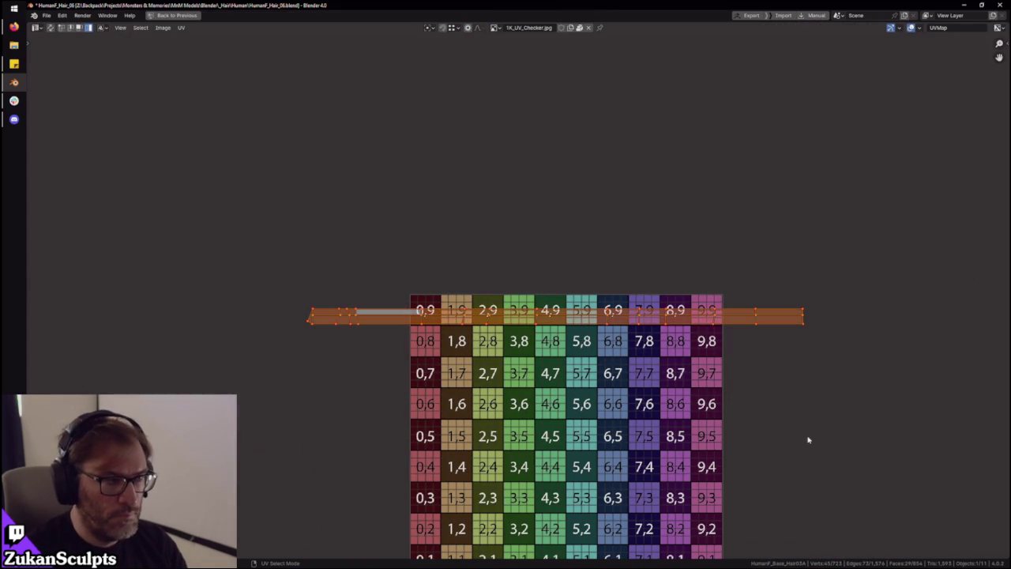
{"action": "scroll", "coordinate": [597, 379], "scroll_direction": "up", "scroll_amount": 3}
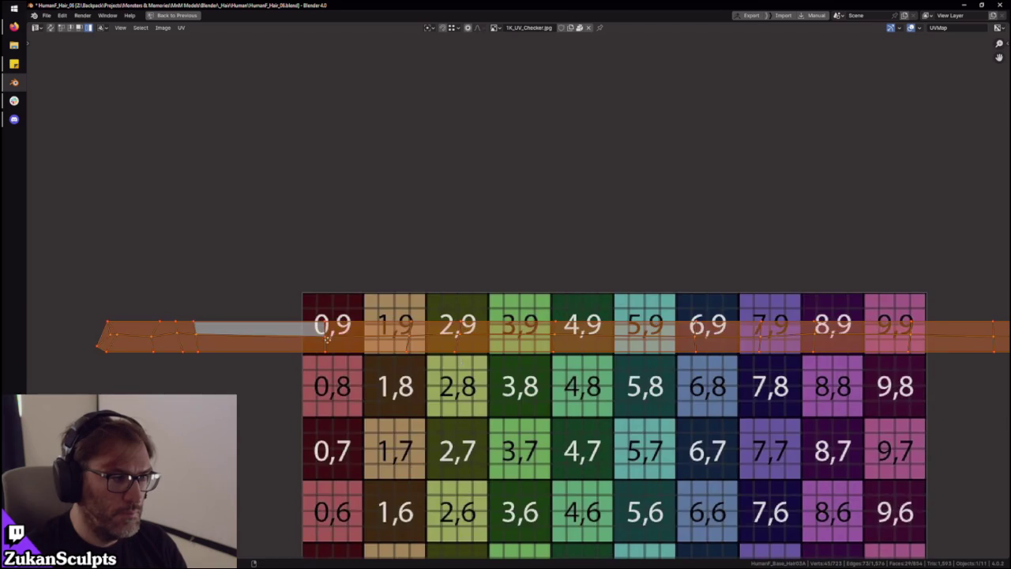
{"action": "middle_click_drag", "start_coordinate": [253, 327], "coordinate": [361, 332]}
{"action": "key", "text": "alt+a"}
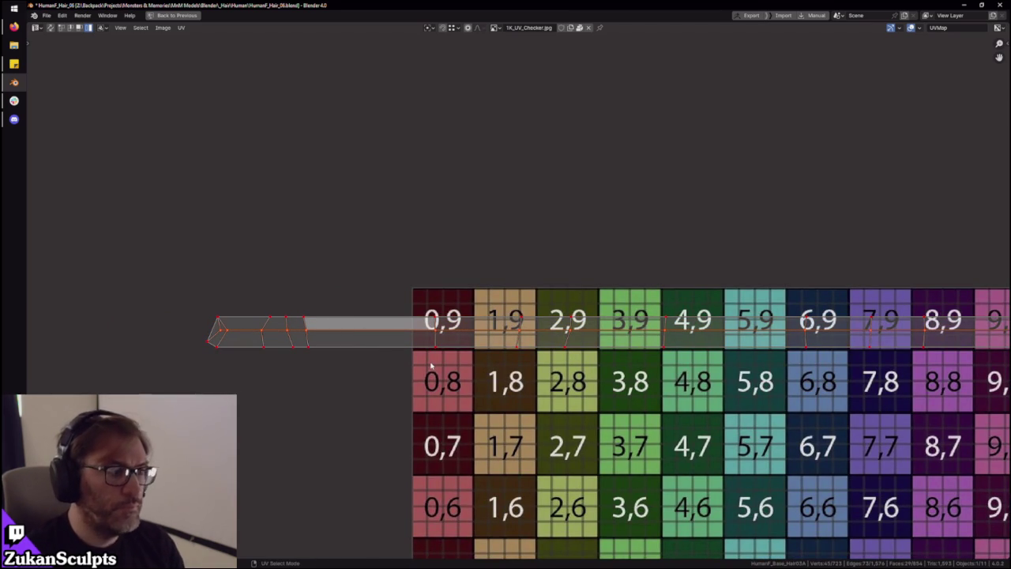
{"action": "key", "text": "a"}
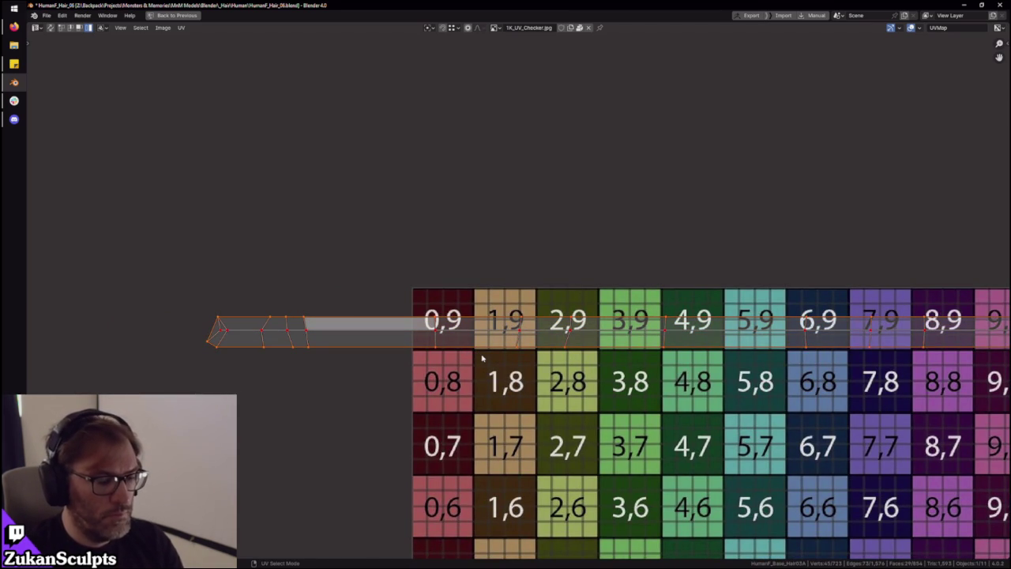
Straighten the strip's top-edge UV vertices into one horizontal line by scaling Y to 0
{"action": "scroll", "coordinate": [482, 358], "scroll_direction": "down", "scroll_amount": 3}
{"action": "scroll", "coordinate": [493, 355], "scroll_direction": "up", "scroll_amount": 2}
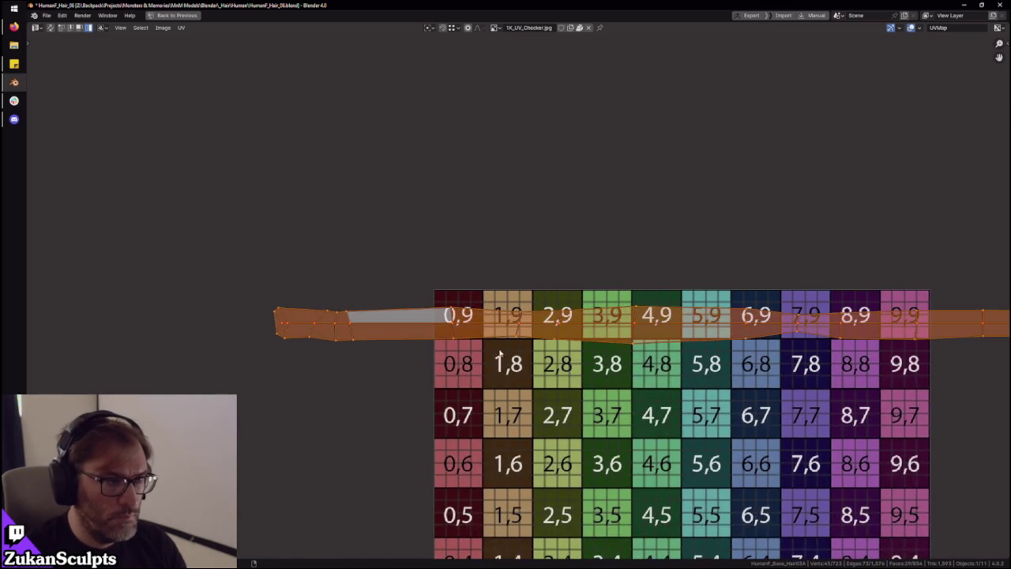
{"action": "scroll", "coordinate": [488, 340], "scroll_direction": "up", "scroll_amount": 1}
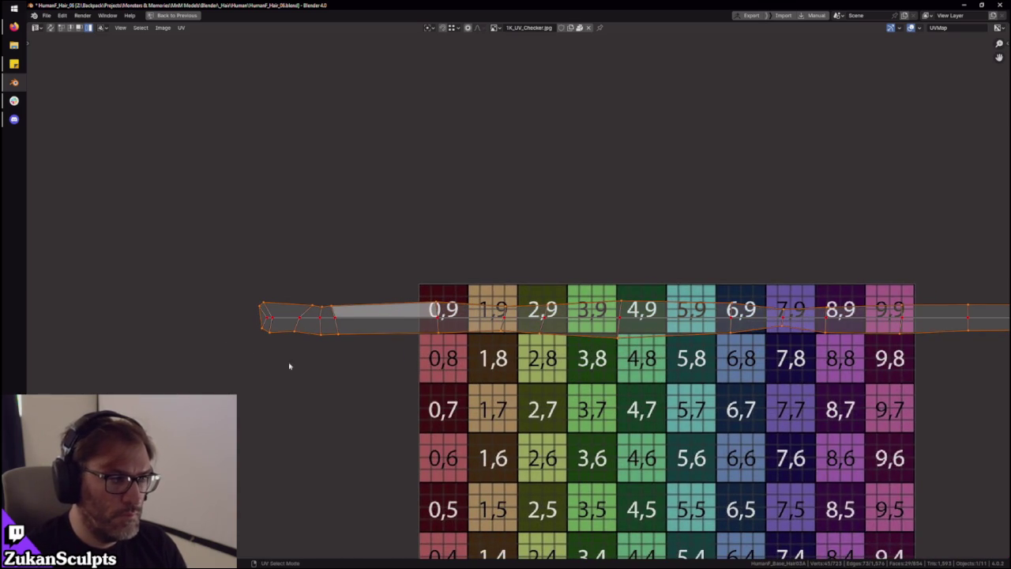
{"action": "scroll", "coordinate": [289, 366], "scroll_direction": "down", "scroll_amount": 1}
{"action": "left_click_drag", "start_coordinate": [197, 376], "coordinate": [930, 317]}
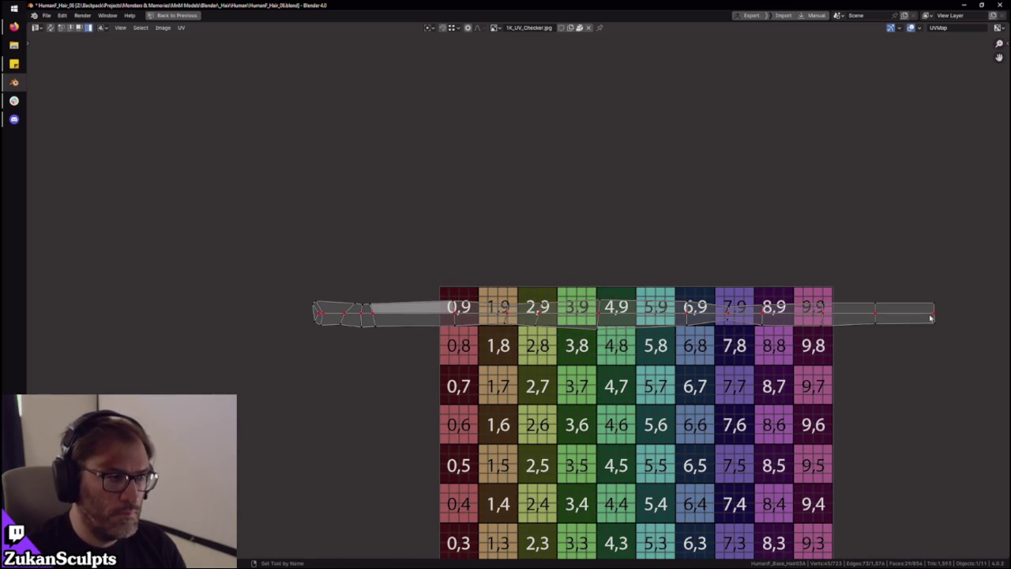
{"action": "key", "text": "a"}
{"action": "left_click_drag", "start_coordinate": [301, 357], "coordinate": [975, 316]}
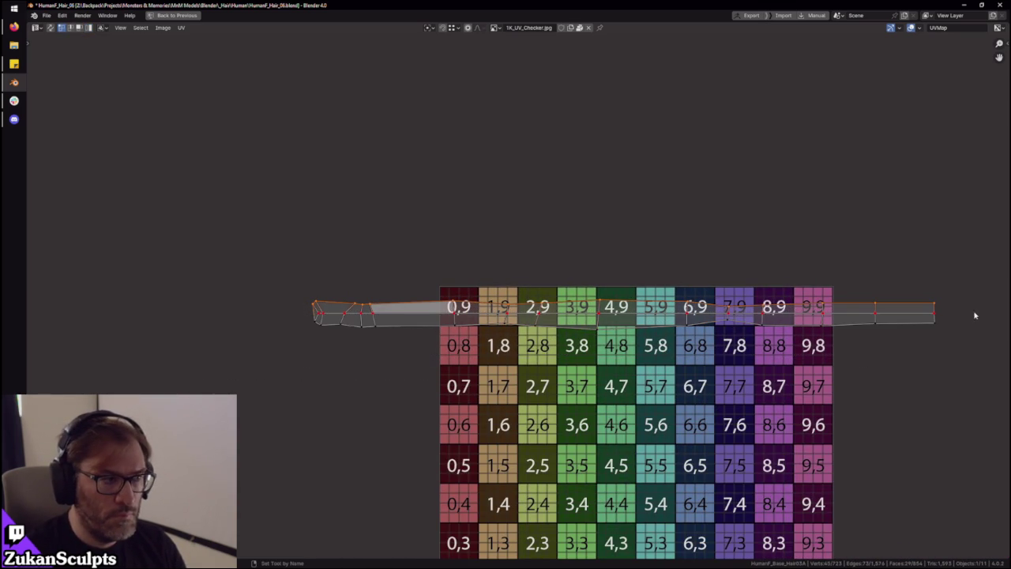
{"action": "key", "text": "s"}
{"action": "key", "text": "y"}
{"action": "key", "text": "0"}
{"action": "key", "text": "Return"}
Flatten the strip's bottom-edge UV vertices into one line by scaling Y to 0
{"action": "left_click_drag", "start_coordinate": [977, 270], "coordinate": [241, 320]}
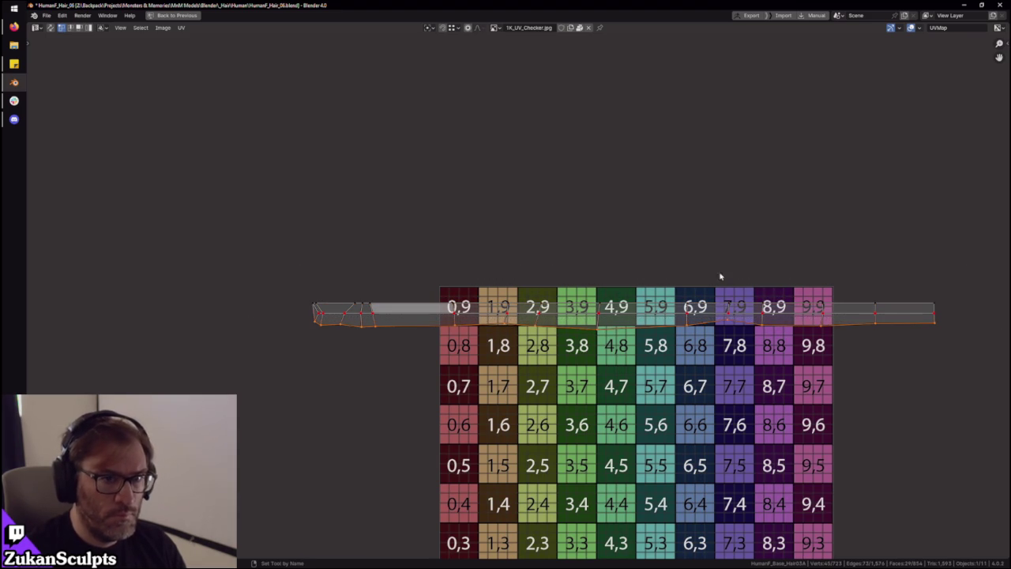
{"action": "key", "text": "s"}
{"action": "key", "text": "y"}
{"action": "key", "text": "0"}
{"action": "key", "text": "Return"}
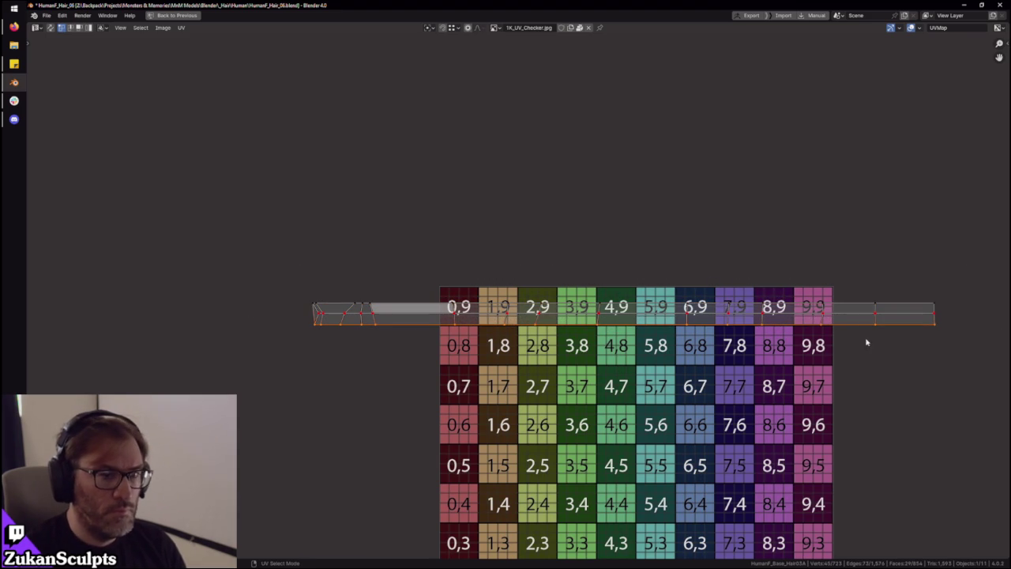
Select the strip's vertical edges from the right end toward the left tip and frame them
{"action": "scroll", "coordinate": [865, 342], "scroll_direction": "up", "scroll_amount": 2}
{"action": "left_click_drag", "start_coordinate": [857, 271], "coordinate": [815, 395]}
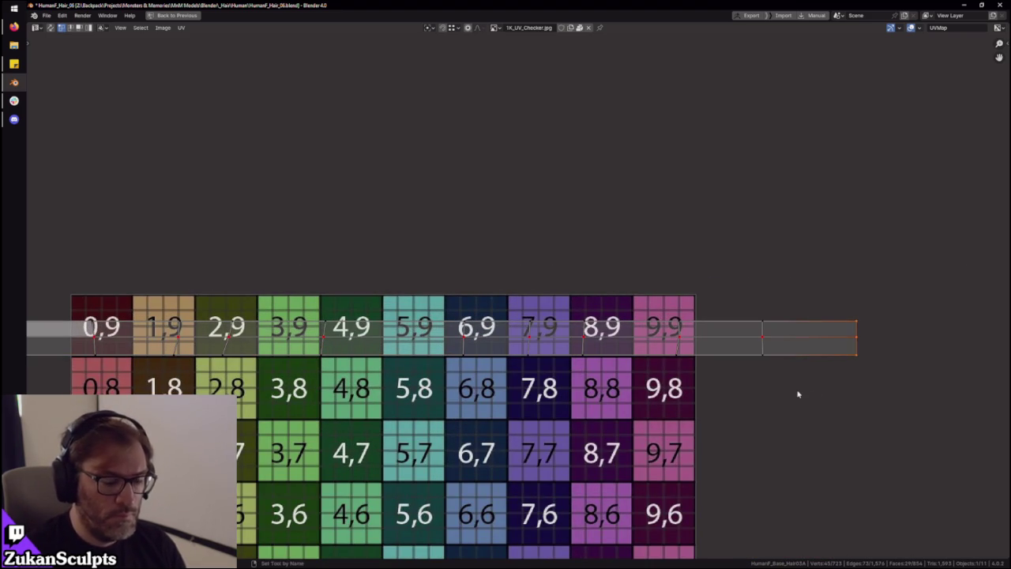
{"action": "left_click_drag", "start_coordinate": [795, 271], "coordinate": [754, 355]}
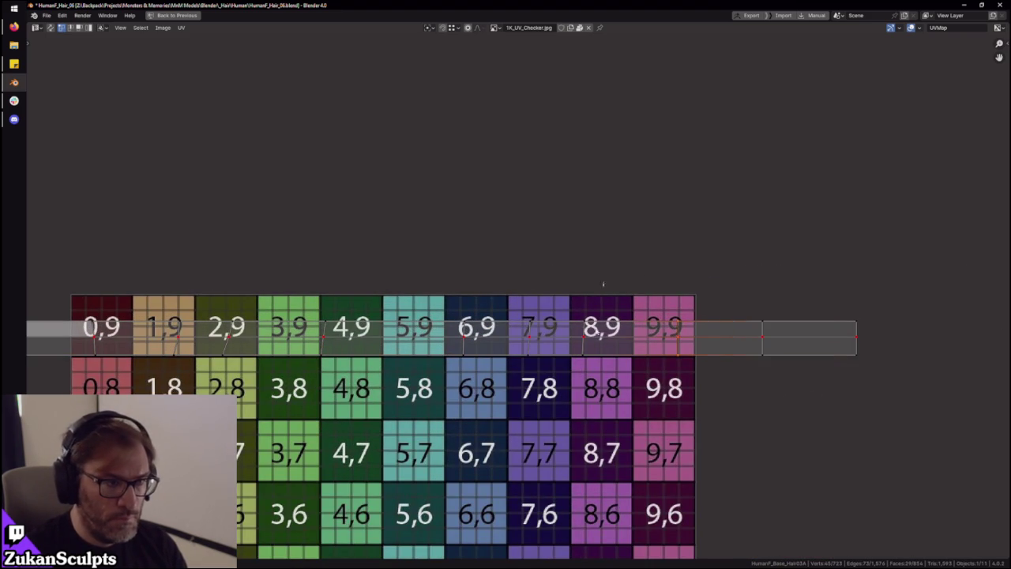
{"action": "left_click_drag", "start_coordinate": [494, 295], "coordinate": [433, 373]}
{"action": "left_click_drag", "start_coordinate": [385, 289], "coordinate": [317, 384]}
{"action": "middle_click_drag", "start_coordinate": [306, 407], "coordinate": [484, 404]}
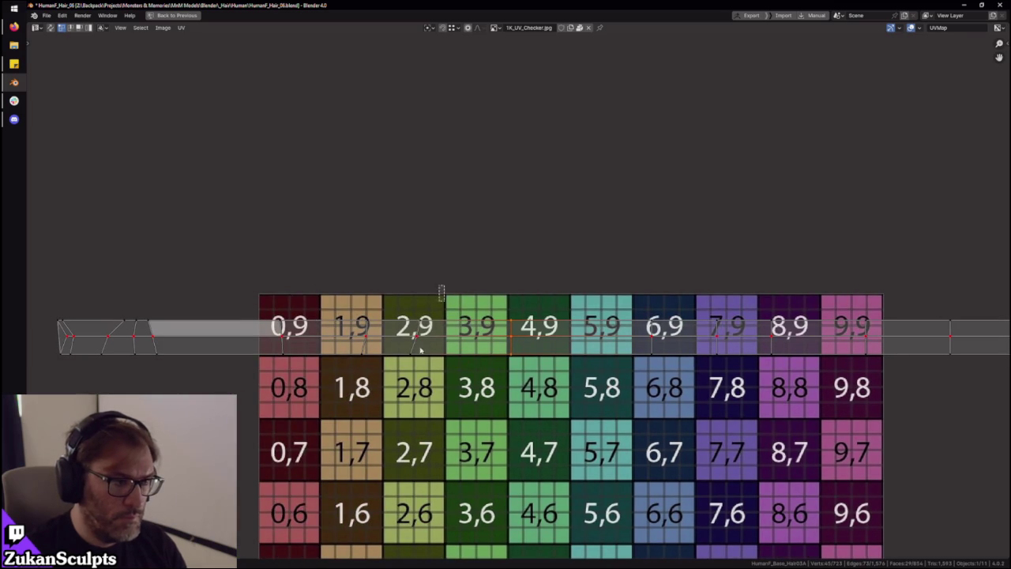
{"action": "left_click_drag", "start_coordinate": [395, 273], "coordinate": [346, 395]}
{"action": "left_click_drag", "start_coordinate": [316, 273], "coordinate": [250, 399]}
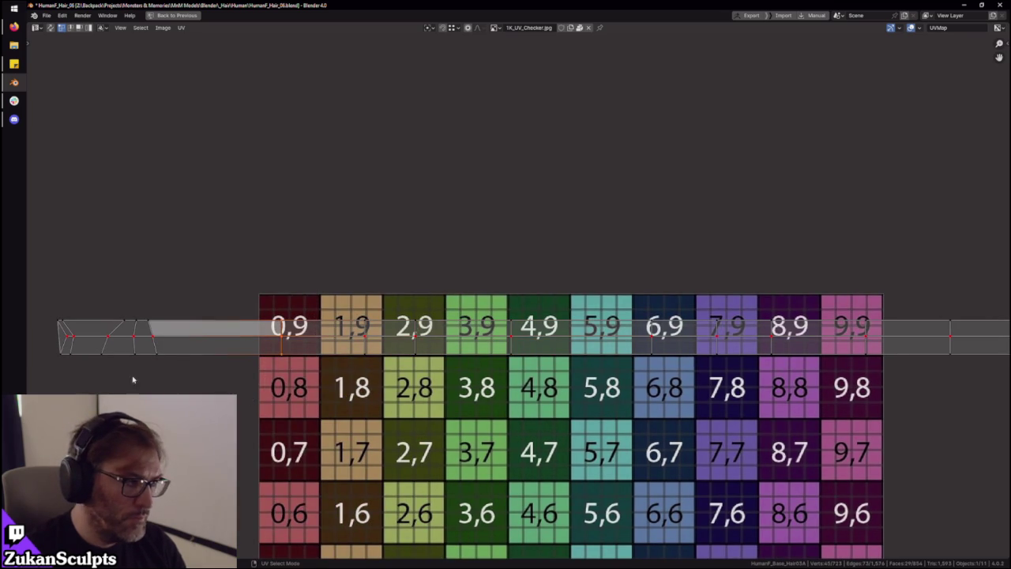
{"action": "middle_click_drag", "start_coordinate": [132, 379], "coordinate": [462, 374]}
{"action": "scroll", "coordinate": [464, 345], "scroll_direction": "up", "scroll_amount": 1}
{"action": "left_click", "coordinate": [410, 352]}
{"action": "key", "text": "KP_Decimal"}
{"action": "scroll", "coordinate": [449, 355], "scroll_direction": "down", "scroll_amount": 5}
Flatten the slanted edge loop near the tip into a vertical line by scaling X to 0
{"action": "left_click", "coordinate": [438, 315], "text": "alt"}
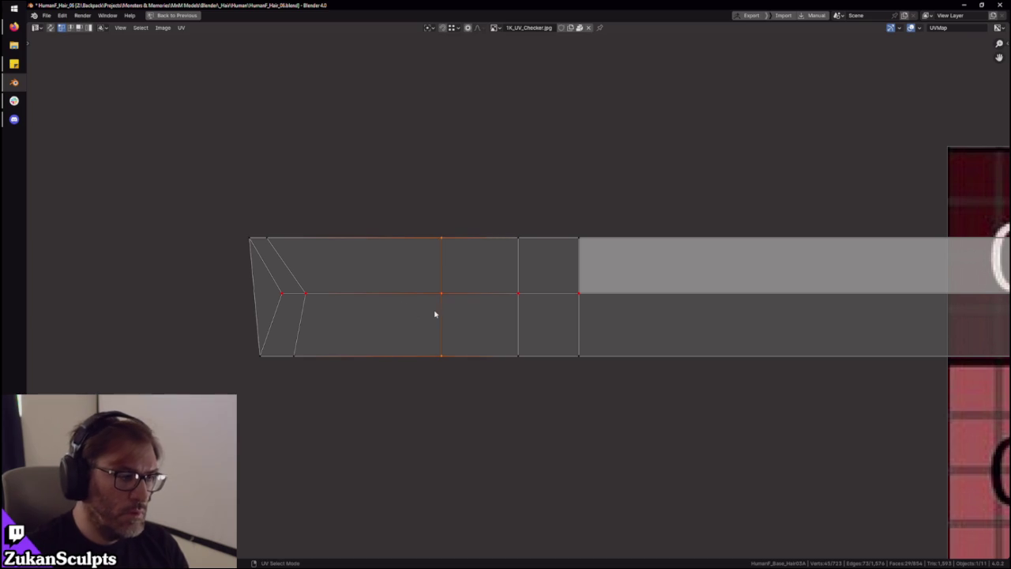
{"action": "key", "text": "s"}
{"action": "key", "text": "x"}
{"action": "key", "text": "0"}
{"action": "key", "text": "Return"}
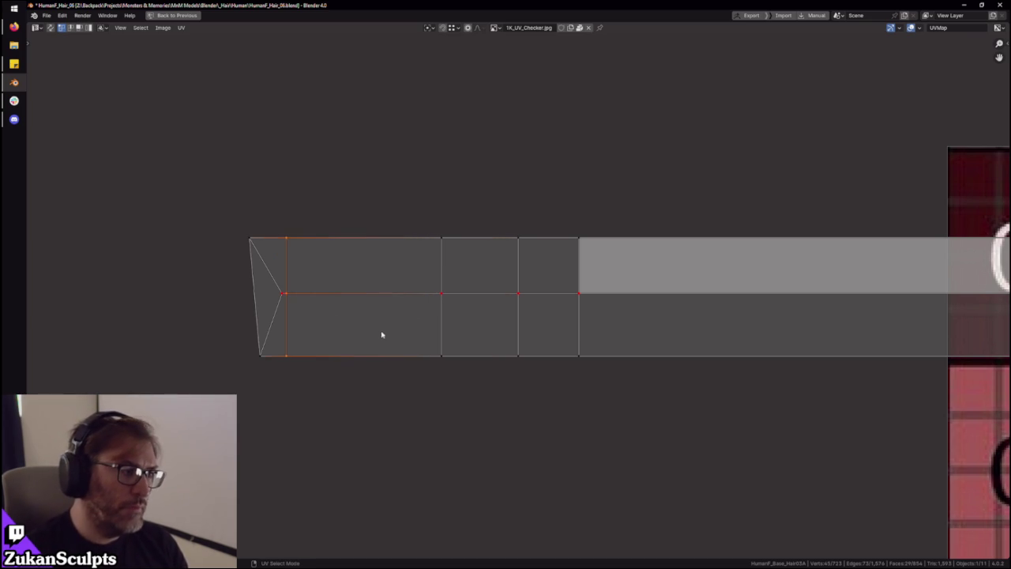
Make the strip's far-left UV edge vertical with scale X 0, then restore the normal layout
{"action": "middle_click_drag", "start_coordinate": [382, 335], "coordinate": [451, 300]}
{"action": "scroll", "coordinate": [387, 271], "scroll_direction": "down", "scroll_amount": 2}
{"action": "scroll", "coordinate": [322, 280], "scroll_direction": "up", "scroll_amount": 3}
{"action": "left_click_drag", "start_coordinate": [283, 210], "coordinate": [386, 456]}
{"action": "key", "text": "s"}
{"action": "key", "text": "x"}
{"action": "key", "text": "0"}
{"action": "key", "text": "Return"}
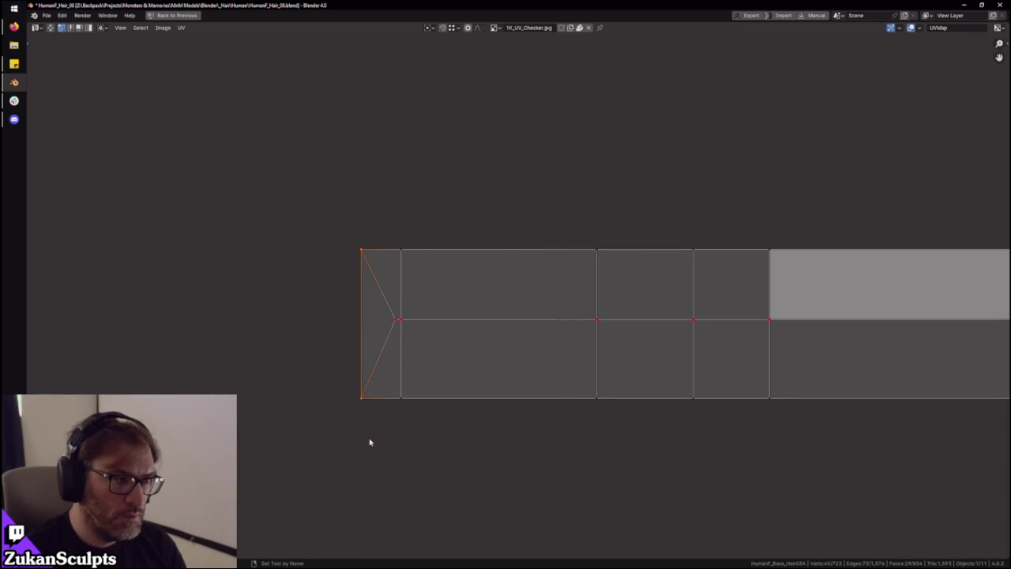
{"action": "left_click_drag", "start_coordinate": [267, 140], "coordinate": [399, 416]}
{"action": "key", "text": "ctrl+space"}
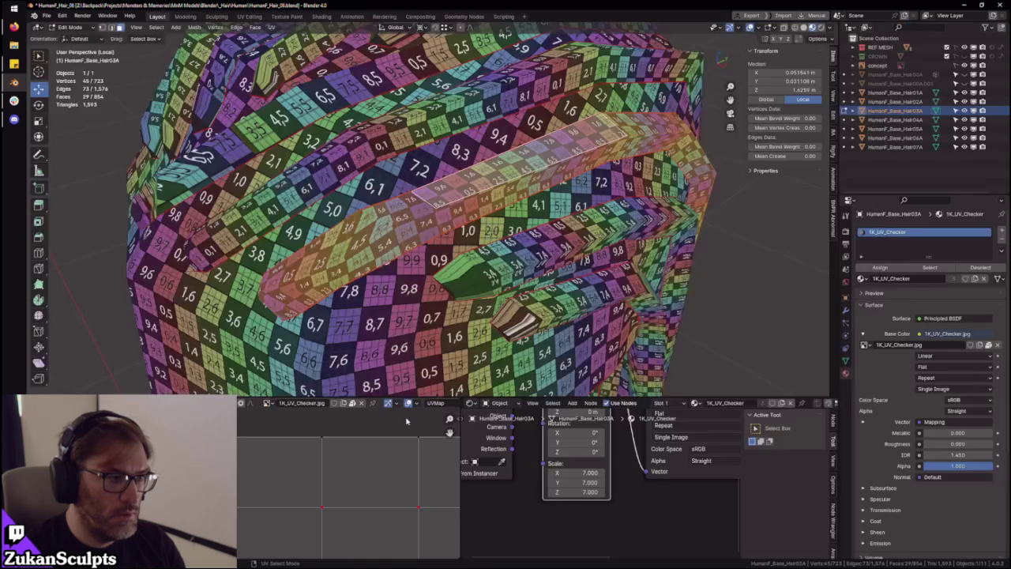
Move the strip's UVs onto the checker's top row and zoom in on the hair mesh
{"action": "middle_click_drag", "start_coordinate": [424, 280], "coordinate": [332, 371]}
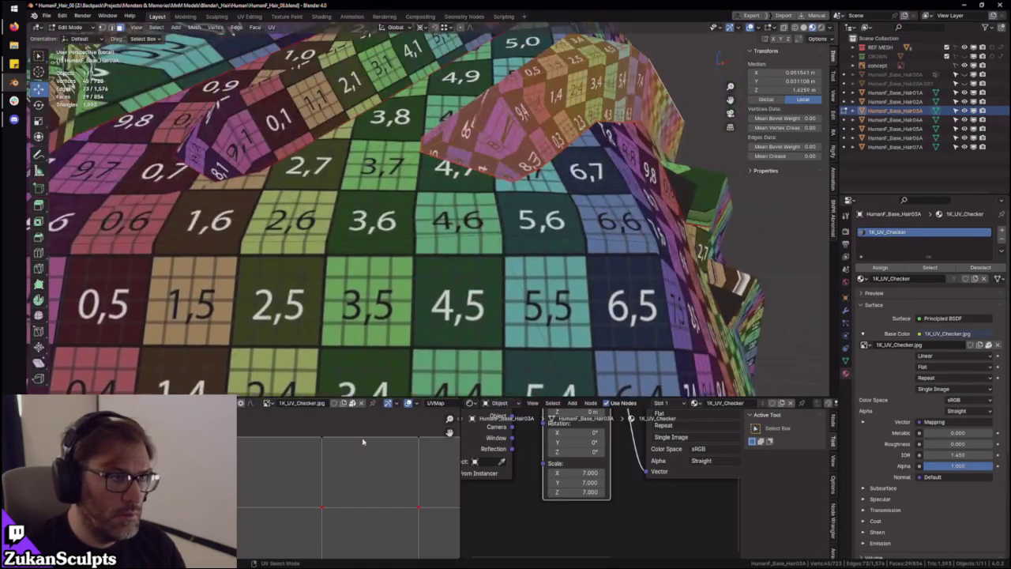
{"action": "key", "text": "g"}
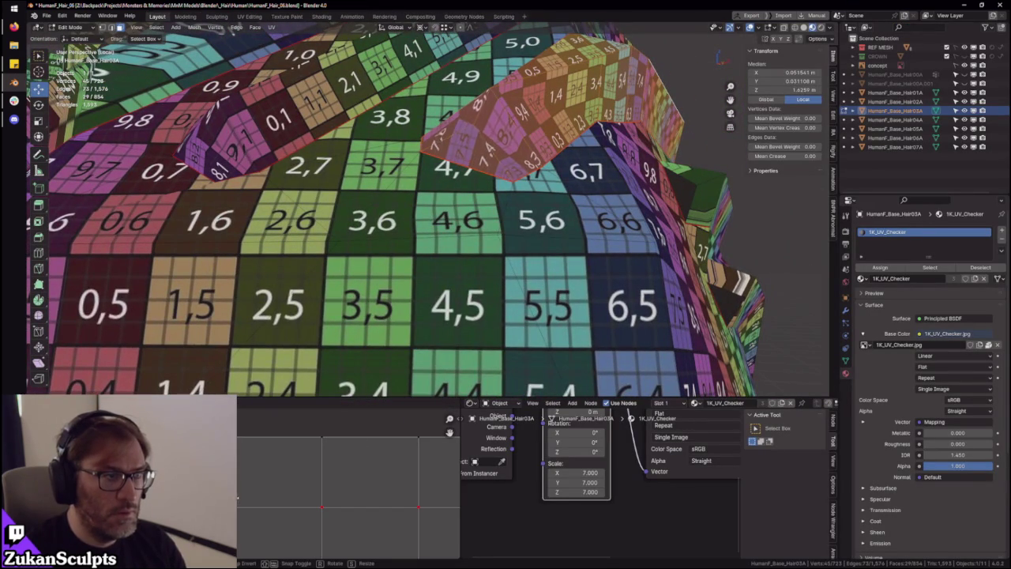
{"action": "key", "text": "Return"}
{"action": "mouse_move", "coordinate": [440, 261]}
{"action": "middle_mouse_down"}
{"action": "mouse_move", "coordinate": [494, 295]}
{"action": "mouse_move", "coordinate": [494, 237]}
{"action": "mouse_move", "coordinate": [434, 186]}
{"action": "mouse_move", "coordinate": [350, 310]}
{"action": "middle_mouse_up"}
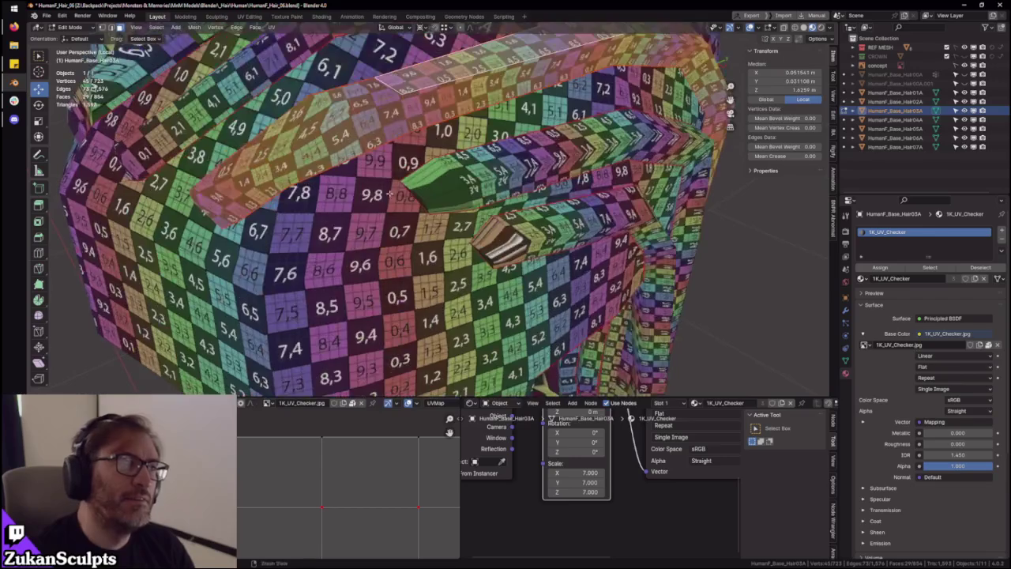
{"action": "scroll", "coordinate": [295, 482], "scroll_direction": "down", "scroll_amount": 3}
{"action": "scroll", "coordinate": [296, 483], "scroll_direction": "down", "scroll_amount": 1}
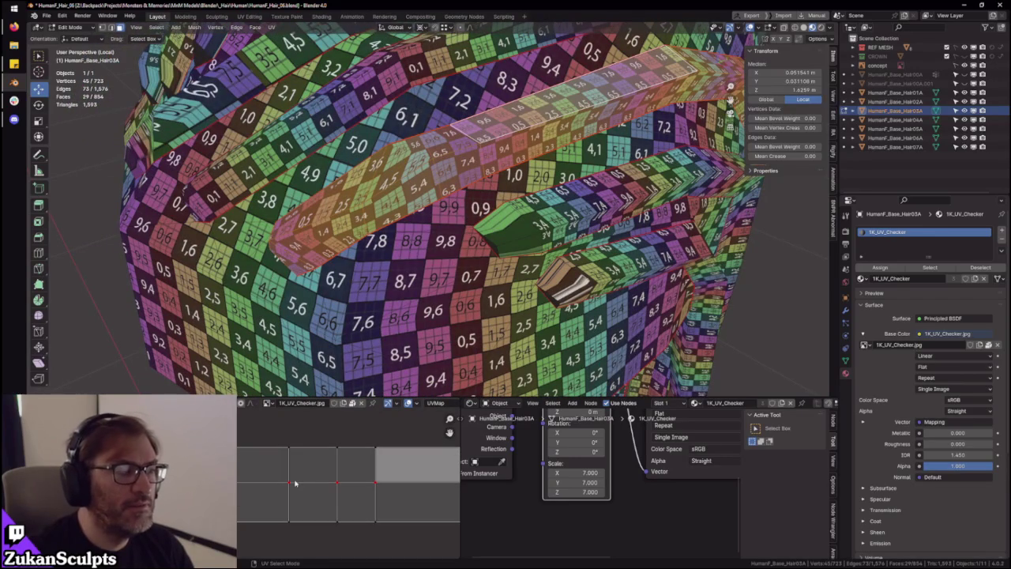
{"action": "middle_click_drag", "start_coordinate": [422, 244], "coordinate": [423, 229], "text": "ctrl"}
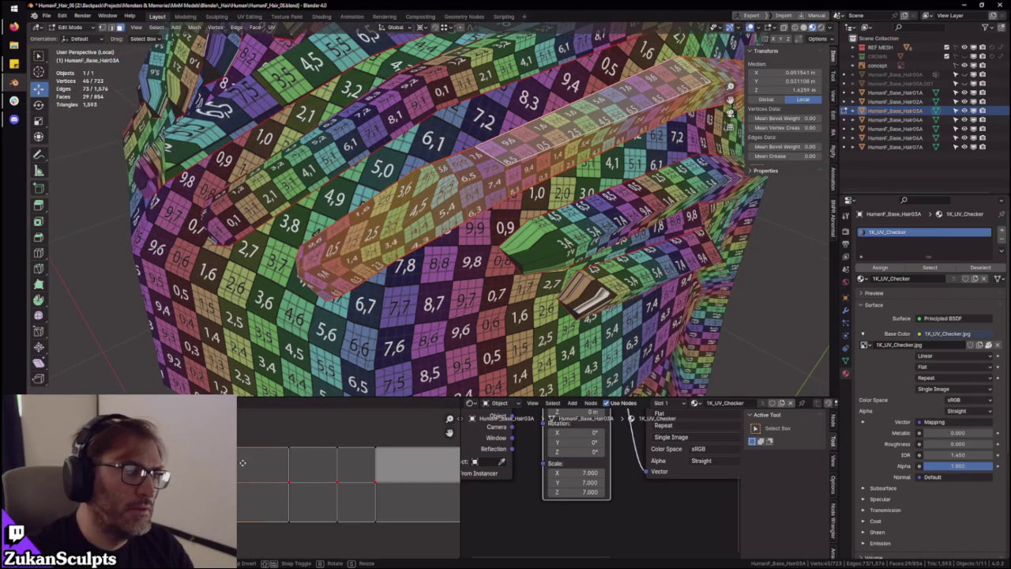
Shift the strip's left-end UV edges, then select all of the strip's UVs
{"action": "left_click", "coordinate": [292, 470]}
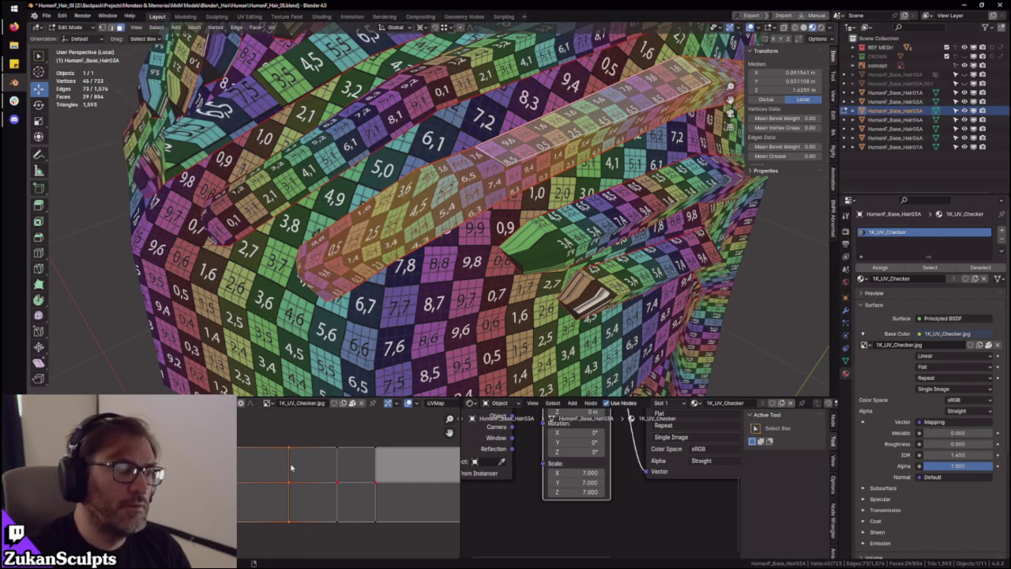
{"action": "key", "text": "g"}
{"action": "left_click", "coordinate": [291, 464]}
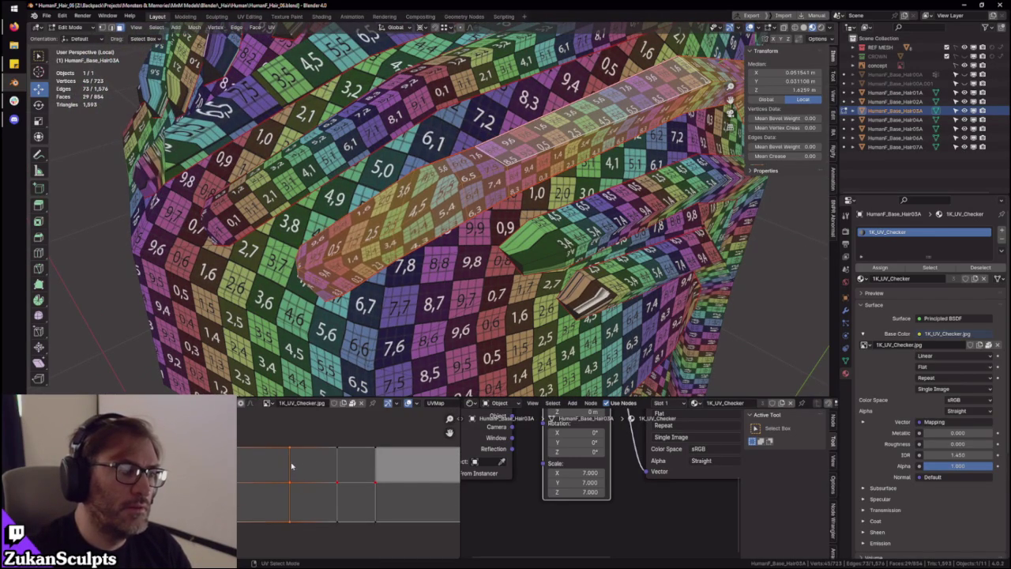
{"action": "scroll", "coordinate": [291, 466], "scroll_direction": "down", "scroll_amount": 3}
{"action": "scroll", "coordinate": [264, 485], "scroll_direction": "down", "scroll_amount": 1}
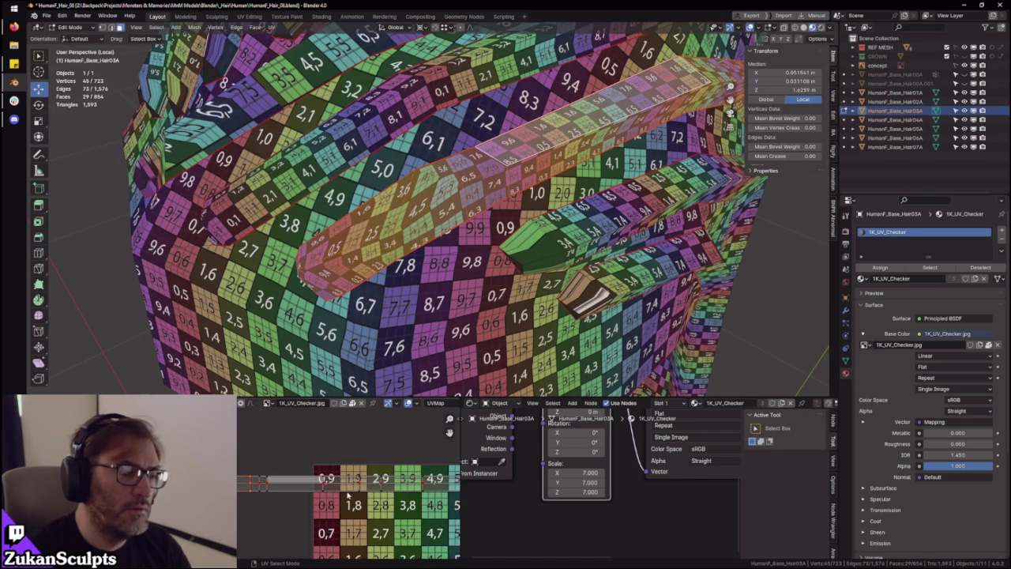
{"action": "scroll", "coordinate": [264, 485], "scroll_direction": "down", "scroll_amount": 1}
{"action": "key", "text": "a"}
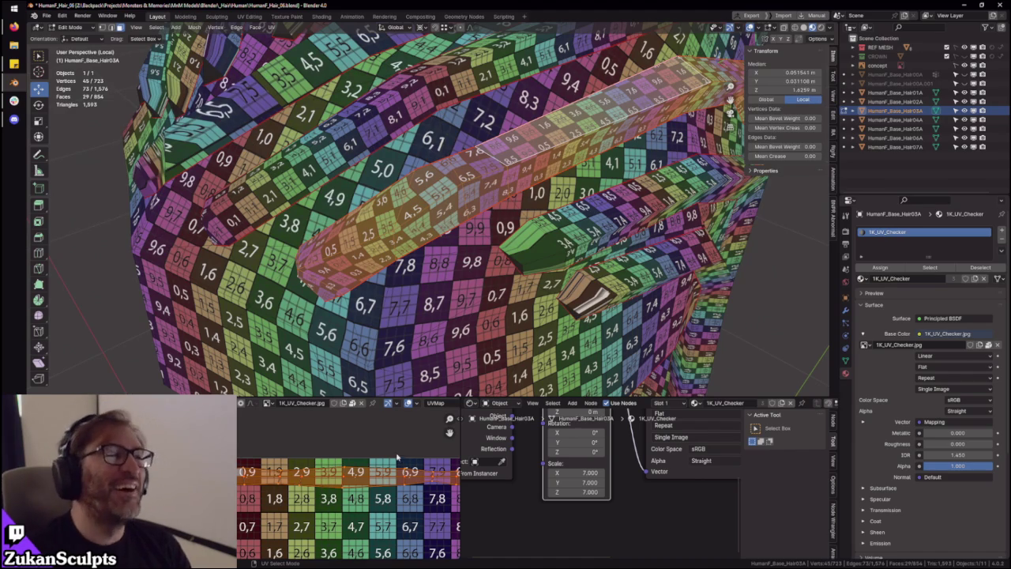
Maximize the UV editor, switch the UV select mode and box-select the strip's top row
{"action": "middle_click_drag", "start_coordinate": [401, 458], "coordinate": [239, 450]}
{"action": "middle_click_drag", "start_coordinate": [426, 206], "coordinate": [340, 261]}
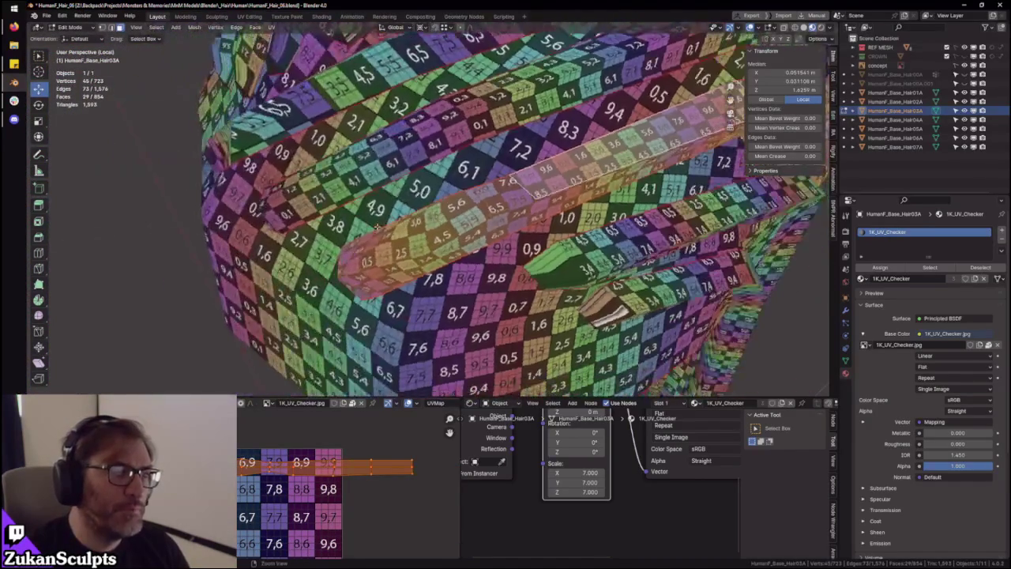
{"action": "middle_click_drag", "start_coordinate": [204, 452], "coordinate": [306, 456]}
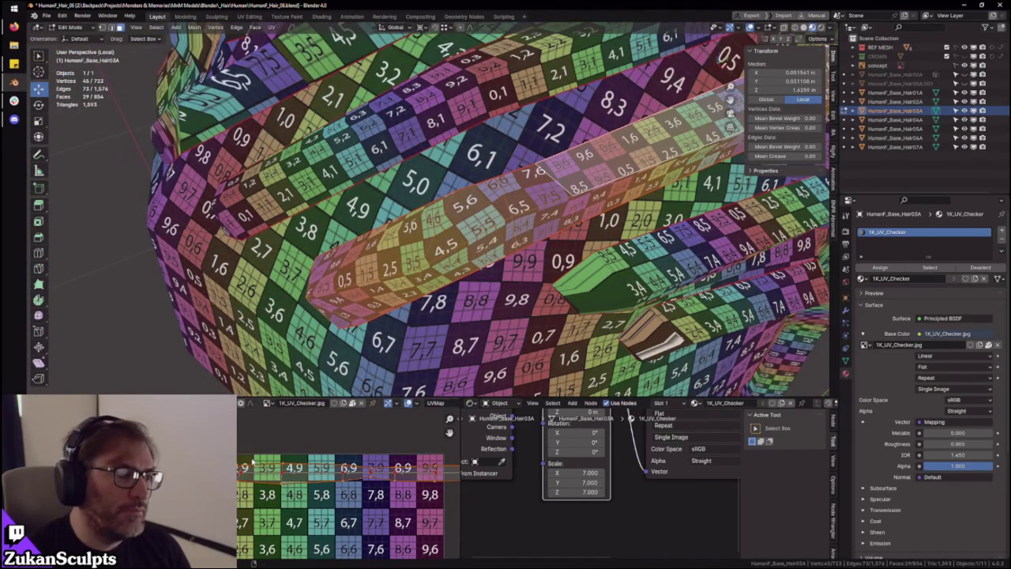
{"action": "key", "text": "ctrl+space"}
{"action": "key", "text": "ctrl+Tab"}
{"action": "left_click", "coordinate": [264, 431]}
{"action": "scroll", "coordinate": [268, 402], "scroll_direction": "up", "scroll_amount": 1}
{"action": "left_click_drag", "start_coordinate": [124, 391], "coordinate": [830, 342]}
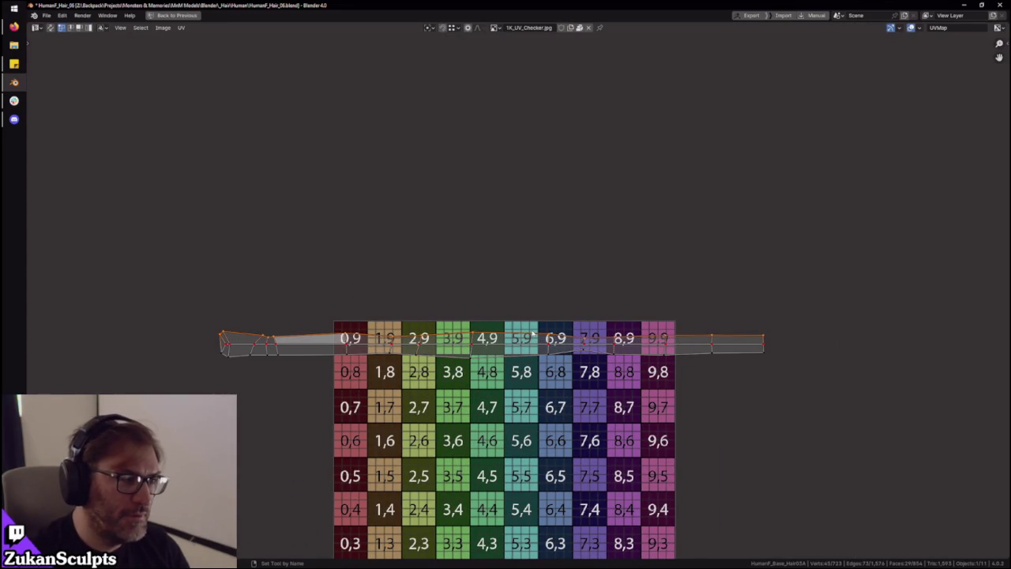
Align the left-end top-row UV vertices on one horizontal line (scale Y 0) and restore the layout
{"action": "middle_click_drag", "start_coordinate": [275, 355], "coordinate": [429, 354]}
{"action": "scroll", "coordinate": [424, 336], "scroll_direction": "up", "scroll_amount": 5}
{"action": "left_click_drag", "start_coordinate": [273, 274], "coordinate": [325, 342]}
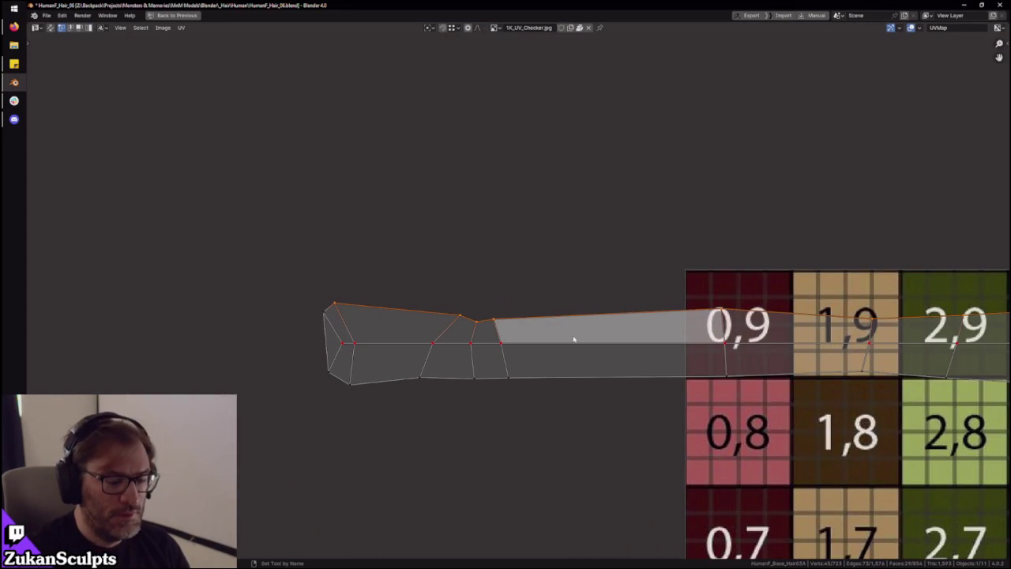
{"action": "key", "text": "s"}
{"action": "key", "text": "y"}
{"action": "key", "text": "0"}
{"action": "key", "text": "Return"}
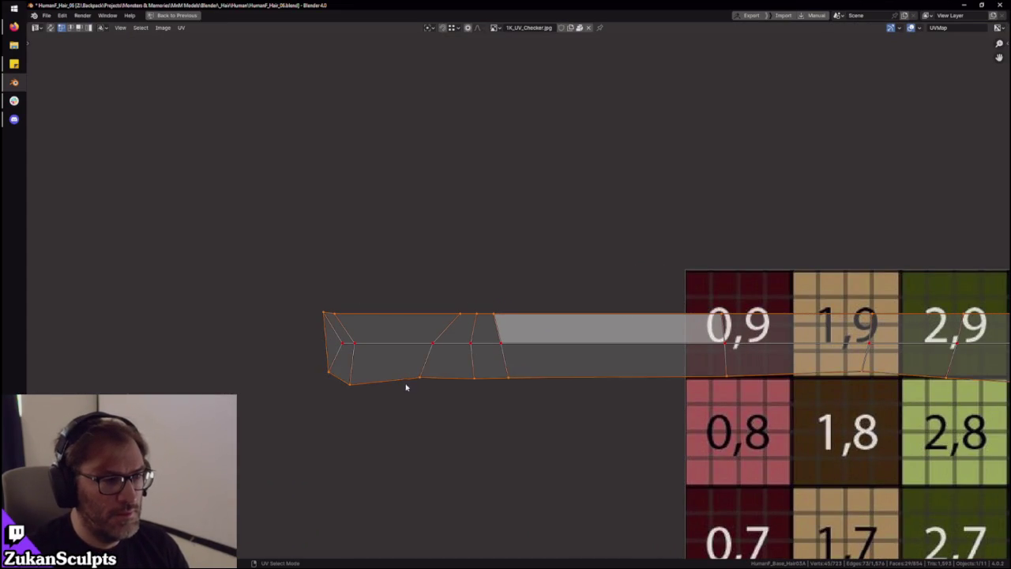
{"action": "scroll", "coordinate": [406, 388], "scroll_direction": "down", "scroll_amount": 5}
{"action": "mouse_move", "coordinate": [90, 271]}
{"action": "left_mouse_down"}
{"action": "mouse_move", "coordinate": [791, 353]}
{"action": "mouse_move", "coordinate": [767, 353]}
{"action": "left_mouse_up"}
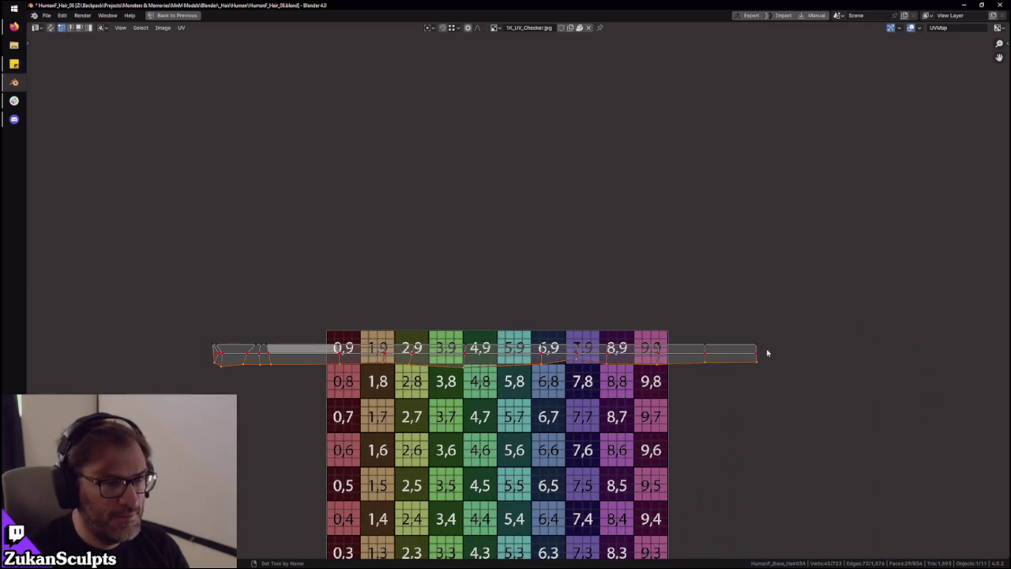
{"action": "mouse_move", "coordinate": [181, 387]}
{"action": "left_mouse_down"}
{"action": "mouse_move", "coordinate": [214, 374]}
{"action": "mouse_move", "coordinate": [220, 352]}
{"action": "left_mouse_up"}
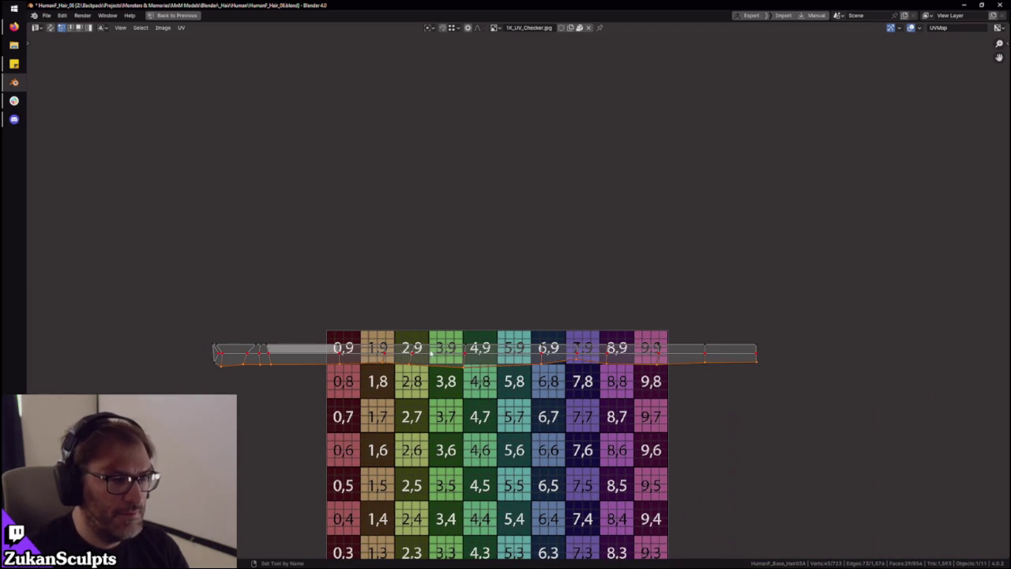
{"action": "key", "text": "ctrl+space"}
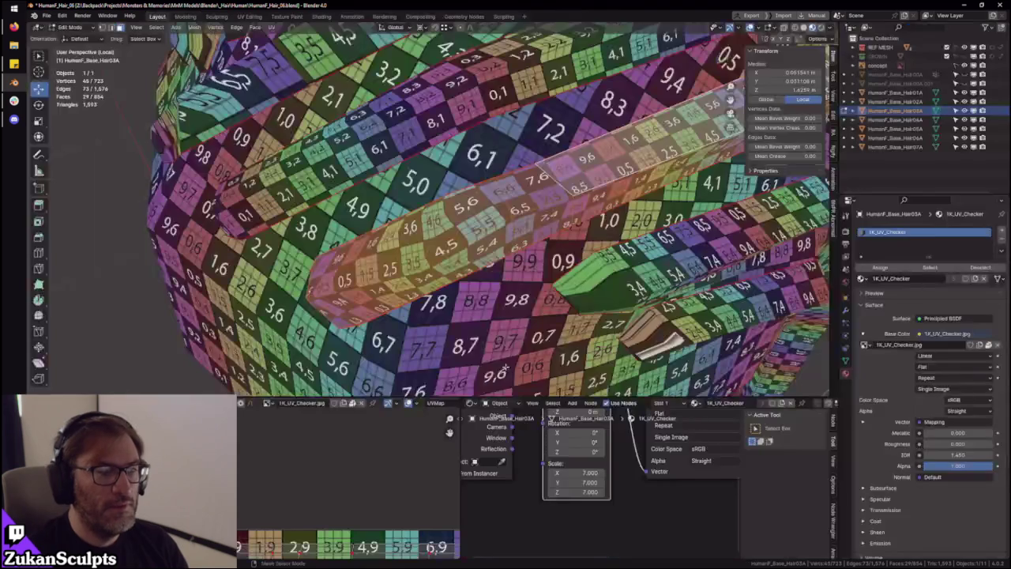
Switch to vertex select mode, change the pivot point and nudge a vertex at the strip's end
{"action": "mouse_move", "coordinate": [485, 312]}
{"action": "middle_mouse_down"}
{"action": "mouse_move", "coordinate": [438, 256]}
{"action": "mouse_move", "coordinate": [586, 124]}
{"action": "mouse_move", "coordinate": [442, 181]}
{"action": "middle_mouse_up"}
{"action": "key", "text": "ctrl+Tab"}
{"action": "left_click", "coordinate": [586, 124]}
{"action": "scroll", "coordinate": [443, 210], "scroll_direction": "down", "scroll_amount": 2}
{"action": "middle_click_drag", "start_coordinate": [416, 243], "coordinate": [411, 233]}
{"action": "left_click", "coordinate": [420, 28]}
{"action": "left_click", "coordinate": [446, 47]}
{"action": "left_click_drag", "start_coordinate": [421, 217], "coordinate": [414, 208]}
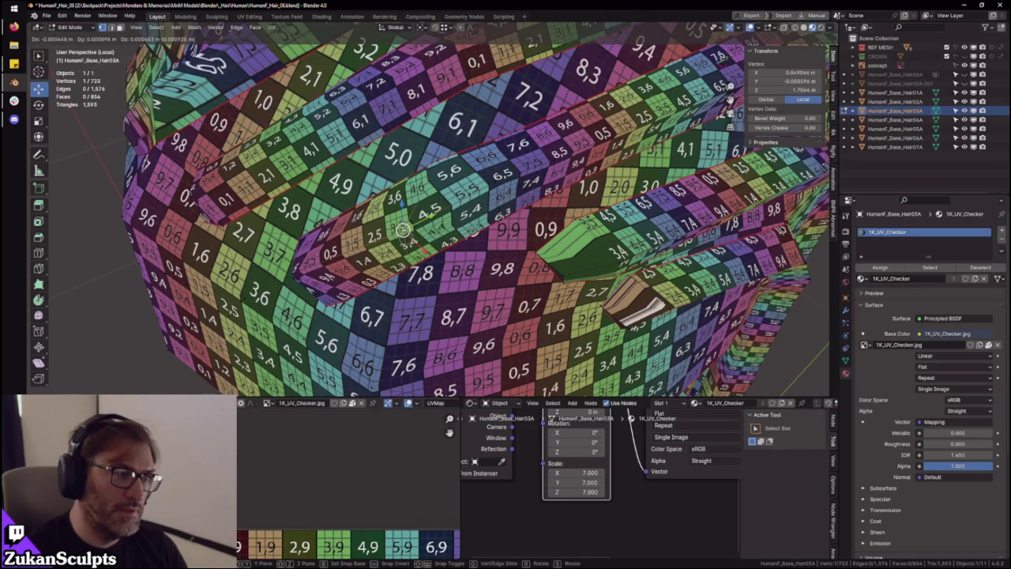
Reposition a few vertices near the hair strip's end on the mesh
{"action": "middle_click_drag", "start_coordinate": [403, 230], "coordinate": [371, 260]}
{"action": "left_click", "coordinate": [472, 207]}
{"action": "mouse_move", "coordinate": [473, 207]}
{"action": "middle_mouse_down"}
{"action": "mouse_move", "coordinate": [384, 297]}
{"action": "mouse_move", "coordinate": [363, 273]}
{"action": "middle_mouse_up"}
{"action": "left_click", "coordinate": [363, 273], "text": "shift"}
{"action": "key", "text": "g"}
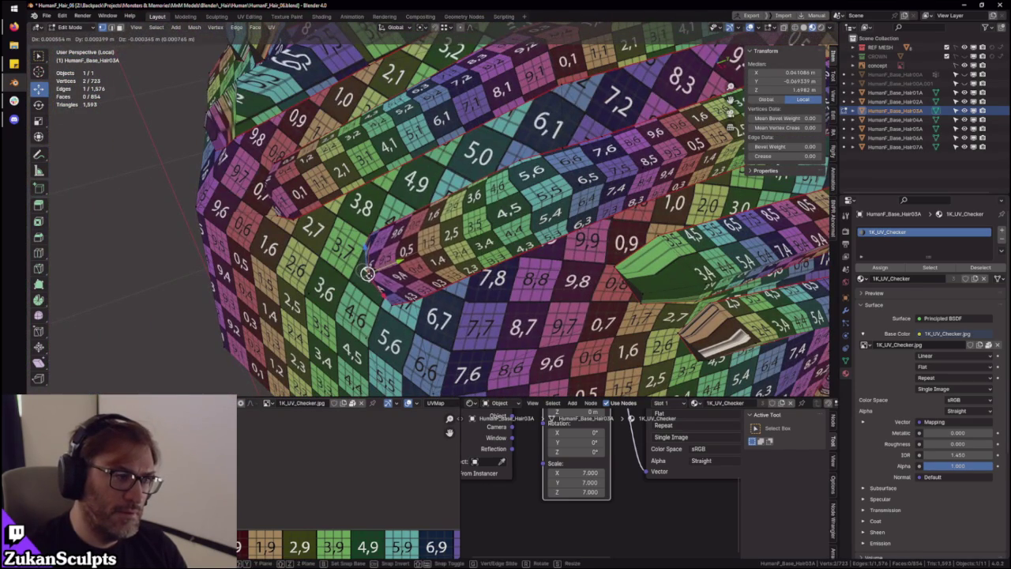
{"action": "left_click", "coordinate": [367, 272]}
{"action": "left_click", "coordinate": [478, 224]}
{"action": "key", "text": "g"}
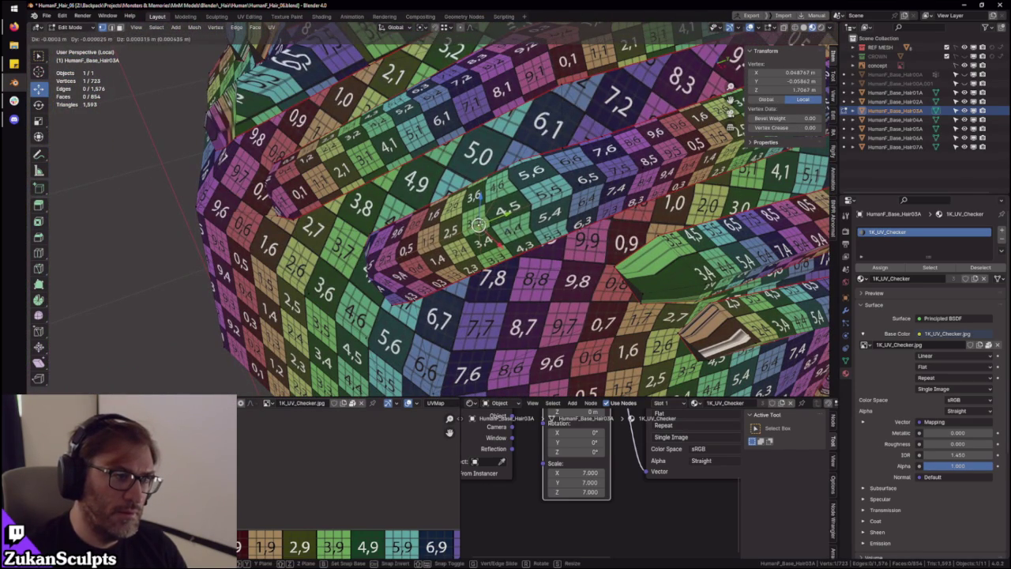
{"action": "left_click", "coordinate": [479, 225]}
Select the whole connected strip with Ctrl+L and nudge its UV island slightly along the checker row
{"action": "left_click_drag", "start_coordinate": [484, 198], "coordinate": [567, 243]}
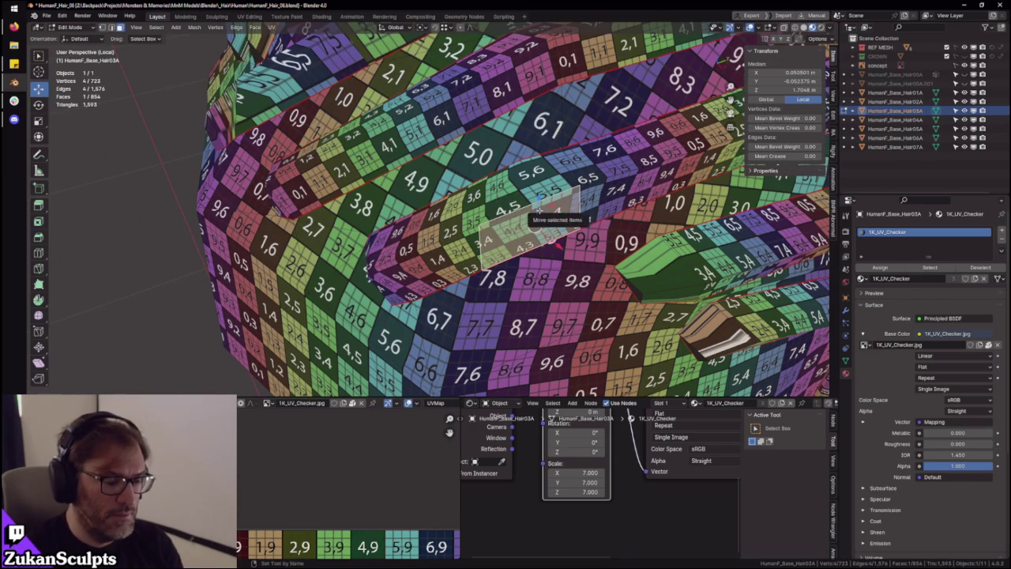
{"action": "key", "text": "ctrl+l"}
{"action": "scroll", "coordinate": [430, 533], "scroll_direction": "down", "scroll_amount": 3}
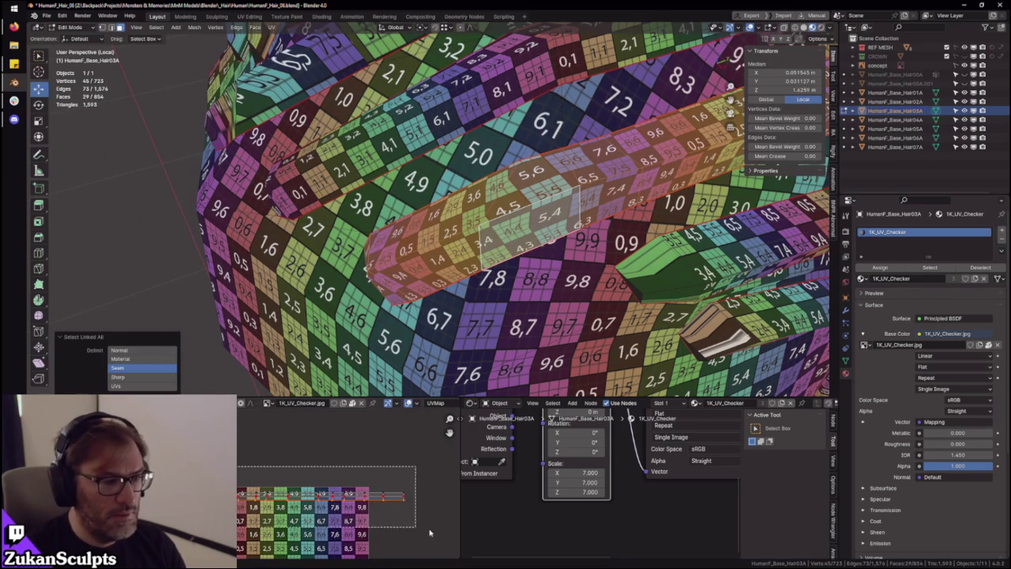
{"action": "left_click_drag", "start_coordinate": [430, 534], "coordinate": [426, 531]}
{"action": "key", "text": "g"}
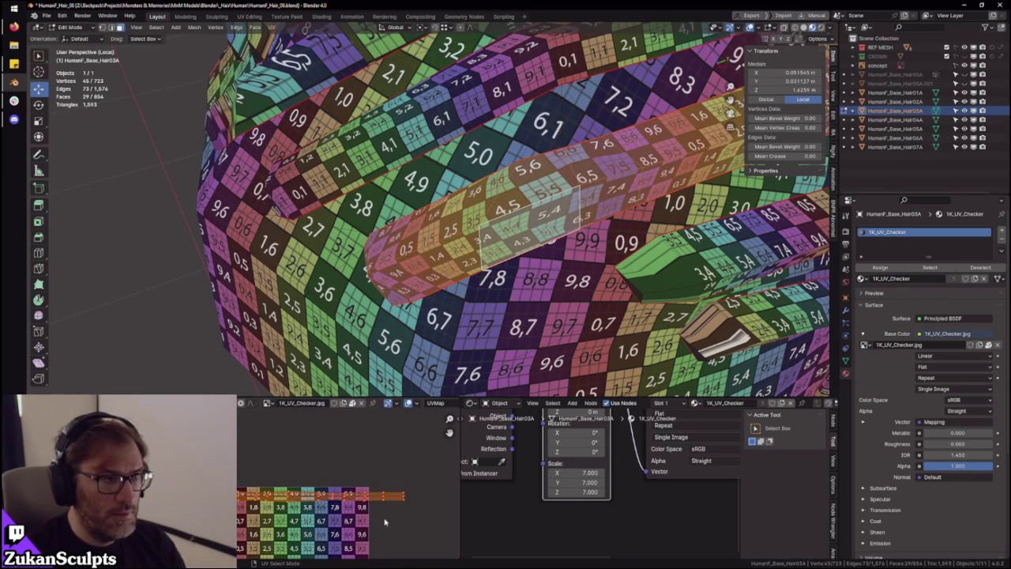
{"action": "key", "text": "ctrl+space"}
{"action": "scroll", "coordinate": [417, 332], "scroll_direction": "up", "scroll_amount": 2}
{"action": "key", "text": "ctrl+space"}
{"action": "mouse_move", "coordinate": [537, 284]}
{"action": "middle_mouse_down"}
{"action": "mouse_move", "coordinate": [505, 261]}
{"action": "mouse_move", "coordinate": [474, 257]}
{"action": "middle_mouse_up"}
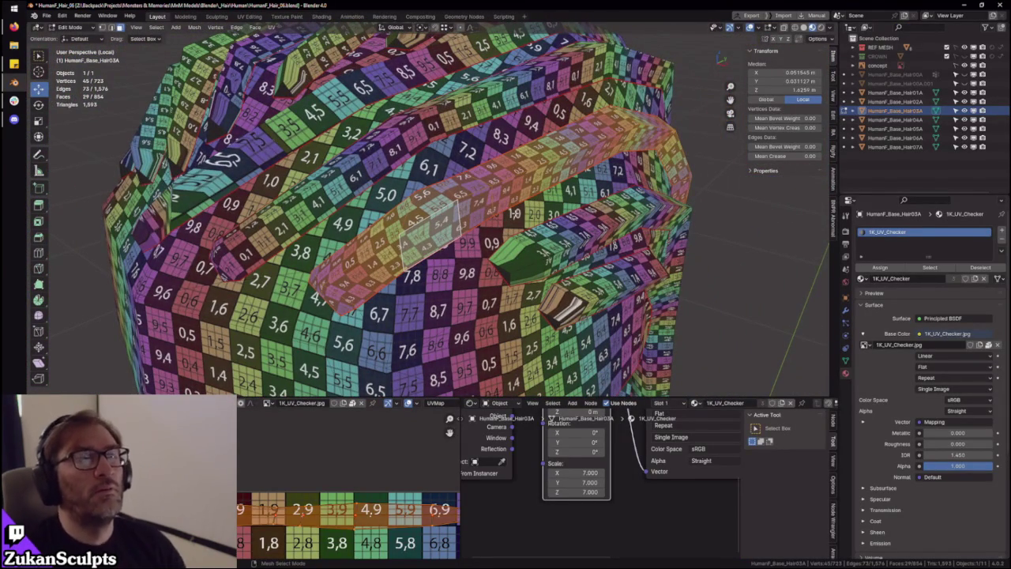
{"action": "middle_click_drag", "start_coordinate": [498, 162], "coordinate": [523, 155]}
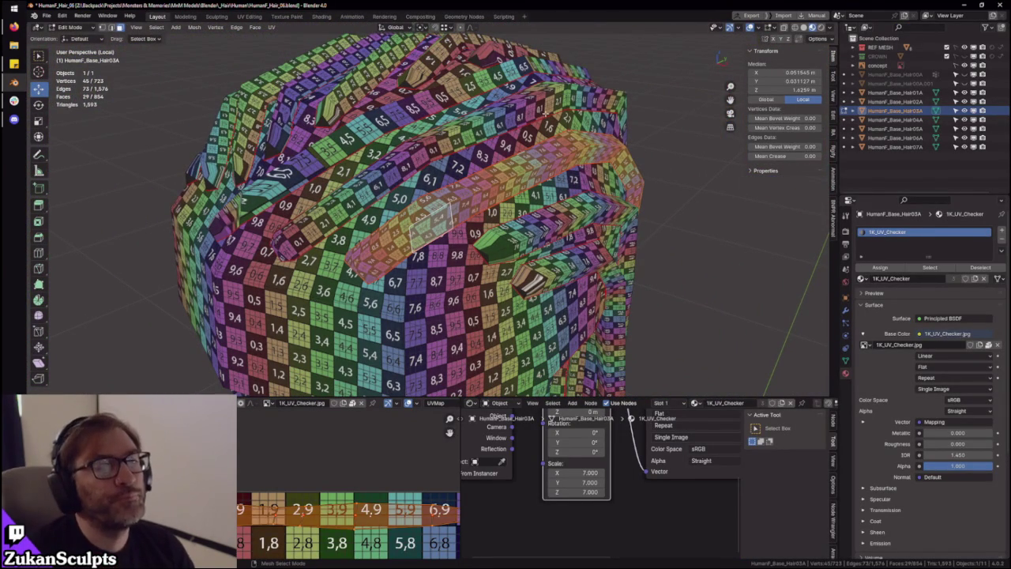
{"action": "mouse_move", "coordinate": [493, 169]}
{"action": "middle_mouse_down"}
{"action": "mouse_move", "coordinate": [616, 261]}
{"action": "mouse_move", "coordinate": [459, 126]}
{"action": "mouse_move", "coordinate": [485, 252]}
{"action": "mouse_move", "coordinate": [384, 187]}
{"action": "mouse_move", "coordinate": [413, 300]}
{"action": "mouse_move", "coordinate": [395, 361]}
{"action": "mouse_move", "coordinate": [351, 261]}
{"action": "mouse_move", "coordinate": [483, 245]}
{"action": "mouse_move", "coordinate": [468, 239]}
{"action": "middle_mouse_up"}
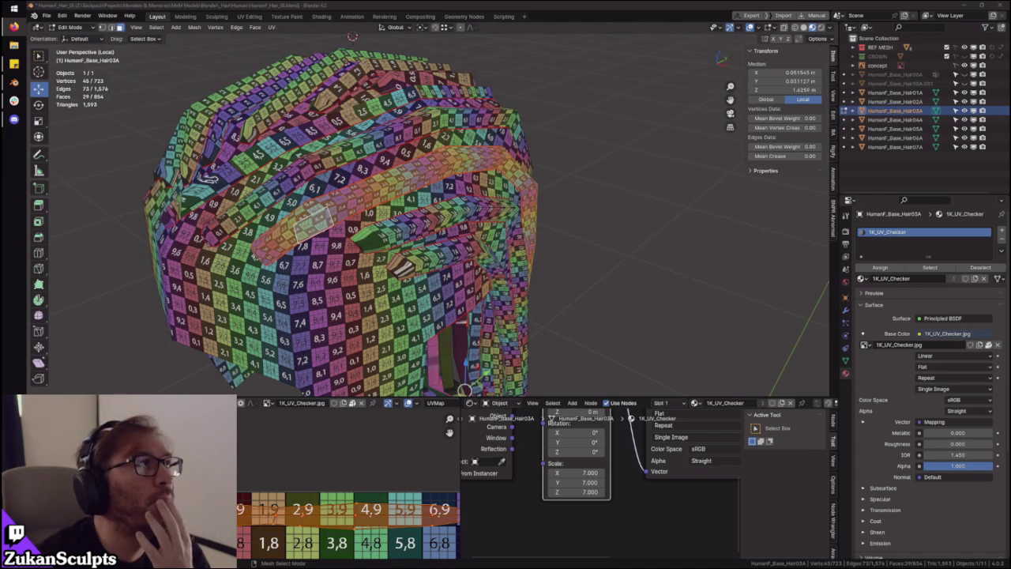
{"action": "left_click", "coordinate": [650, 177]}
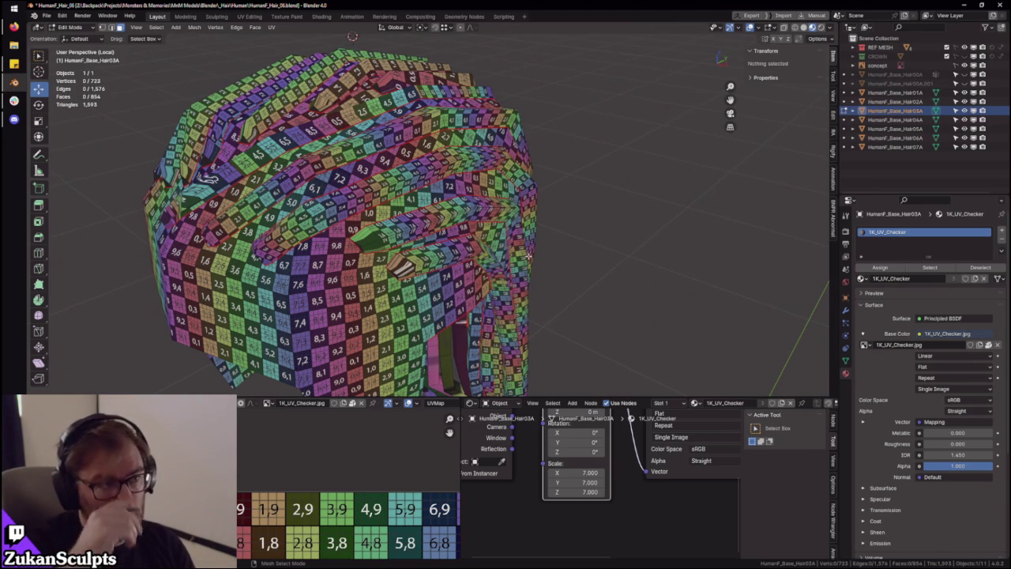
{"action": "mouse_move", "coordinate": [236, 125]}
{"action": "middle_mouse_down"}
{"action": "mouse_move", "coordinate": [566, 269]}
{"action": "mouse_move", "coordinate": [430, 226]}
{"action": "middle_mouse_up"}
{"action": "left_click", "coordinate": [565, 268], "text": "alt"}
{"action": "key", "text": "KP_Decimal"}
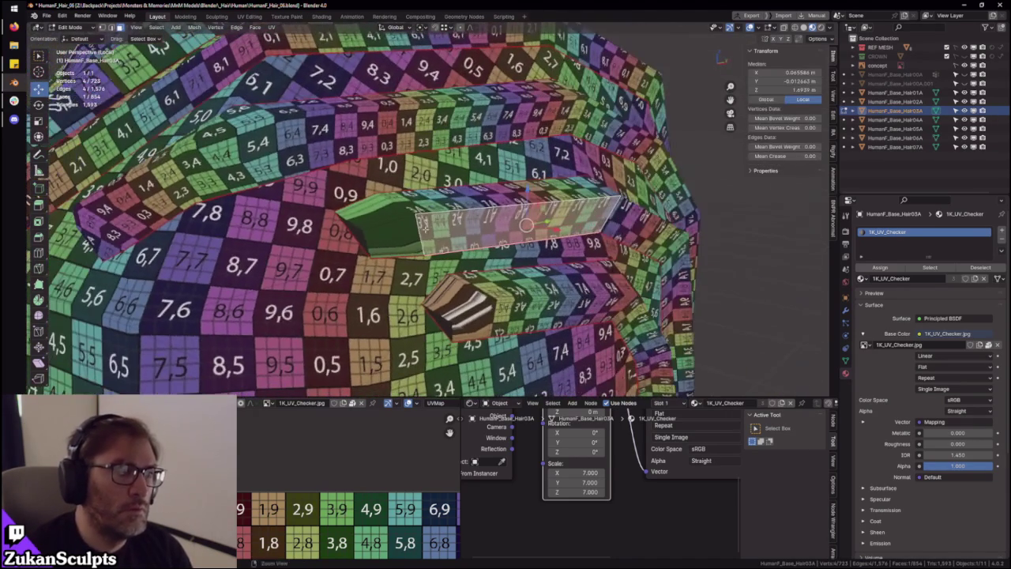
Select the next hair strip's faces and extend the selection to the whole linked strip
{"action": "left_click", "coordinate": [431, 226], "text": "ctrl+alt"}
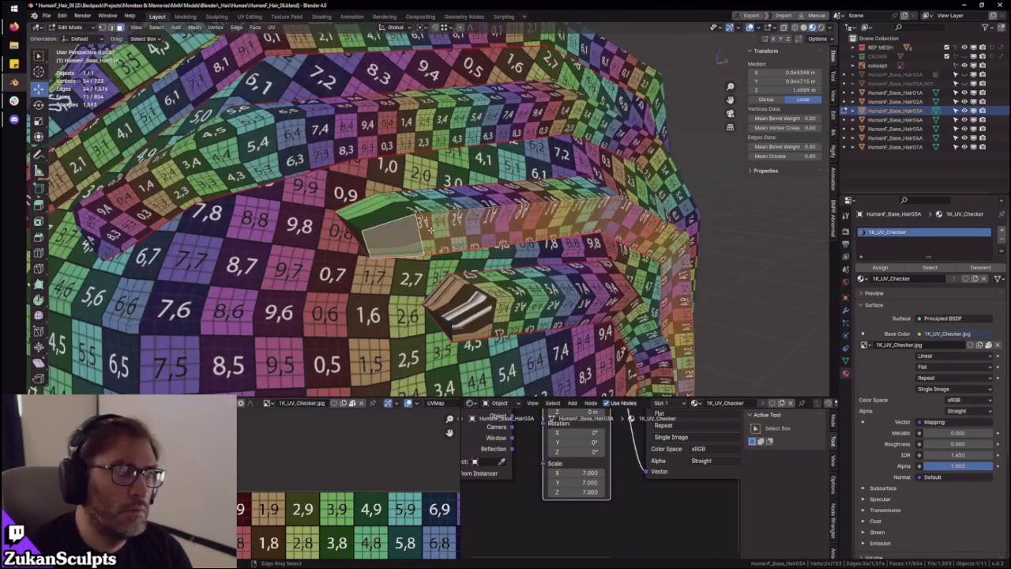
{"action": "scroll", "coordinate": [427, 225], "scroll_direction": "down", "scroll_amount": 1}
{"action": "scroll", "coordinate": [428, 226], "scroll_direction": "down", "scroll_amount": 1}
{"action": "scroll", "coordinate": [427, 225], "scroll_direction": "down", "scroll_amount": 1}
{"action": "scroll", "coordinate": [428, 225], "scroll_direction": "down", "scroll_amount": 2}
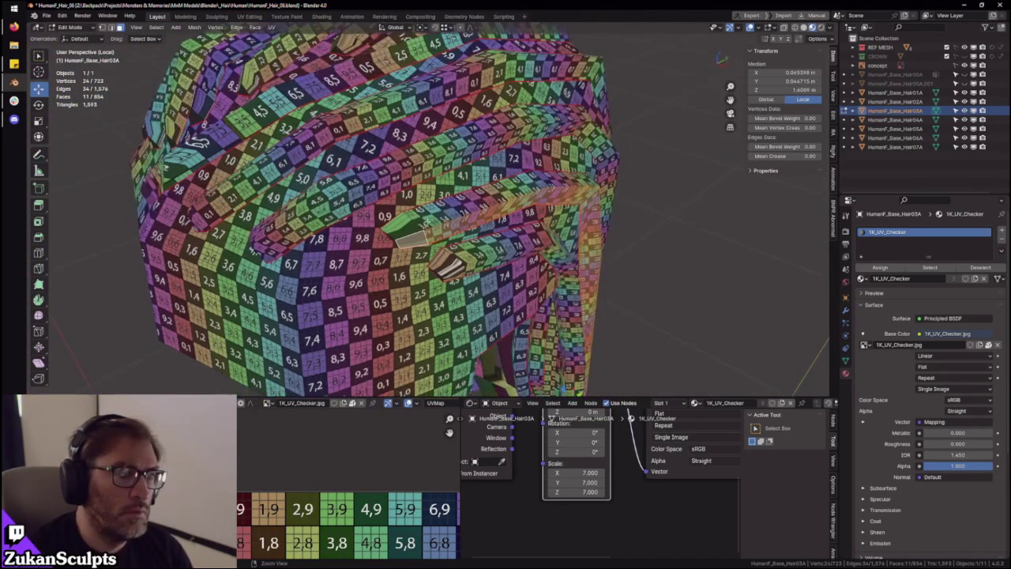
{"action": "scroll", "coordinate": [414, 220], "scroll_direction": "up", "scroll_amount": 2}
{"action": "scroll", "coordinate": [414, 220], "scroll_direction": "up", "scroll_amount": 1}
{"action": "scroll", "coordinate": [458, 190], "scroll_direction": "up", "scroll_amount": 1}
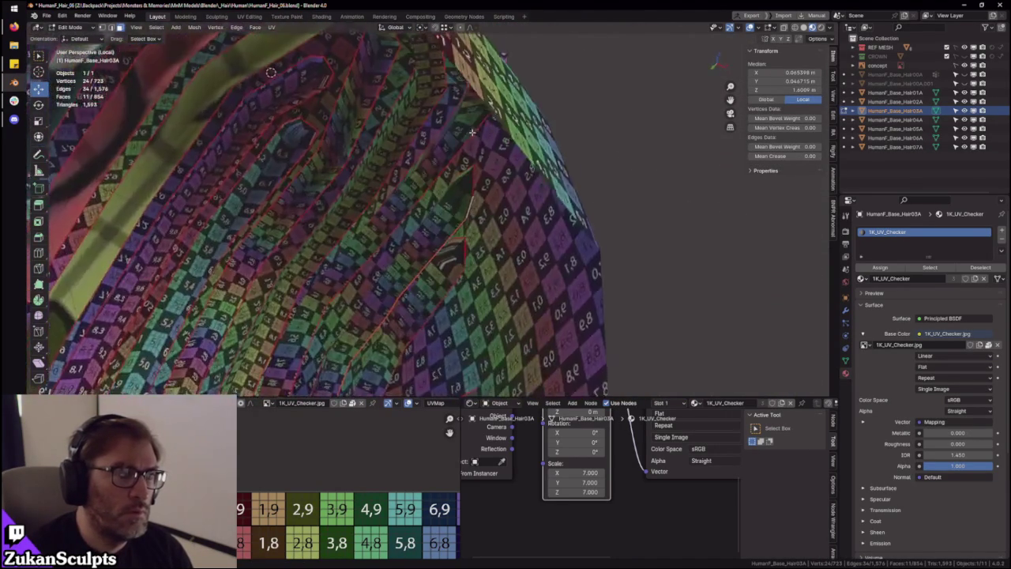
{"action": "scroll", "coordinate": [510, 151], "scroll_direction": "up", "scroll_amount": 1}
{"action": "scroll", "coordinate": [510, 151], "scroll_direction": "down", "scroll_amount": 1}
{"action": "scroll", "coordinate": [404, 191], "scroll_direction": "down", "scroll_amount": 2}
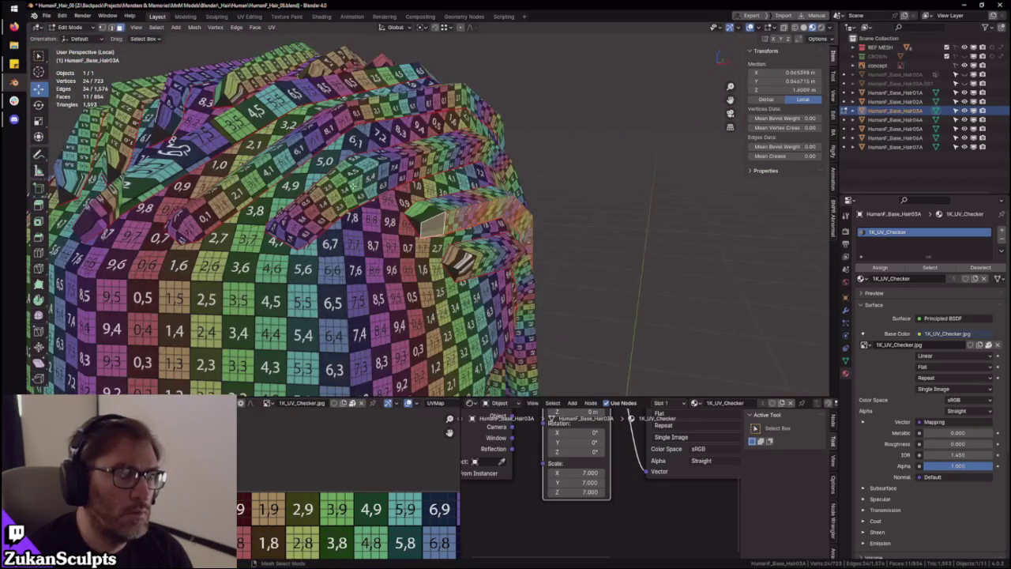
{"action": "scroll", "coordinate": [379, 190], "scroll_direction": "down", "scroll_amount": 1}
{"action": "scroll", "coordinate": [395, 181], "scroll_direction": "up", "scroll_amount": 1}
{"action": "scroll", "coordinate": [427, 170], "scroll_direction": "up", "scroll_amount": 1}
{"action": "scroll", "coordinate": [456, 161], "scroll_direction": "up", "scroll_amount": 2}
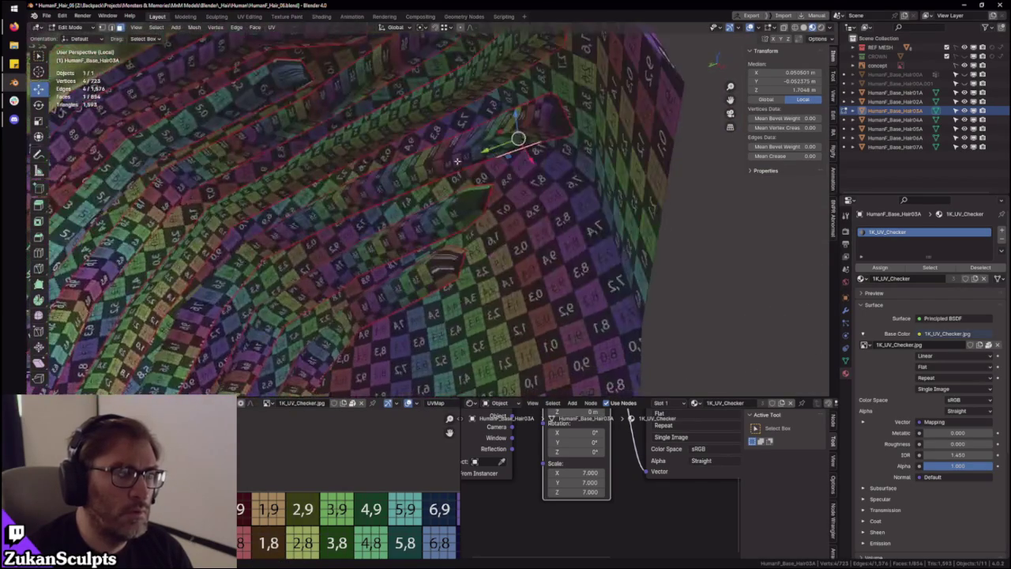
{"action": "key", "text": "ctrl+KP_Add"}
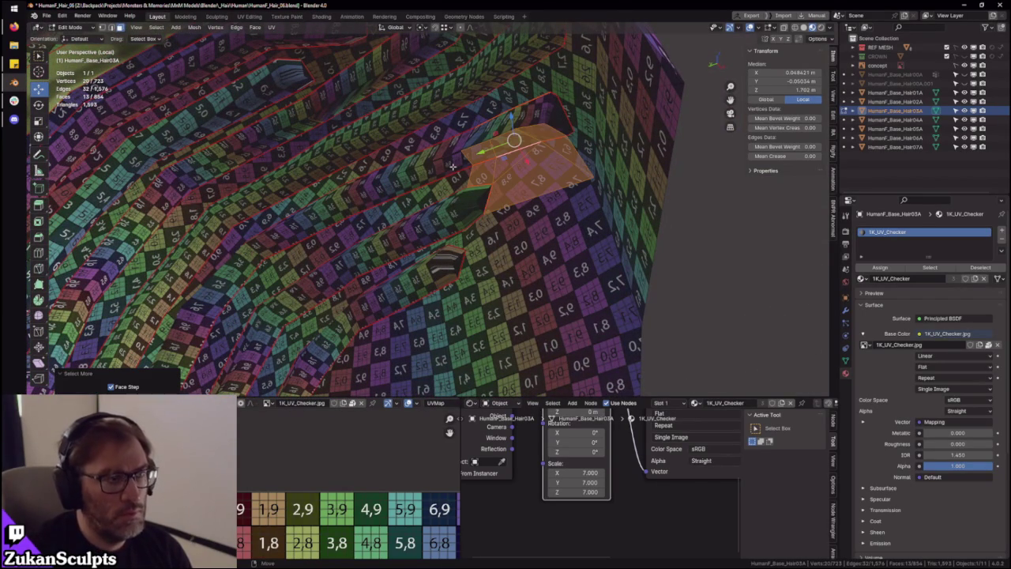
{"action": "key", "text": "ctrl+KP_Subtract"}
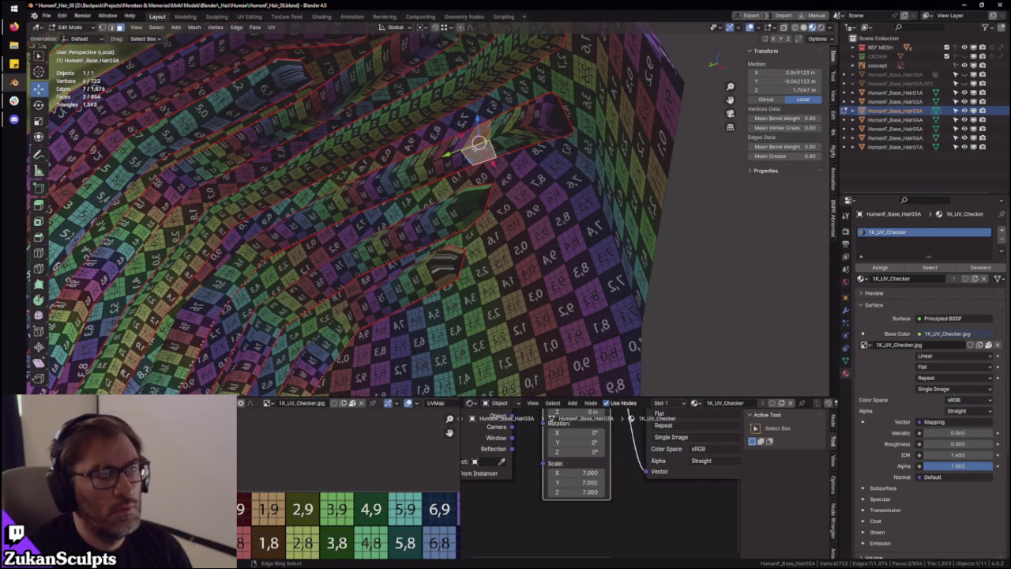
{"action": "key", "text": "ctrl+l"}
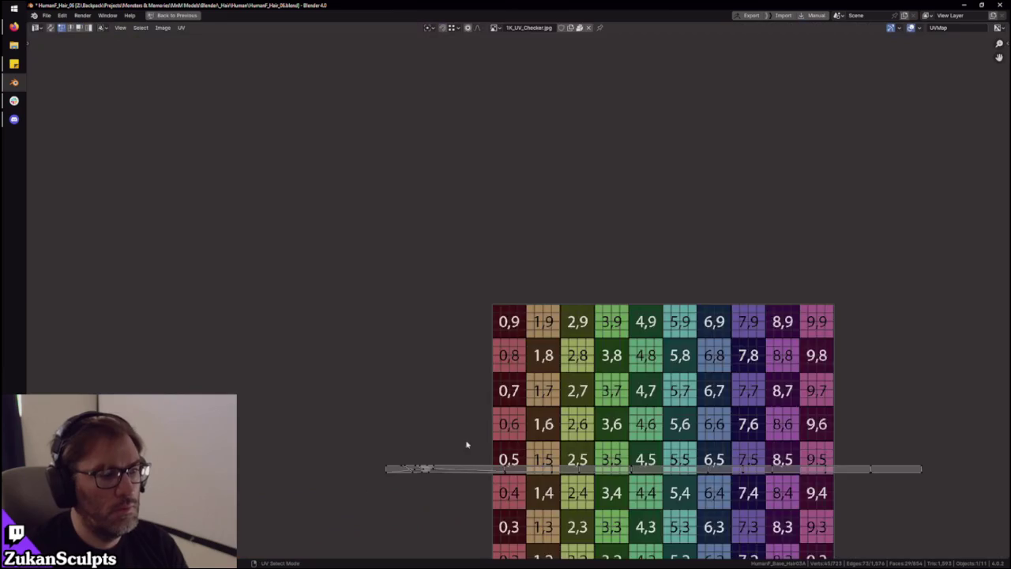
Select a face loop along the strip and check its UV island in the maximized UV editor
{"action": "key", "text": "ctrl+space"}
{"action": "scroll", "coordinate": [507, 408], "scroll_direction": "up", "scroll_amount": 3}
{"action": "key", "text": "ctrl+space"}
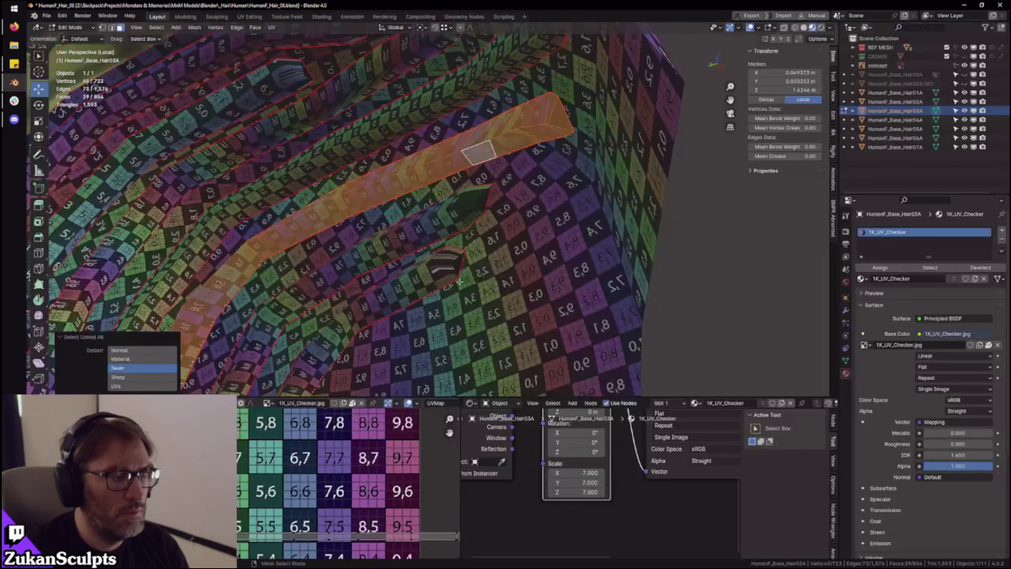
{"action": "middle_click_drag", "start_coordinate": [490, 187], "coordinate": [302, 200]}
{"action": "left_click", "coordinate": [324, 209], "text": "ctrl+alt"}
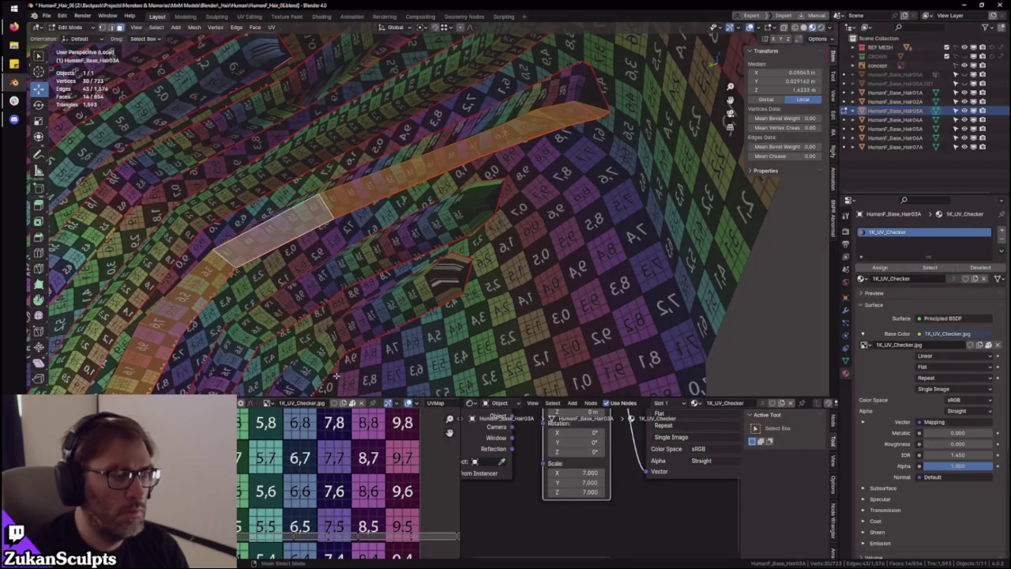
{"action": "key", "text": "ctrl+space"}
{"action": "key", "text": "a"}
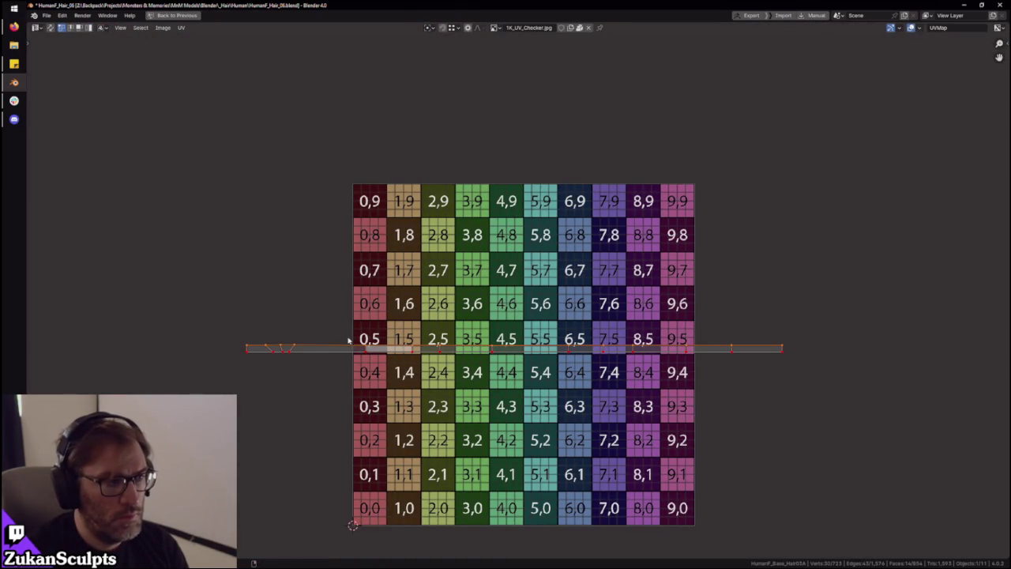
{"action": "scroll", "coordinate": [336, 338], "scroll_direction": "down", "scroll_amount": 2}
{"action": "left_click_drag", "start_coordinate": [212, 244], "coordinate": [406, 343]}
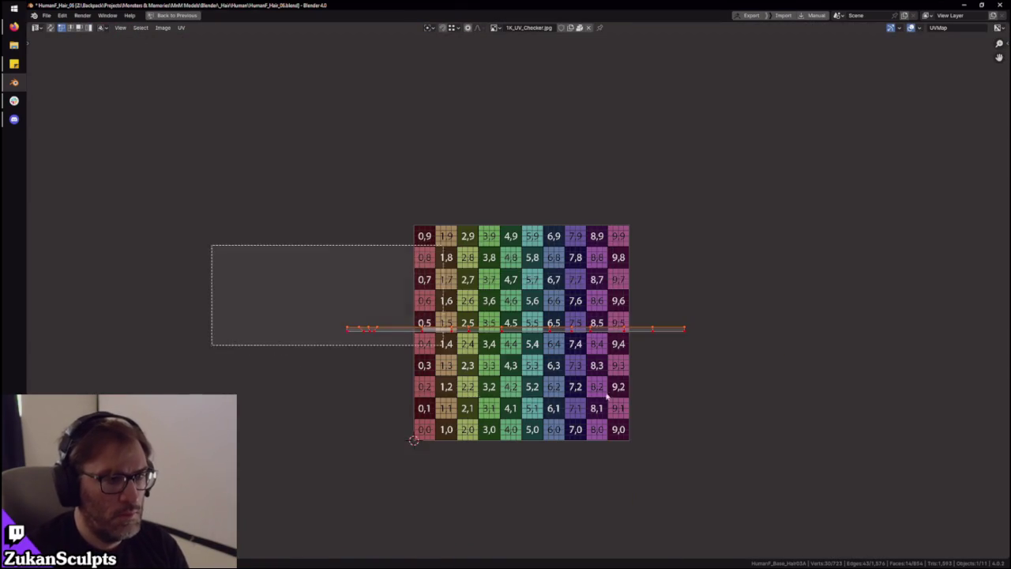
{"action": "key", "text": "ctrl+space"}
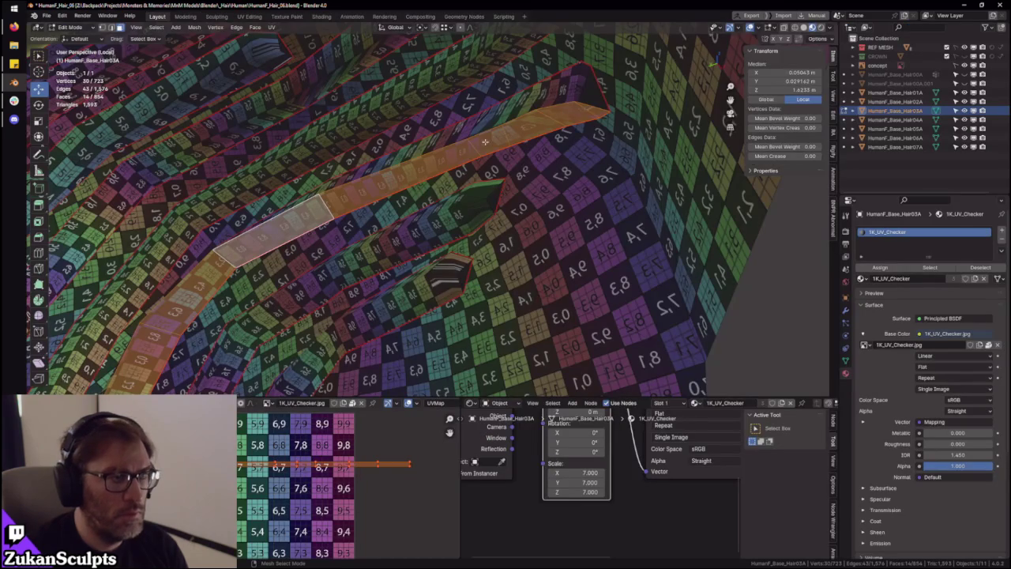
Unwrap the selected hair strip and frame its new UV island in the UV editor
{"action": "key", "text": "l"}
{"action": "key", "text": "ctrl+space"}
{"action": "left_click_drag", "start_coordinate": [224, 219], "coordinate": [846, 470]}
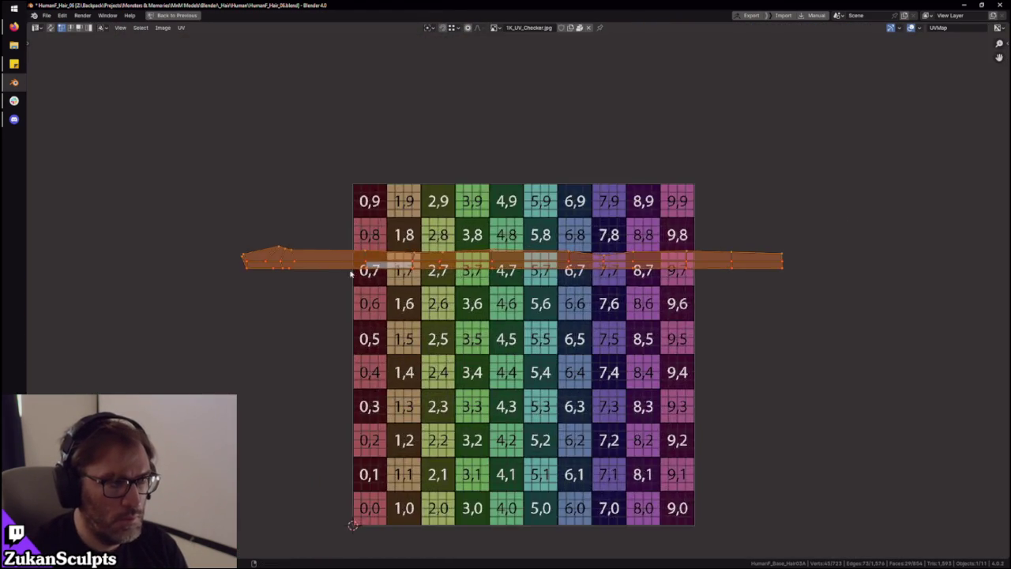
{"action": "scroll", "coordinate": [427, 371], "scroll_direction": "up", "scroll_amount": 4}
{"action": "middle_click_drag", "start_coordinate": [401, 363], "coordinate": [357, 358]}
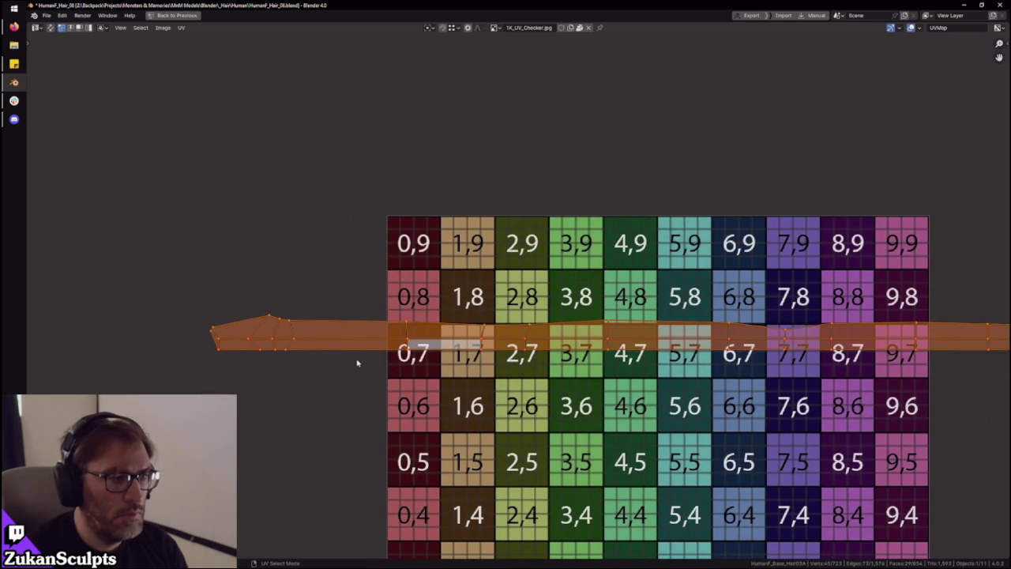
Switch to UV edge selection and pick the central edge loop running along the strip
{"action": "key", "text": "1"}
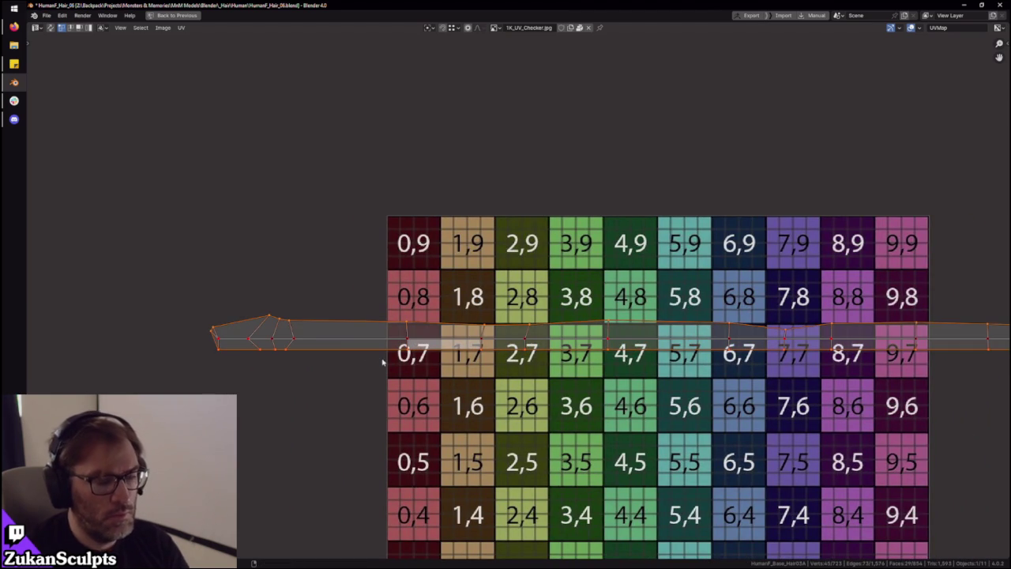
{"action": "scroll", "coordinate": [252, 264], "scroll_direction": "down", "scroll_amount": 4}
{"action": "key", "text": "a"}
{"action": "scroll", "coordinate": [689, 375], "scroll_direction": "up", "scroll_amount": 1}
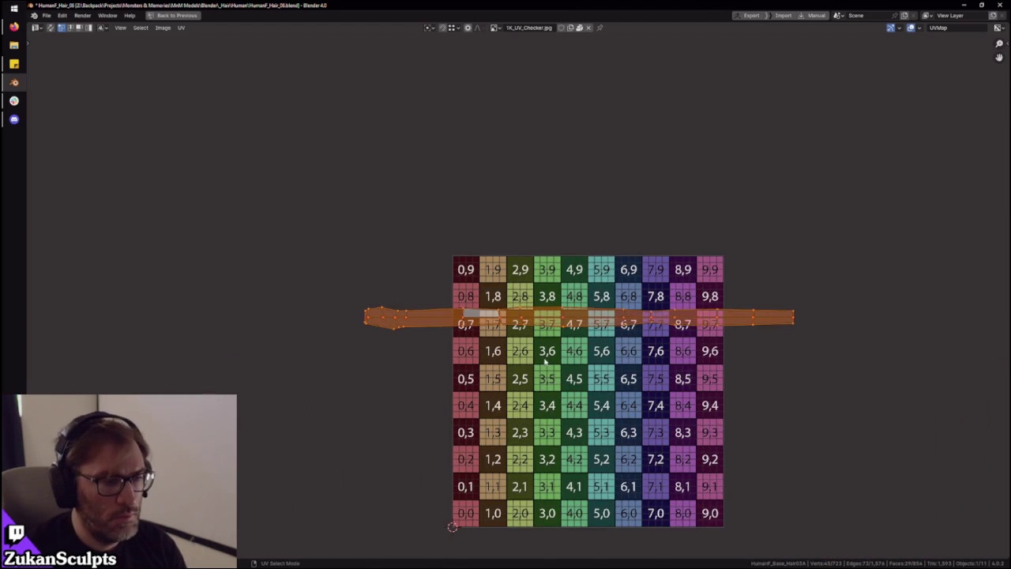
{"action": "scroll", "coordinate": [514, 304], "scroll_direction": "up", "scroll_amount": 2}
{"action": "key", "text": "1"}
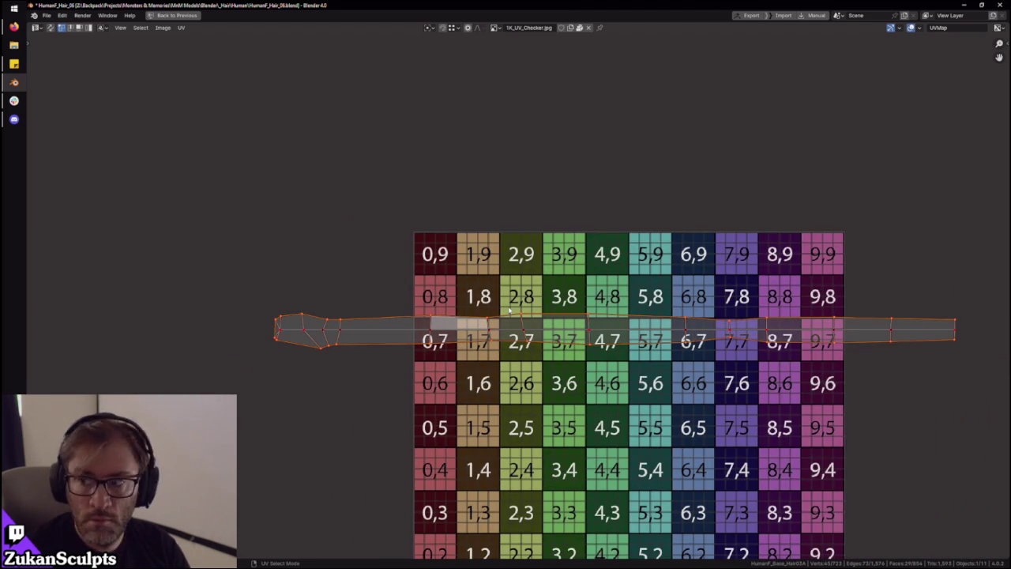
{"action": "left_click", "coordinate": [478, 347]}
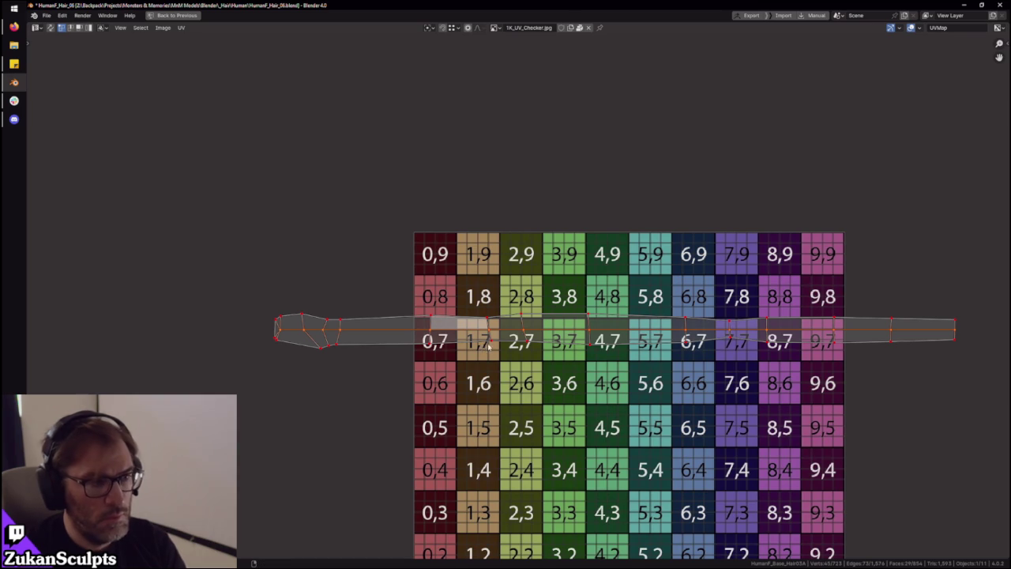
{"action": "scroll", "coordinate": [489, 346], "scroll_direction": "down", "scroll_amount": 2}
{"action": "left_click_drag", "start_coordinate": [235, 211], "coordinate": [1003, 429]}
{"action": "scroll", "coordinate": [693, 377], "scroll_direction": "up", "scroll_amount": 1}
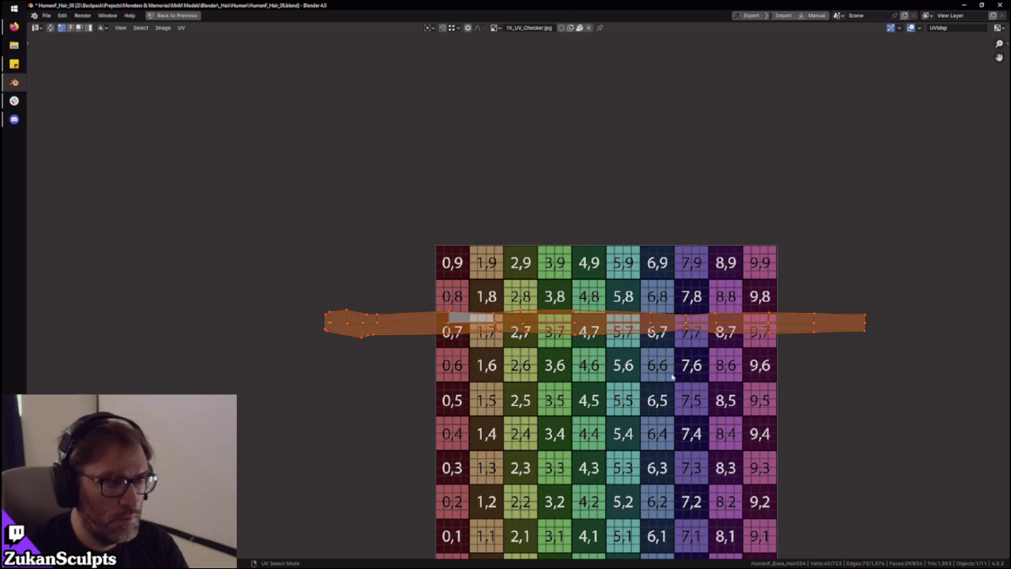
{"action": "scroll", "coordinate": [510, 309], "scroll_direction": "up", "scroll_amount": 2}
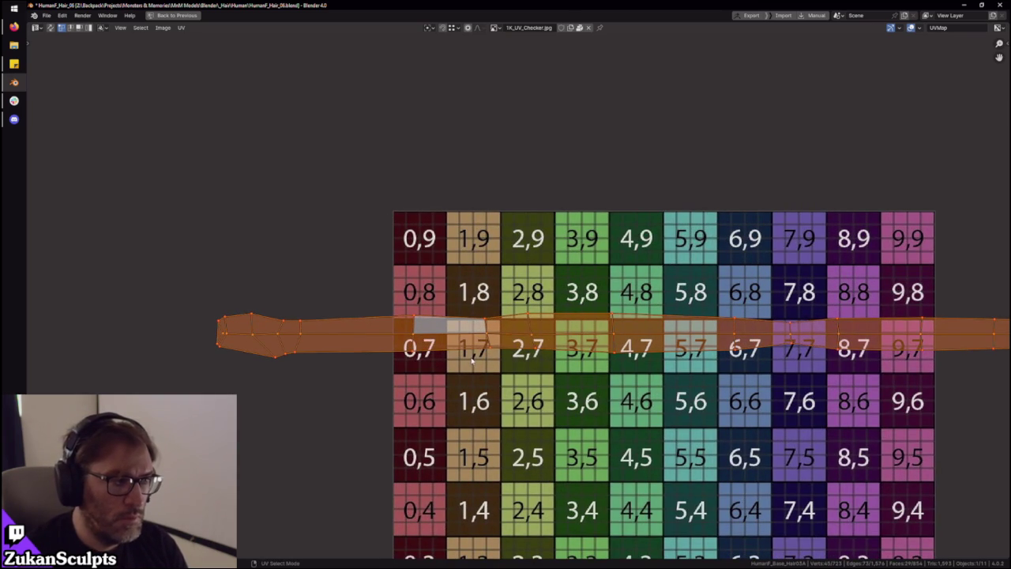
{"action": "left_click", "coordinate": [473, 358], "text": "alt"}
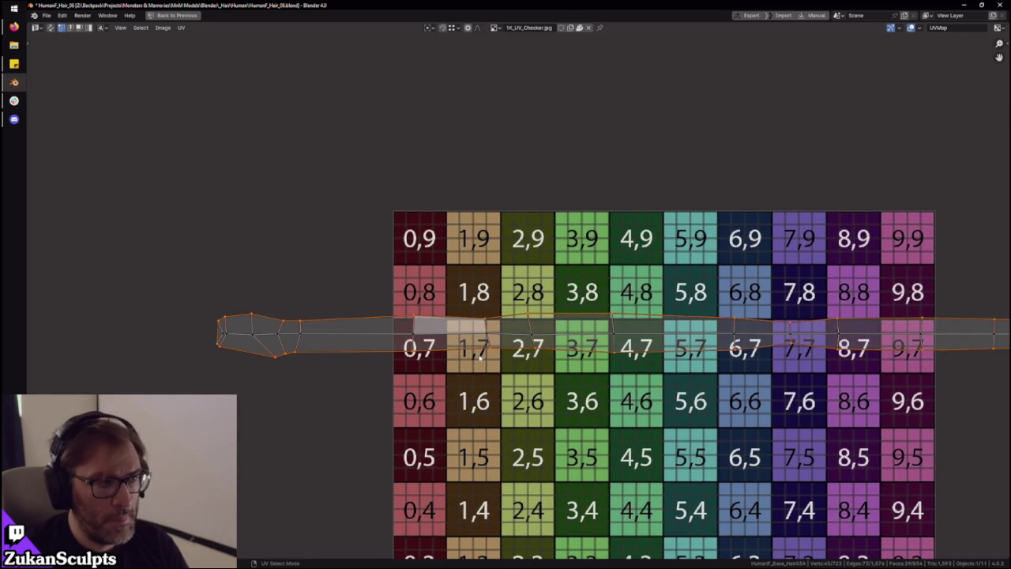
{"action": "left_click", "coordinate": [363, 339], "text": "alt"}
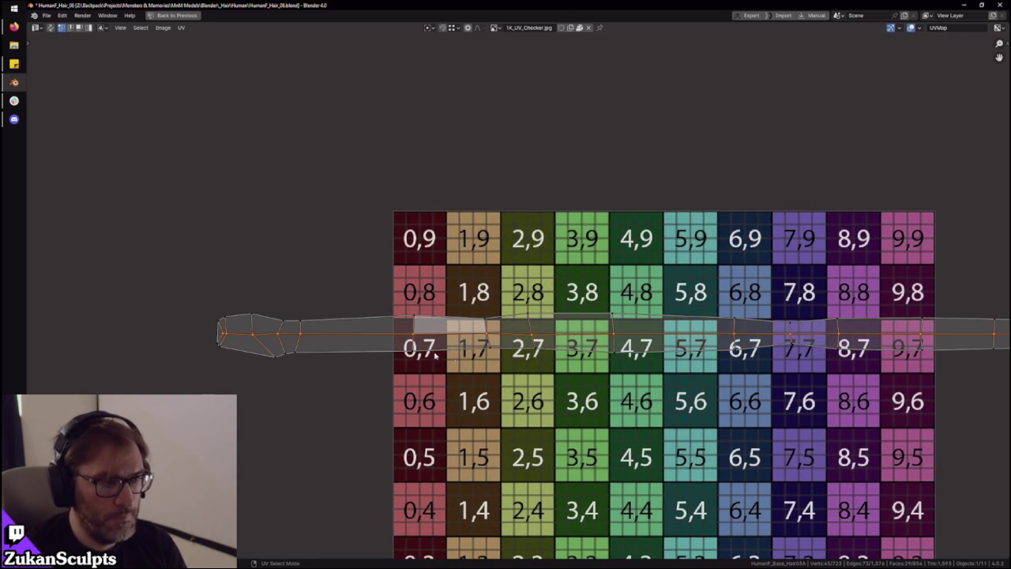
Select the whole straightened UV strip on the 0.7 row and restore the multi-panel layout
{"action": "scroll", "coordinate": [480, 365], "scroll_direction": "down", "scroll_amount": 4}
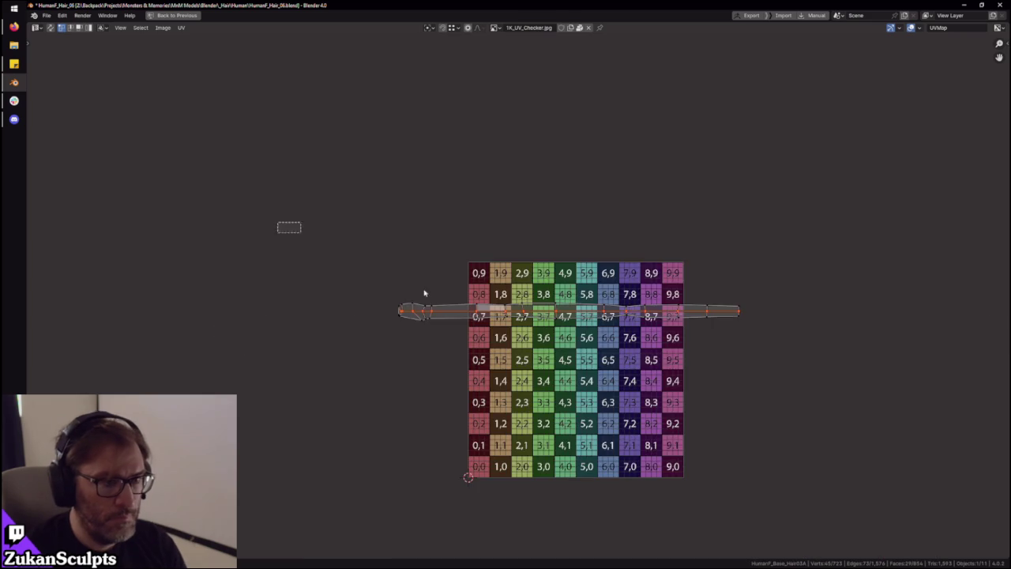
{"action": "key", "text": "a"}
{"action": "scroll", "coordinate": [668, 399], "scroll_direction": "up", "scroll_amount": 3}
{"action": "scroll", "coordinate": [537, 380], "scroll_direction": "down", "scroll_amount": 2}
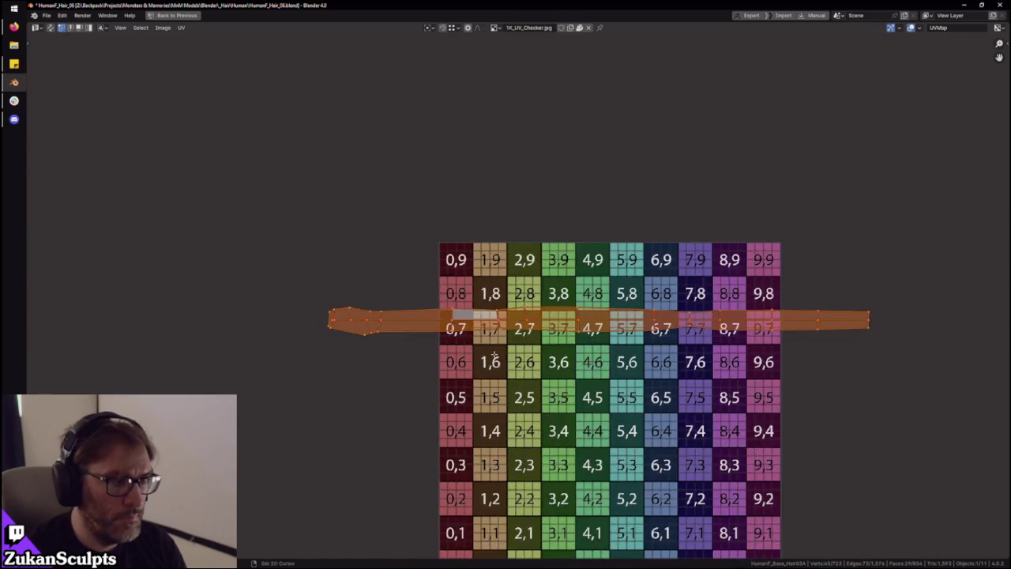
{"action": "key", "text": "ctrl+space"}
{"action": "scroll", "coordinate": [546, 193], "scroll_direction": "up", "scroll_amount": 4}
{"action": "scroll", "coordinate": [546, 192], "scroll_direction": "down", "scroll_amount": 4}
{"action": "scroll", "coordinate": [545, 193], "scroll_direction": "up", "scroll_amount": 3}
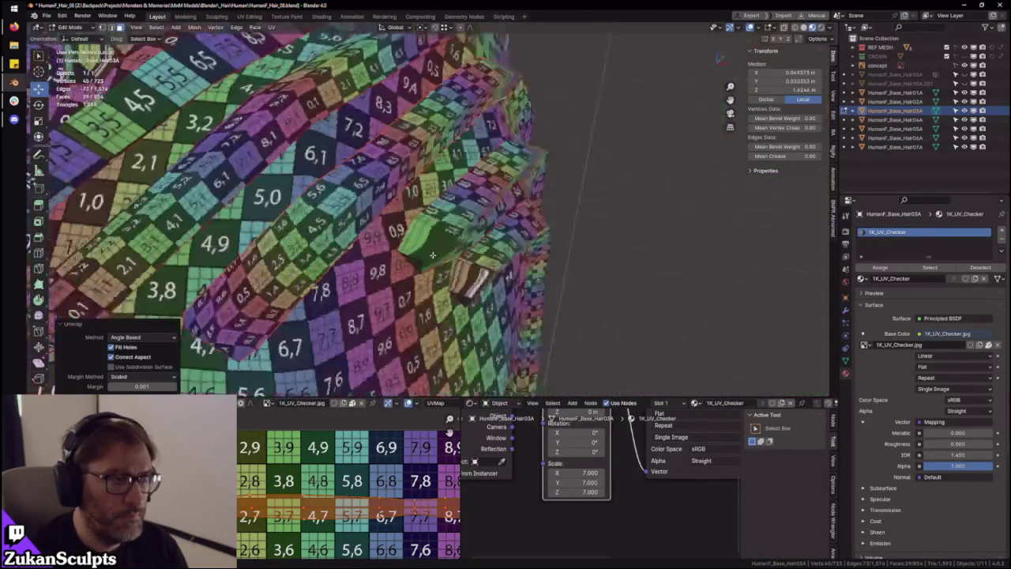
Add the next hair strip to the selection and maximize the UV editor showing bands on rows 9 and 7
{"action": "scroll", "coordinate": [545, 192], "scroll_direction": "down", "scroll_amount": 3}
{"action": "middle_click_drag", "start_coordinate": [545, 193], "coordinate": [527, 262]}
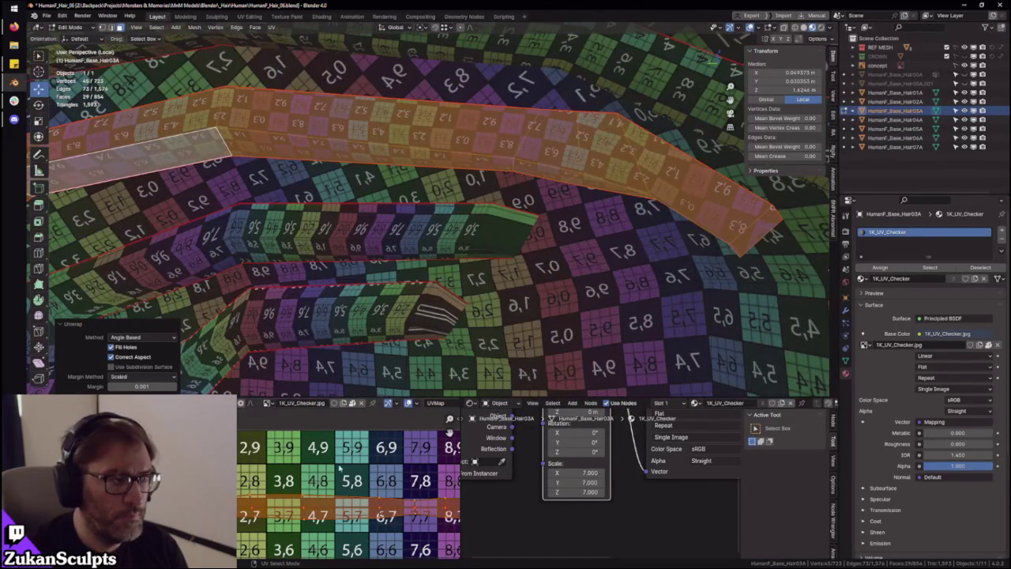
{"action": "scroll", "coordinate": [245, 474], "scroll_direction": "down", "scroll_amount": 2}
{"action": "left_click", "coordinate": [194, 27]}
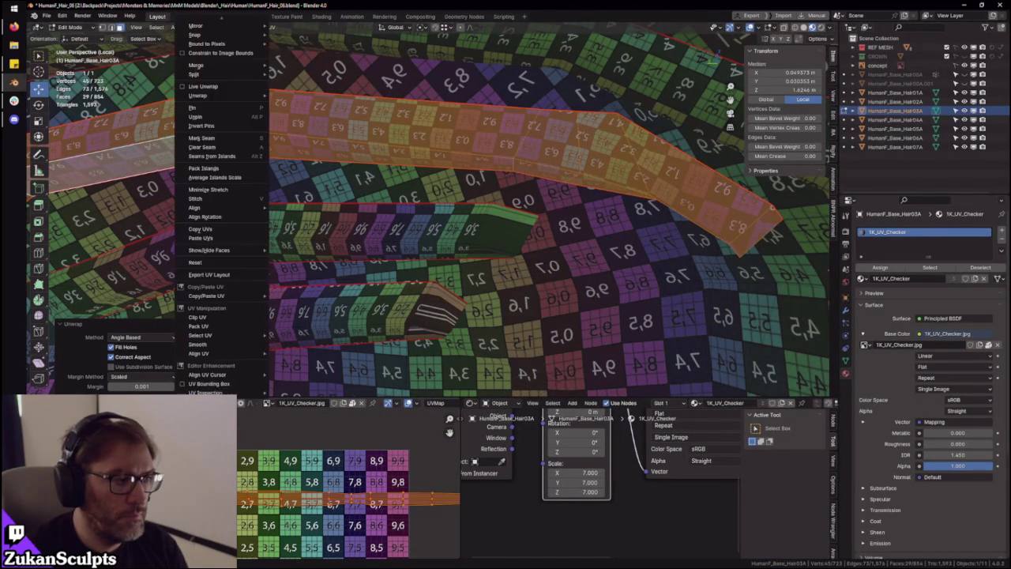
{"action": "middle_click_drag", "start_coordinate": [473, 187], "coordinate": [493, 201]}
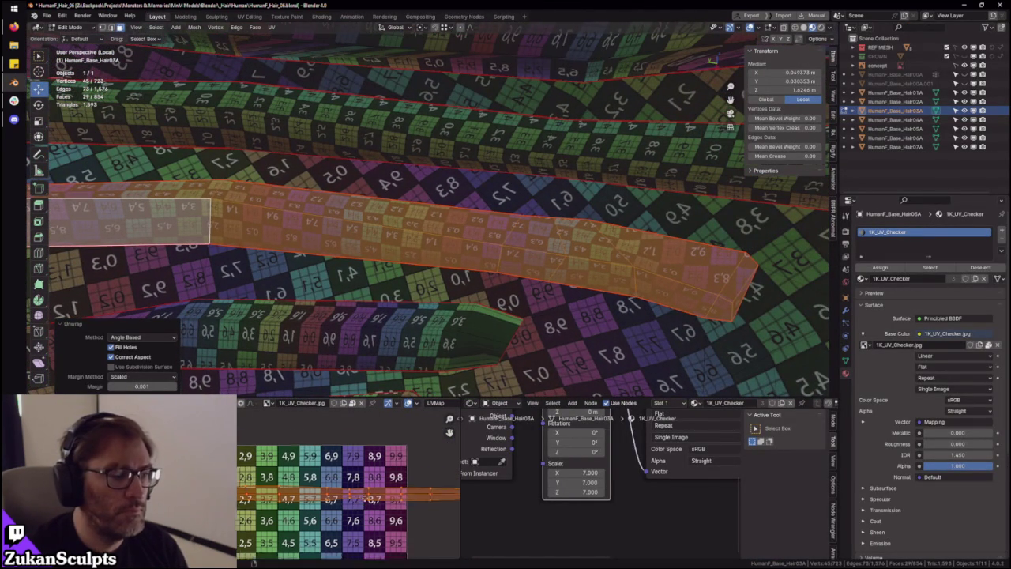
{"action": "middle_click_drag", "start_coordinate": [314, 482], "coordinate": [284, 451]}
{"action": "middle_click_drag", "start_coordinate": [380, 236], "coordinate": [403, 310]}
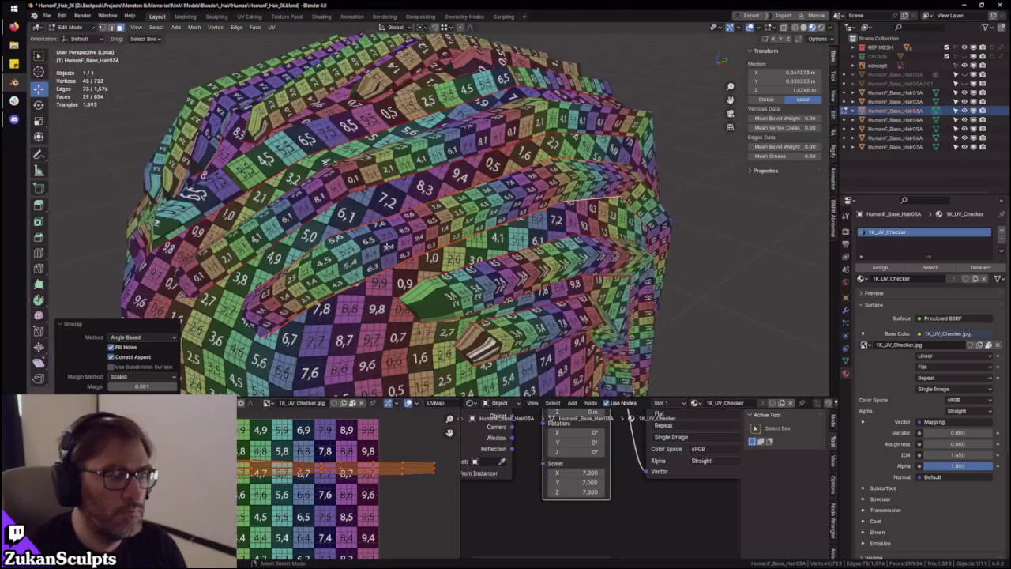
{"action": "left_click", "coordinate": [142, 337]}
{"action": "key", "text": "ctrl+space"}
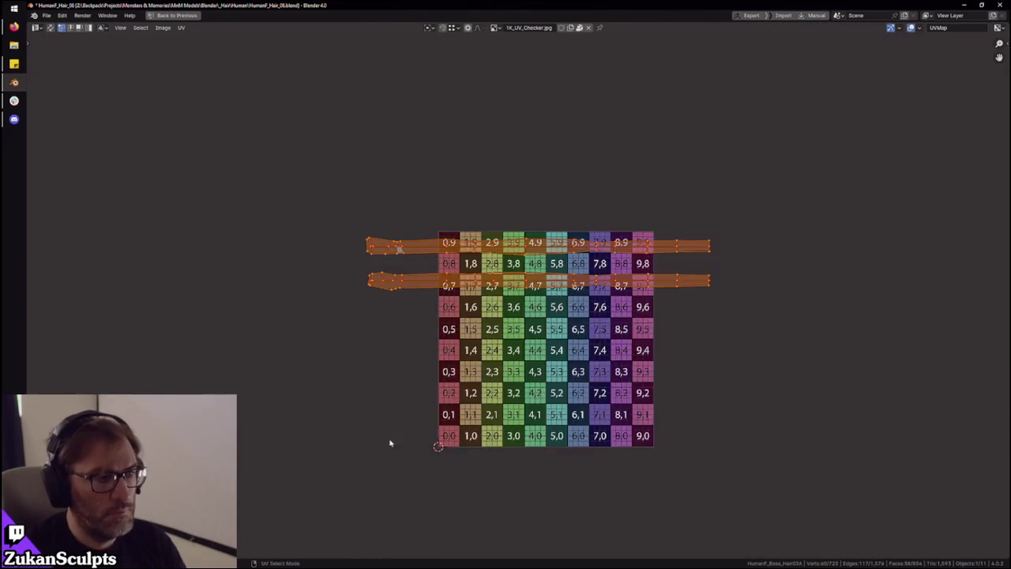
Deselect the upper strip and move the lower UV band up onto the checker's 9-row
{"action": "scroll", "coordinate": [389, 443], "scroll_direction": "up", "scroll_amount": 3}
{"action": "middle_click_drag", "start_coordinate": [316, 316], "coordinate": [436, 415]}
{"action": "left_click", "coordinate": [406, 424]}
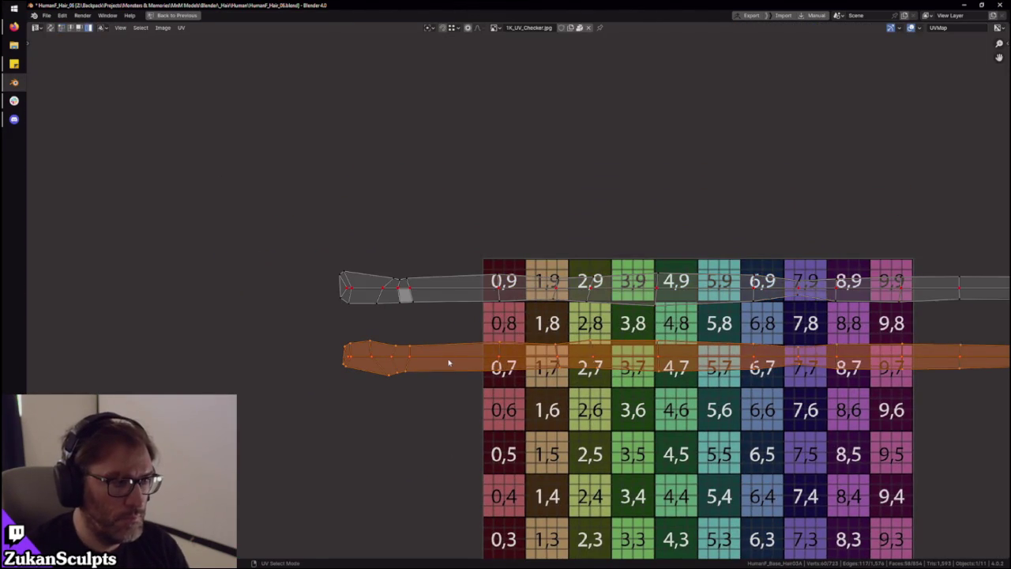
{"action": "key", "text": "g"}
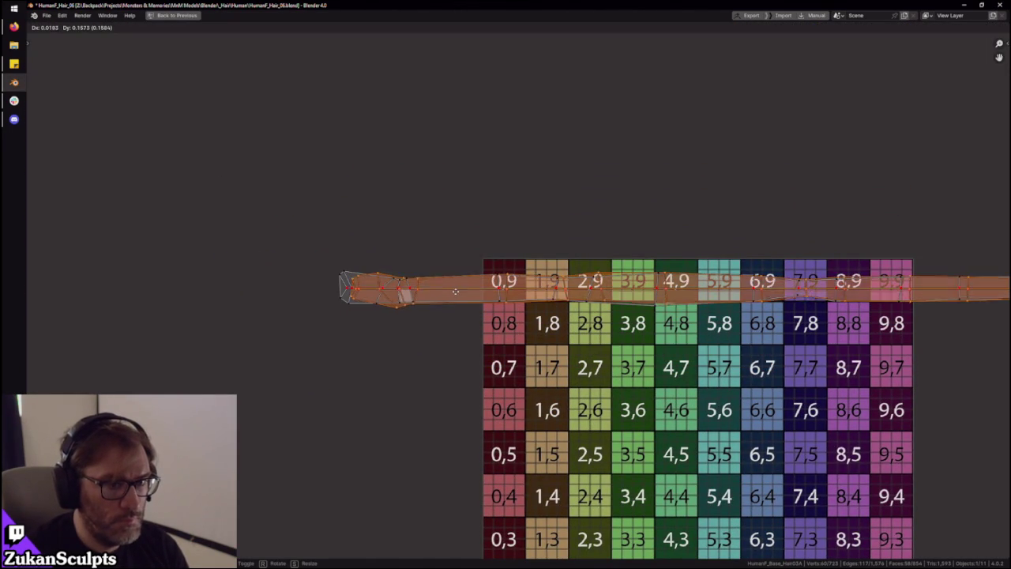
{"action": "left_click", "coordinate": [449, 291]}
{"action": "scroll", "coordinate": [618, 388], "scroll_direction": "up", "scroll_amount": 2}
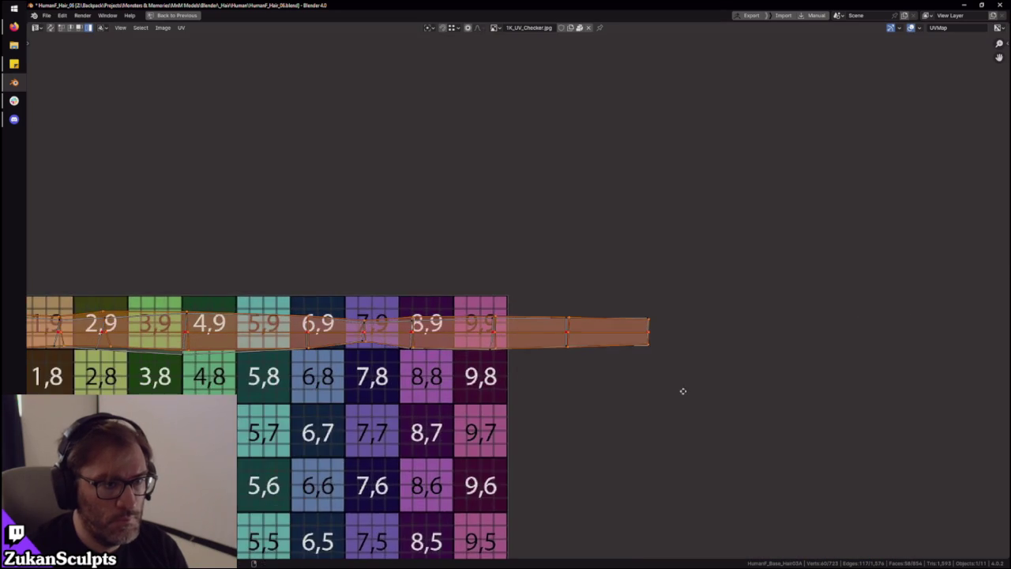
{"action": "scroll", "coordinate": [661, 389], "scroll_direction": "up", "scroll_amount": 2}
Switch UV selection to vertex mode and box-select the vertices at the strip's right end
{"action": "key", "text": "ctrl+Tab"}
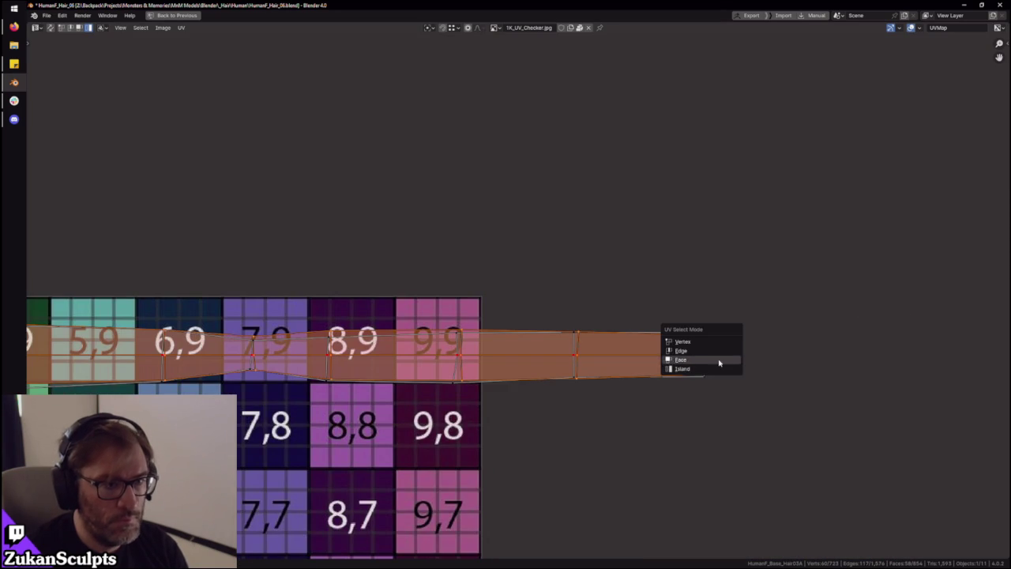
{"action": "left_click", "coordinate": [718, 350]}
{"action": "key", "text": "ctrl+Tab"}
{"action": "left_click", "coordinate": [736, 325]}
{"action": "key", "text": "ctrl+Tab"}
{"action": "left_click", "coordinate": [719, 319]}
{"action": "left_click_drag", "start_coordinate": [742, 294], "coordinate": [655, 459]}
{"action": "key", "text": "w"}
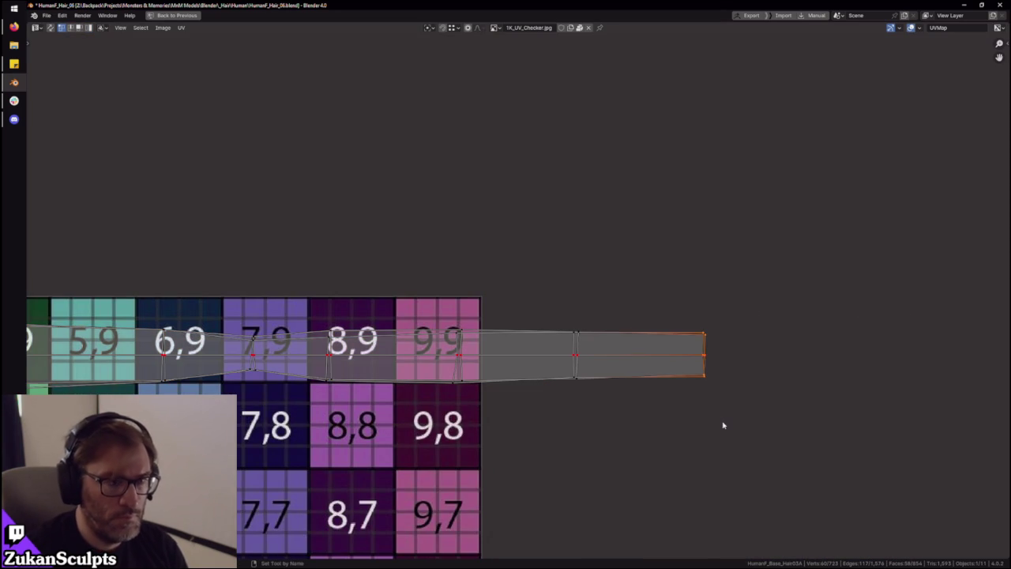
Box-select vertices along the strip over tiles 7,9, 8,9, 4,9 and 1,9, ending at the left tip
{"action": "middle_click_drag", "start_coordinate": [603, 392], "coordinate": [745, 403]}
{"action": "scroll", "coordinate": [747, 405], "scroll_direction": "down", "scroll_amount": 1}
{"action": "left_click_drag", "start_coordinate": [767, 294], "coordinate": [688, 410], "text": "shift"}
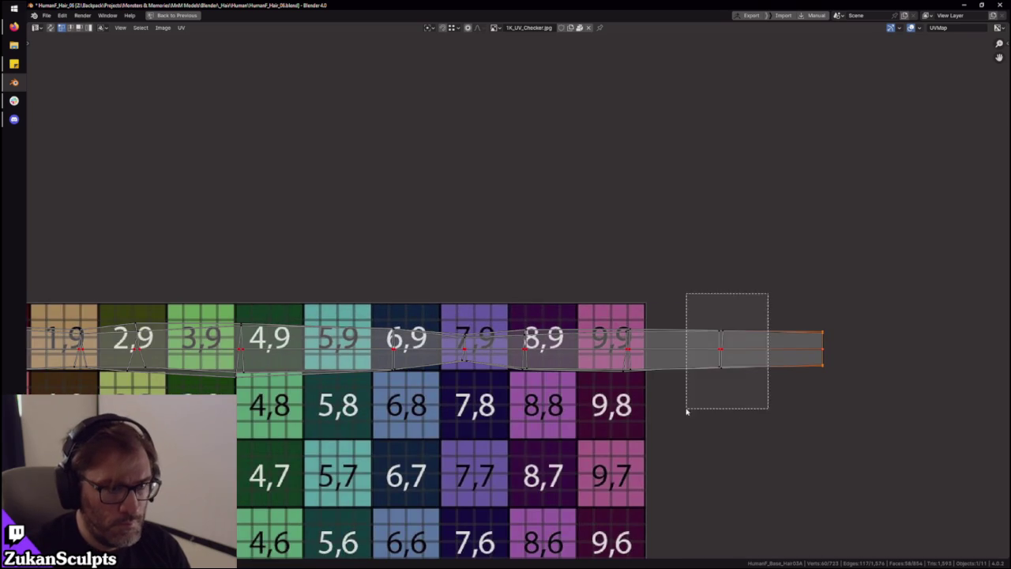
{"action": "left_click_drag", "start_coordinate": [487, 294], "coordinate": [450, 365]}
{"action": "middle_click_drag", "start_coordinate": [411, 409], "coordinate": [537, 406]}
{"action": "left_click_drag", "start_coordinate": [555, 407], "coordinate": [498, 302]}
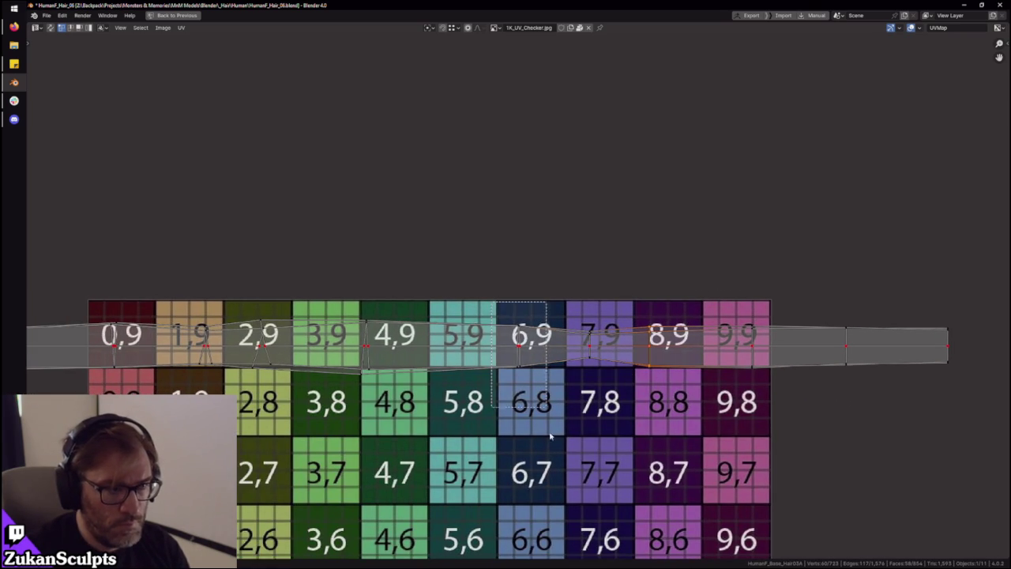
{"action": "left_click_drag", "start_coordinate": [386, 284], "coordinate": [352, 407]}
{"action": "middle_click_drag", "start_coordinate": [316, 393], "coordinate": [515, 407]}
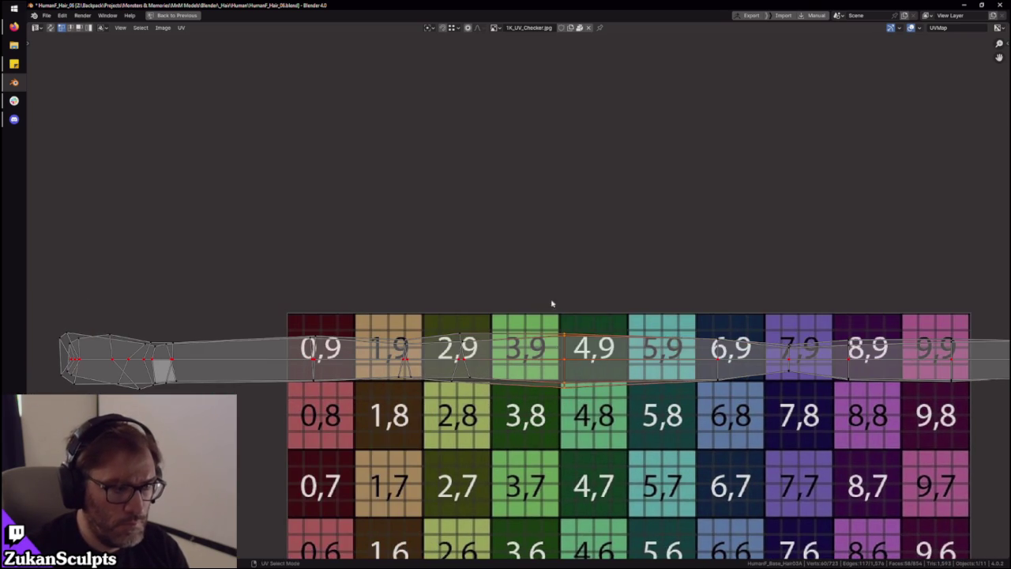
{"action": "left_click_drag", "start_coordinate": [371, 323], "coordinate": [439, 436]}
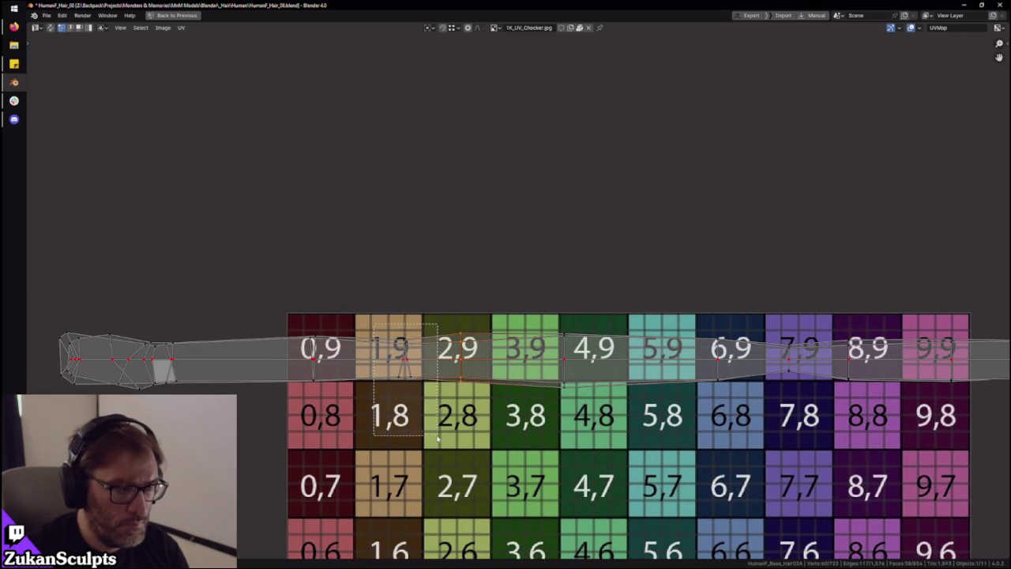
{"action": "middle_click_drag", "start_coordinate": [253, 417], "coordinate": [481, 395]}
{"action": "scroll", "coordinate": [506, 397], "scroll_direction": "up", "scroll_amount": 3}
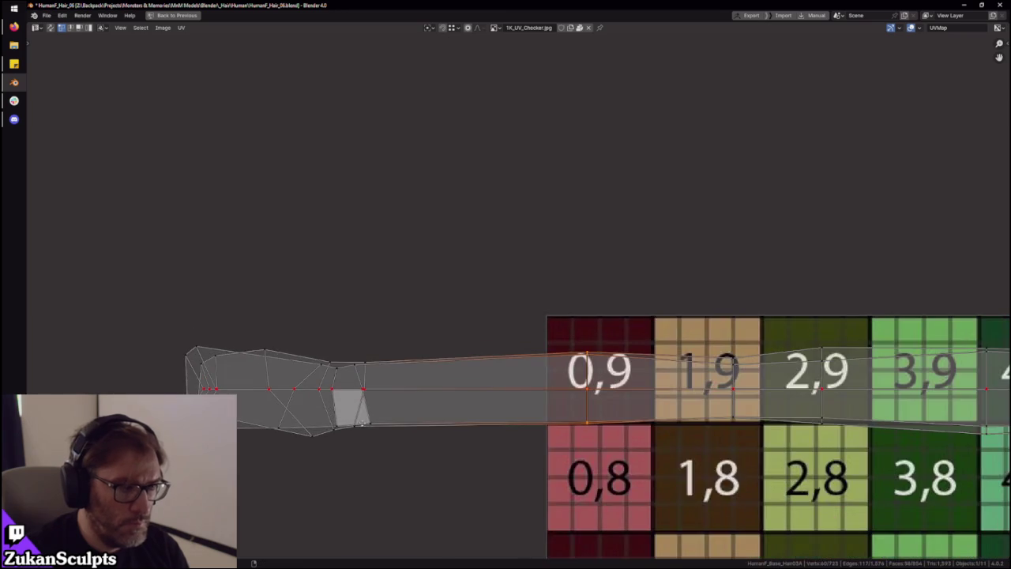
{"action": "middle_click_drag", "start_coordinate": [373, 400], "coordinate": [520, 400]}
Make the left-end quad edges vertical by scaling the selected vertices to 0 on X
{"action": "left_click", "coordinate": [512, 345]}
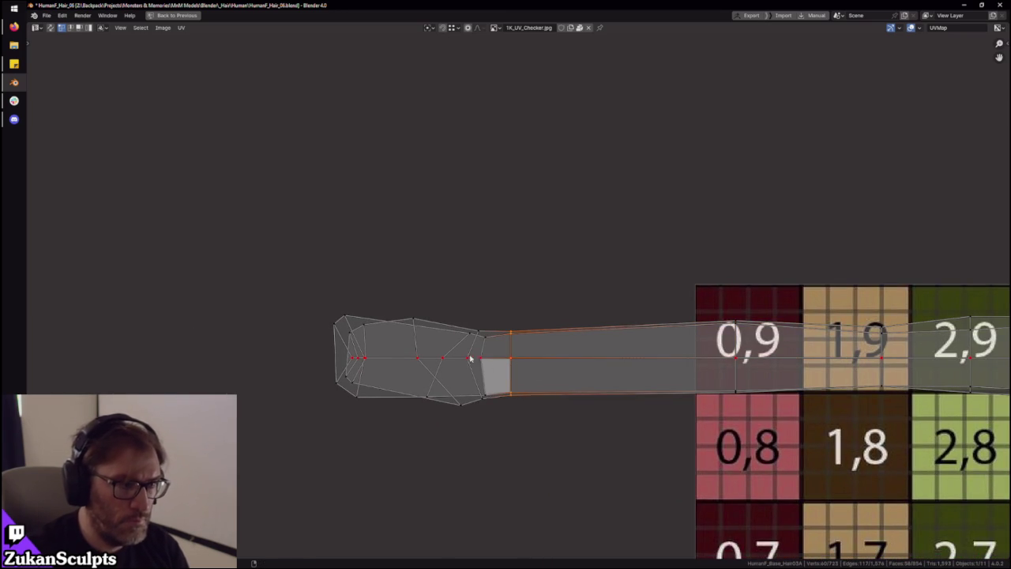
{"action": "scroll", "coordinate": [472, 355], "scroll_direction": "up", "scroll_amount": 1}
{"action": "left_click", "coordinate": [537, 346]}
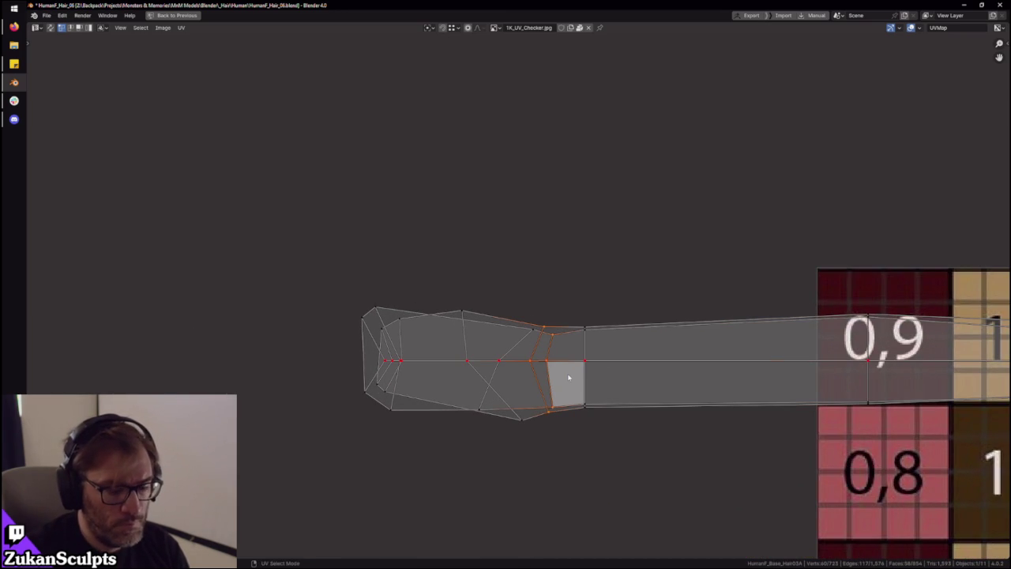
{"action": "left_click_drag", "start_coordinate": [537, 345], "coordinate": [528, 345]}
{"action": "left_click", "coordinate": [515, 353]}
{"action": "key", "text": "s"}
{"action": "key", "text": "x"}
{"action": "key", "text": "0"}
{"action": "key", "text": "Return"}
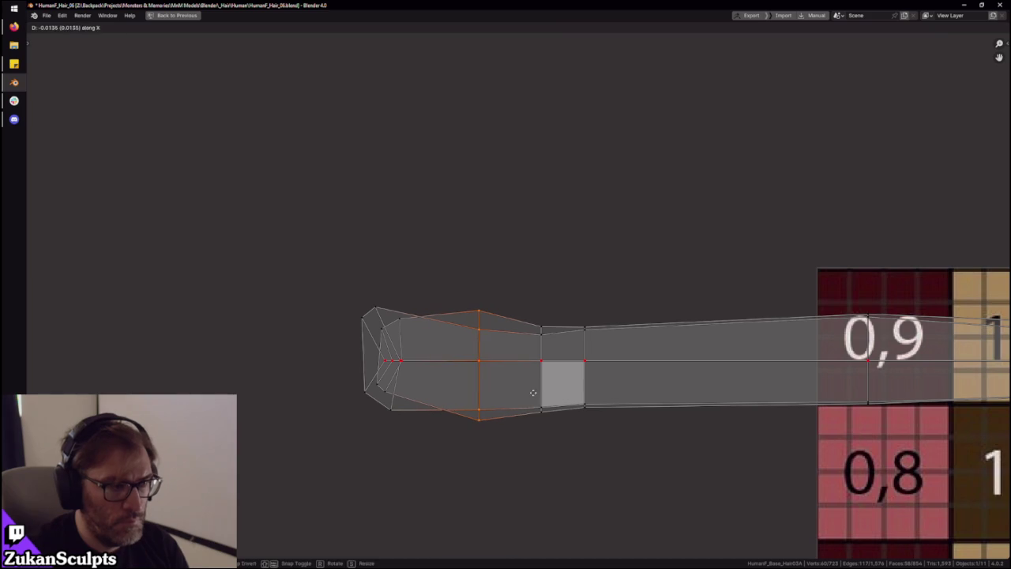
Select the tip vertices at the strip's left end, then return to the full layout's 3D view
{"action": "scroll", "coordinate": [542, 361], "scroll_direction": "up", "scroll_amount": 1}
{"action": "scroll", "coordinate": [523, 379], "scroll_direction": "up", "scroll_amount": 3}
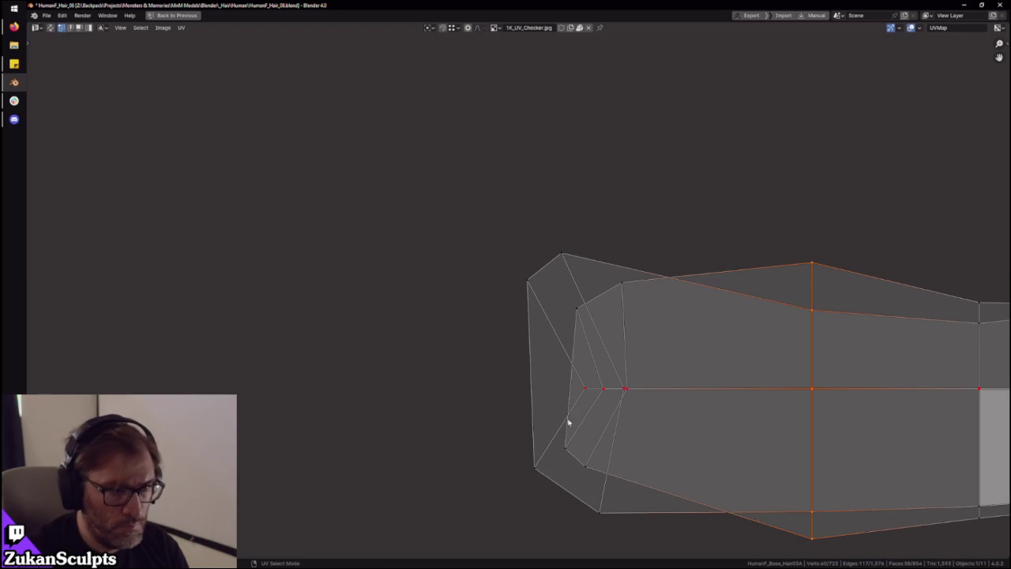
{"action": "scroll", "coordinate": [591, 412], "scroll_direction": "up", "scroll_amount": 1}
{"action": "left_click_drag", "start_coordinate": [612, 393], "coordinate": [594, 414]}
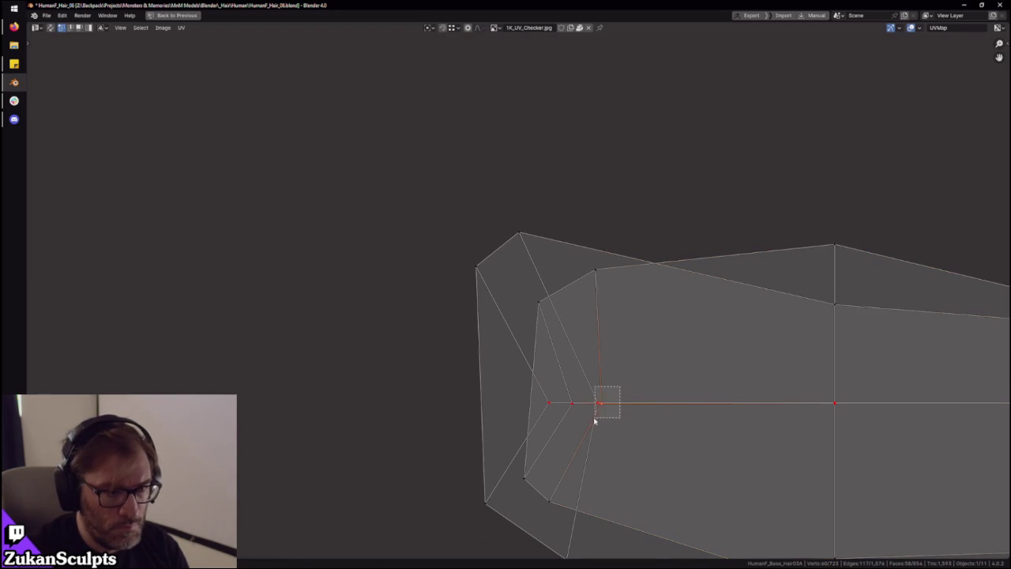
{"action": "left_click_drag", "start_coordinate": [508, 434], "coordinate": [563, 390]}
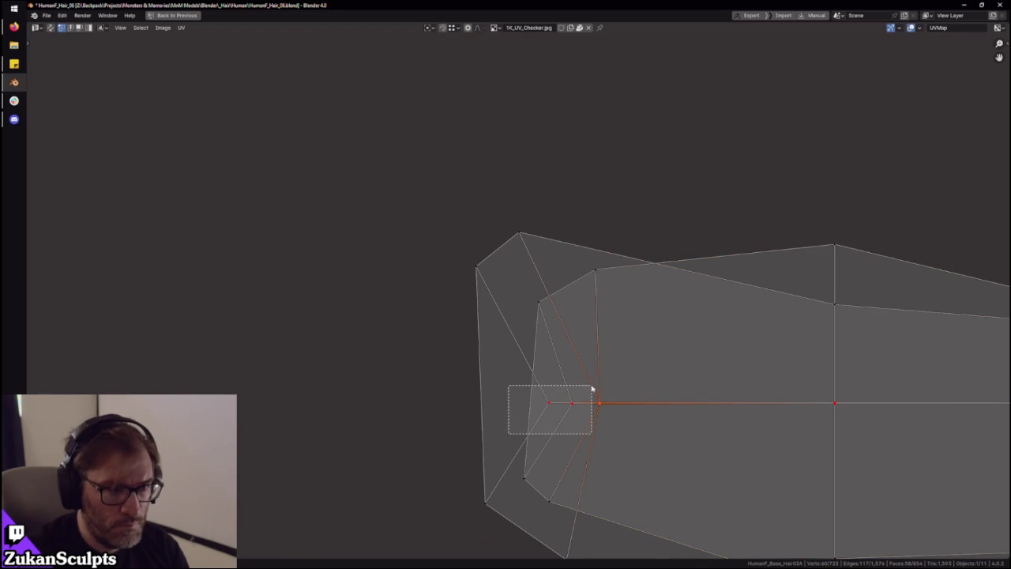
{"action": "scroll", "coordinate": [609, 406], "scroll_direction": "down", "scroll_amount": 3}
{"action": "scroll", "coordinate": [528, 395], "scroll_direction": "down", "scroll_amount": 2}
{"action": "scroll", "coordinate": [481, 341], "scroll_direction": "down", "scroll_amount": 2}
{"action": "scroll", "coordinate": [481, 341], "scroll_direction": "down", "scroll_amount": 1}
{"action": "scroll", "coordinate": [537, 339], "scroll_direction": "up", "scroll_amount": 7}
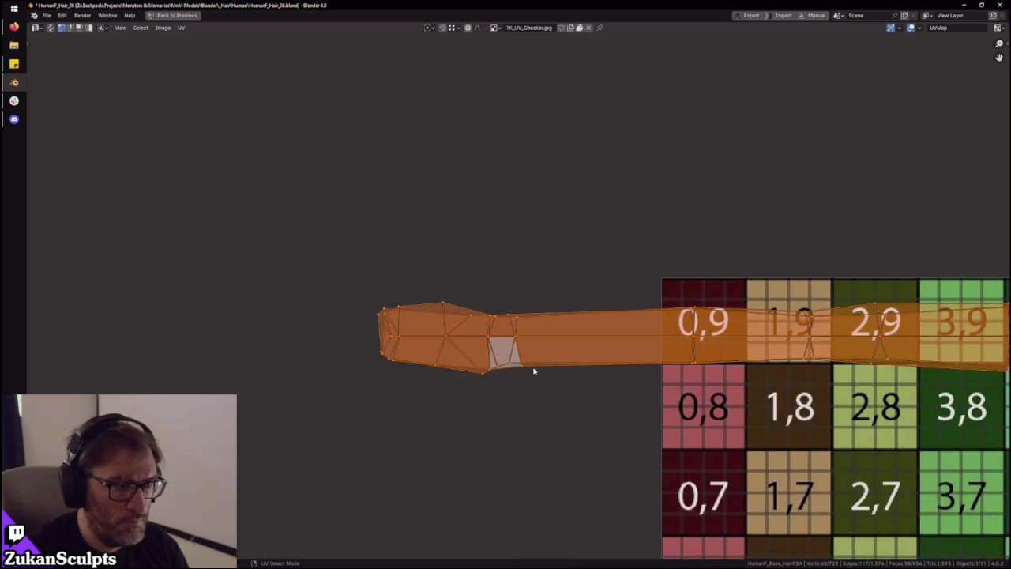
{"action": "scroll", "coordinate": [474, 361], "scroll_direction": "up", "scroll_amount": 1}
{"action": "key", "text": "ctrl+space"}
{"action": "middle_click_drag", "start_coordinate": [372, 261], "coordinate": [410, 237]}
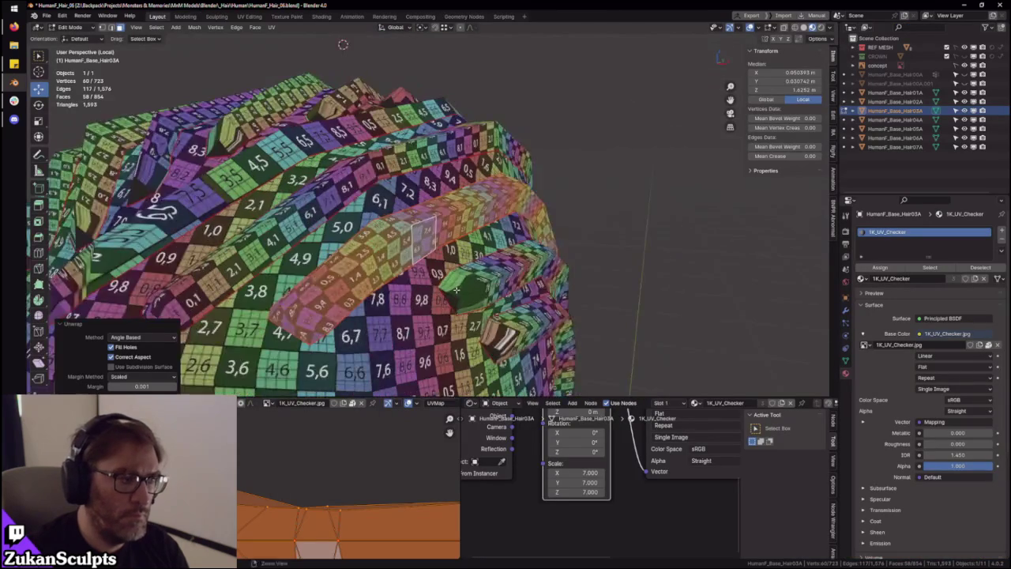
Orbit the hair mesh to look down from above and select a face on the next top strip
{"action": "mouse_move", "coordinate": [438, 332]}
{"action": "middle_mouse_down"}
{"action": "mouse_move", "coordinate": [654, 300]}
{"action": "mouse_move", "coordinate": [424, 86]}
{"action": "middle_mouse_up"}
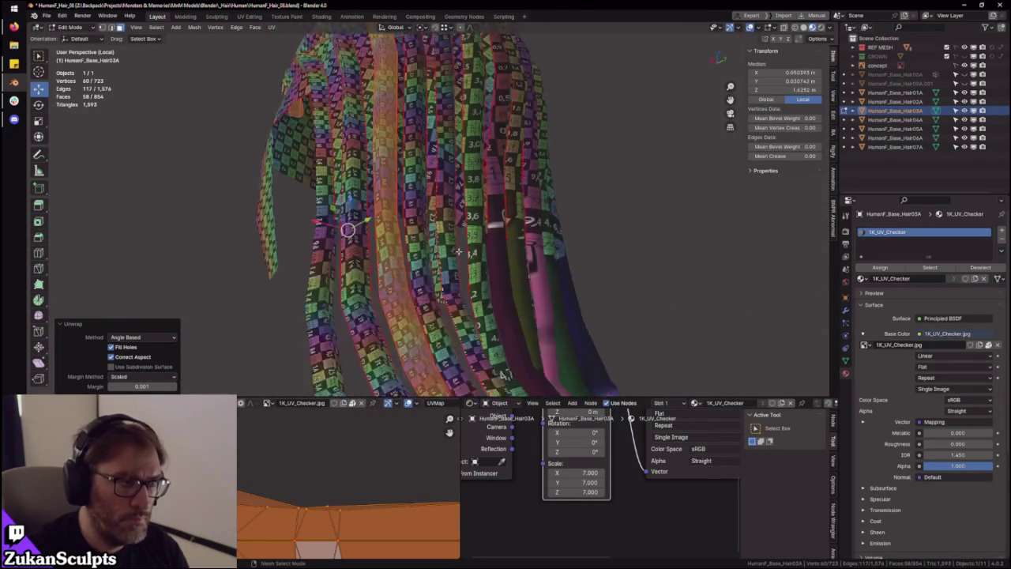
{"action": "middle_click_drag", "start_coordinate": [469, 173], "coordinate": [512, 210]}
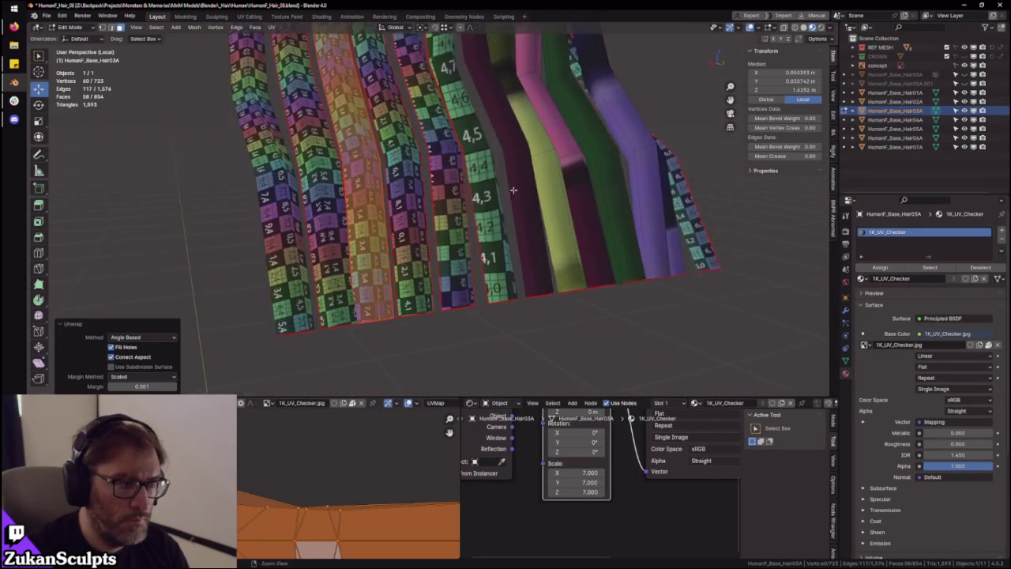
{"action": "mouse_move", "coordinate": [356, 152]}
{"action": "middle_mouse_down"}
{"action": "mouse_move", "coordinate": [449, 240]}
{"action": "mouse_move", "coordinate": [474, 280]}
{"action": "mouse_move", "coordinate": [506, 260]}
{"action": "mouse_move", "coordinate": [449, 168]}
{"action": "middle_mouse_up"}
{"action": "left_click", "coordinate": [449, 167], "text": "shift"}
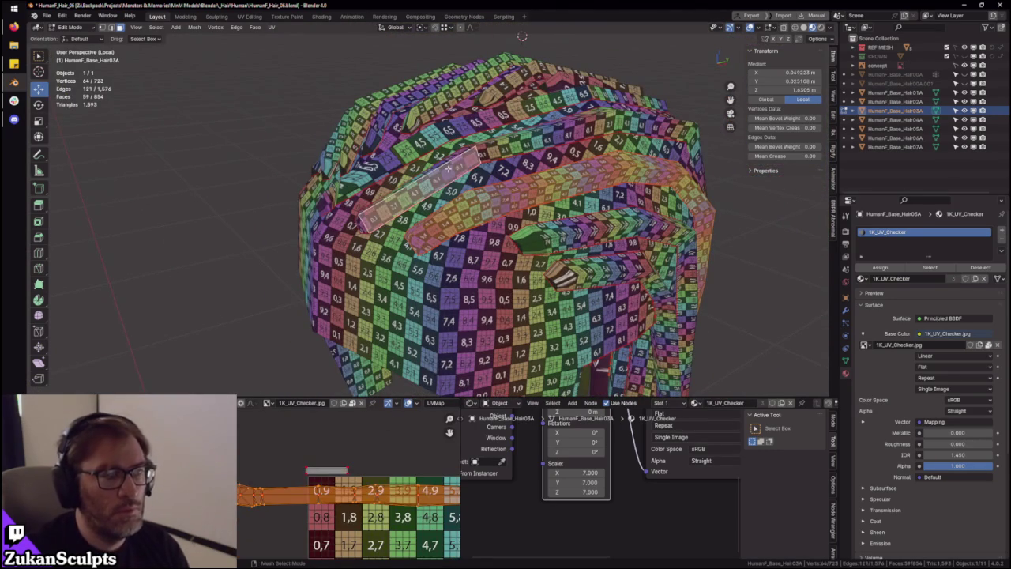
Select the next hair strip's linked faces and maximize the UV editor
{"action": "key", "text": "l"}
{"action": "left_click", "coordinate": [249, 508]}
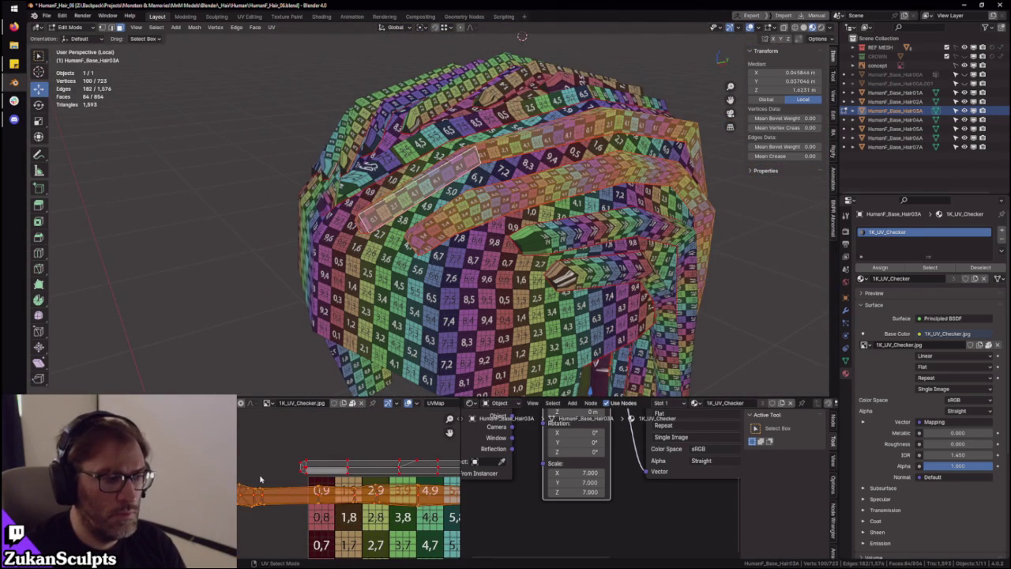
{"action": "key", "text": "ctrl+space"}
{"action": "scroll", "coordinate": [628, 347], "scroll_direction": "up", "scroll_amount": 2}
Move the strip's UV island onto the checker's 9-row from tile 0,9, nudging it vertically with G Y
{"action": "key", "text": "g"}
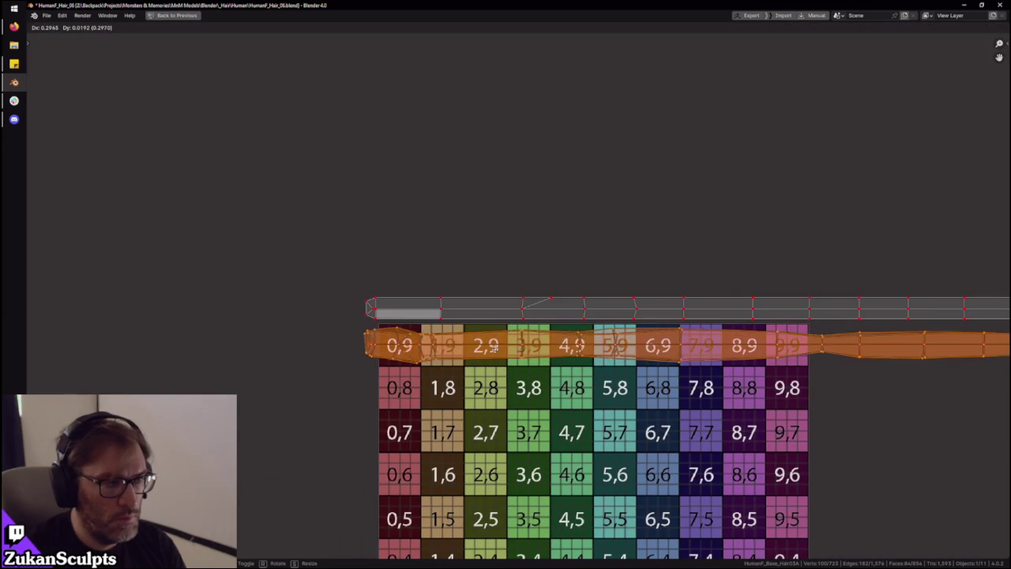
{"action": "left_click", "coordinate": [498, 349]}
{"action": "key", "text": "g"}
{"action": "key", "text": "y"}
{"action": "left_click", "coordinate": [505, 353]}
{"action": "key", "text": "g"}
{"action": "key", "text": "y"}
{"action": "left_click", "coordinate": [522, 369]}
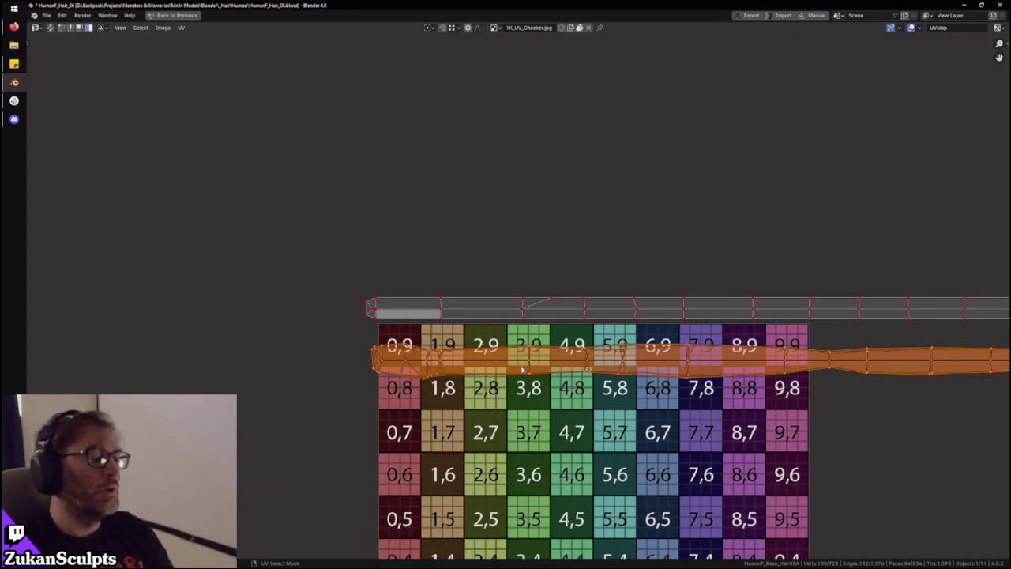
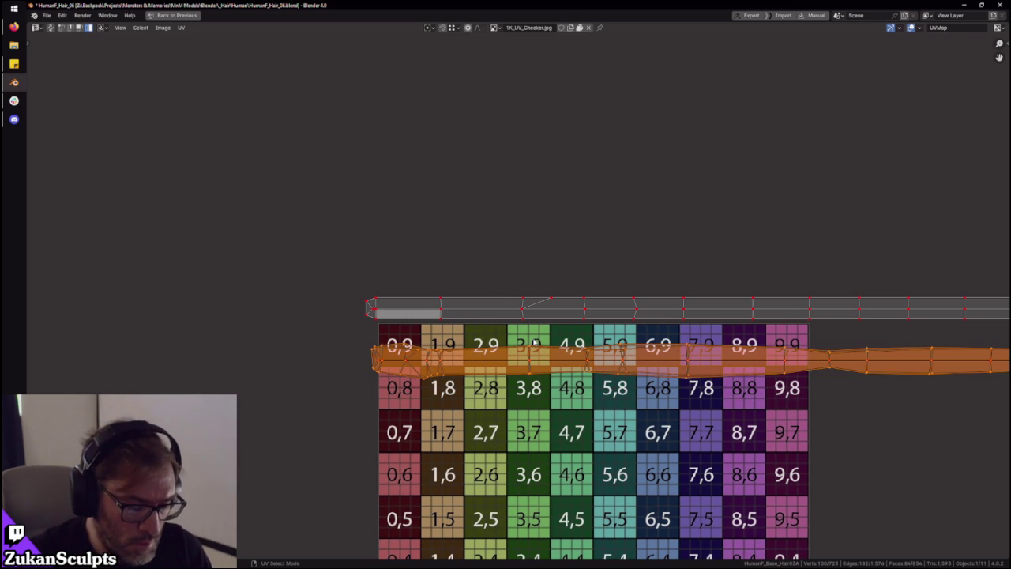
Restore the full workspace and select several edge loops along the hair strand
{"action": "key", "text": "ctrl+space"}
{"action": "mouse_move", "coordinate": [419, 201]}
{"action": "middle_mouse_down"}
{"action": "mouse_move", "coordinate": [443, 197]}
{"action": "mouse_move", "coordinate": [431, 214]}
{"action": "mouse_move", "coordinate": [443, 190]}
{"action": "mouse_move", "coordinate": [400, 231]}
{"action": "mouse_move", "coordinate": [434, 175]}
{"action": "mouse_move", "coordinate": [464, 160]}
{"action": "mouse_move", "coordinate": [419, 162]}
{"action": "mouse_move", "coordinate": [371, 144]}
{"action": "middle_mouse_up"}
{"action": "scroll", "coordinate": [464, 183], "scroll_direction": "up", "scroll_amount": 3}
{"action": "left_click", "coordinate": [427, 217], "text": "alt"}
{"action": "left_click", "coordinate": [442, 189], "text": "alt"}
{"action": "scroll", "coordinate": [419, 205], "scroll_direction": "up", "scroll_amount": 2}
{"action": "left_click", "coordinate": [464, 161], "text": "alt"}
{"action": "left_click", "coordinate": [405, 157], "text": "alt"}
{"action": "left_click", "coordinate": [371, 144], "text": "alt"}
Select further edge loops on the strips from other viewing angles
{"action": "mouse_move", "coordinate": [444, 154]}
{"action": "middle_mouse_down"}
{"action": "mouse_move", "coordinate": [469, 184]}
{"action": "mouse_move", "coordinate": [511, 161]}
{"action": "mouse_move", "coordinate": [488, 155]}
{"action": "mouse_move", "coordinate": [477, 207]}
{"action": "mouse_move", "coordinate": [334, 205]}
{"action": "mouse_move", "coordinate": [341, 200]}
{"action": "middle_mouse_up"}
{"action": "left_click", "coordinate": [469, 184], "text": "alt"}
{"action": "left_click", "coordinate": [511, 160], "text": "alt"}
{"action": "left_click", "coordinate": [488, 154], "text": "alt"}
{"action": "scroll", "coordinate": [488, 155], "scroll_direction": "down", "scroll_amount": 4}
{"action": "scroll", "coordinate": [481, 181], "scroll_direction": "down", "scroll_amount": 2}
{"action": "mouse_move", "coordinate": [381, 247]}
{"action": "middle_mouse_down"}
{"action": "mouse_move", "coordinate": [485, 245]}
{"action": "mouse_move", "coordinate": [347, 332]}
{"action": "mouse_move", "coordinate": [462, 173]}
{"action": "mouse_move", "coordinate": [376, 210]}
{"action": "middle_mouse_up"}
{"action": "scroll", "coordinate": [485, 245], "scroll_direction": "up", "scroll_amount": 2}
{"action": "left_click", "coordinate": [348, 332], "text": "ctrl+alt"}
{"action": "left_click", "coordinate": [462, 174], "text": "alt+shift"}
{"action": "scroll", "coordinate": [467, 177], "scroll_direction": "down", "scroll_amount": 5}
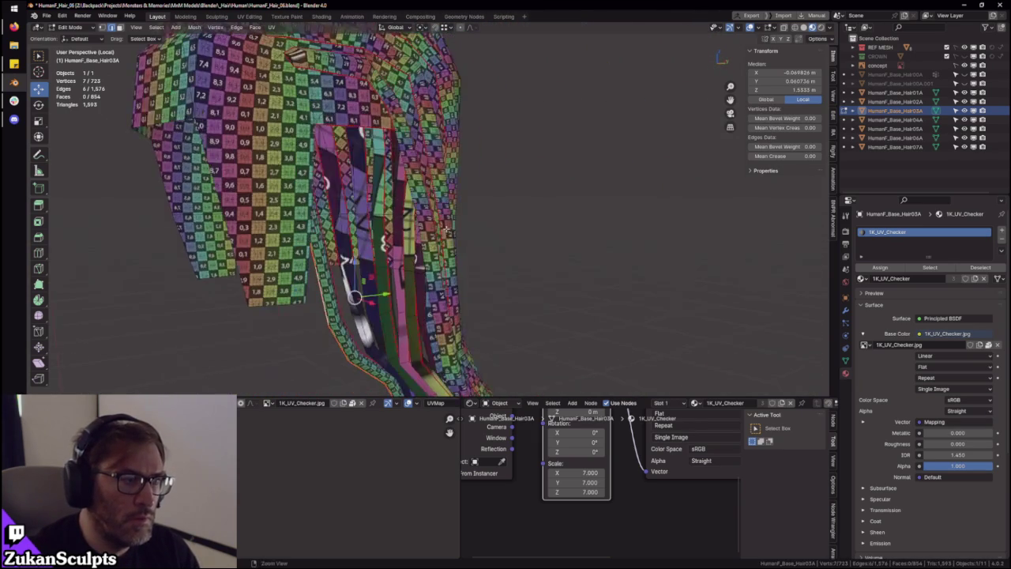
Select a single edge on a hair strip, then undo back to the previous loop selection
{"action": "scroll", "coordinate": [376, 210], "scroll_direction": "up", "scroll_amount": 3}
{"action": "scroll", "coordinate": [384, 306], "scroll_direction": "up", "scroll_amount": 3}
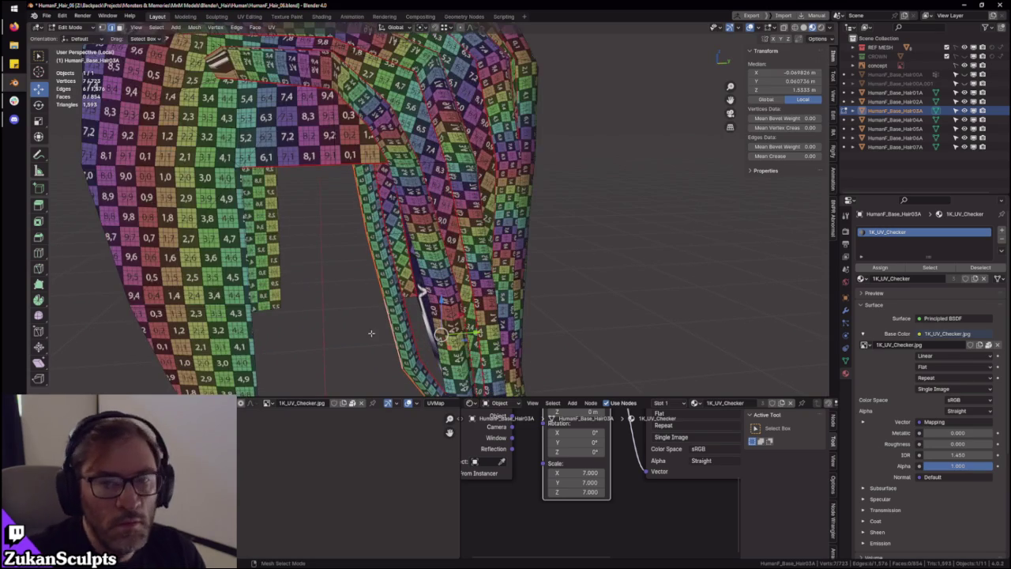
{"action": "mouse_move", "coordinate": [384, 306]}
{"action": "middle_mouse_down"}
{"action": "mouse_move", "coordinate": [372, 302]}
{"action": "mouse_move", "coordinate": [458, 192]}
{"action": "middle_mouse_up"}
{"action": "scroll", "coordinate": [458, 192], "scroll_direction": "down", "scroll_amount": 3}
{"action": "scroll", "coordinate": [458, 192], "scroll_direction": "up", "scroll_amount": 4}
{"action": "left_click", "coordinate": [375, 152]}
{"action": "mouse_move", "coordinate": [375, 152]}
{"action": "middle_mouse_down"}
{"action": "mouse_move", "coordinate": [377, 112]}
{"action": "mouse_move", "coordinate": [451, 169]}
{"action": "mouse_move", "coordinate": [488, 247]}
{"action": "mouse_move", "coordinate": [427, 218]}
{"action": "mouse_move", "coordinate": [480, 128]}
{"action": "mouse_move", "coordinate": [574, 143]}
{"action": "mouse_move", "coordinate": [469, 210]}
{"action": "mouse_move", "coordinate": [472, 193]}
{"action": "mouse_move", "coordinate": [422, 236]}
{"action": "middle_mouse_up"}
{"action": "key", "text": "ctrl+z"}
{"action": "scroll", "coordinate": [377, 113], "scroll_direction": "down", "scroll_amount": 5}
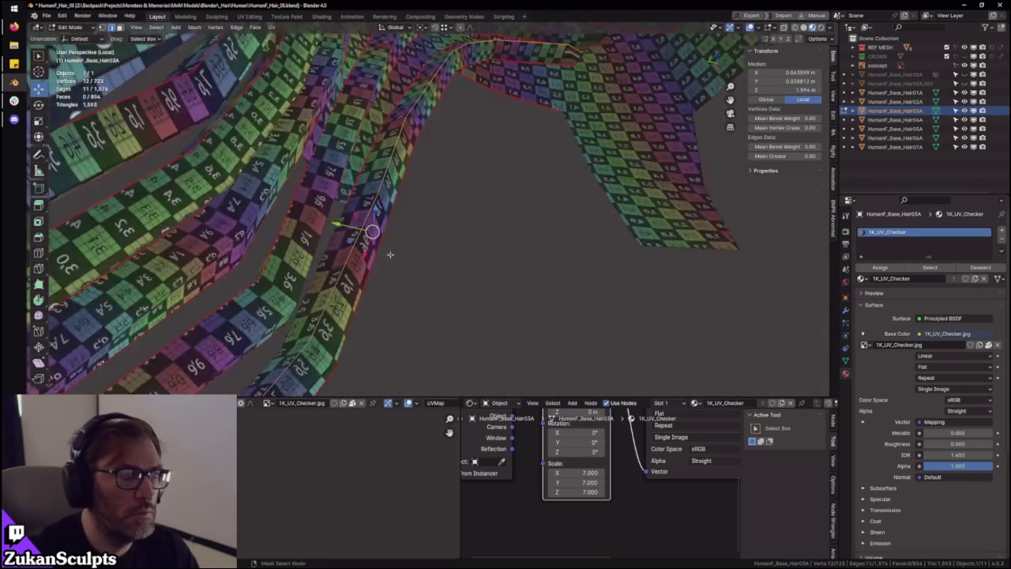
Try moving a selected strip edge along X twice, undoing each move
{"action": "left_click", "coordinate": [386, 197], "text": "alt"}
{"action": "mouse_move", "coordinate": [387, 197]}
{"action": "middle_mouse_down"}
{"action": "mouse_move", "coordinate": [503, 222]}
{"action": "mouse_move", "coordinate": [490, 214]}
{"action": "mouse_move", "coordinate": [447, 245]}
{"action": "mouse_move", "coordinate": [466, 237]}
{"action": "mouse_move", "coordinate": [467, 263]}
{"action": "mouse_move", "coordinate": [399, 247]}
{"action": "mouse_move", "coordinate": [500, 291]}
{"action": "mouse_move", "coordinate": [508, 281]}
{"action": "middle_mouse_up"}
{"action": "key", "text": "g"}
{"action": "key", "text": "x"}
{"action": "left_click", "coordinate": [397, 247]}
{"action": "key", "text": "ctrl+z"}
{"action": "key", "text": "ctrl+z"}
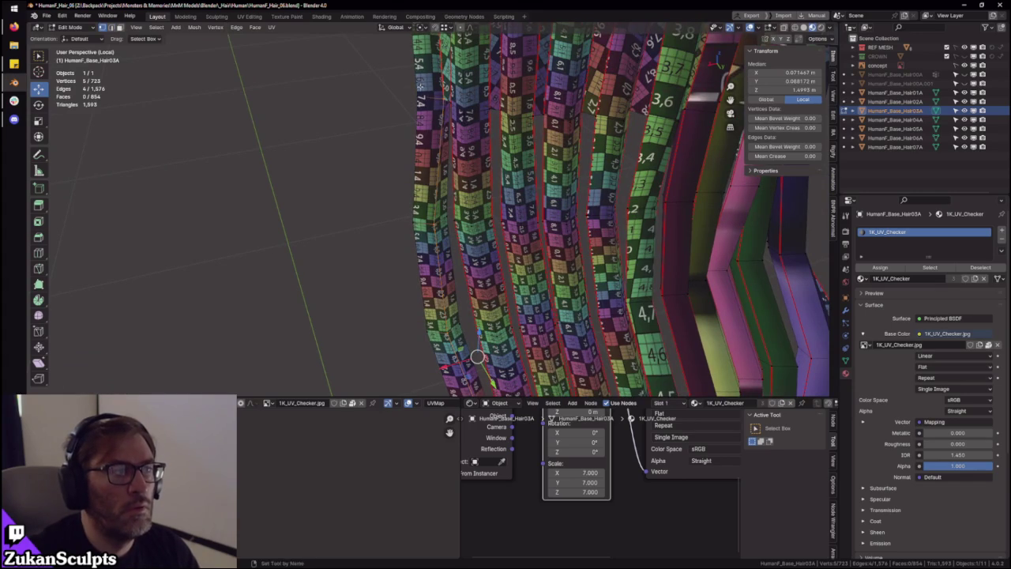
{"action": "mouse_move", "coordinate": [453, 146]}
{"action": "middle_mouse_down"}
{"action": "mouse_move", "coordinate": [461, 216]}
{"action": "mouse_move", "coordinate": [442, 304]}
{"action": "middle_mouse_up"}
{"action": "key", "text": "g"}
{"action": "key", "text": "x"}
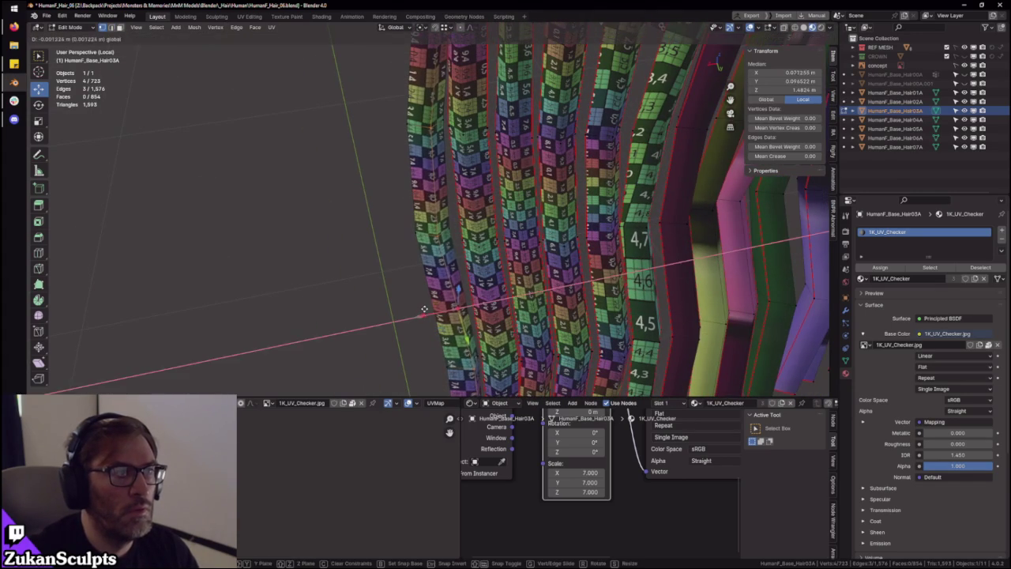
{"action": "left_click", "coordinate": [438, 308]}
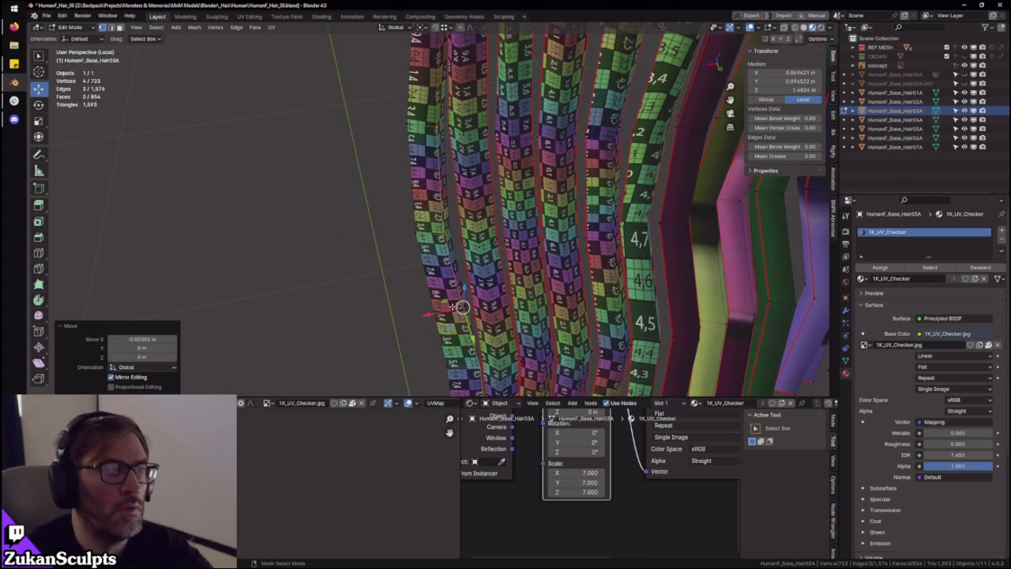
{"action": "mouse_move", "coordinate": [503, 316]}
{"action": "middle_mouse_down"}
{"action": "mouse_move", "coordinate": [475, 191]}
{"action": "mouse_move", "coordinate": [537, 181]}
{"action": "mouse_move", "coordinate": [432, 135]}
{"action": "mouse_move", "coordinate": [312, 239]}
{"action": "mouse_move", "coordinate": [403, 190]}
{"action": "mouse_move", "coordinate": [450, 205]}
{"action": "mouse_move", "coordinate": [467, 223]}
{"action": "mouse_move", "coordinate": [440, 198]}
{"action": "mouse_move", "coordinate": [463, 143]}
{"action": "mouse_move", "coordinate": [406, 169]}
{"action": "mouse_move", "coordinate": [423, 156]}
{"action": "mouse_move", "coordinate": [410, 152]}
{"action": "mouse_move", "coordinate": [404, 311]}
{"action": "middle_mouse_up"}
{"action": "key", "text": "ctrl+z"}
Switch to vertex select and join two strip vertices with a new edge using F
{"action": "key", "text": "ctrl+Tab"}
{"action": "left_click", "coordinate": [395, 192]}
{"action": "left_click", "coordinate": [436, 179]}
{"action": "scroll", "coordinate": [407, 313], "scroll_direction": "down", "scroll_amount": 2}
{"action": "left_click", "coordinate": [406, 331], "text": "shift"}
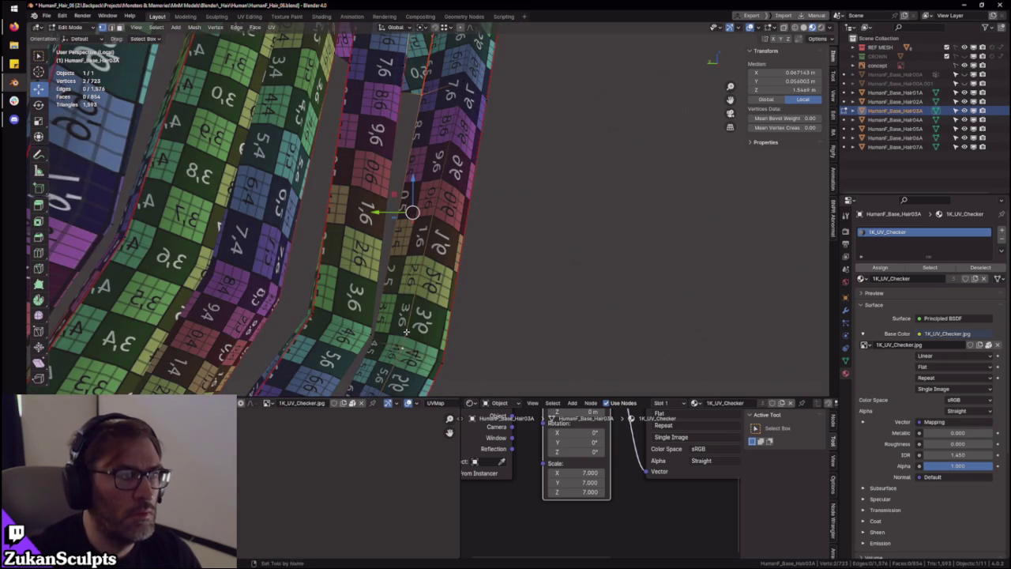
{"action": "key", "text": "f"}
Change selection mode and add an edge along the lower strip to the selection
{"action": "key", "text": "ctrl+Tab"}
{"action": "left_click", "coordinate": [413, 369]}
{"action": "middle_click_drag", "start_coordinate": [406, 371], "coordinate": [399, 233], "text": "ctrl"}
{"action": "left_click", "coordinate": [386, 238], "text": "shift"}
{"action": "scroll", "coordinate": [395, 232], "scroll_direction": "down", "scroll_amount": 5}
{"action": "mouse_move", "coordinate": [387, 276]}
{"action": "middle_mouse_down"}
{"action": "mouse_move", "coordinate": [491, 213]}
{"action": "mouse_move", "coordinate": [451, 292]}
{"action": "middle_mouse_up"}
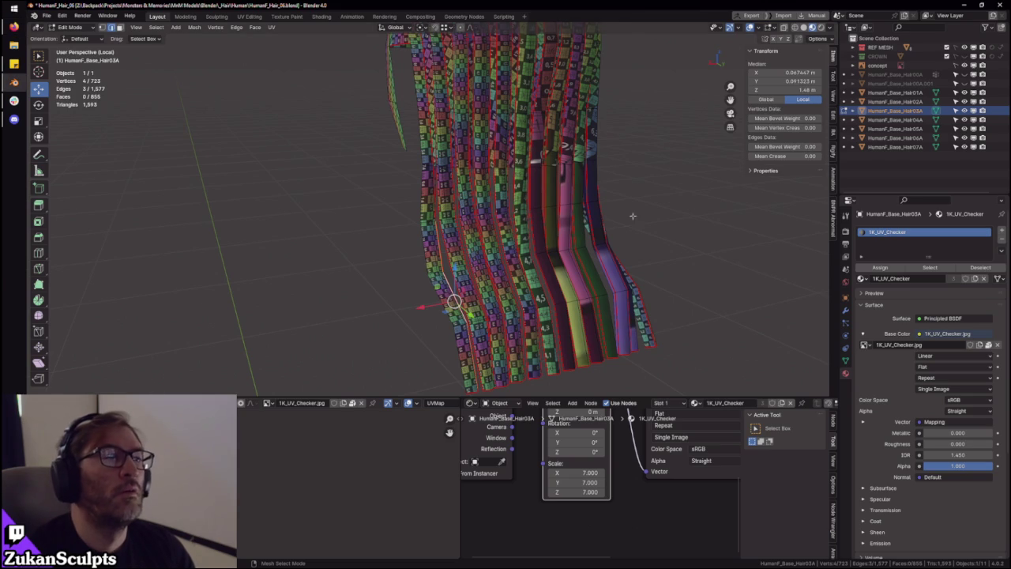
Orbit above the hair arch and select the long face at its top
{"action": "scroll", "coordinate": [533, 200], "scroll_direction": "up", "scroll_amount": 2}
{"action": "middle_click_drag", "start_coordinate": [533, 201], "coordinate": [460, 180]}
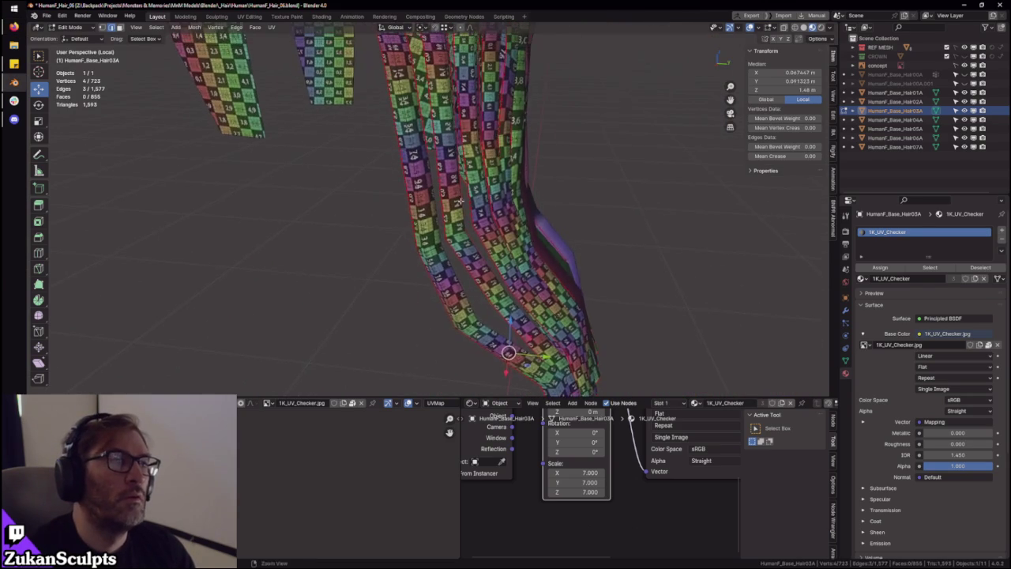
{"action": "scroll", "coordinate": [461, 180], "scroll_direction": "up", "scroll_amount": 2}
{"action": "mouse_move", "coordinate": [461, 180]}
{"action": "middle_mouse_down"}
{"action": "mouse_move", "coordinate": [462, 216]}
{"action": "mouse_move", "coordinate": [443, 170]}
{"action": "middle_mouse_up"}
{"action": "key", "text": "ctrl+Tab"}
{"action": "left_click", "coordinate": [442, 190]}
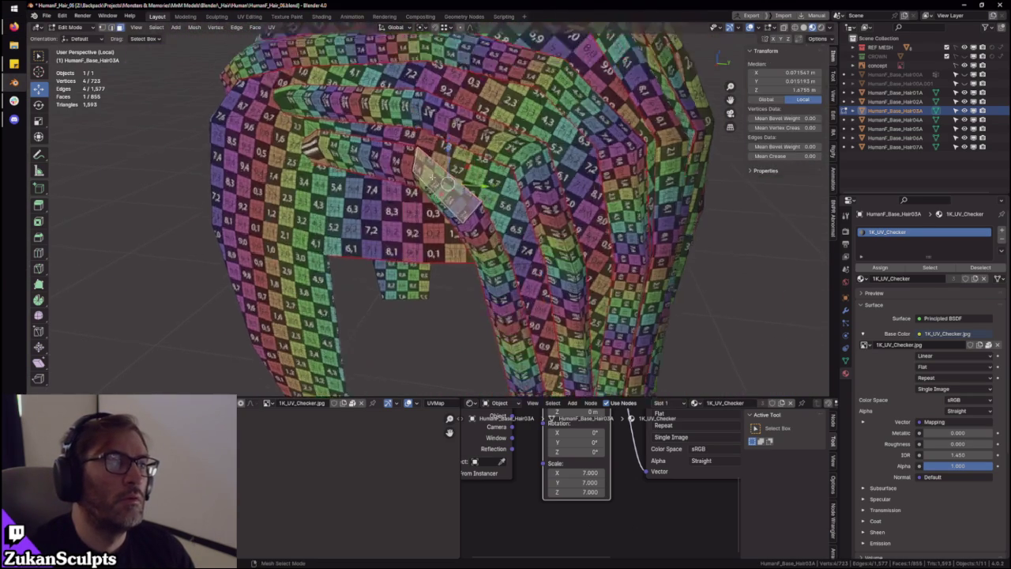
Switch to face select and pick the short face loop of the top hair card
{"action": "scroll", "coordinate": [432, 208], "scroll_direction": "up", "scroll_amount": 3}
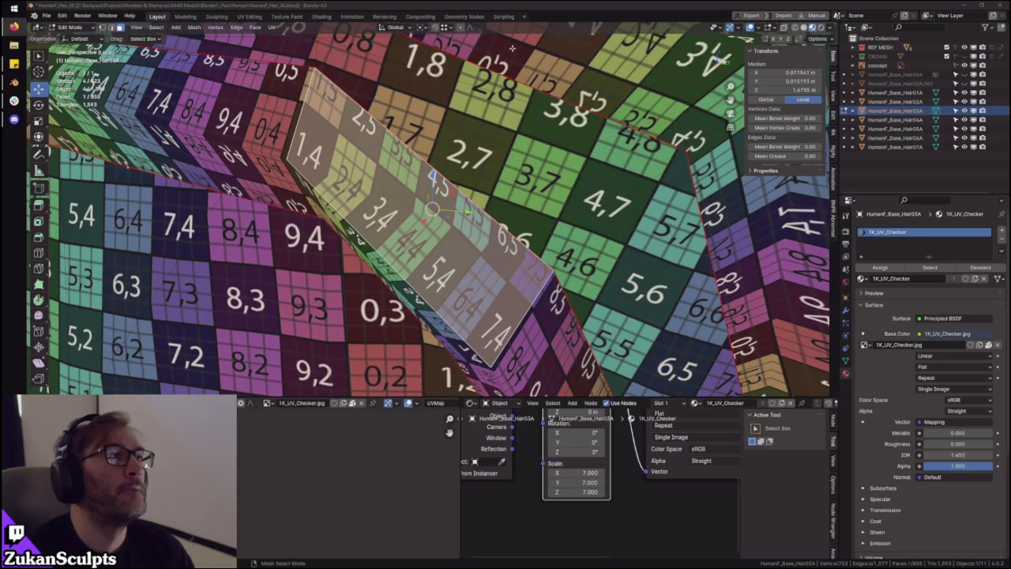
{"action": "scroll", "coordinate": [432, 208], "scroll_direction": "down", "scroll_amount": 2}
{"action": "scroll", "coordinate": [432, 209], "scroll_direction": "down", "scroll_amount": 1}
{"action": "middle_click_drag", "start_coordinate": [432, 208], "coordinate": [408, 159]}
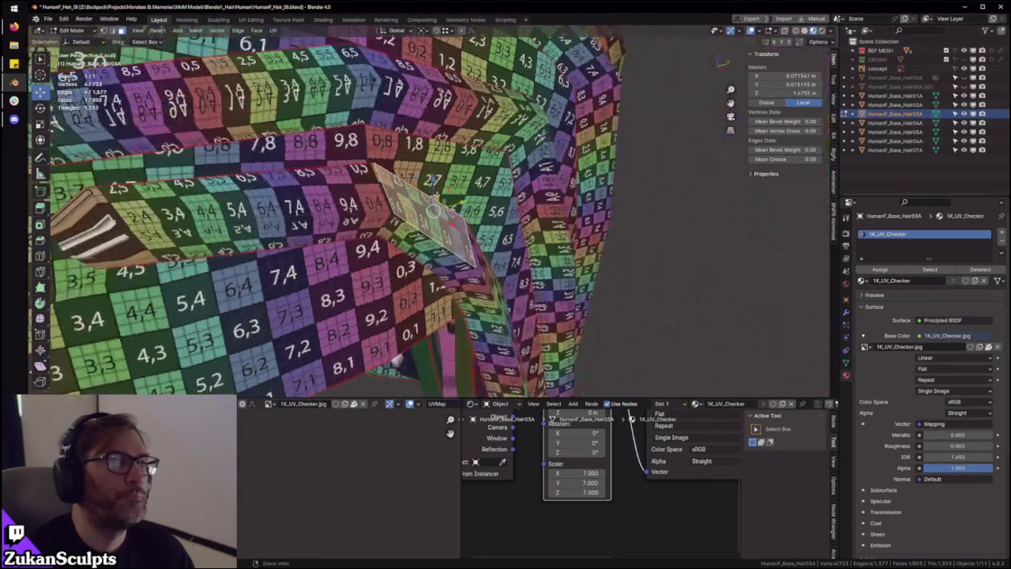
{"action": "key", "text": "ctrl+Tab"}
{"action": "left_click", "coordinate": [389, 139]}
{"action": "left_click", "coordinate": [470, 150], "text": "ctrl+alt"}
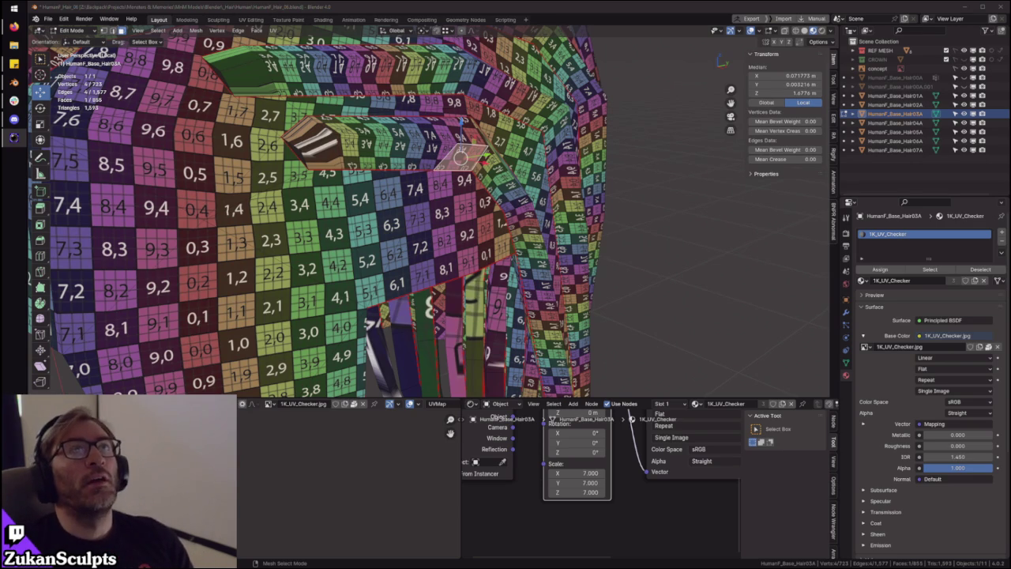
{"action": "key", "text": "KP_Decimal"}
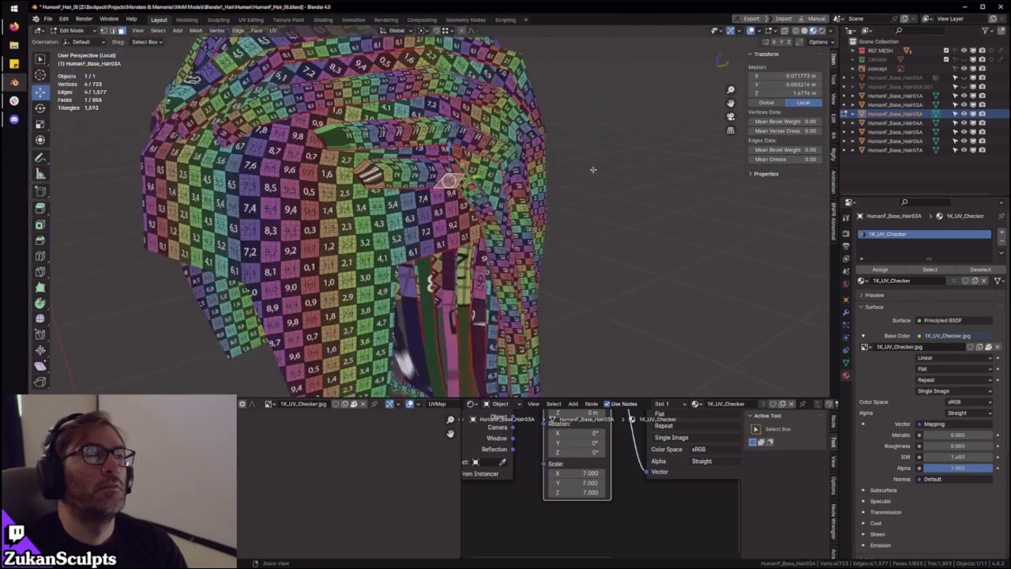
Select the whole hair strand up to its seams with Ctrl+L
{"action": "mouse_move", "coordinate": [502, 188]}
{"action": "middle_mouse_down", "text": "ctrl"}
{"action": "mouse_move", "coordinate": [582, 229]}
{"action": "mouse_move", "coordinate": [542, 285]}
{"action": "mouse_move", "coordinate": [440, 216]}
{"action": "middle_mouse_up", "text": "ctrl"}
{"action": "scroll", "coordinate": [541, 285], "scroll_direction": "down", "scroll_amount": 1}
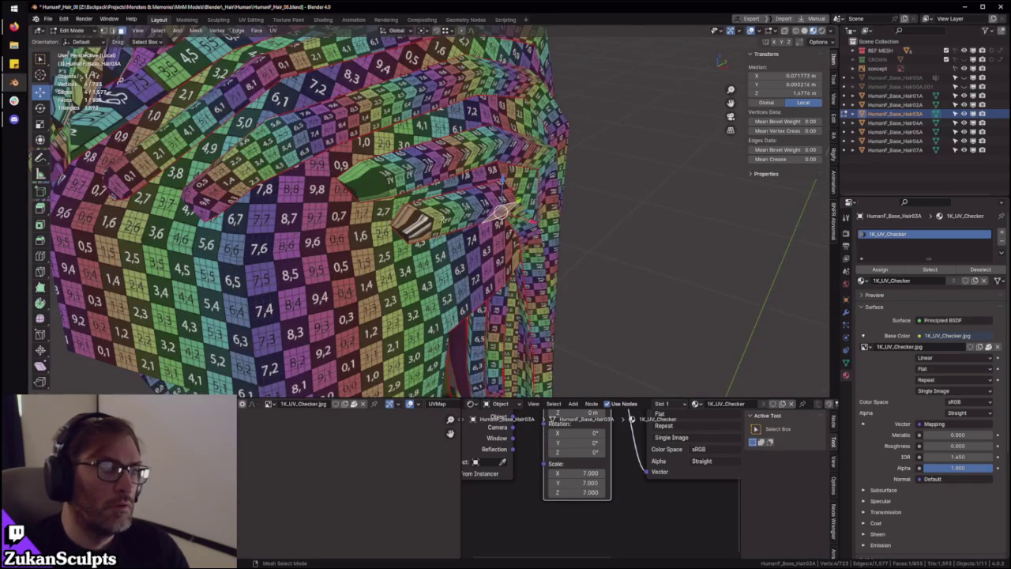
{"action": "key", "text": "ctrl+l"}
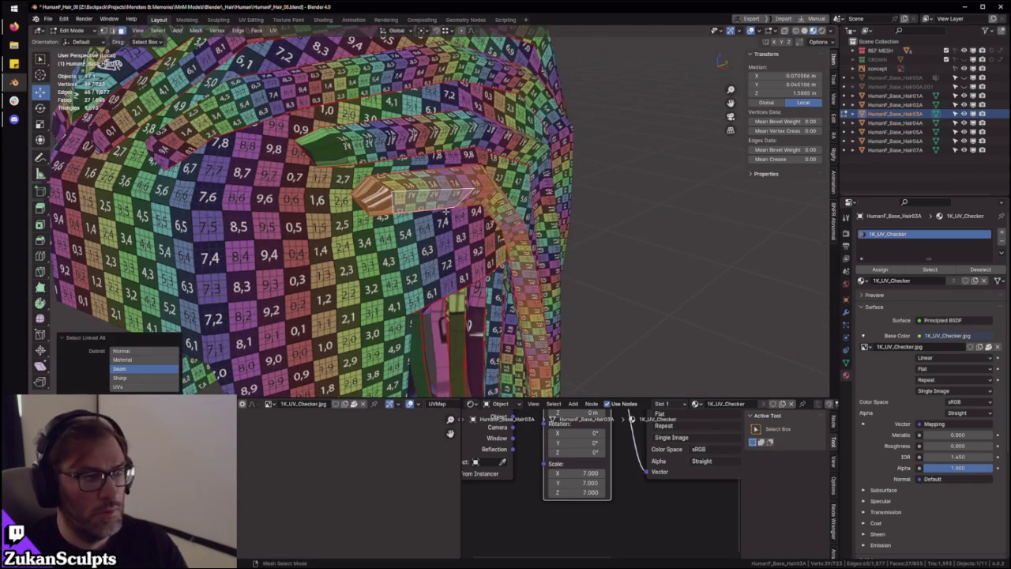
{"action": "scroll", "coordinate": [618, 311], "scroll_direction": "down", "scroll_amount": 4}
{"action": "mouse_move", "coordinate": [618, 310]}
{"action": "middle_mouse_down"}
{"action": "mouse_move", "coordinate": [658, 221]}
{"action": "mouse_move", "coordinate": [592, 232]}
{"action": "middle_mouse_up"}
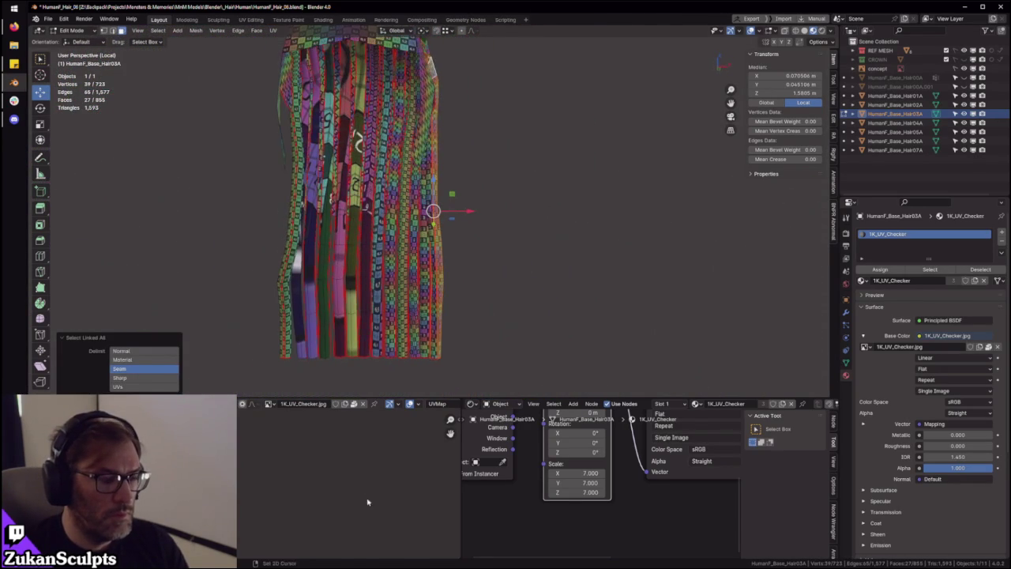
Check the strand's UVs in the maximized UV editor, then orbit to the hair cap top
{"action": "key", "text": "ctrl+space"}
{"action": "scroll", "coordinate": [448, 416], "scroll_direction": "down", "scroll_amount": 2}
{"action": "scroll", "coordinate": [449, 416], "scroll_direction": "up", "scroll_amount": 3}
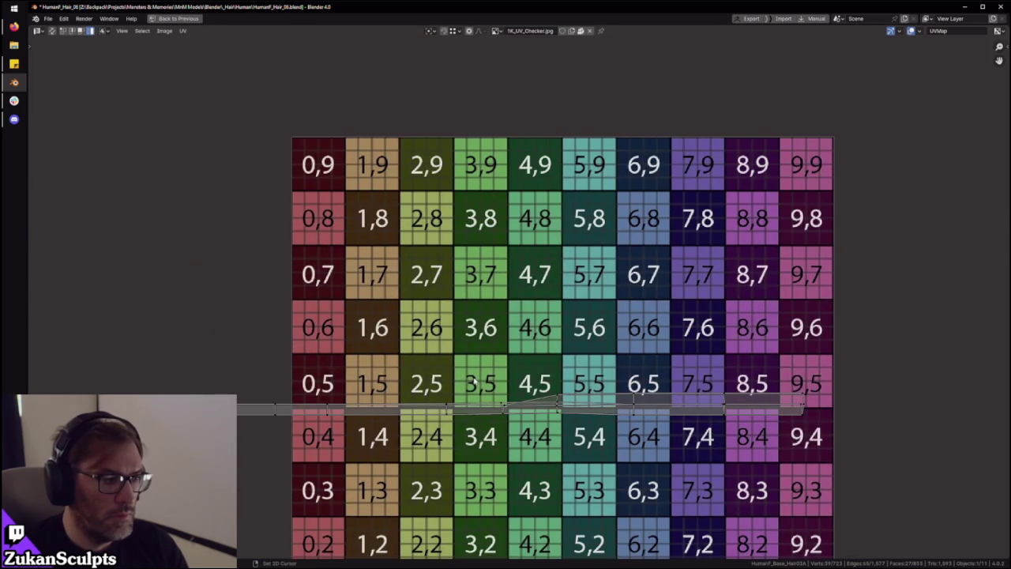
{"action": "key", "text": "ctrl+space"}
{"action": "middle_click_drag", "start_coordinate": [485, 363], "coordinate": [466, 300]}
{"action": "scroll", "coordinate": [466, 300], "scroll_direction": "up", "scroll_amount": 4}
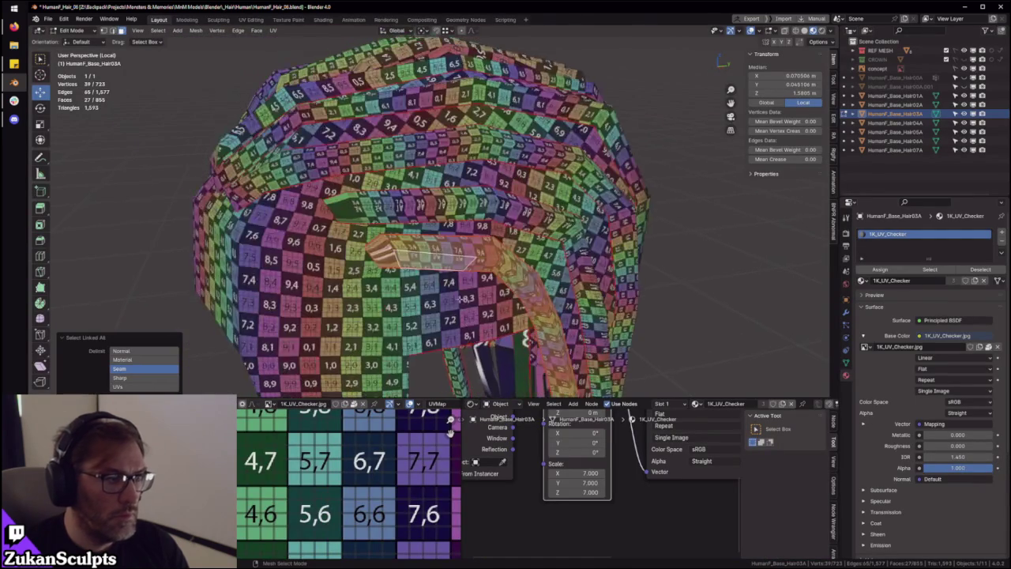
Box-select the horizontal UV strip and move it up onto the 0.7 row
{"action": "key", "text": "ctrl+space"}
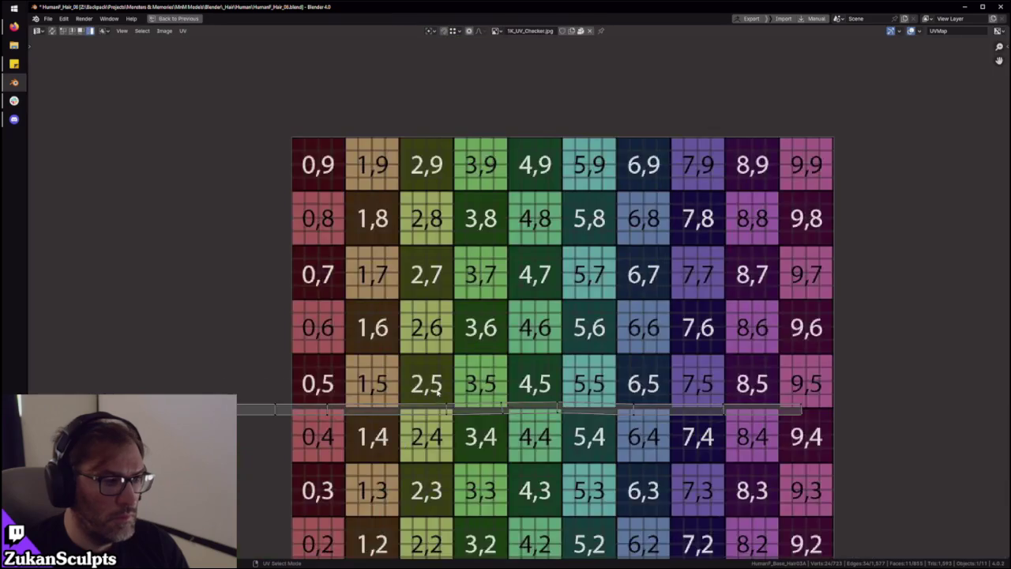
{"action": "scroll", "coordinate": [222, 326], "scroll_direction": "down", "scroll_amount": 3}
{"action": "left_click_drag", "start_coordinate": [221, 327], "coordinate": [682, 395]}
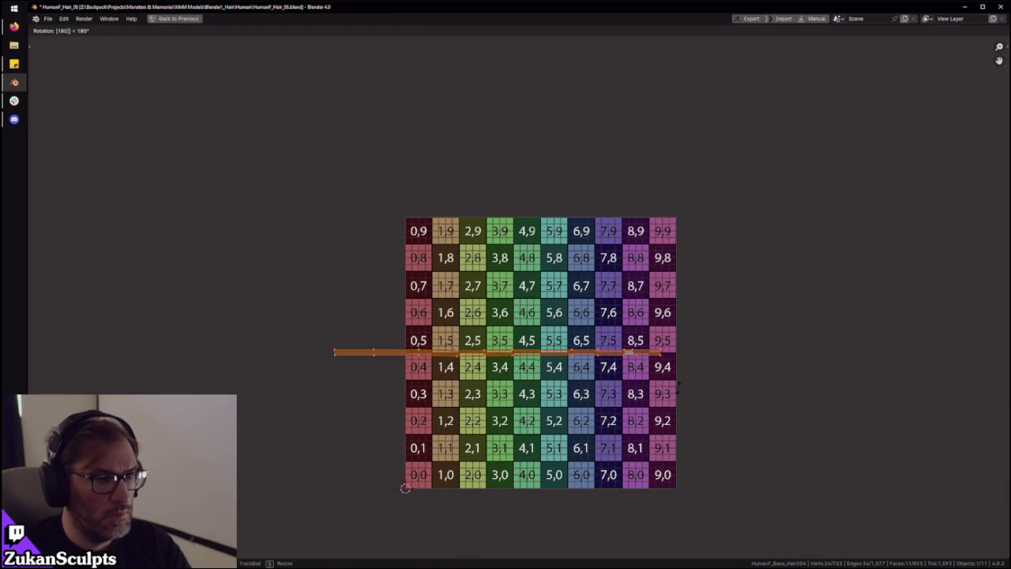
{"action": "key", "text": "g"}
{"action": "left_click", "coordinate": [556, 320]}
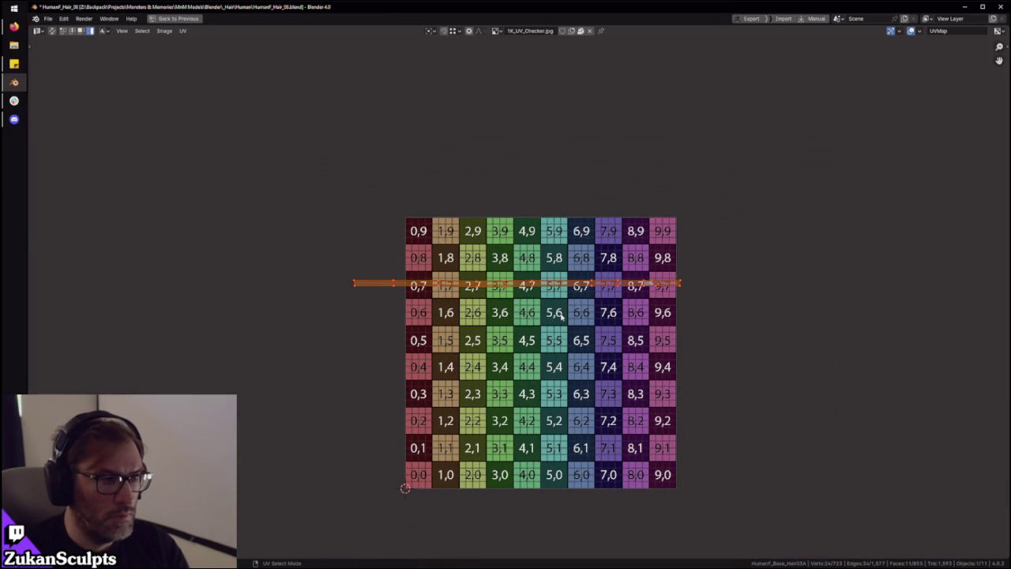
Rotate the selected strip's UVs to tilt it
{"action": "key", "text": "ctrl+space"}
{"action": "middle_click_drag", "start_coordinate": [556, 316], "coordinate": [545, 331]}
{"action": "scroll", "coordinate": [545, 332], "scroll_direction": "up", "scroll_amount": 3}
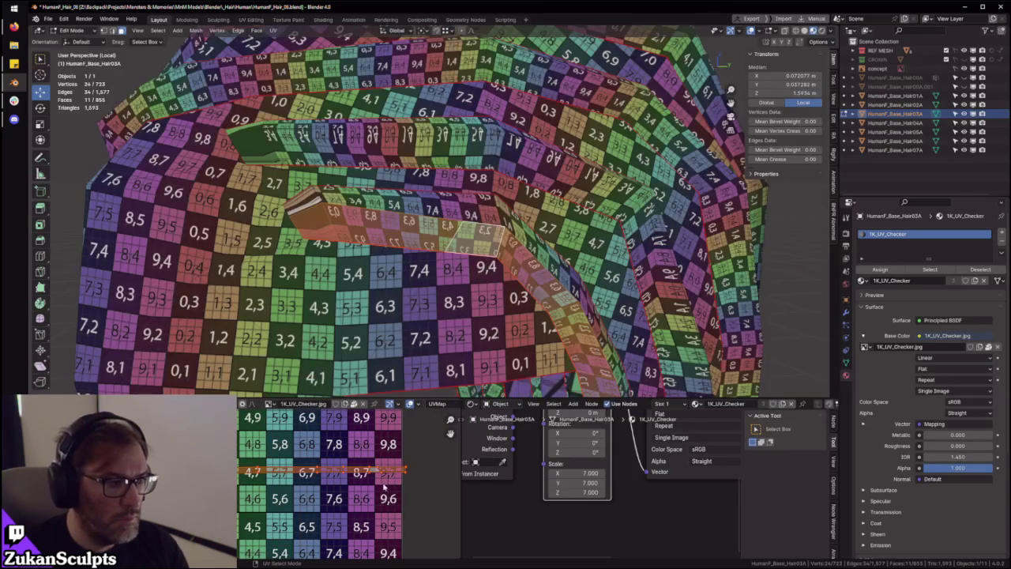
{"action": "key", "text": "r"}
{"action": "left_click", "coordinate": [356, 474]}
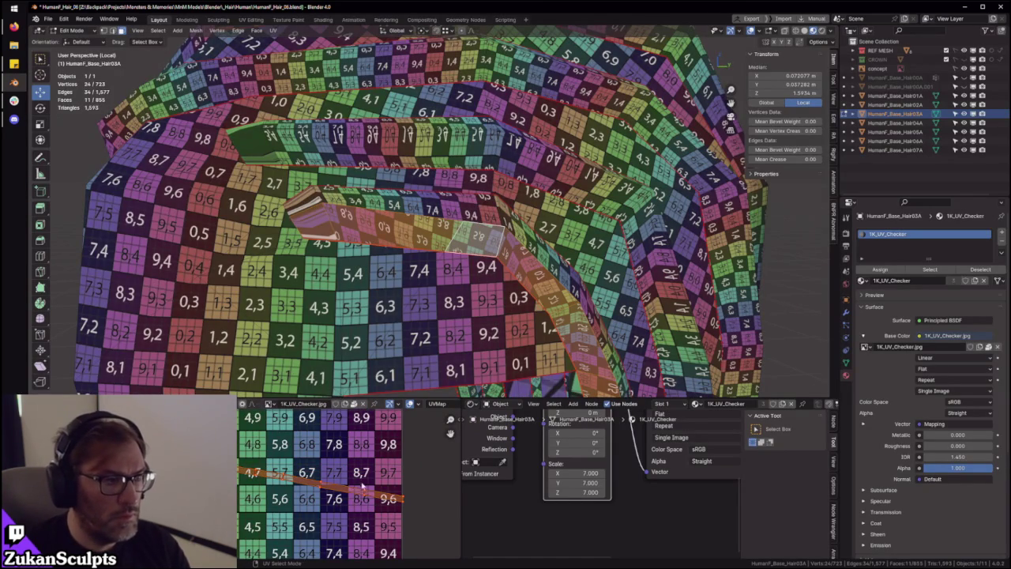
{"action": "scroll", "coordinate": [353, 469], "scroll_direction": "left", "scroll_amount": 1, "text": "ctrl"}
Mirror the strip's UVs to flip the numbers, then shift and rotate the island
{"action": "left_click", "coordinate": [190, 404]}
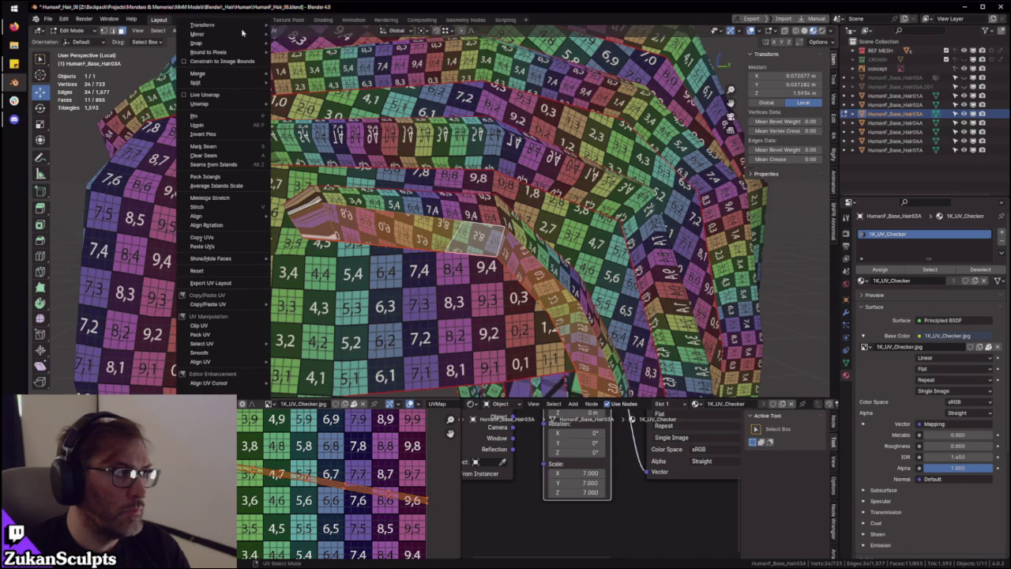
{"action": "left_click", "coordinate": [302, 46]}
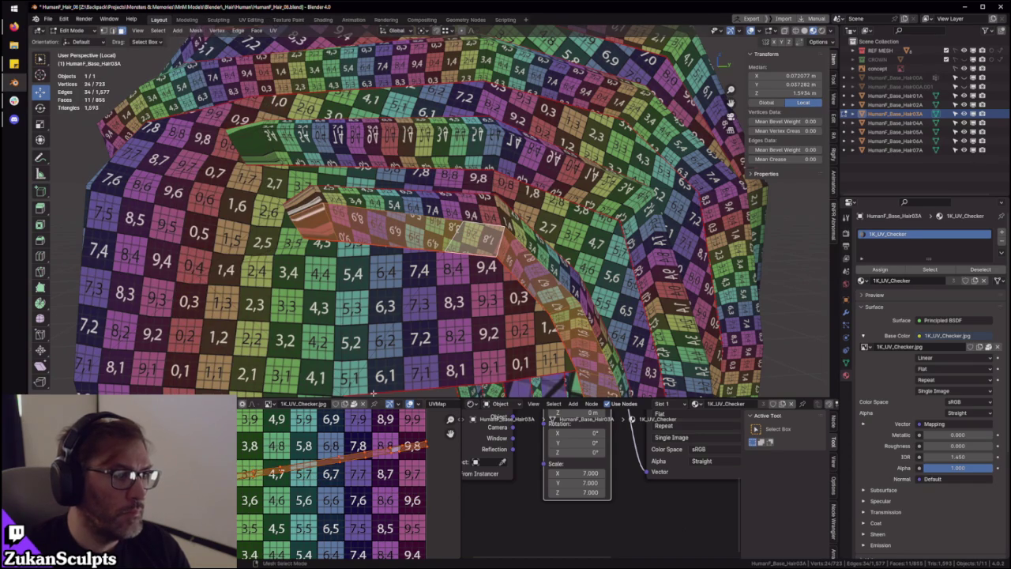
{"action": "key", "text": "g"}
{"action": "left_click", "coordinate": [344, 494]}
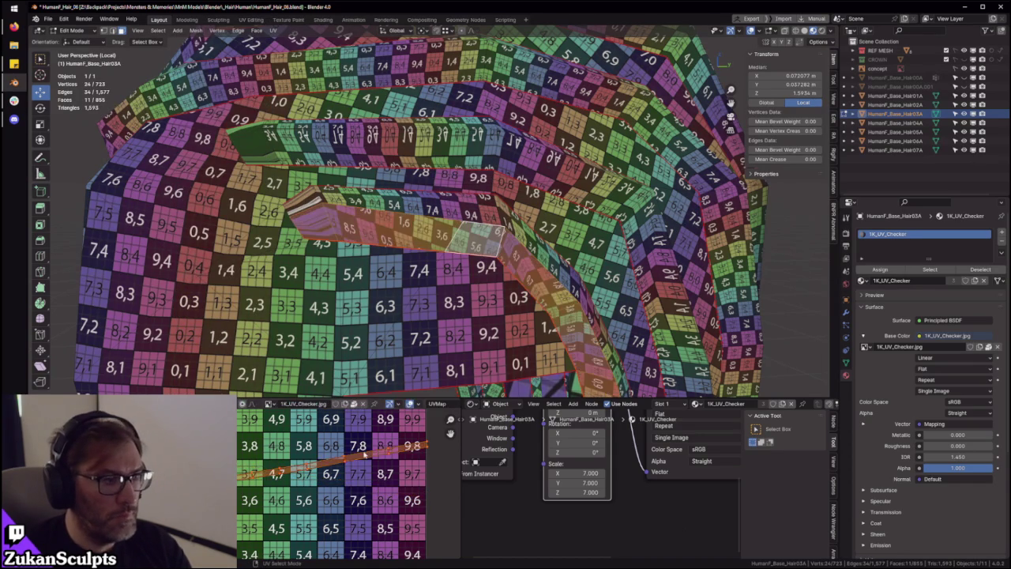
{"action": "scroll", "coordinate": [344, 494], "scroll_direction": "down", "scroll_amount": 3}
{"action": "key", "text": "r"}
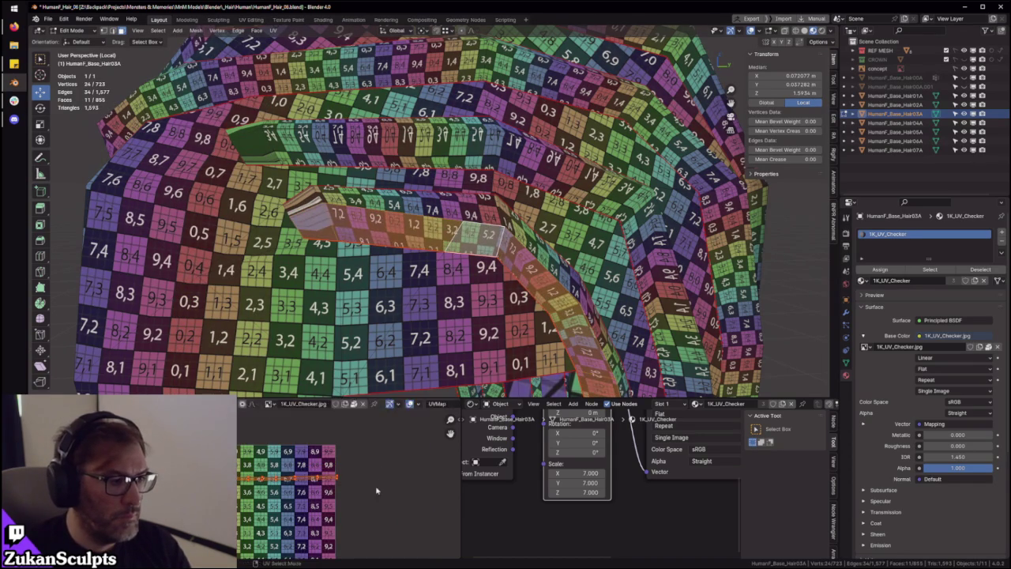
{"action": "left_click", "coordinate": [388, 472]}
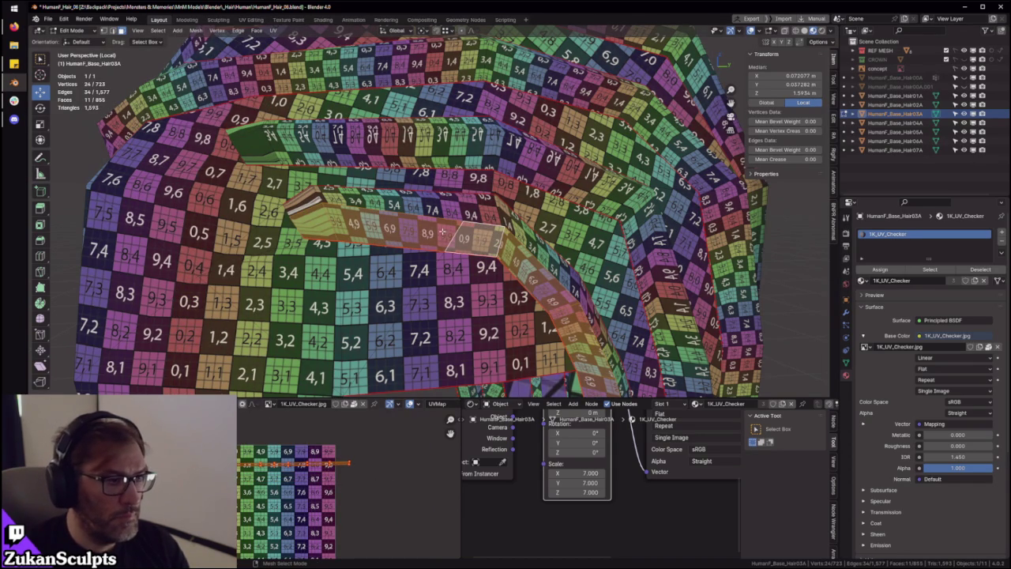
{"action": "key", "text": "ctrl+space"}
Select the second UV strip and its bottom loop, switching UV selection to vertices
{"action": "scroll", "coordinate": [333, 441], "scroll_direction": "up", "scroll_amount": 2}
{"action": "left_click_drag", "start_coordinate": [279, 167], "coordinate": [595, 361]}
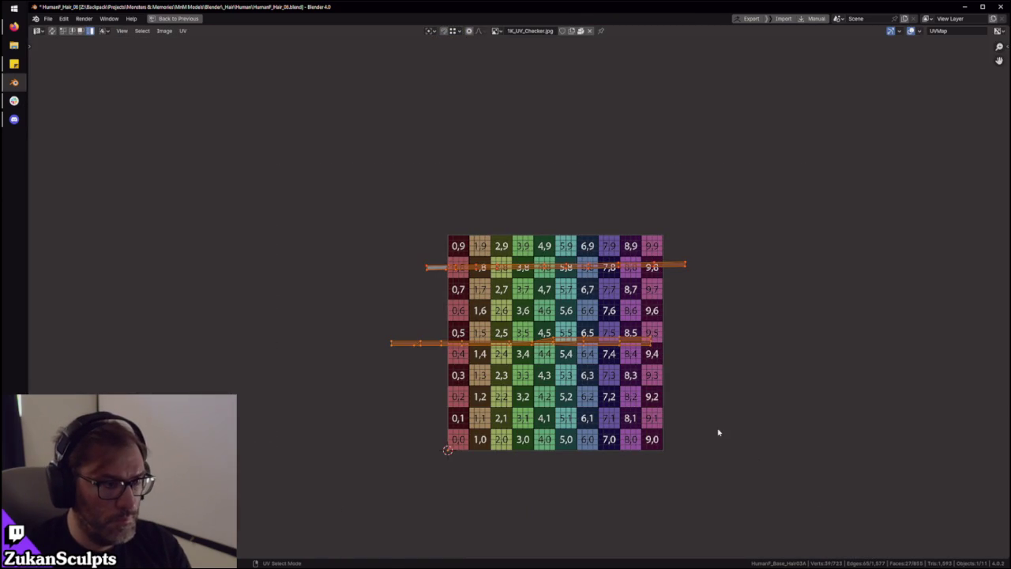
{"action": "scroll", "coordinate": [547, 254], "scroll_direction": "up", "scroll_amount": 4}
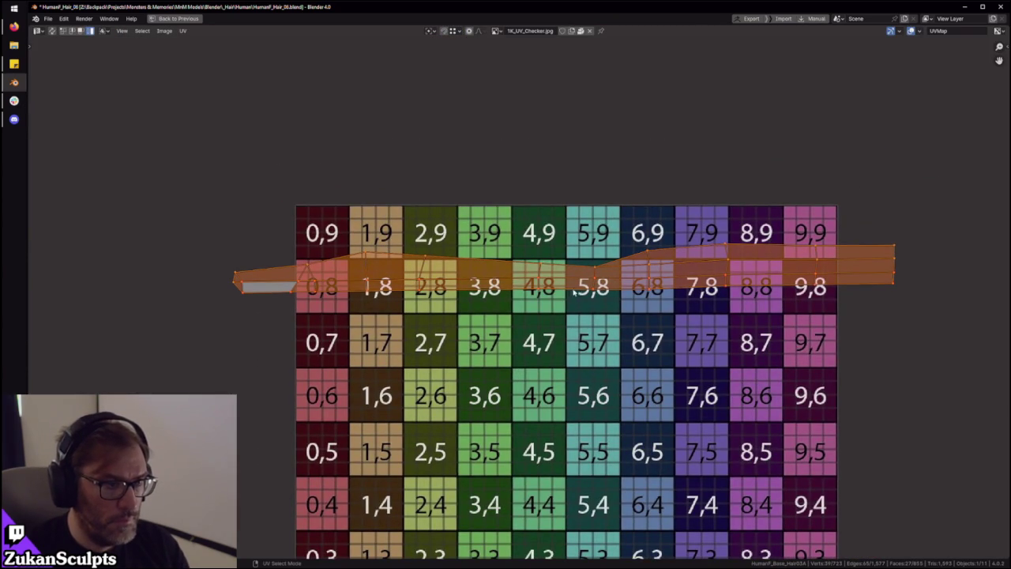
{"action": "left_click", "coordinate": [575, 289], "text": "alt"}
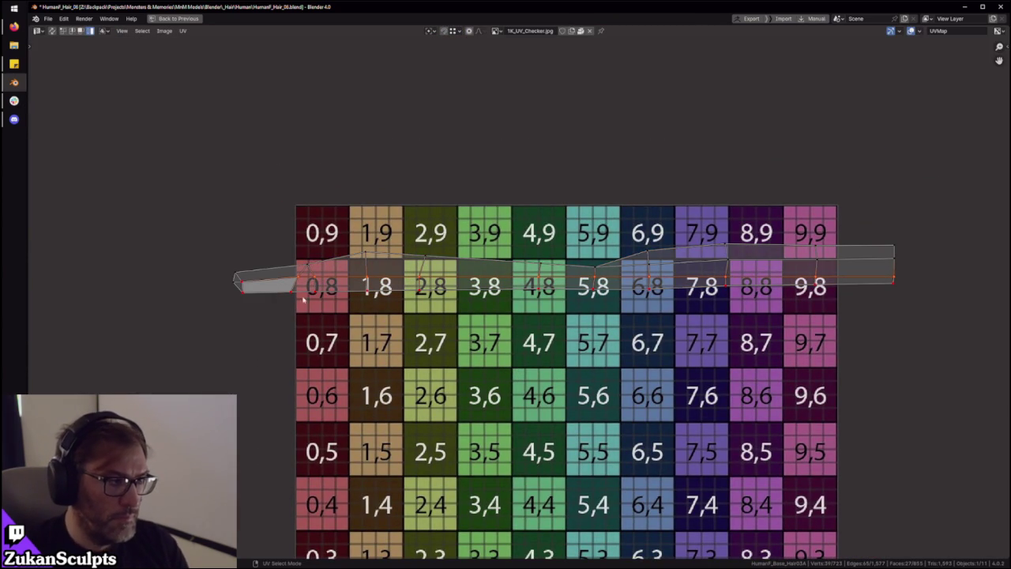
{"action": "key", "text": "4"}
{"action": "key", "text": "ctrl+Tab"}
{"action": "left_click", "coordinate": [229, 259]}
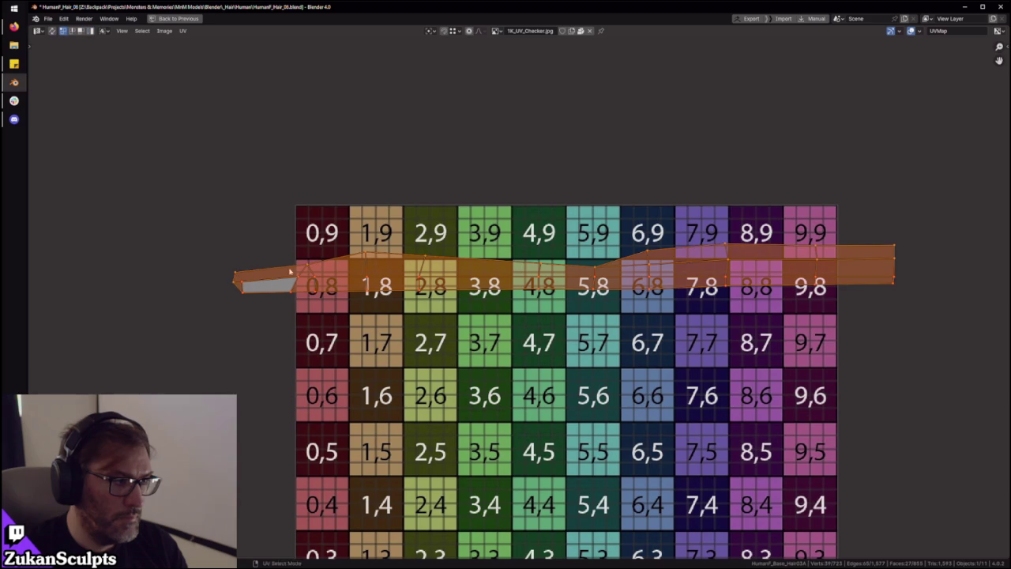
{"action": "key", "text": "2"}
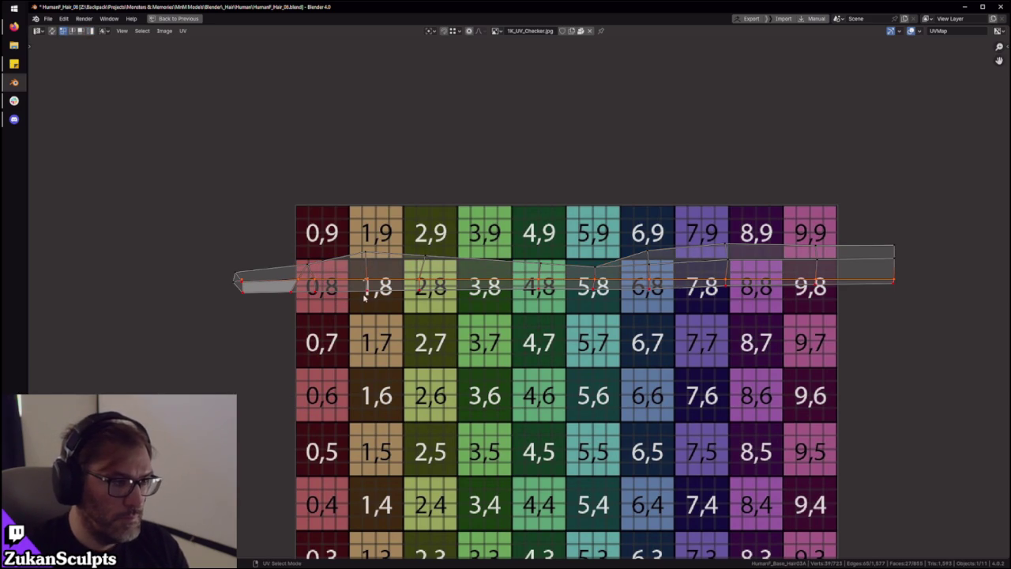
{"action": "key", "text": "a"}
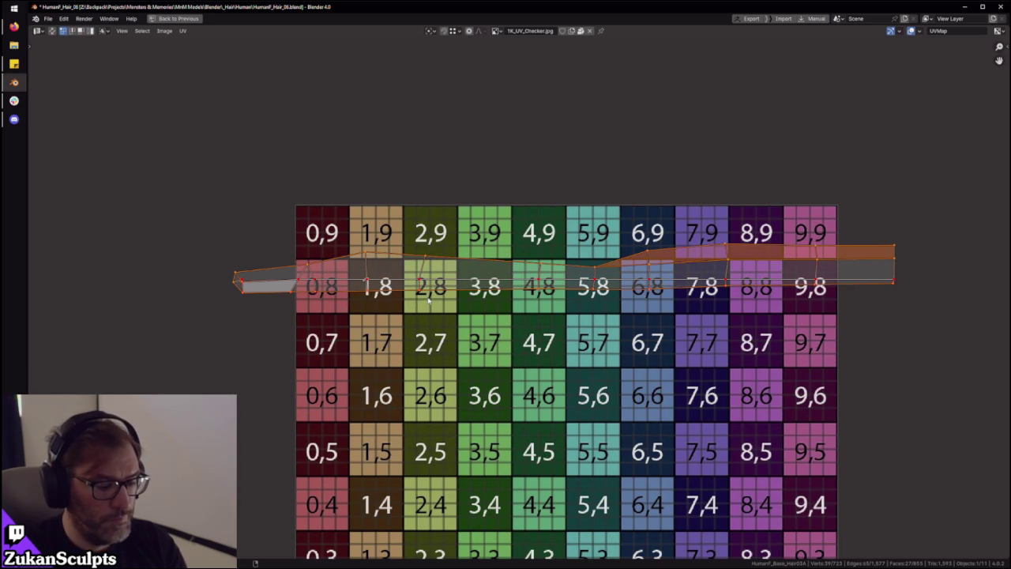
Change UV selection mode, select the strip's left tip vertex, then the whole strip
{"action": "scroll", "coordinate": [355, 273], "scroll_direction": "down", "scroll_amount": 3}
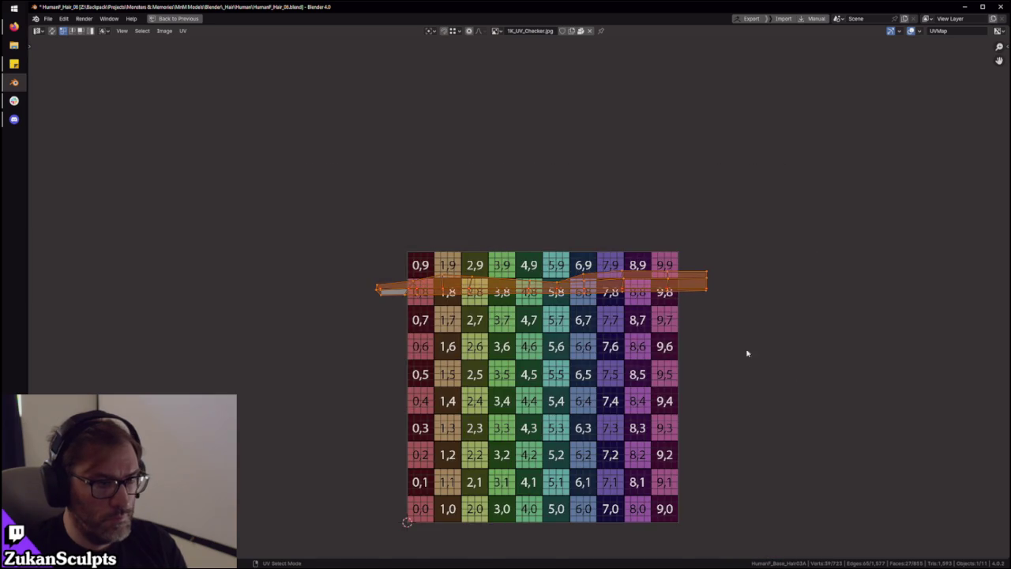
{"action": "scroll", "coordinate": [673, 336], "scroll_direction": "up", "scroll_amount": 2}
{"action": "scroll", "coordinate": [395, 275], "scroll_direction": "up", "scroll_amount": 1}
{"action": "scroll", "coordinate": [361, 271], "scroll_direction": "up", "scroll_amount": 1}
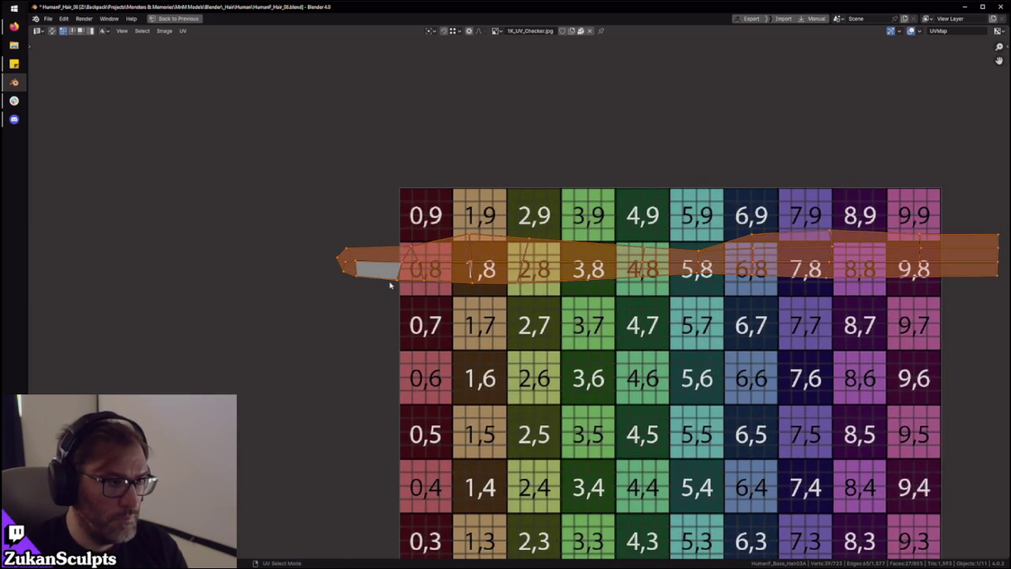
{"action": "key", "text": "ctrl+Tab"}
{"action": "left_click", "coordinate": [267, 294]}
{"action": "left_click_drag", "start_coordinate": [279, 310], "coordinate": [353, 245]}
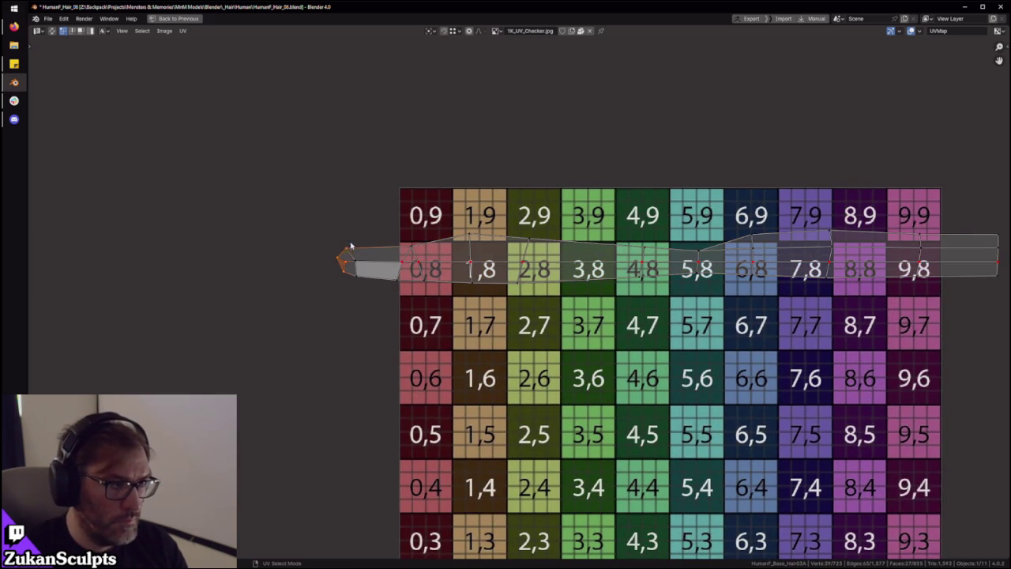
{"action": "scroll", "coordinate": [396, 297], "scroll_direction": "down", "scroll_amount": 5}
{"action": "left_click_drag", "start_coordinate": [355, 198], "coordinate": [653, 289]}
{"action": "scroll", "coordinate": [629, 335], "scroll_direction": "up", "scroll_amount": 3}
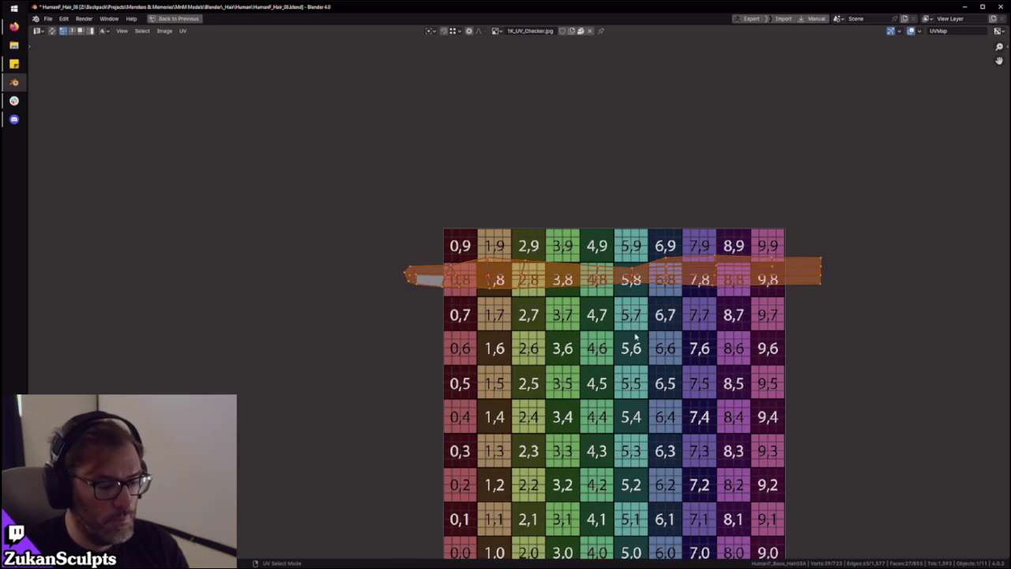
{"action": "scroll", "coordinate": [629, 336], "scroll_direction": "up", "scroll_amount": 1}
Select a middle edge loop, then the whole strip, and inspect its left end
{"action": "middle_click_drag", "start_coordinate": [442, 316], "coordinate": [415, 330]}
{"action": "left_click", "coordinate": [376, 305], "text": "alt"}
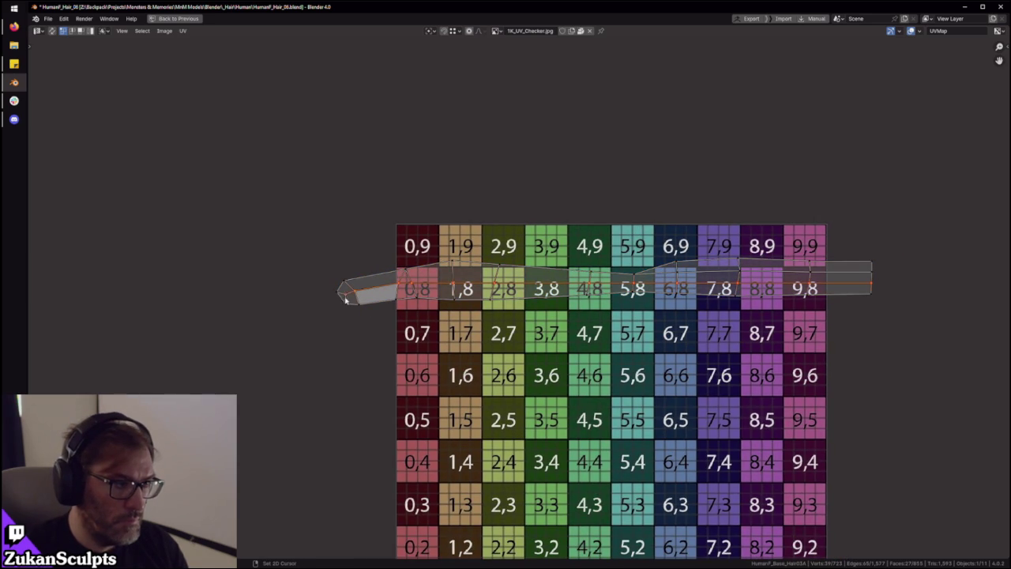
{"action": "scroll", "coordinate": [586, 339], "scroll_direction": "down", "scroll_amount": 1}
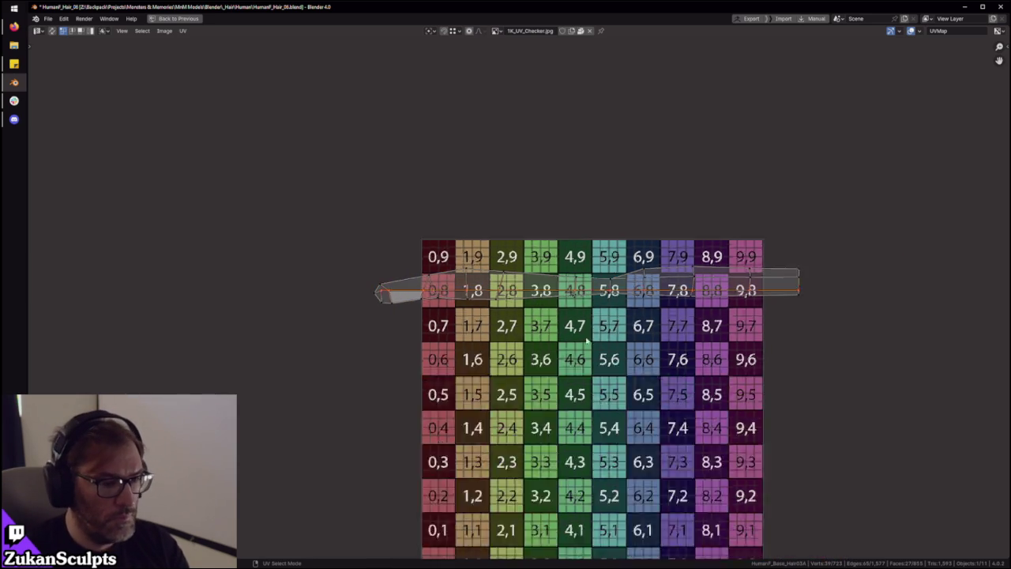
{"action": "scroll", "coordinate": [587, 339], "scroll_direction": "down", "scroll_amount": 2}
{"action": "key", "text": "a"}
{"action": "scroll", "coordinate": [431, 336], "scroll_direction": "up", "scroll_amount": 3}
{"action": "scroll", "coordinate": [431, 336], "scroll_direction": "up", "scroll_amount": 3}
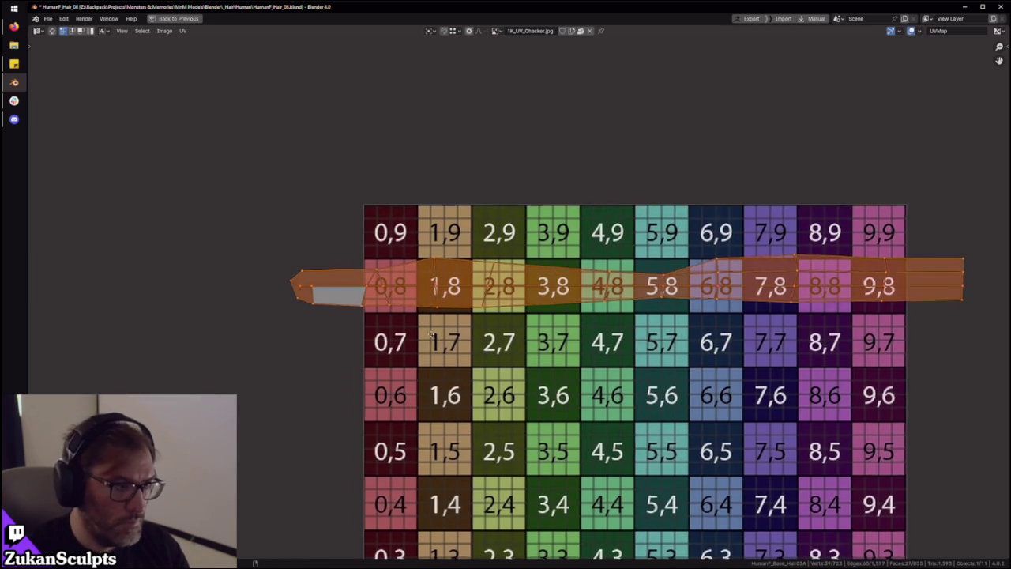
{"action": "middle_click_drag", "start_coordinate": [430, 333], "coordinate": [420, 327]}
{"action": "right_click", "coordinate": [226, 331]}
{"action": "left_click", "coordinate": [278, 322]}
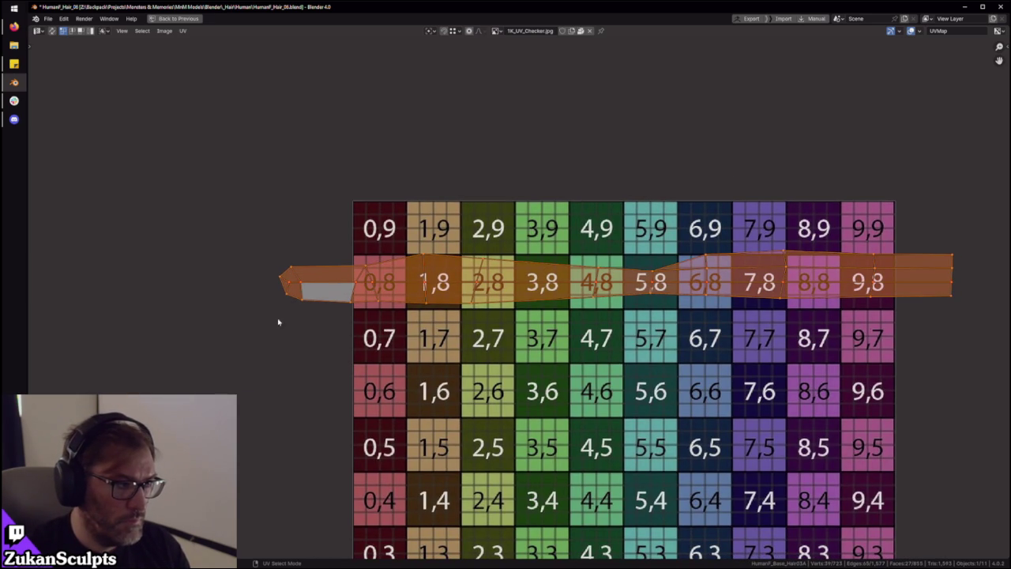
{"action": "middle_click_drag", "start_coordinate": [430, 321], "coordinate": [399, 334]}
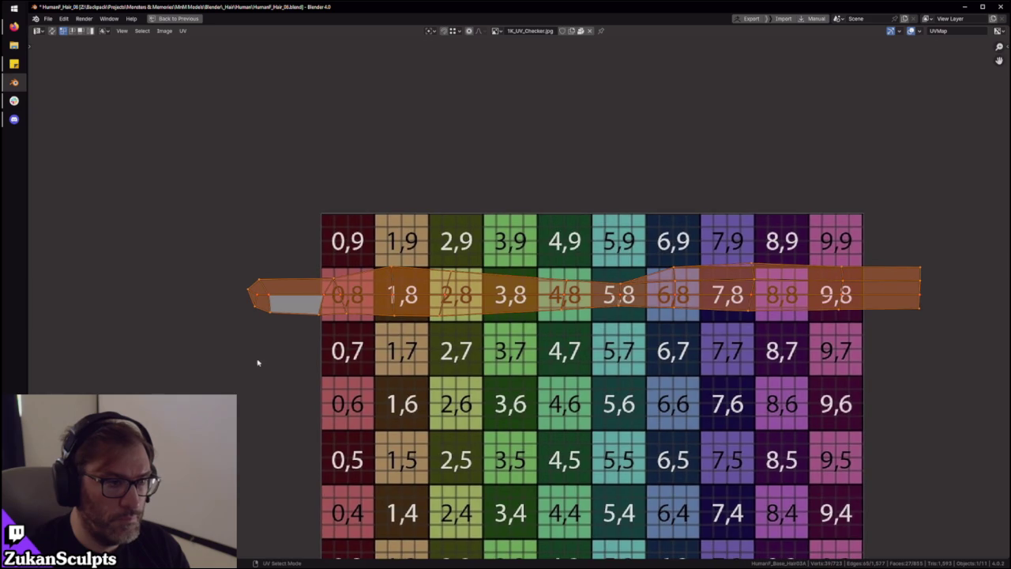
Select the strip's bottom and top edge rows and flatten them with S Y 0
{"action": "left_click_drag", "start_coordinate": [209, 338], "coordinate": [920, 308]}
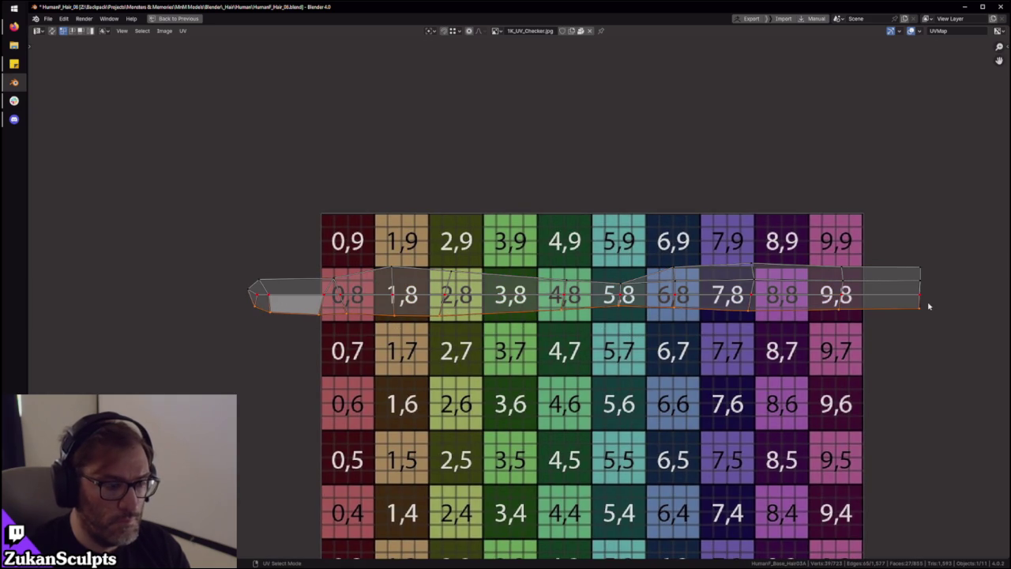
{"action": "key", "text": "2"}
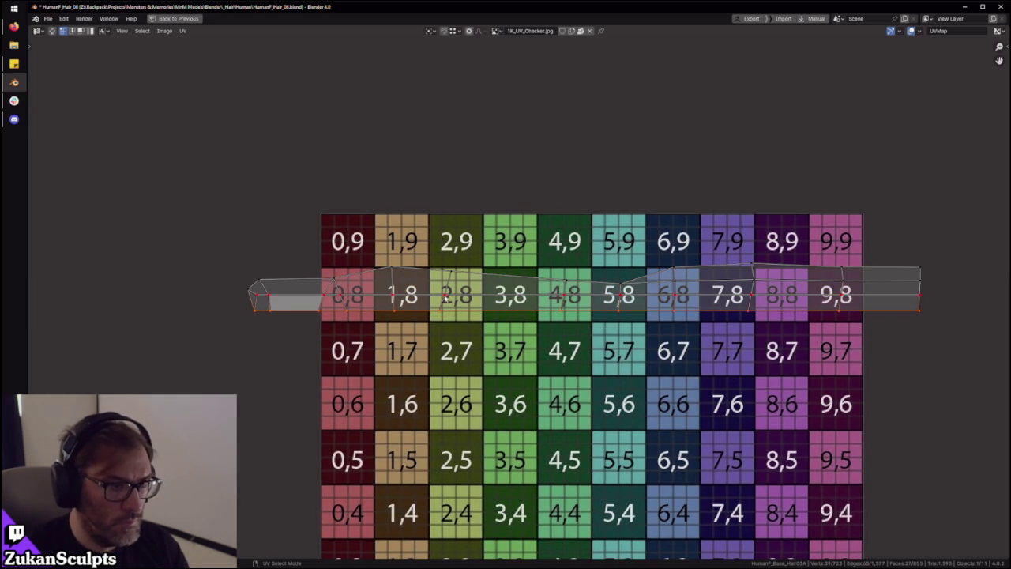
{"action": "left_click_drag", "start_coordinate": [237, 260], "coordinate": [629, 289], "text": "shift"}
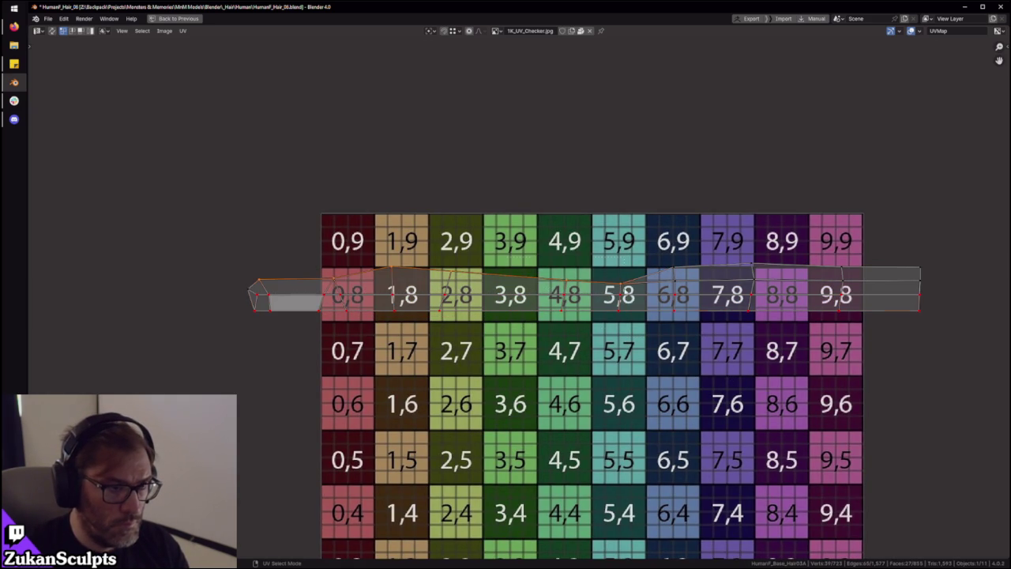
{"action": "key", "text": "s"}
{"action": "key", "text": "y"}
{"action": "key", "text": "0"}
{"action": "key", "text": "Return"}
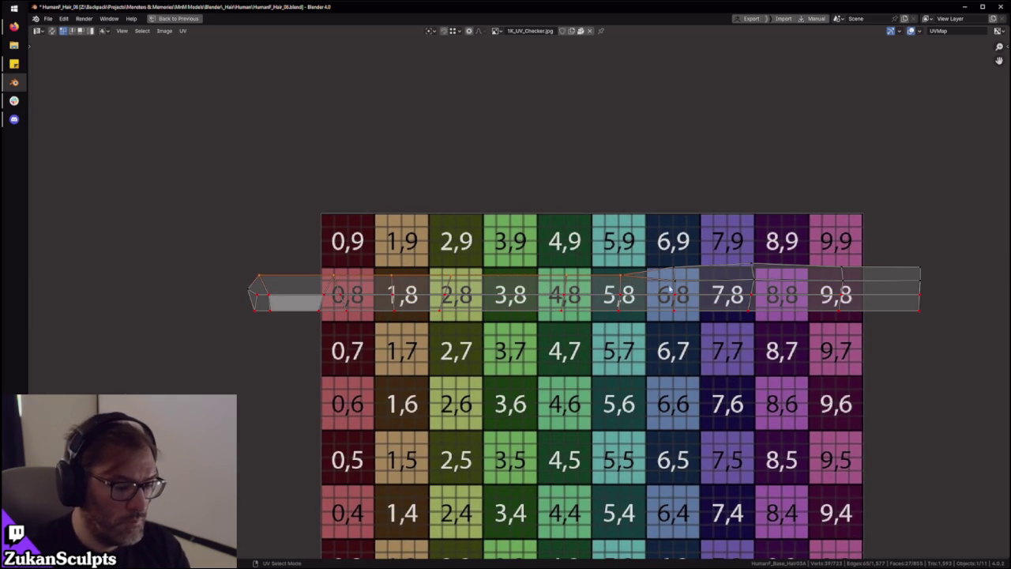
Select the middle edge row, then the whole strip, and restore the normal layout
{"action": "left_click_drag", "start_coordinate": [229, 284], "coordinate": [962, 302]}
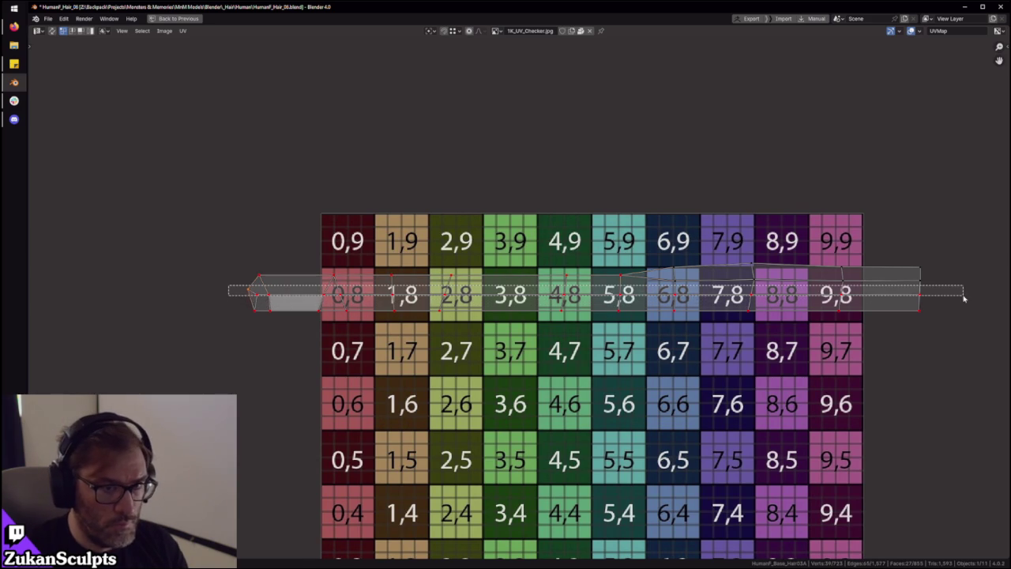
{"action": "scroll", "coordinate": [506, 298], "scroll_direction": "down", "scroll_amount": 4}
{"action": "key", "text": "a"}
{"action": "scroll", "coordinate": [557, 334], "scroll_direction": "up", "scroll_amount": 4}
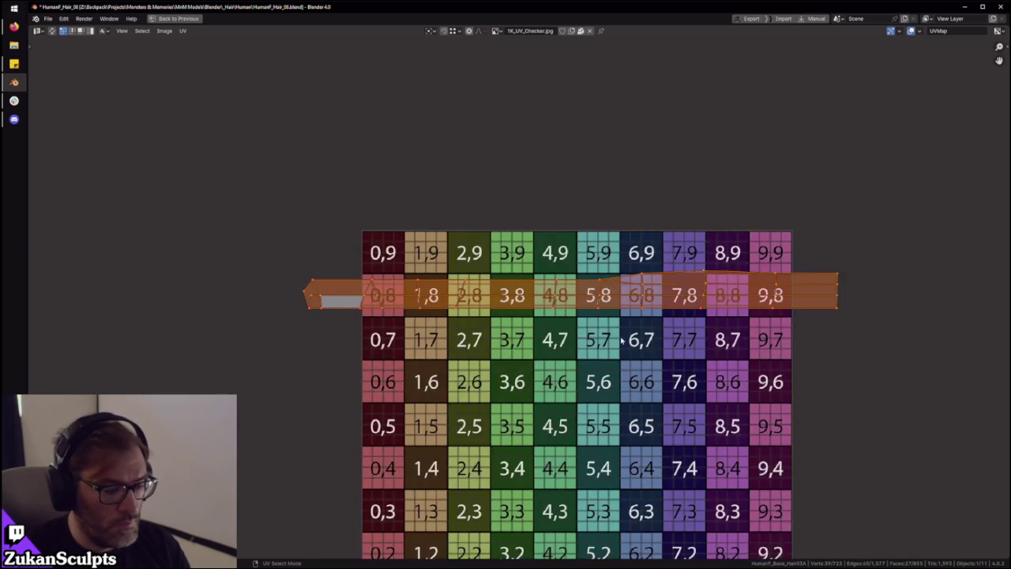
{"action": "key", "text": "ctrl+space"}
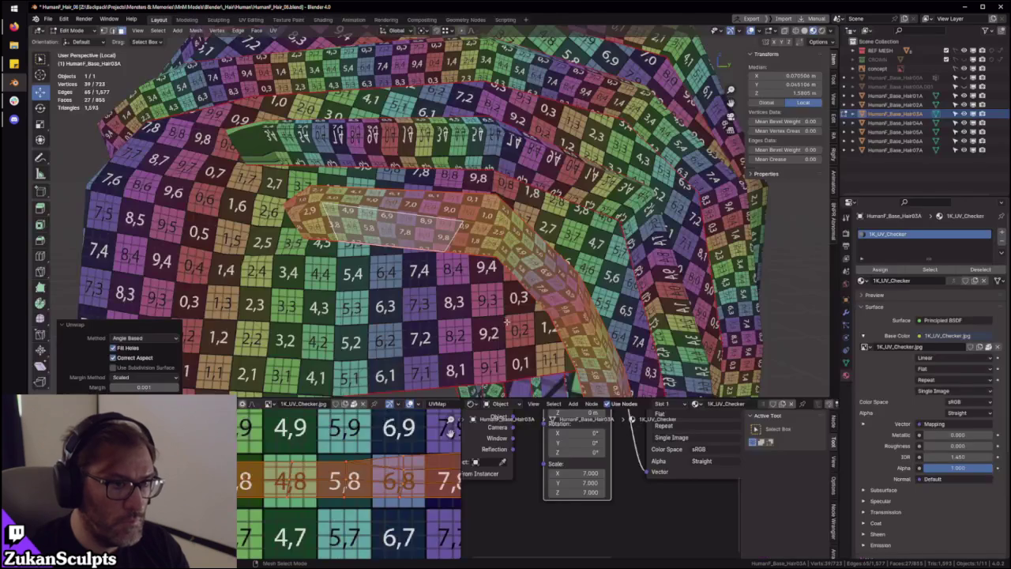
Switch to vertex mode and raise the selected tip vertex slightly along Z
{"action": "middle_click_drag", "start_coordinate": [509, 276], "coordinate": [479, 264], "text": "ctrl"}
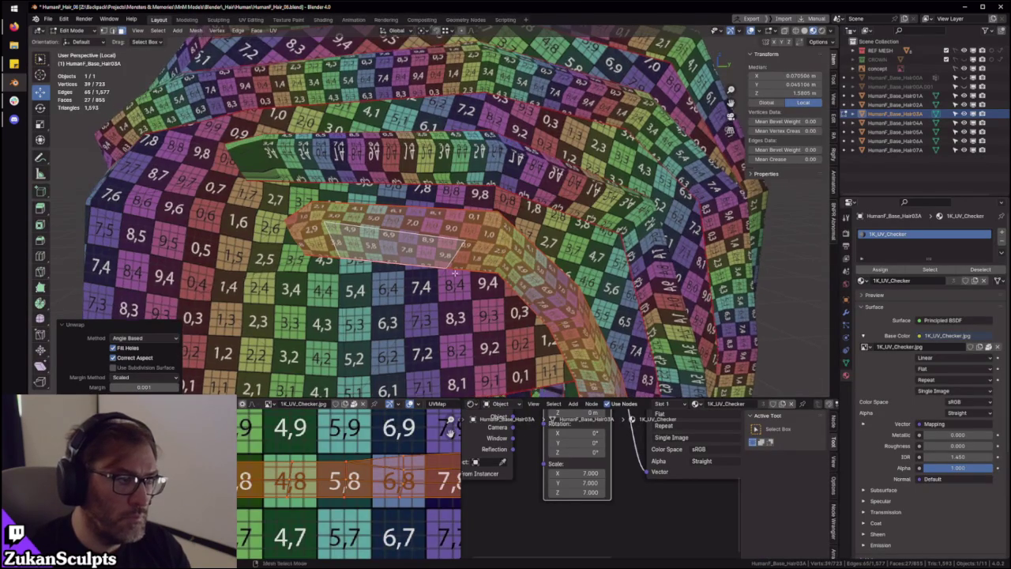
{"action": "key", "text": "shift+g"}
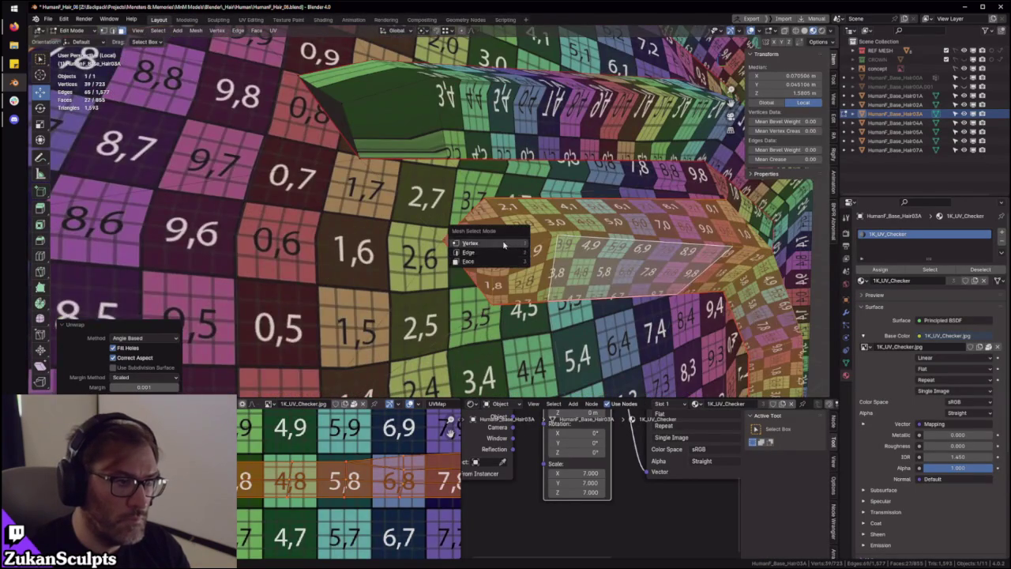
{"action": "left_click", "coordinate": [482, 251]}
{"action": "key", "text": "KP_Decimal"}
{"action": "key", "text": "z"}
{"action": "key", "text": "alt+z"}
{"action": "key", "text": "alt+z"}
{"action": "key", "text": "g"}
{"action": "key", "text": "z"}
{"action": "key", "text": "Return"}
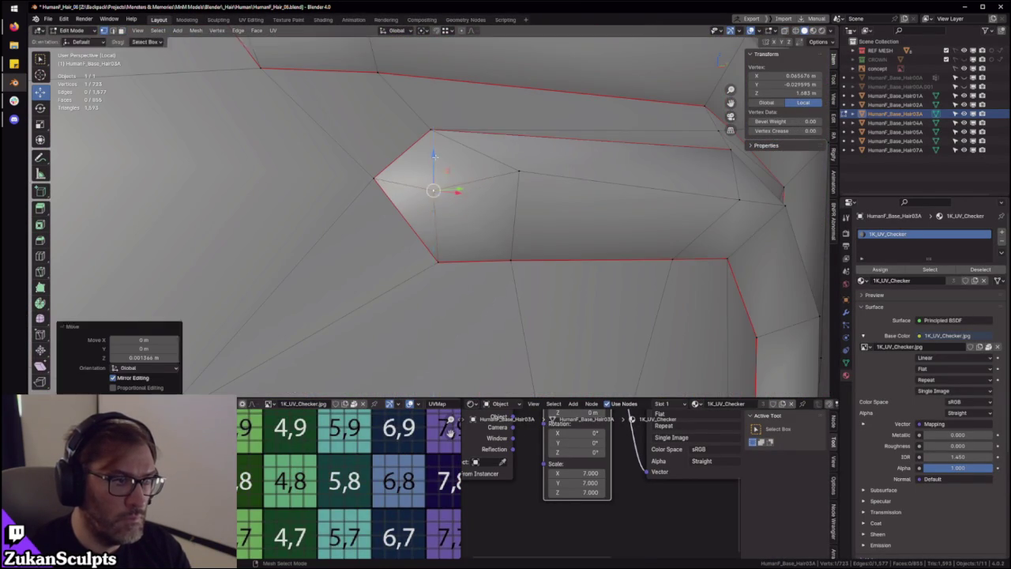
{"action": "key", "text": "z"}
Select the next hair strand's linked faces and orbit to view the strip end-on
{"action": "key", "text": "alt+a"}
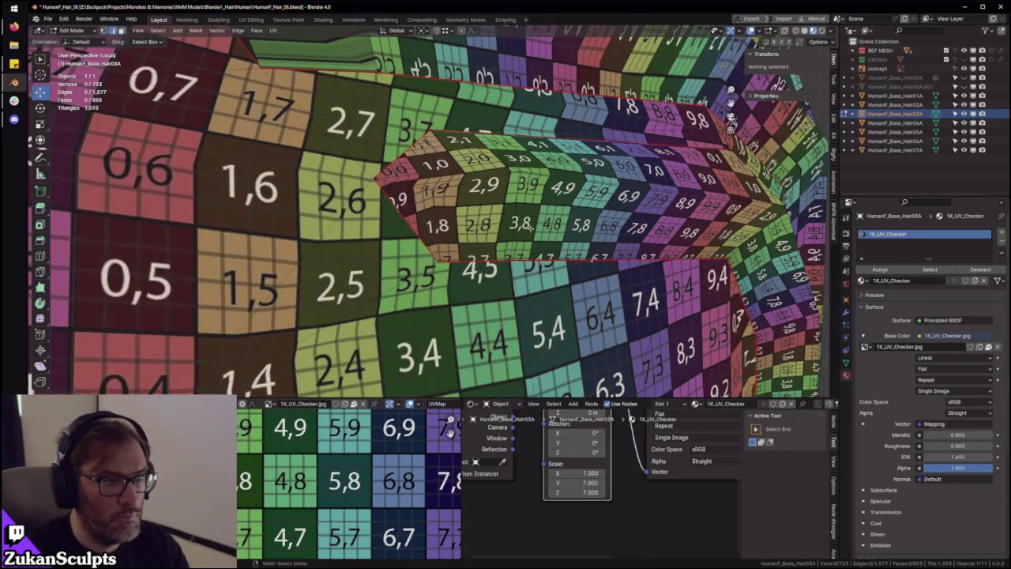
{"action": "left_click", "coordinate": [521, 212], "text": "alt"}
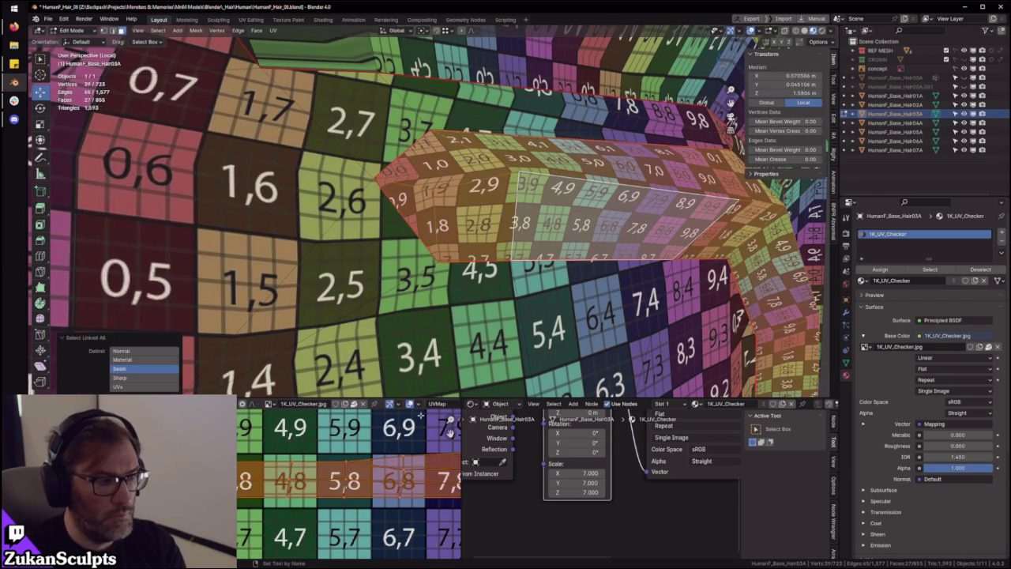
{"action": "key", "text": "ctrl+l"}
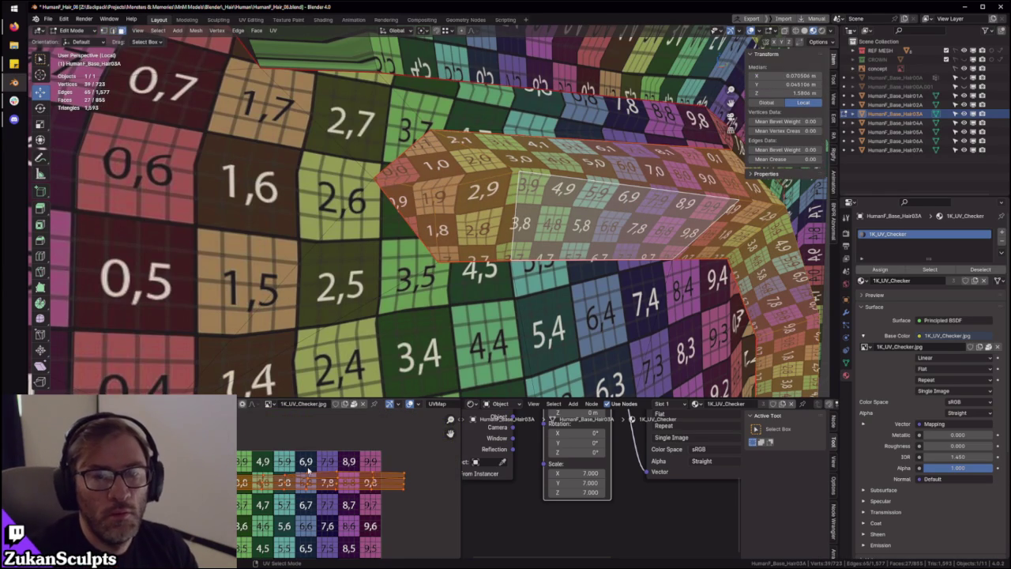
{"action": "middle_click_drag", "start_coordinate": [197, 158], "coordinate": [95, 56]}
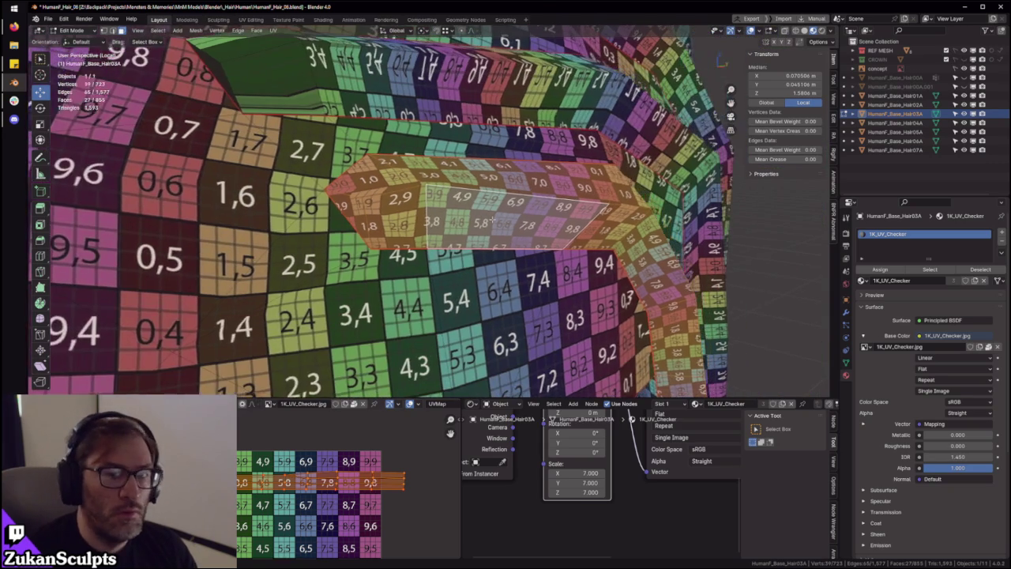
{"action": "scroll", "coordinate": [518, 228], "scroll_direction": "up", "scroll_amount": 2}
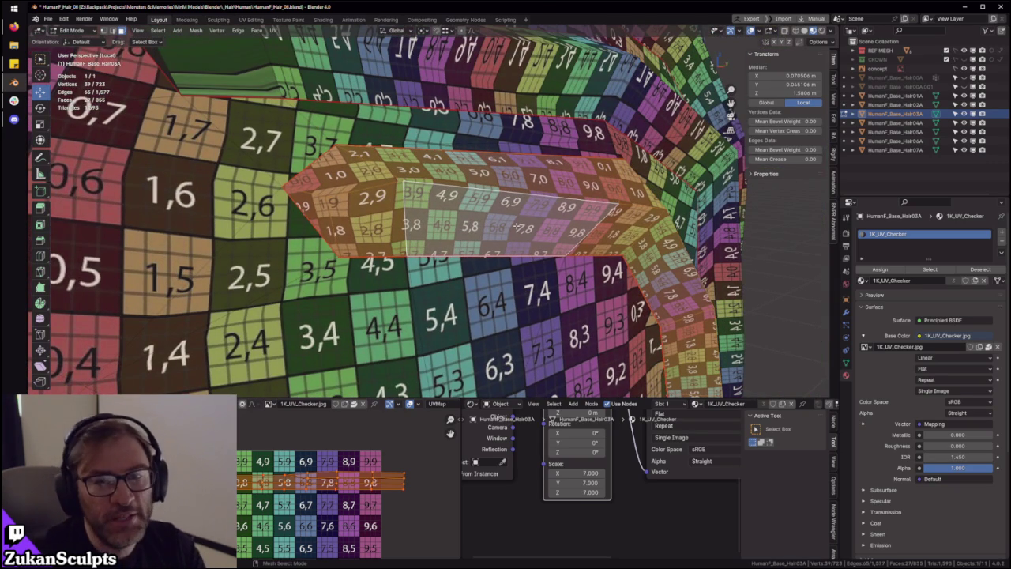
{"action": "scroll", "coordinate": [498, 198], "scroll_direction": "up", "scroll_amount": 3}
{"action": "mouse_move", "coordinate": [490, 190]}
{"action": "middle_mouse_down"}
{"action": "mouse_move", "coordinate": [497, 212]}
{"action": "mouse_move", "coordinate": [472, 223]}
{"action": "middle_mouse_up"}
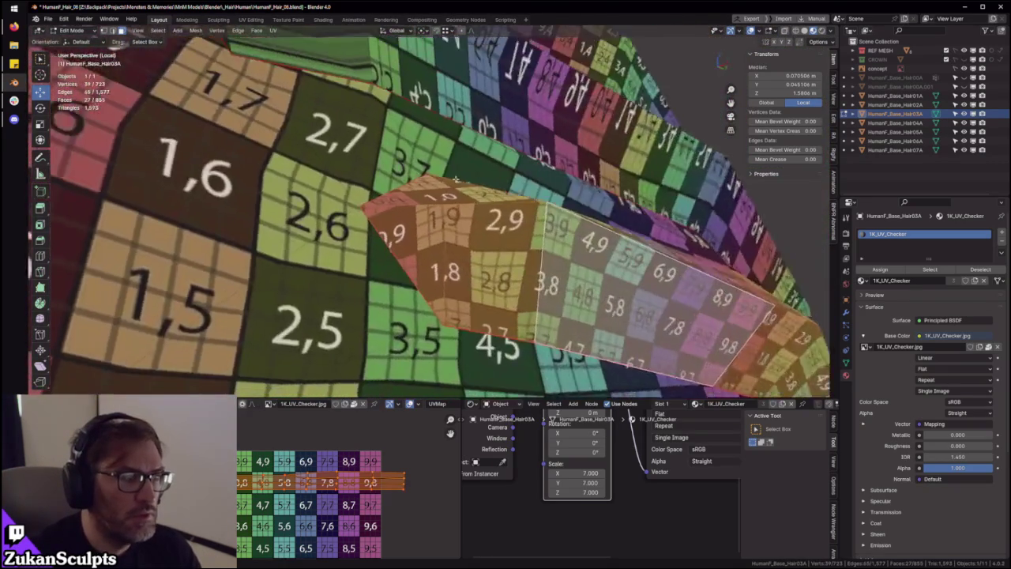
Connect the strip's two tip vertices with a new edge
{"action": "key", "text": "ctrl+Tab"}
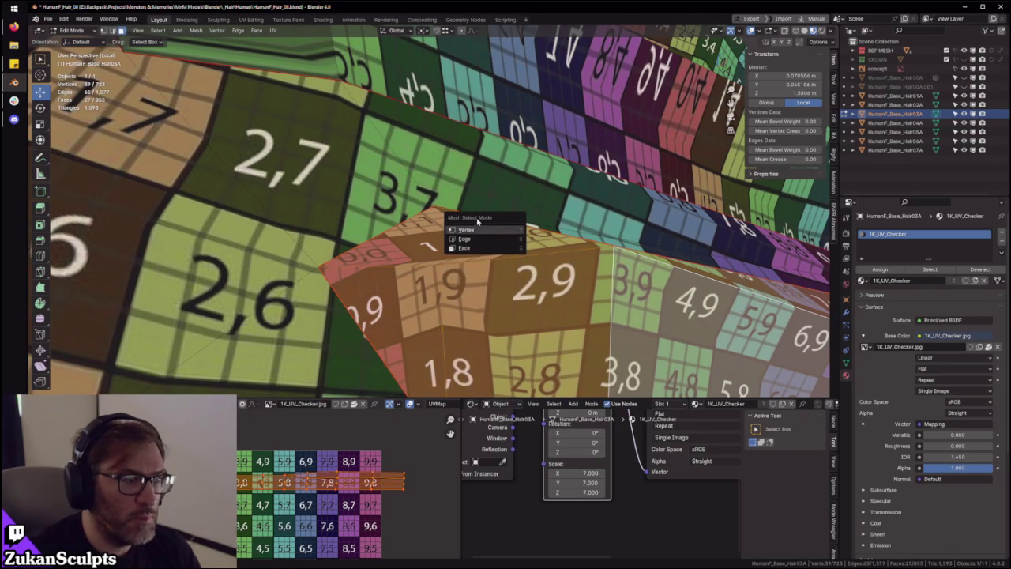
{"action": "left_click", "coordinate": [465, 230]}
{"action": "middle_click_drag", "start_coordinate": [465, 230], "coordinate": [474, 170]}
{"action": "left_click", "coordinate": [474, 170]}
{"action": "left_click", "coordinate": [472, 134], "text": "shift"}
{"action": "key", "text": "ctrl+v"}
{"action": "left_click", "coordinate": [471, 131]}
{"action": "mouse_move", "coordinate": [472, 131]}
{"action": "middle_mouse_down"}
{"action": "mouse_move", "coordinate": [472, 230]}
{"action": "mouse_move", "coordinate": [451, 237]}
{"action": "middle_mouse_up"}
Select the strip's tip face and grow the selection to the whole seam-bounded strip
{"action": "key", "text": "ctrl+Tab"}
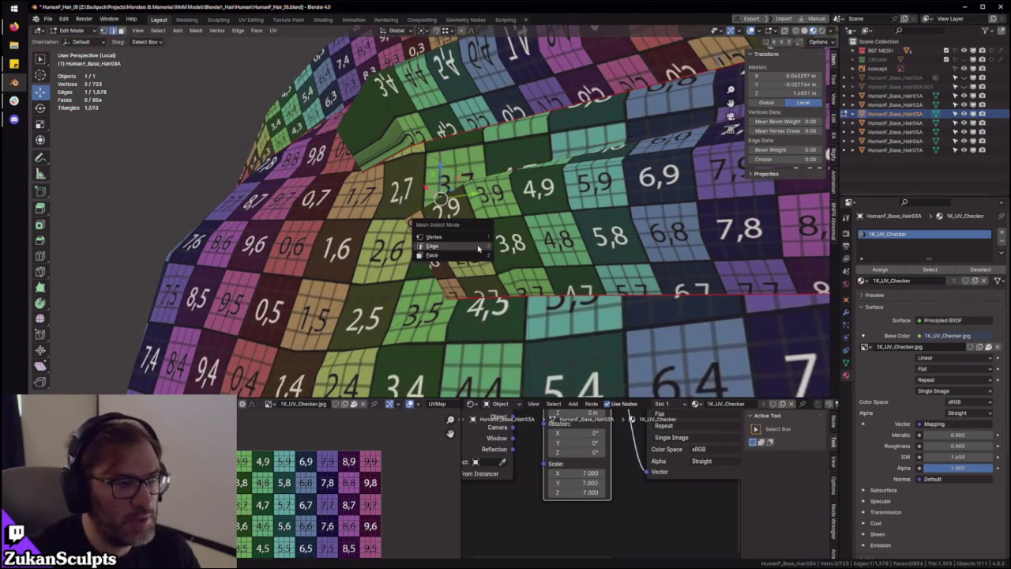
{"action": "left_click", "coordinate": [457, 245]}
{"action": "key", "text": "F3"}
{"action": "key", "text": "Escape"}
{"action": "left_click", "coordinate": [457, 245]}
{"action": "key", "text": "F3"}
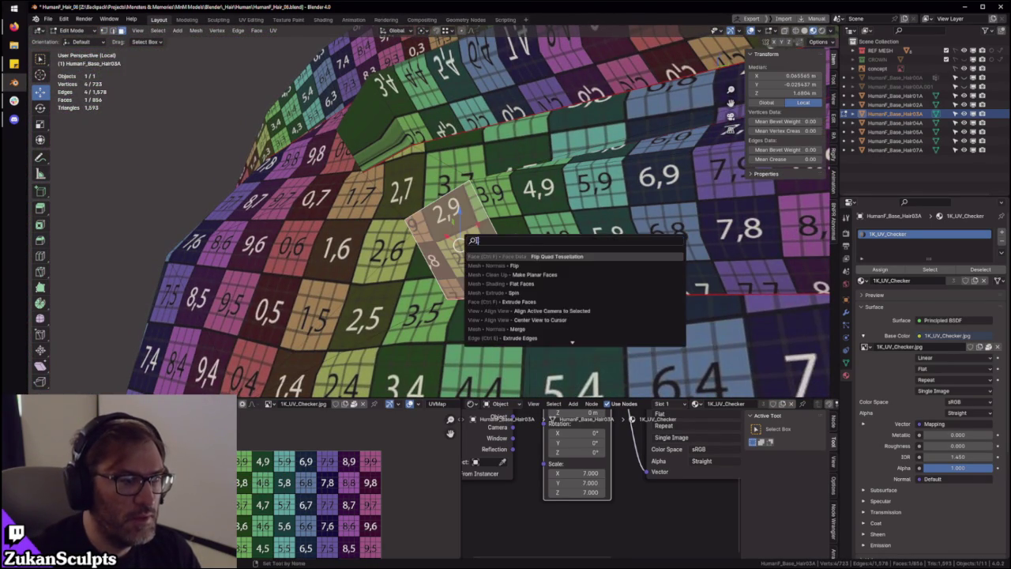
{"action": "mouse_move", "coordinate": [554, 253]}
{"action": "middle_mouse_down"}
{"action": "mouse_move", "coordinate": [578, 273]}
{"action": "mouse_move", "coordinate": [589, 242]}
{"action": "mouse_move", "coordinate": [436, 243]}
{"action": "middle_mouse_up"}
{"action": "key", "text": "ctrl+l"}
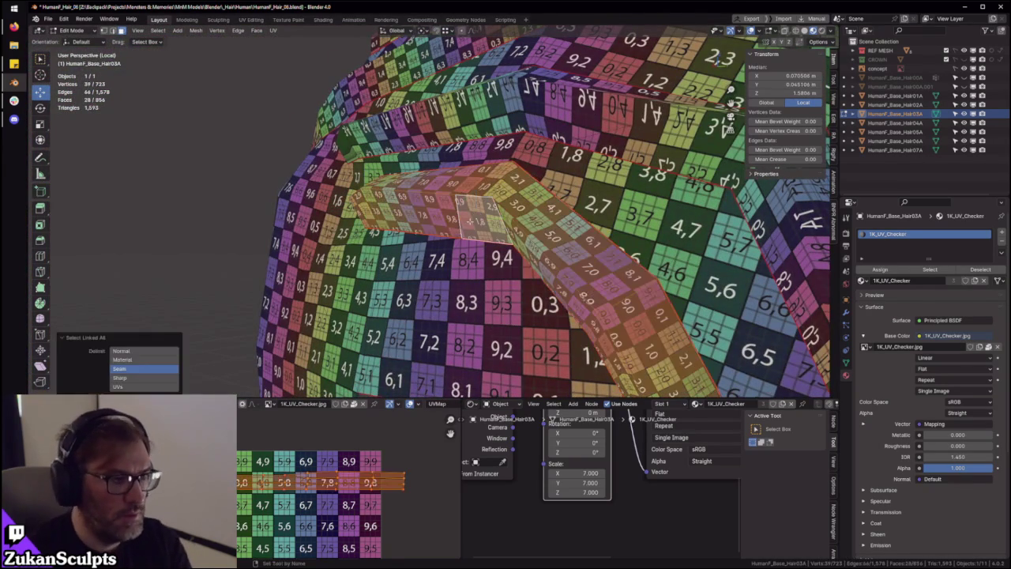
{"action": "left_click", "coordinate": [243, 485]}
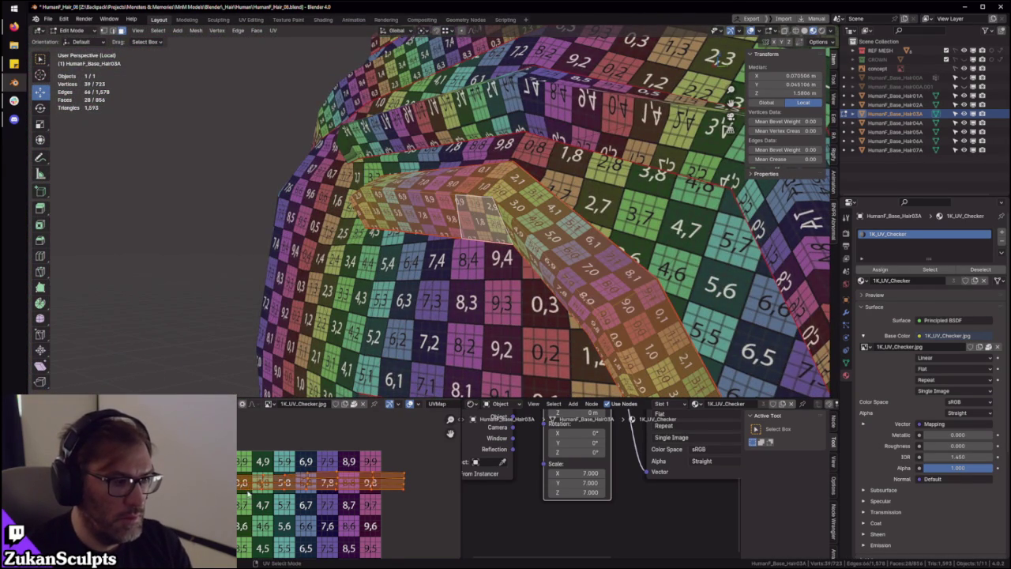
Maximize the UV editor and zoom in on the strip's UVs
{"action": "key", "text": "ctrl+space"}
{"action": "scroll", "coordinate": [521, 372], "scroll_direction": "up", "scroll_amount": 1}
{"action": "scroll", "coordinate": [517, 374], "scroll_direction": "up", "scroll_amount": 2}
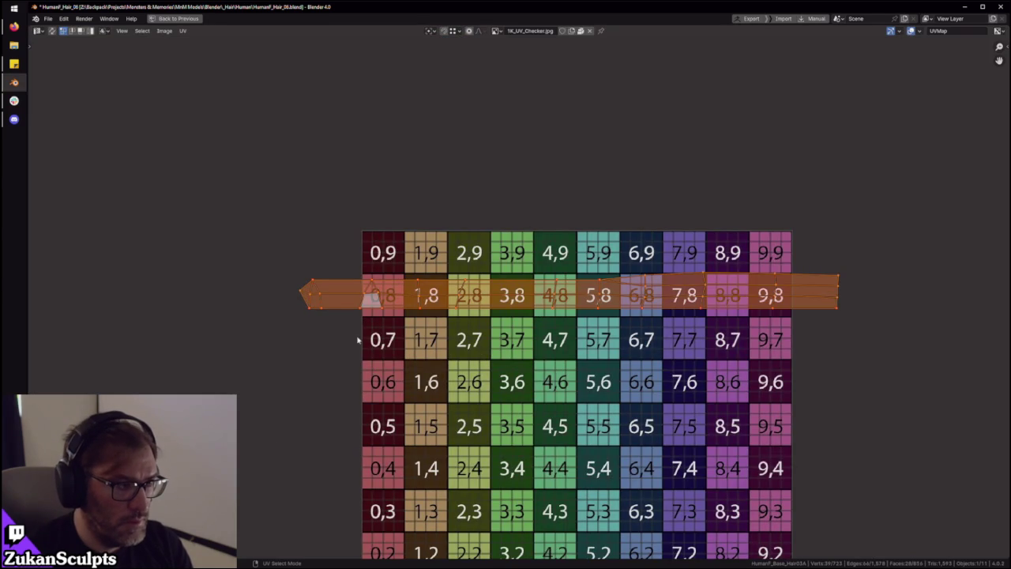
Select and inspect the strip's UVs on the 0.8 row, then restore the normal layout
{"action": "left_click_drag", "start_coordinate": [287, 281], "coordinate": [326, 336]}
{"action": "scroll", "coordinate": [221, 197], "scroll_direction": "down", "scroll_amount": 3}
{"action": "key", "text": "ctrl+l"}
{"action": "scroll", "coordinate": [566, 339], "scroll_direction": "up", "scroll_amount": 3}
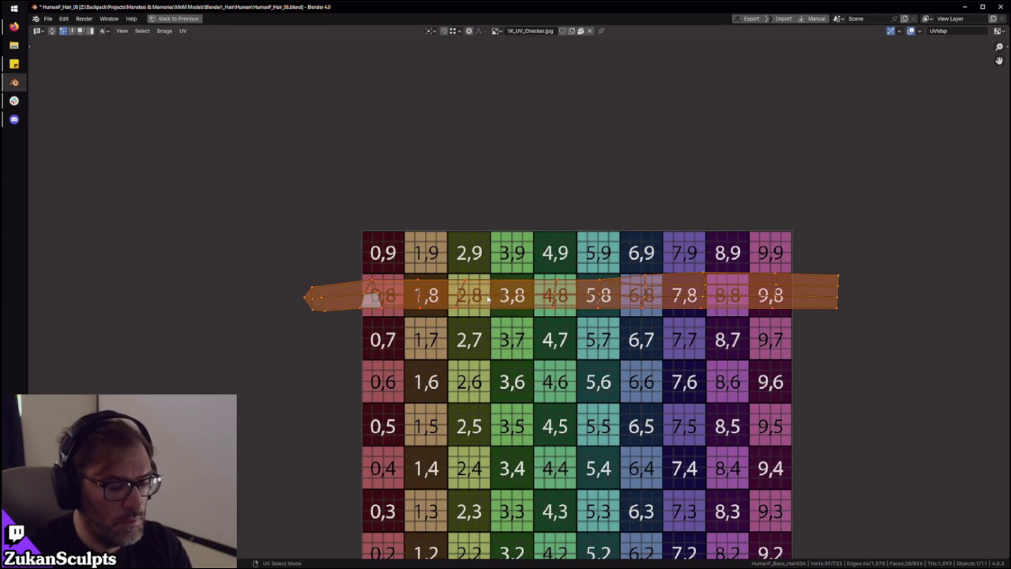
{"action": "left_click", "coordinate": [491, 297], "text": "alt"}
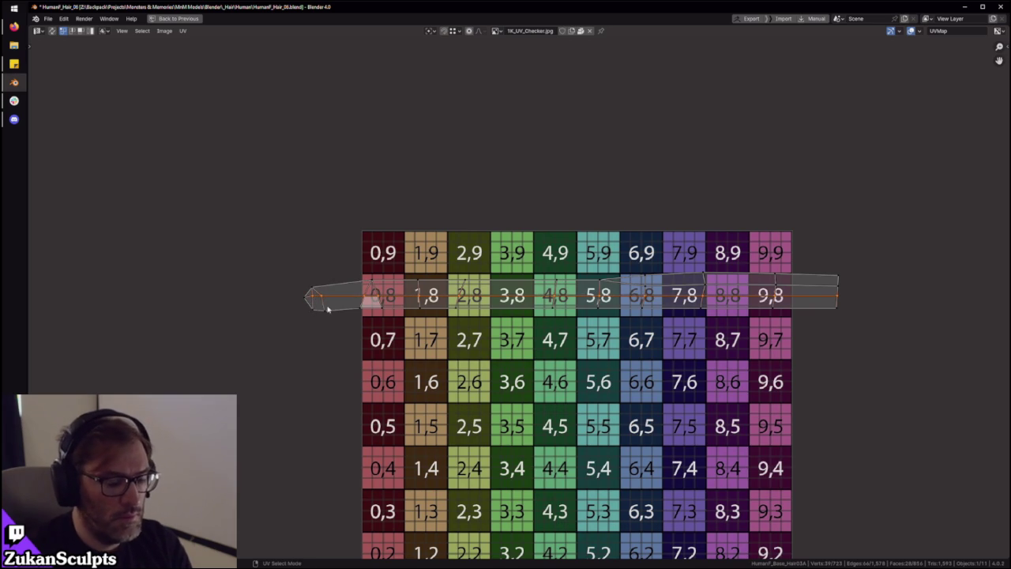
{"action": "scroll", "coordinate": [328, 308], "scroll_direction": "down", "scroll_amount": 3}
{"action": "key", "text": "ctrl+l"}
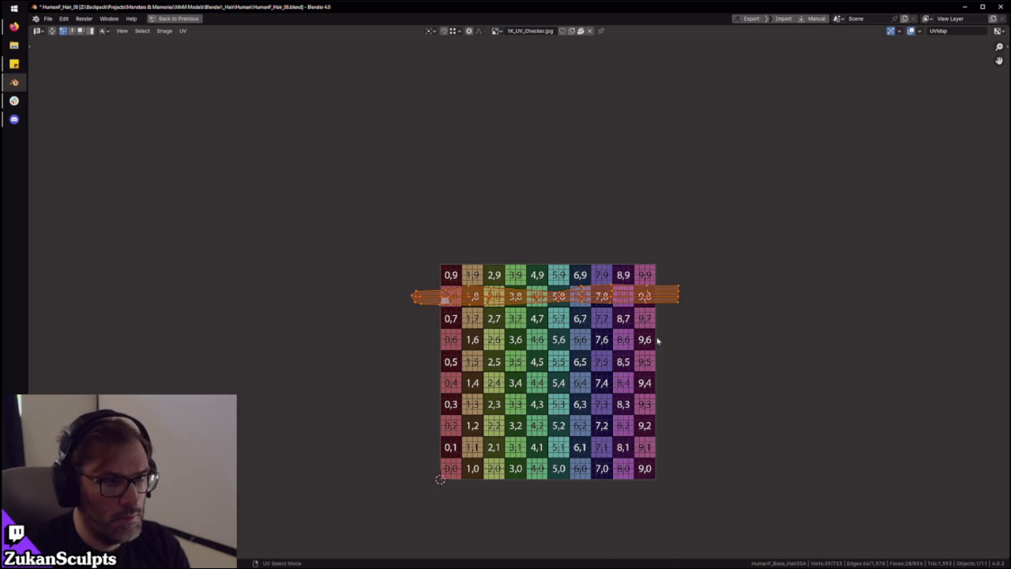
{"action": "scroll", "coordinate": [624, 334], "scroll_direction": "up", "scroll_amount": 3}
{"action": "scroll", "coordinate": [623, 341], "scroll_direction": "up", "scroll_amount": 2}
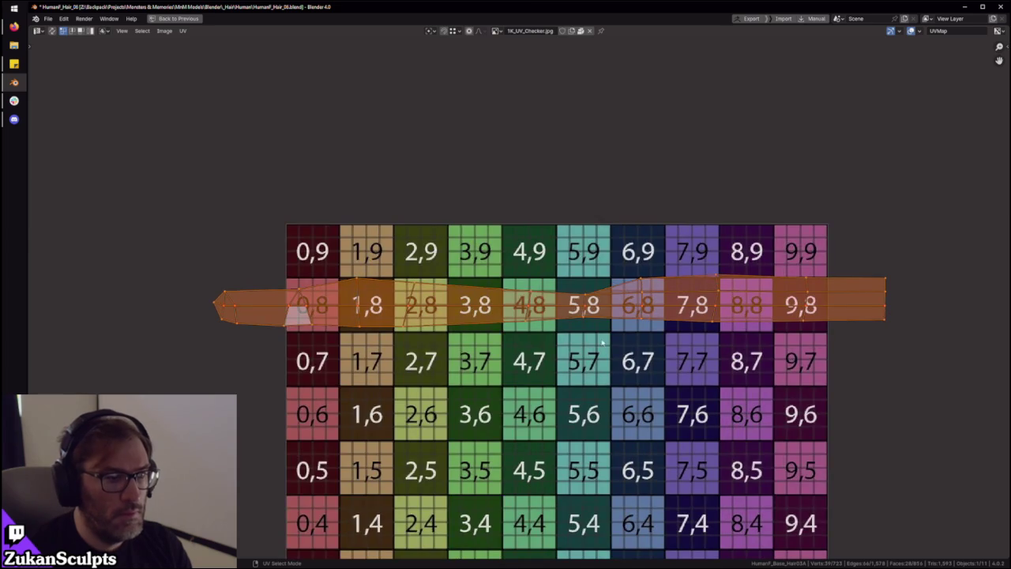
{"action": "key", "text": "ctrl+space"}
{"action": "middle_click_drag", "start_coordinate": [602, 342], "coordinate": [459, 231]}
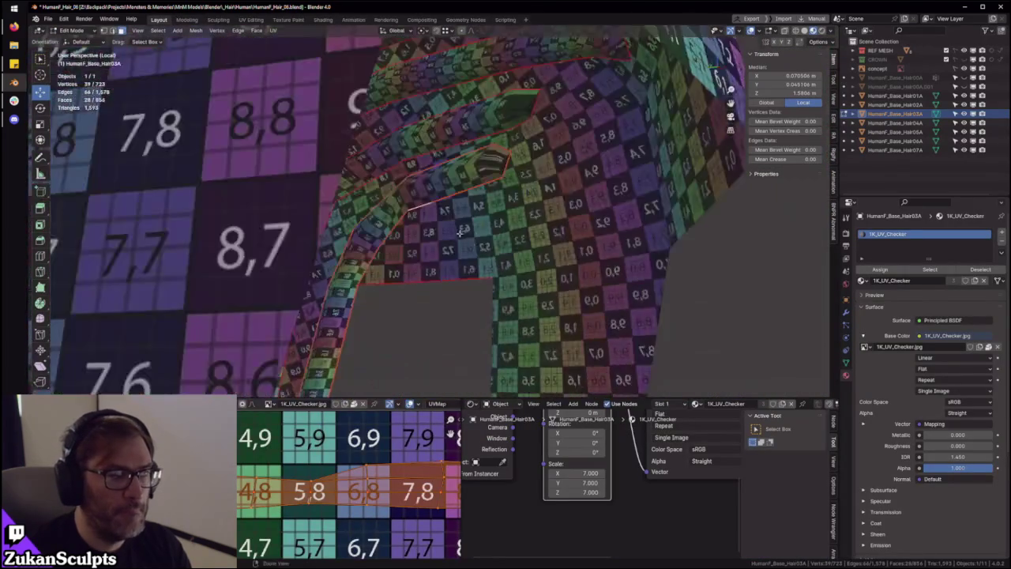
Select a ring of faces along the next hair strip and orbit to view it
{"action": "scroll", "coordinate": [459, 231], "scroll_direction": "down", "scroll_amount": 1}
{"action": "scroll", "coordinate": [474, 206], "scroll_direction": "down", "scroll_amount": 1}
{"action": "left_click", "coordinate": [492, 178], "text": "ctrl+alt"}
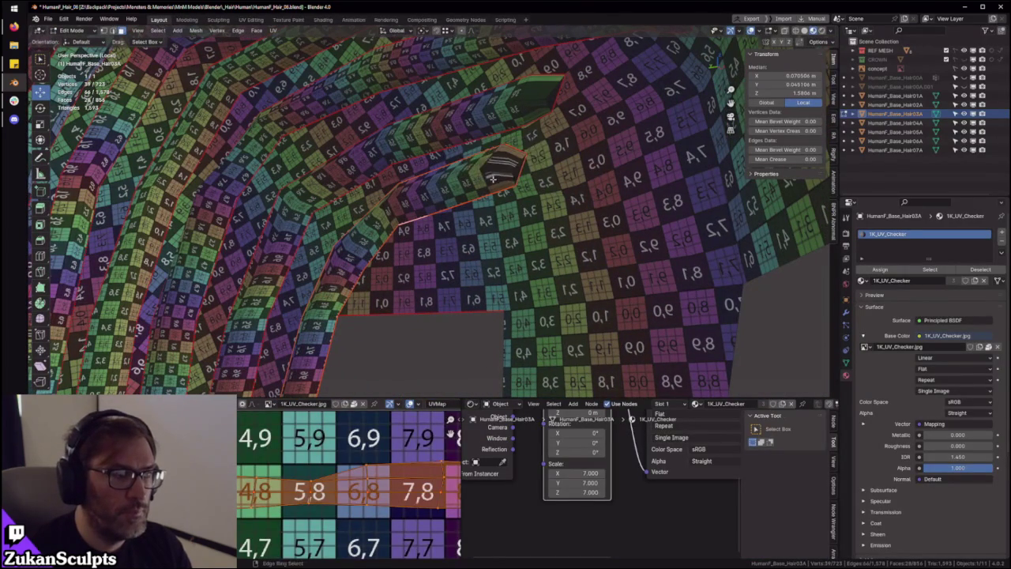
{"action": "left_click", "coordinate": [493, 179], "text": "ctrl+alt"}
{"action": "key", "text": "ctrl+space"}
{"action": "scroll", "coordinate": [350, 429], "scroll_direction": "up", "scroll_amount": 2}
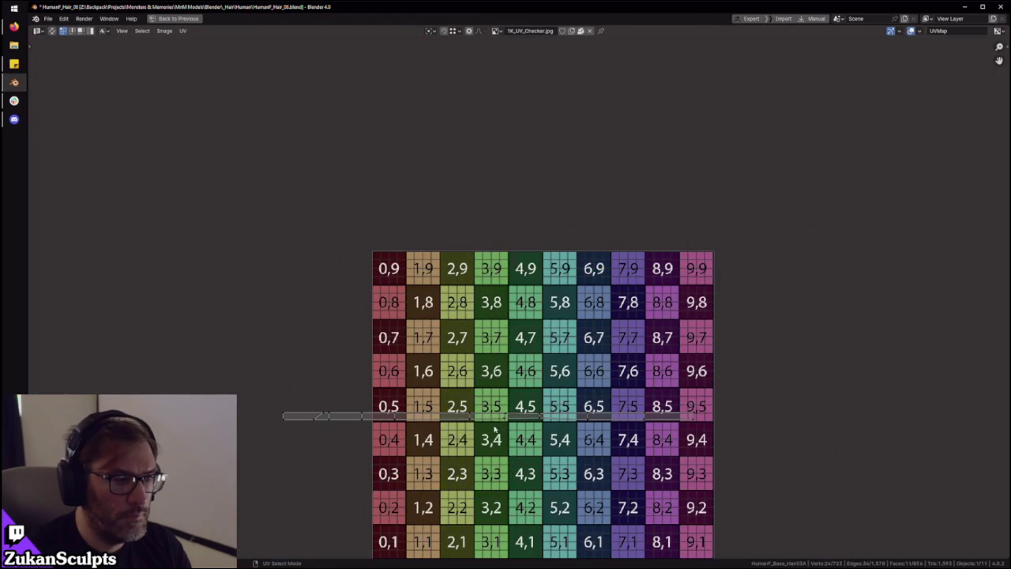
{"action": "key", "text": "ctrl+space"}
{"action": "middle_click_drag", "start_coordinate": [431, 233], "coordinate": [441, 357]}
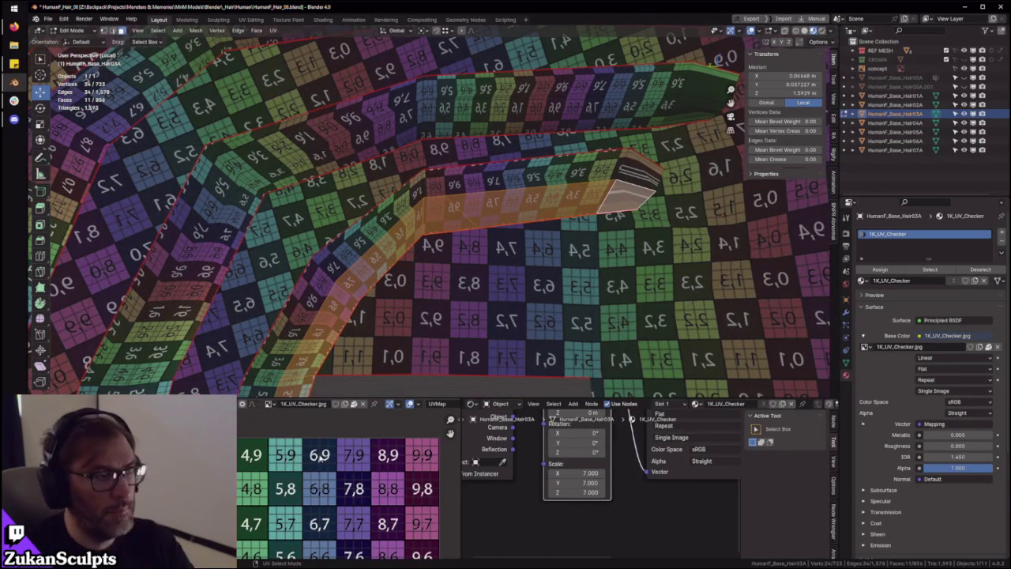
{"action": "mouse_move", "coordinate": [443, 229]}
{"action": "middle_mouse_down"}
{"action": "mouse_move", "coordinate": [440, 193]}
{"action": "mouse_move", "coordinate": [400, 209]}
{"action": "middle_mouse_up"}
{"action": "middle_click_drag", "start_coordinate": [394, 265], "coordinate": [411, 230]}
{"action": "scroll", "coordinate": [335, 479], "scroll_direction": "down", "scroll_amount": 3}
Reposition the strip's UVs and flatten them into a horizontal band with scale Y 0
{"action": "left_click_drag", "start_coordinate": [340, 478], "coordinate": [345, 469]}
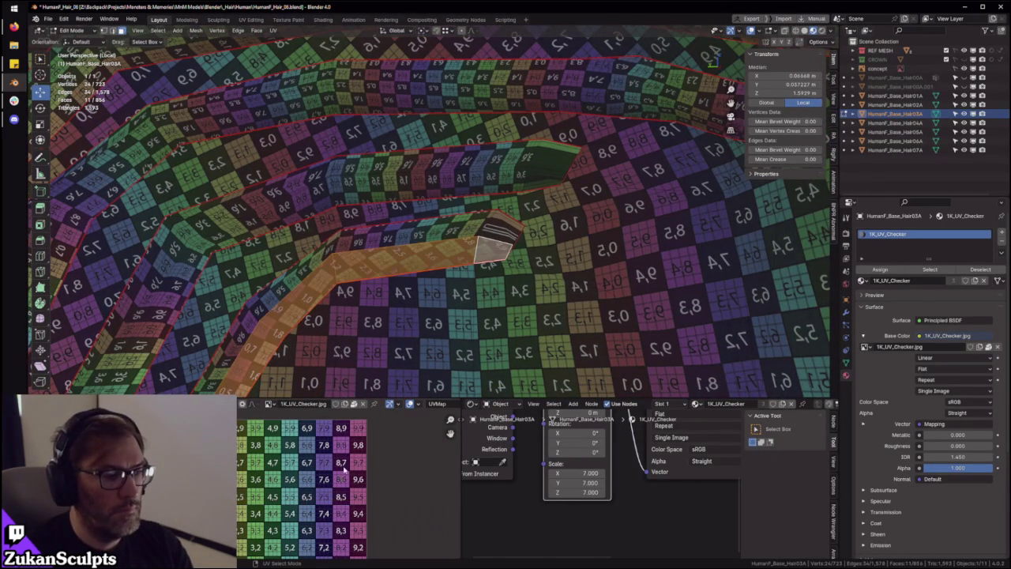
{"action": "left_click_drag", "start_coordinate": [345, 509], "coordinate": [314, 495]}
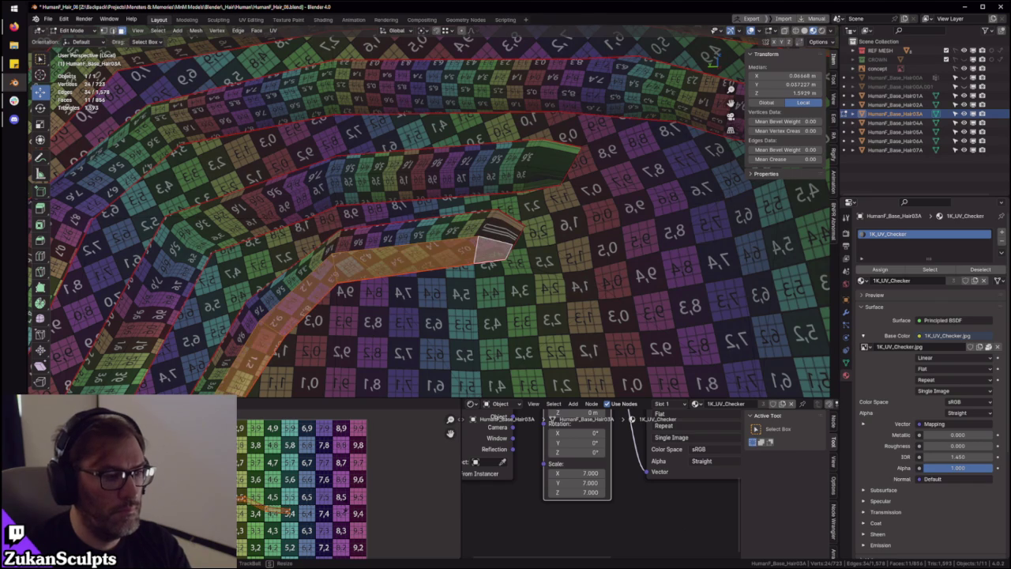
{"action": "scroll", "coordinate": [313, 494], "scroll_direction": "up", "scroll_amount": 1}
{"action": "scroll", "coordinate": [313, 495], "scroll_direction": "up", "scroll_amount": 1}
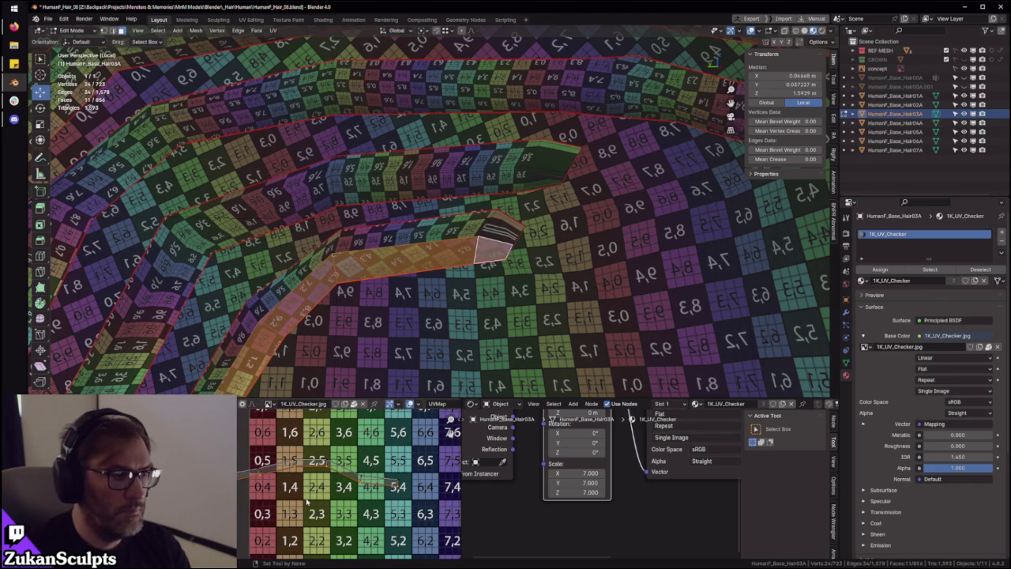
{"action": "key", "text": "shift+w"}
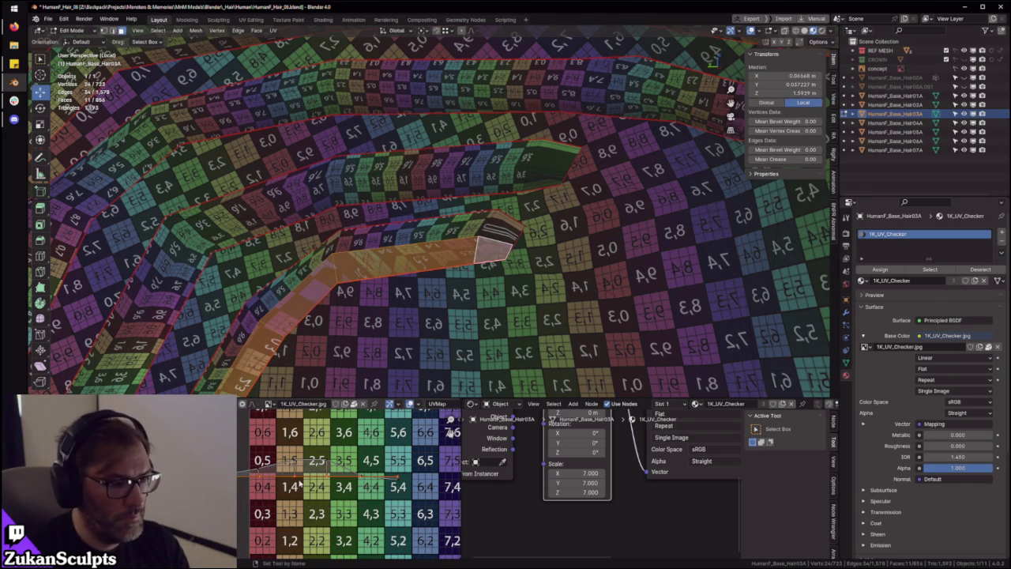
{"action": "key", "text": "s"}
{"action": "key", "text": "y"}
{"action": "key", "text": "0"}
{"action": "key", "text": "Return"}
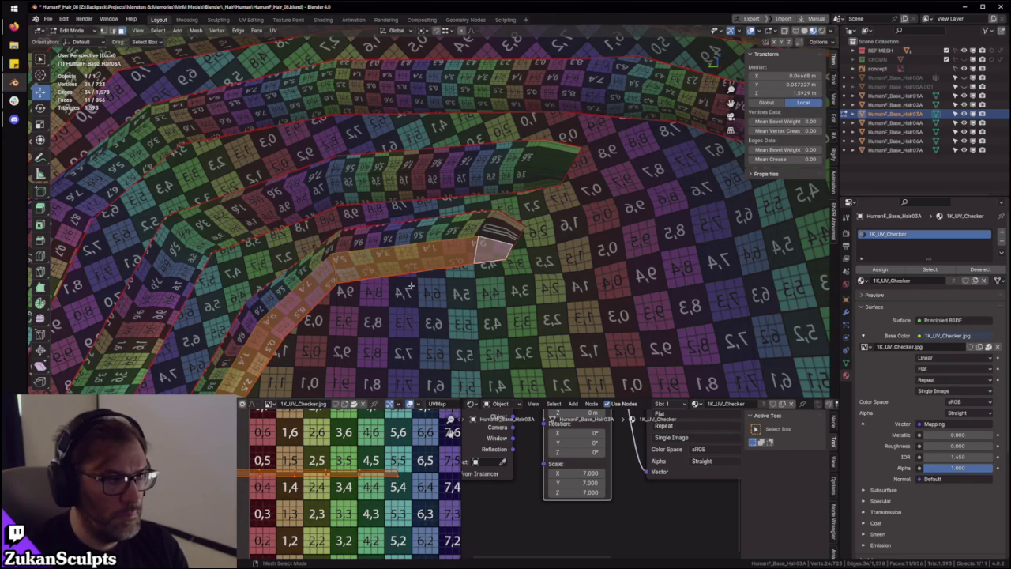
Select the whole strip's UVs and view them in a maximized UV editor
{"action": "key", "text": "ctrl+l"}
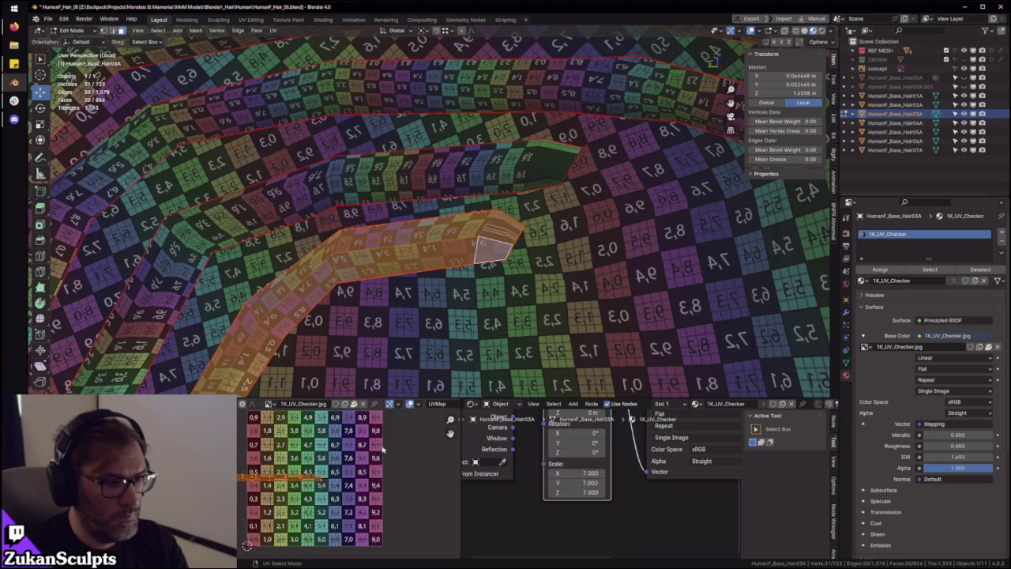
{"action": "key", "text": "ctrl+space"}
{"action": "scroll", "coordinate": [496, 312], "scroll_direction": "up", "scroll_amount": 4}
{"action": "scroll", "coordinate": [492, 311], "scroll_direction": "up", "scroll_amount": 4}
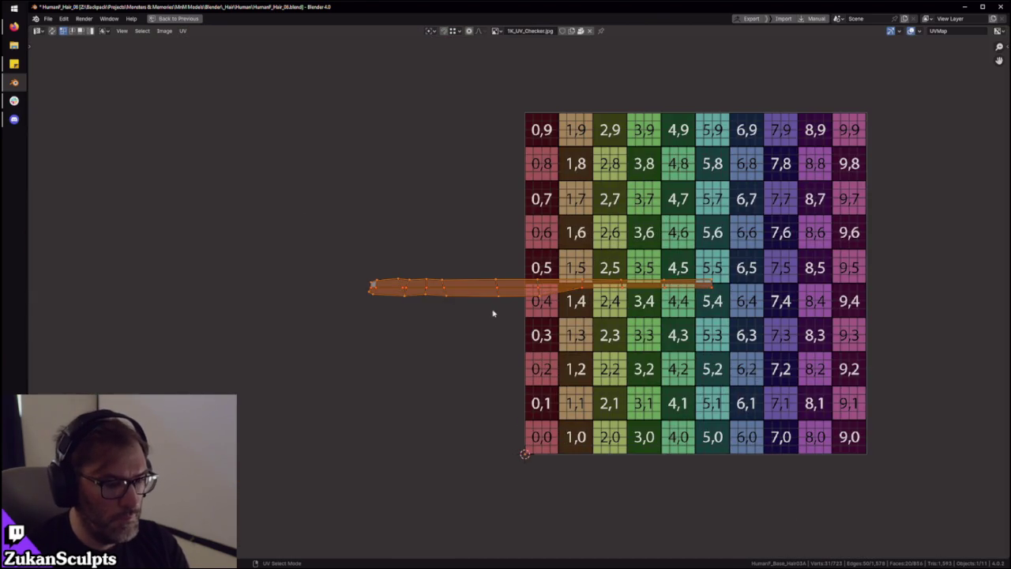
Try partial selections of the UV strip's edges, ending with the whole strip selected
{"action": "scroll", "coordinate": [492, 312], "scroll_direction": "up", "scroll_amount": 3}
{"action": "middle_click_drag", "start_coordinate": [307, 289], "coordinate": [317, 290]}
{"action": "left_click", "coordinate": [564, 313]}
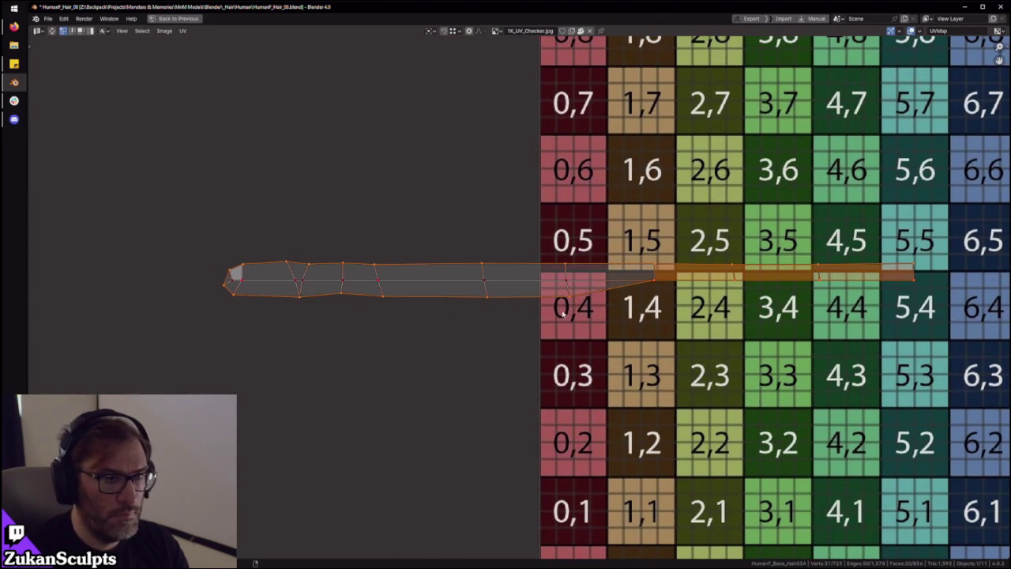
{"action": "middle_click_drag", "start_coordinate": [513, 274], "coordinate": [366, 316]}
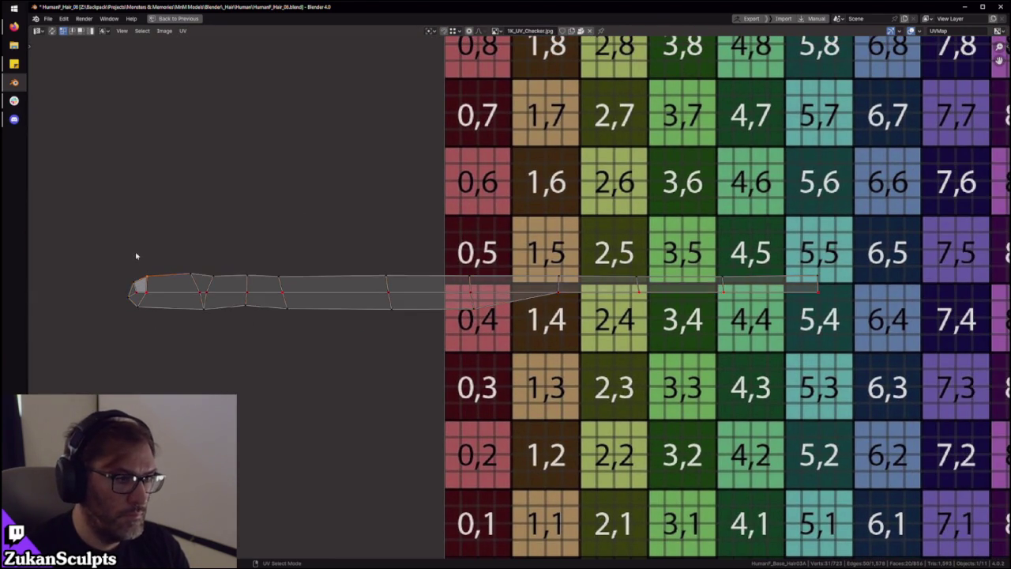
{"action": "left_click_drag", "start_coordinate": [134, 253], "coordinate": [839, 282]}
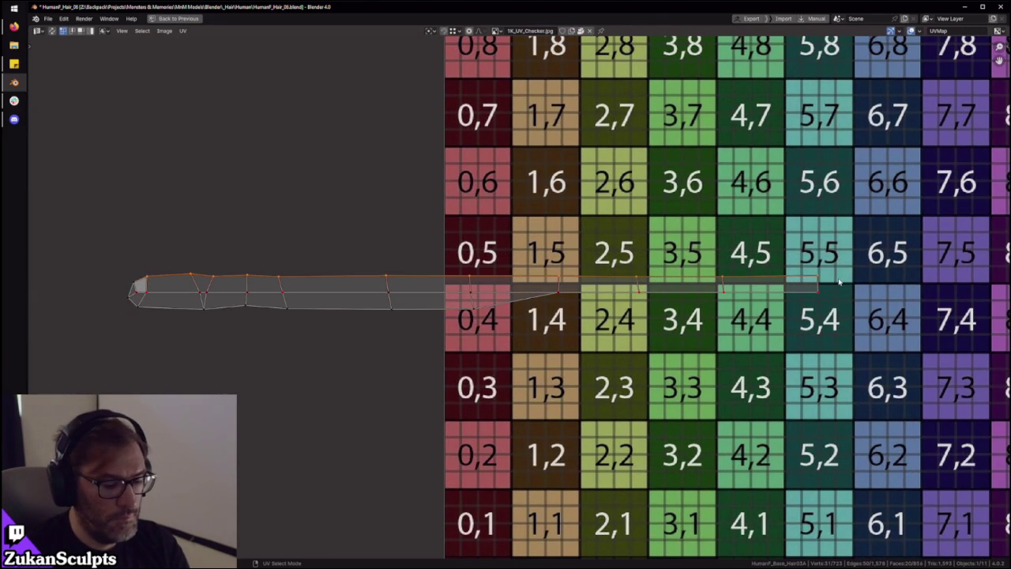
{"action": "key", "text": "ctrl+i"}
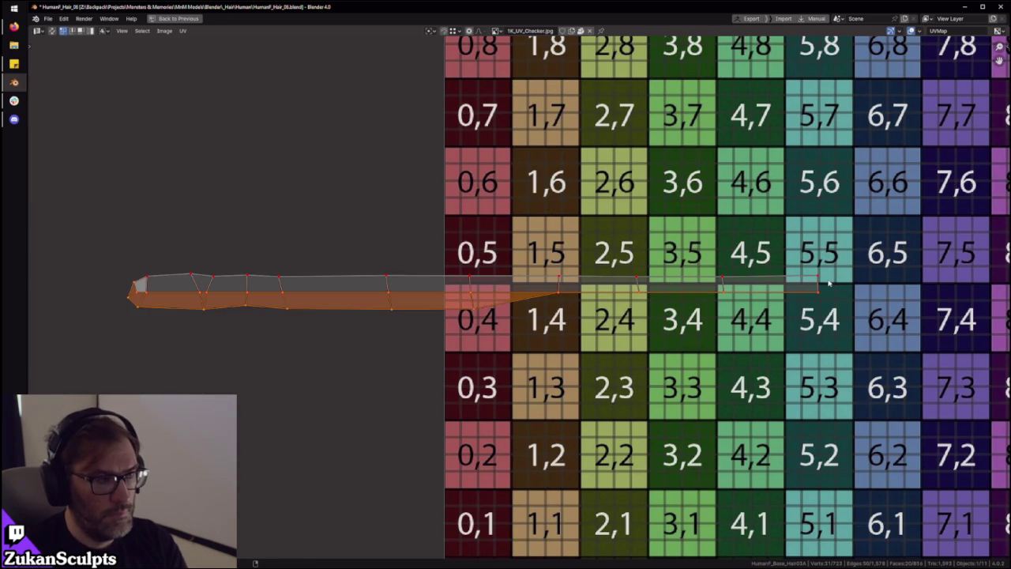
{"action": "left_click_drag", "start_coordinate": [32, 169], "coordinate": [508, 316]}
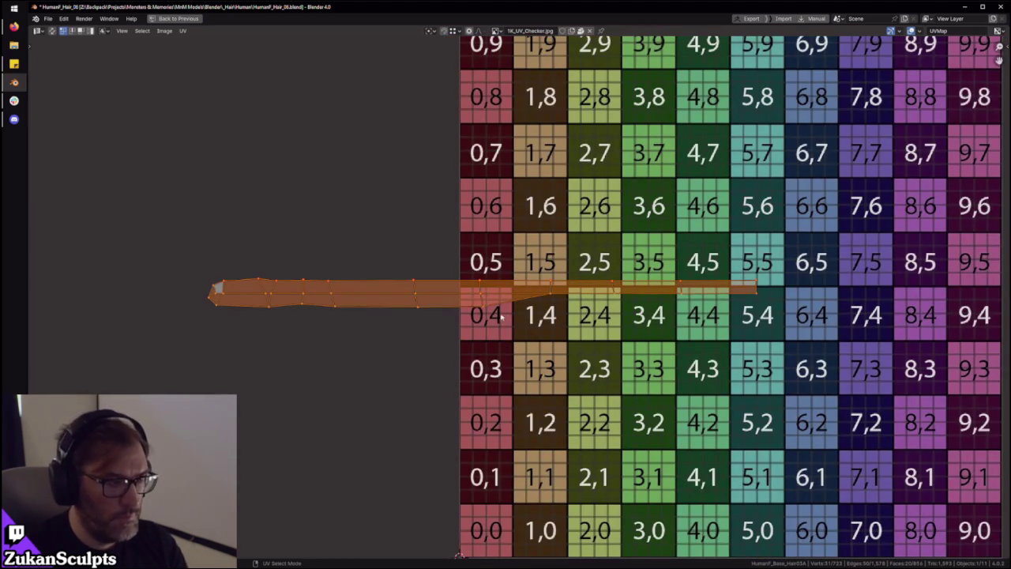
{"action": "left_click", "coordinate": [417, 278], "text": "alt"}
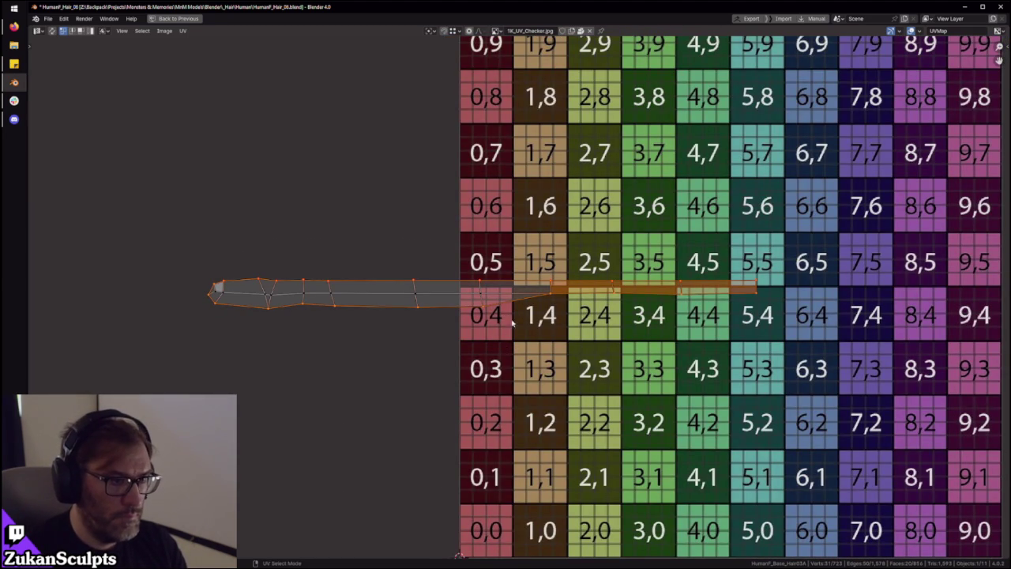
{"action": "left_click", "coordinate": [251, 281], "text": "alt"}
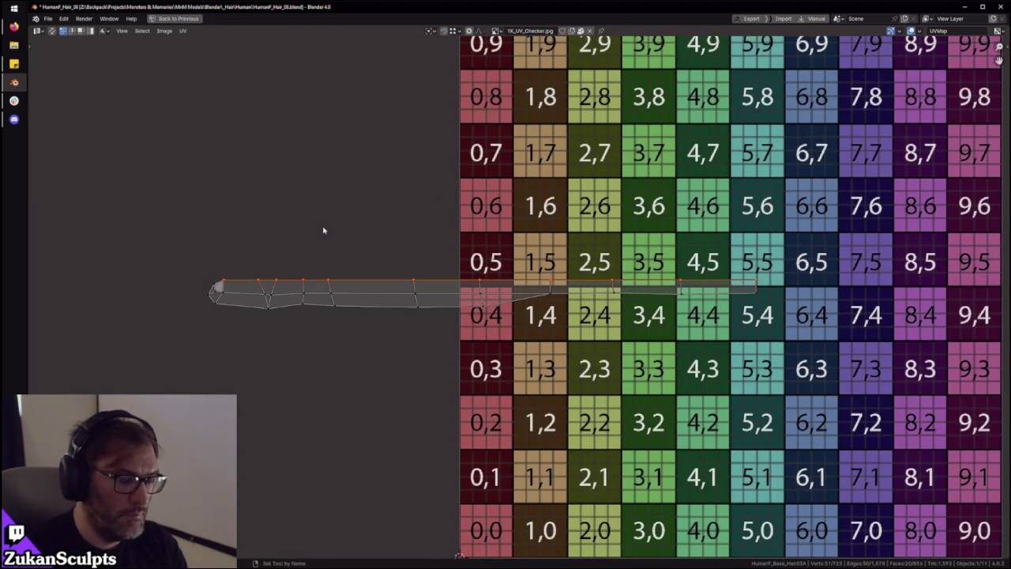
{"action": "key", "text": "a"}
Select the strip's middle edge loop and straighten its bent end with Follow Active Quads
{"action": "scroll", "coordinate": [316, 235], "scroll_direction": "down", "scroll_amount": 4}
{"action": "scroll", "coordinate": [565, 314], "scroll_direction": "up", "scroll_amount": 5}
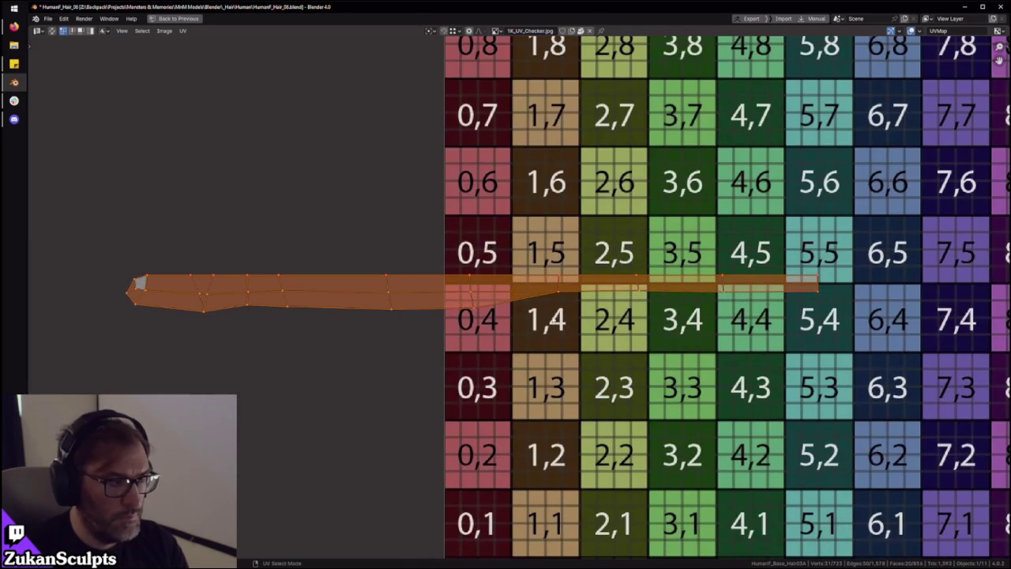
{"action": "middle_click_drag", "start_coordinate": [367, 332], "coordinate": [417, 326]}
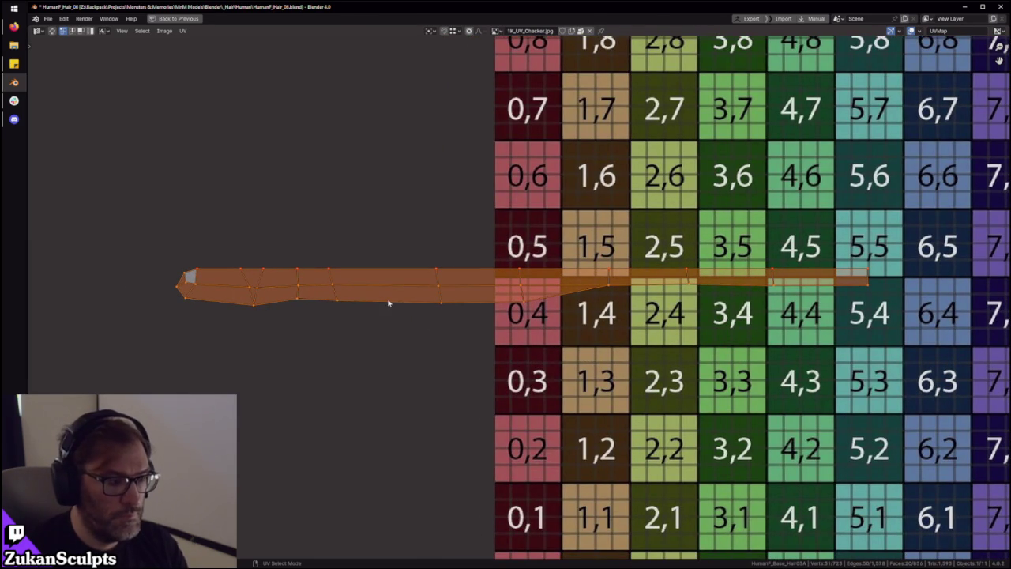
{"action": "left_click", "coordinate": [367, 290], "text": "alt"}
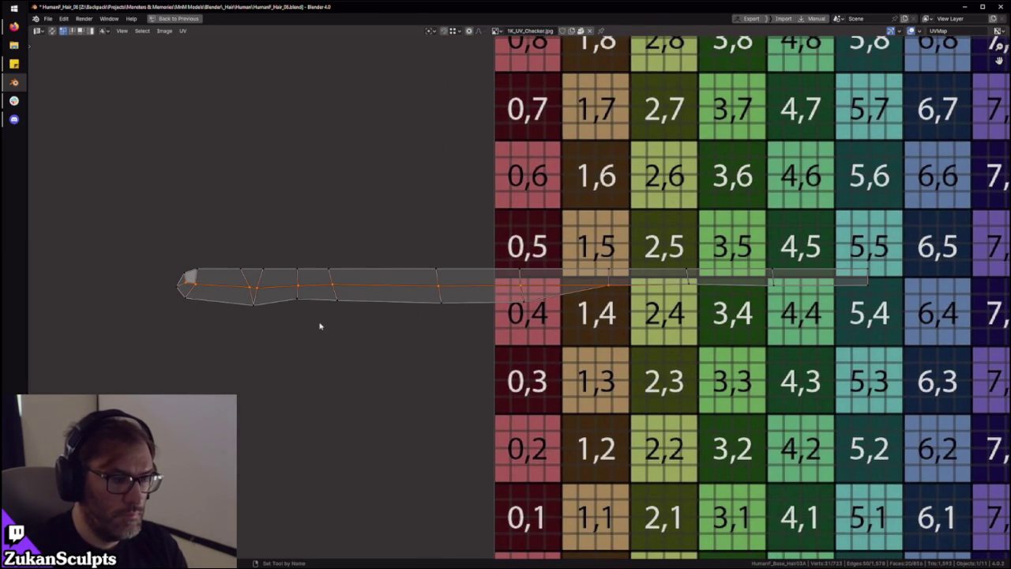
{"action": "scroll", "coordinate": [320, 326], "scroll_direction": "down", "scroll_amount": 4}
{"action": "key", "text": "a"}
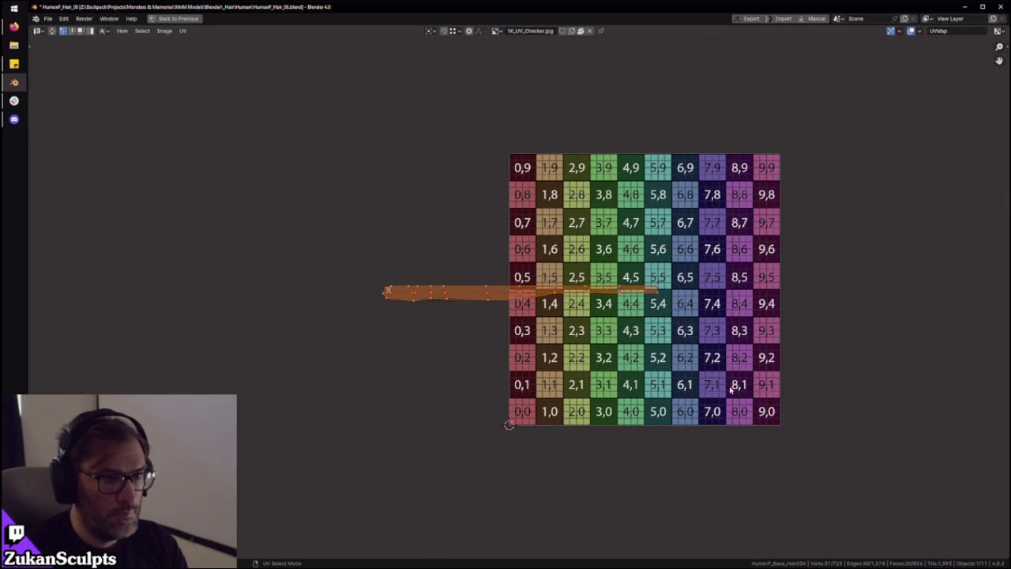
{"action": "scroll", "coordinate": [308, 285], "scroll_direction": "up", "scroll_amount": 3}
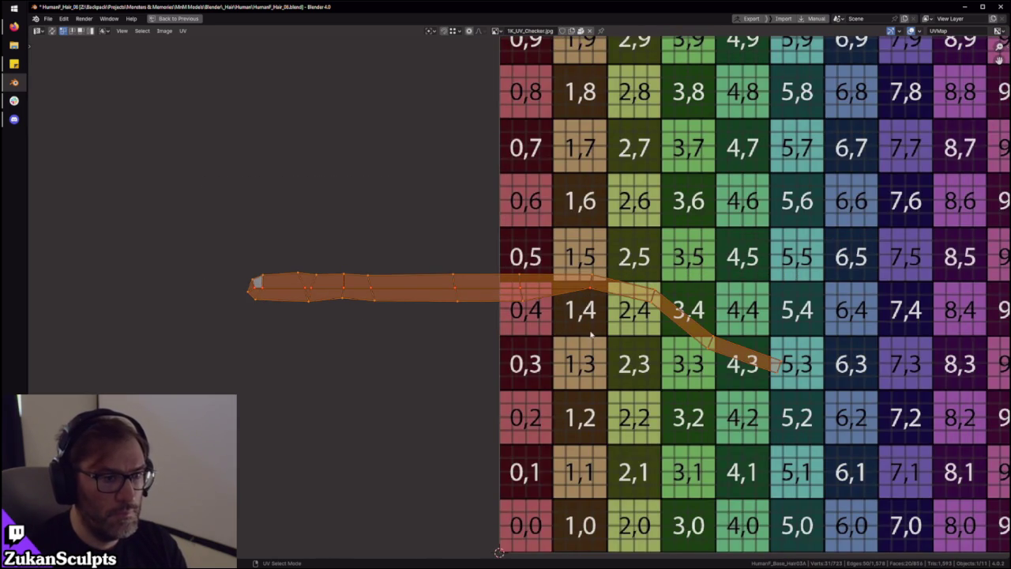
{"action": "key", "text": "shift+w"}
{"action": "key", "text": "alt+a"}
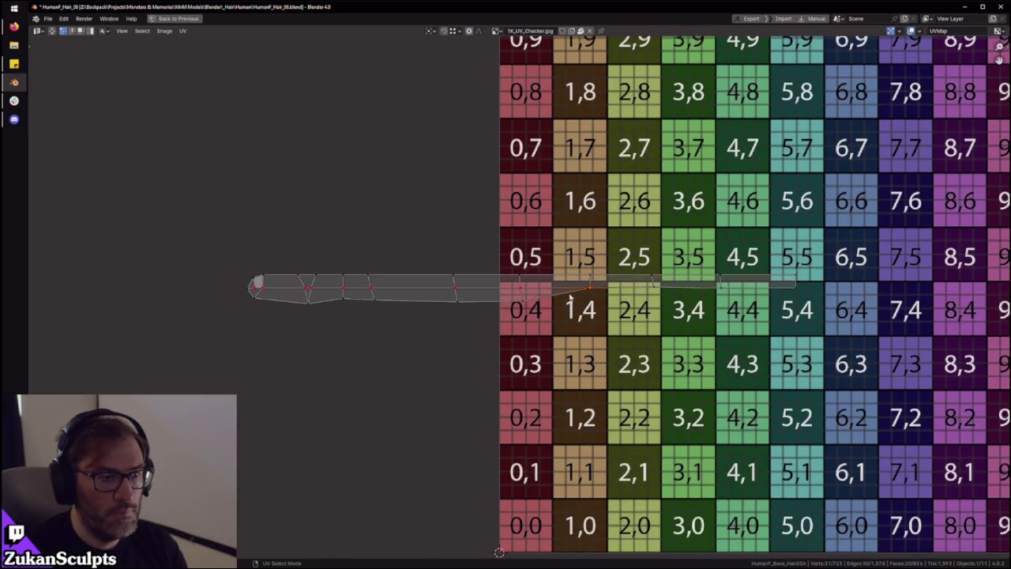
{"action": "scroll", "coordinate": [799, 291], "scroll_direction": "down", "scroll_amount": 3}
{"action": "left_click_drag", "start_coordinate": [322, 218], "coordinate": [750, 329]}
{"action": "scroll", "coordinate": [574, 307], "scroll_direction": "up", "scroll_amount": 2}
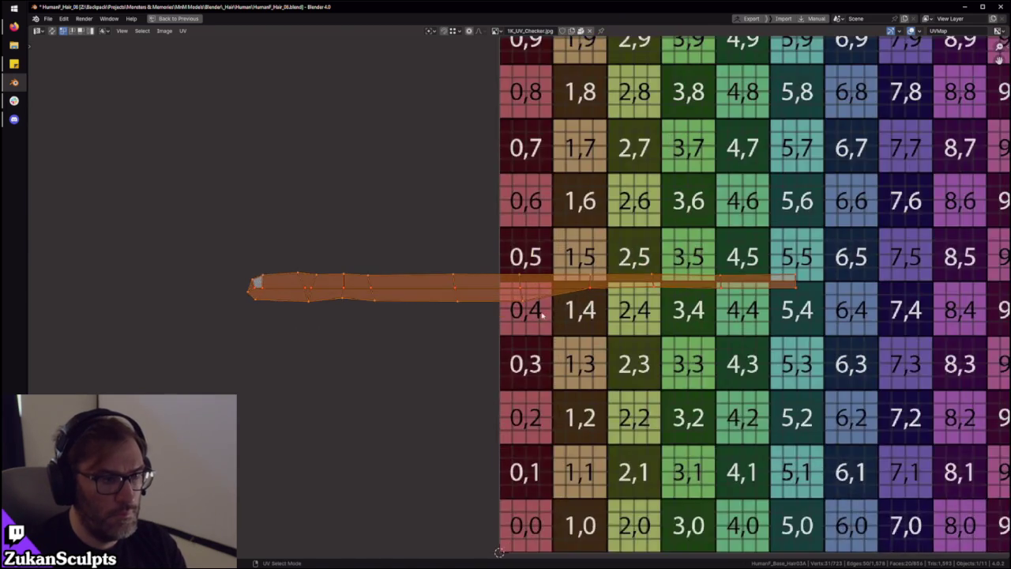
Return to the normal layout and select another hair card in the 3D view
{"action": "key", "text": "ctrl+space"}
{"action": "middle_click_drag", "start_coordinate": [553, 300], "coordinate": [489, 277]}
{"action": "scroll", "coordinate": [478, 269], "scroll_direction": "down", "scroll_amount": 3}
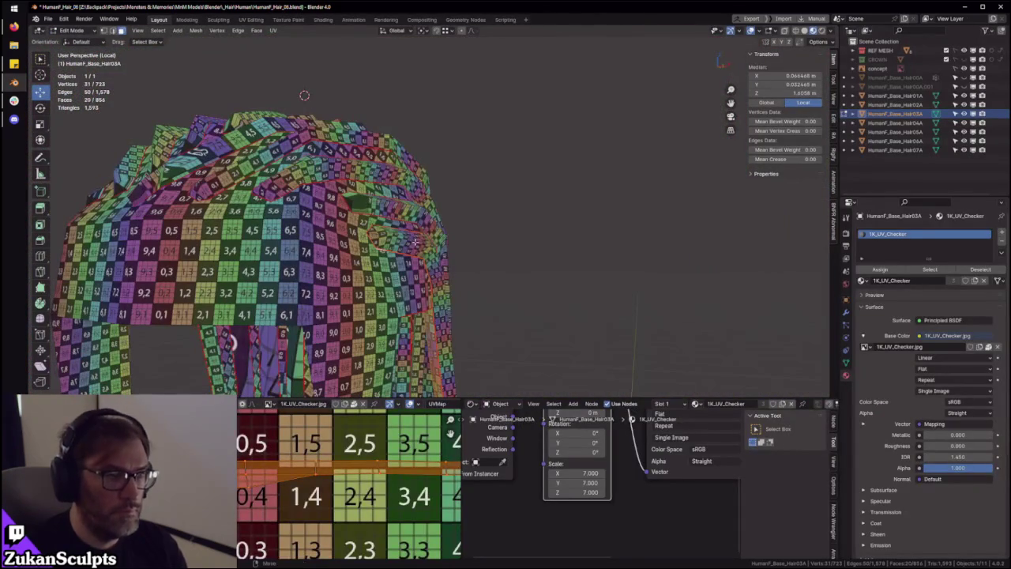
{"action": "key", "text": "l"}
In island select mode, move the other strip onto the 0.7 row below
{"action": "key", "text": "ctrl+space"}
{"action": "scroll", "coordinate": [376, 364], "scroll_direction": "down", "scroll_amount": 3}
{"action": "key", "text": "ctrl+Tab"}
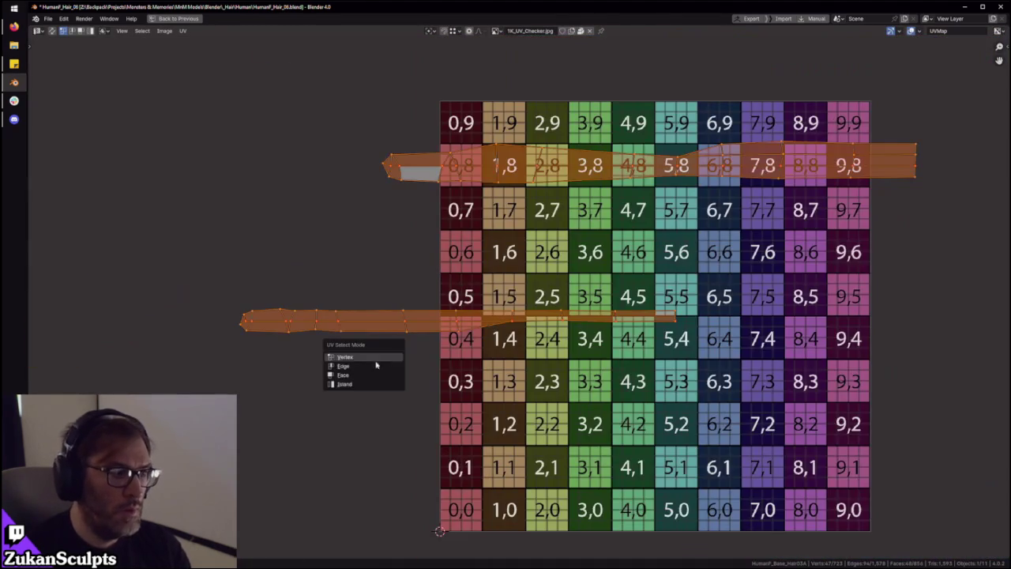
{"action": "left_click", "coordinate": [341, 384]}
{"action": "key", "text": "g"}
{"action": "left_click", "coordinate": [464, 291]}
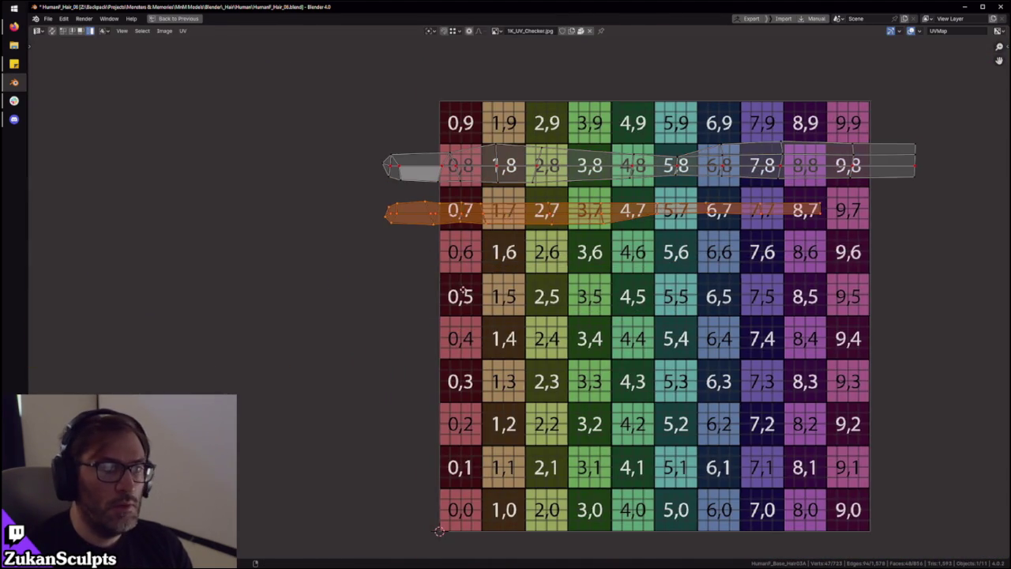
{"action": "middle_click_drag", "start_coordinate": [464, 291], "coordinate": [400, 370]}
{"action": "scroll", "coordinate": [474, 300], "scroll_direction": "up", "scroll_amount": 1}
{"action": "key", "text": "ctrl+space"}
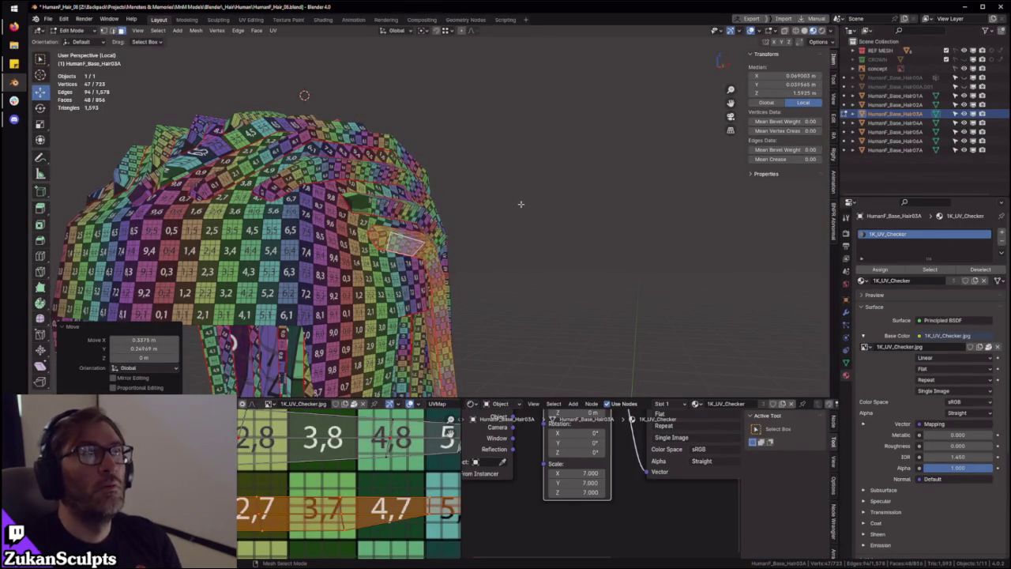
Inspect the strip's checker texture and mirror the selected UVs on the Y axis
{"action": "mouse_move", "coordinate": [520, 204]}
{"action": "middle_mouse_down"}
{"action": "mouse_move", "coordinate": [490, 237]}
{"action": "mouse_move", "coordinate": [427, 222]}
{"action": "mouse_move", "coordinate": [372, 332]}
{"action": "middle_mouse_up"}
{"action": "scroll", "coordinate": [490, 237], "scroll_direction": "up", "scroll_amount": 3}
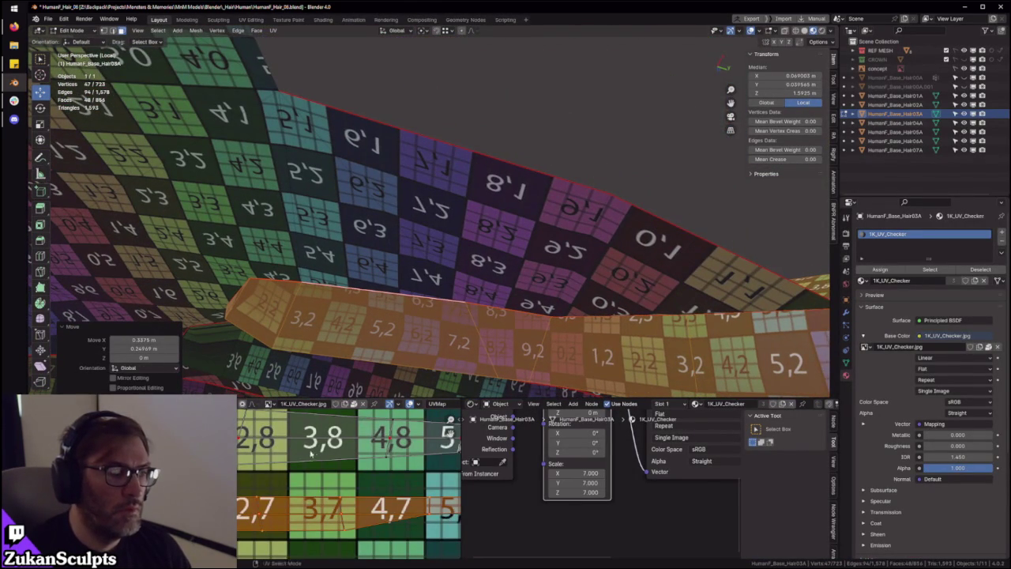
{"action": "scroll", "coordinate": [311, 454], "scroll_direction": "down", "scroll_amount": 2}
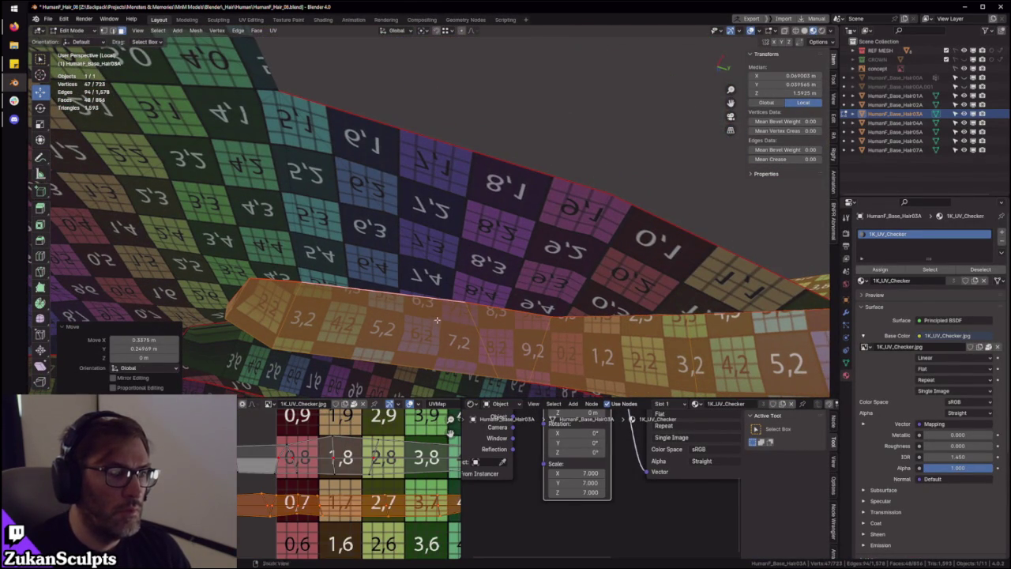
{"action": "middle_click_drag", "start_coordinate": [437, 319], "coordinate": [435, 335]}
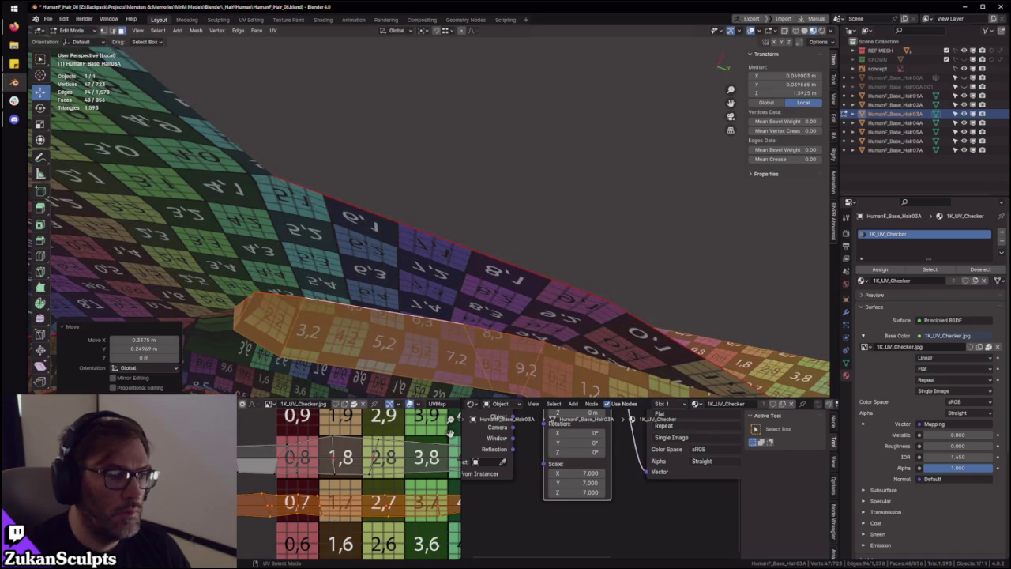
{"action": "left_click", "coordinate": [327, 508]}
{"action": "left_click", "coordinate": [251, 403]}
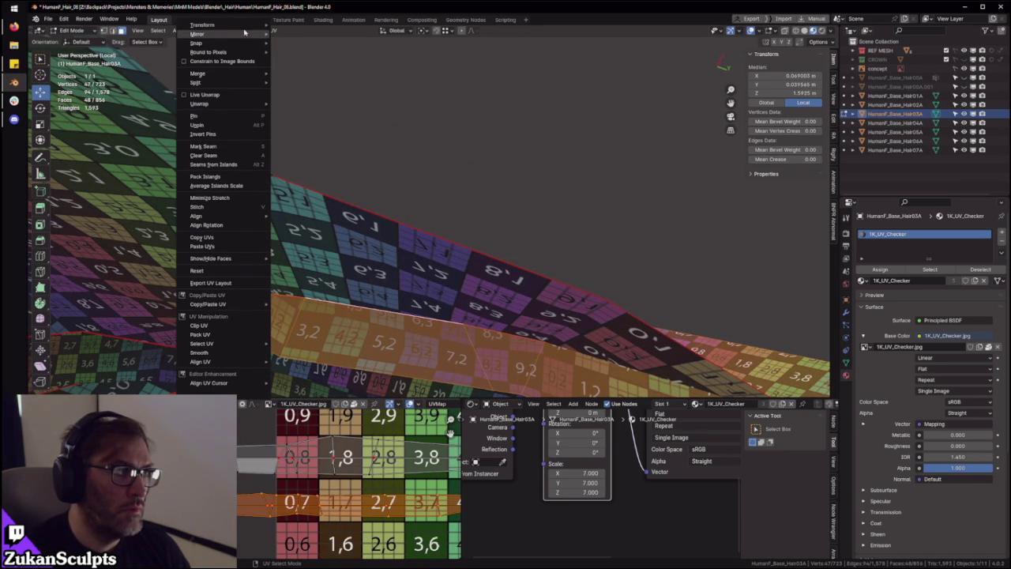
{"action": "mouse_move", "coordinate": [197, 34]}
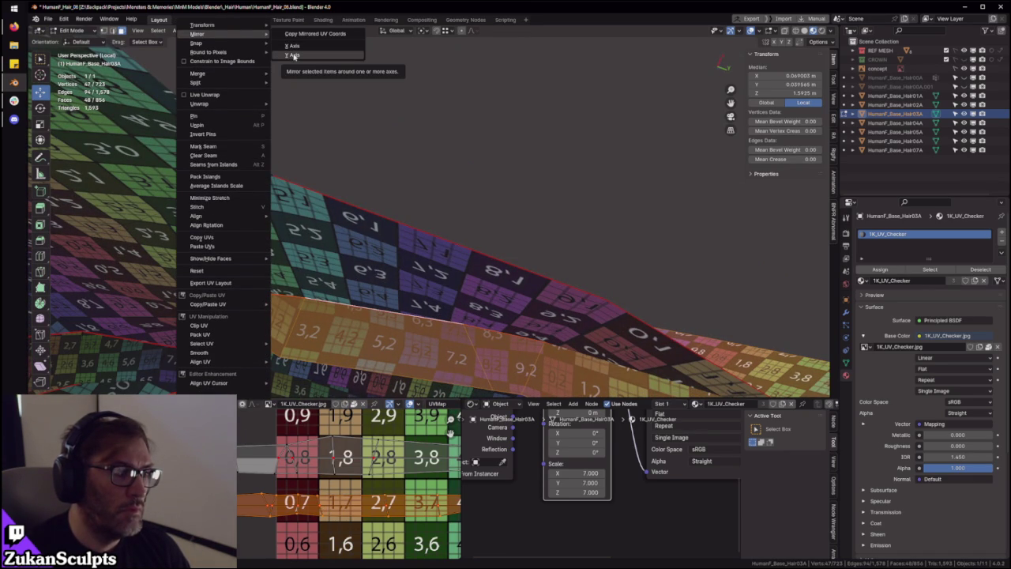
{"action": "left_click", "coordinate": [293, 54]}
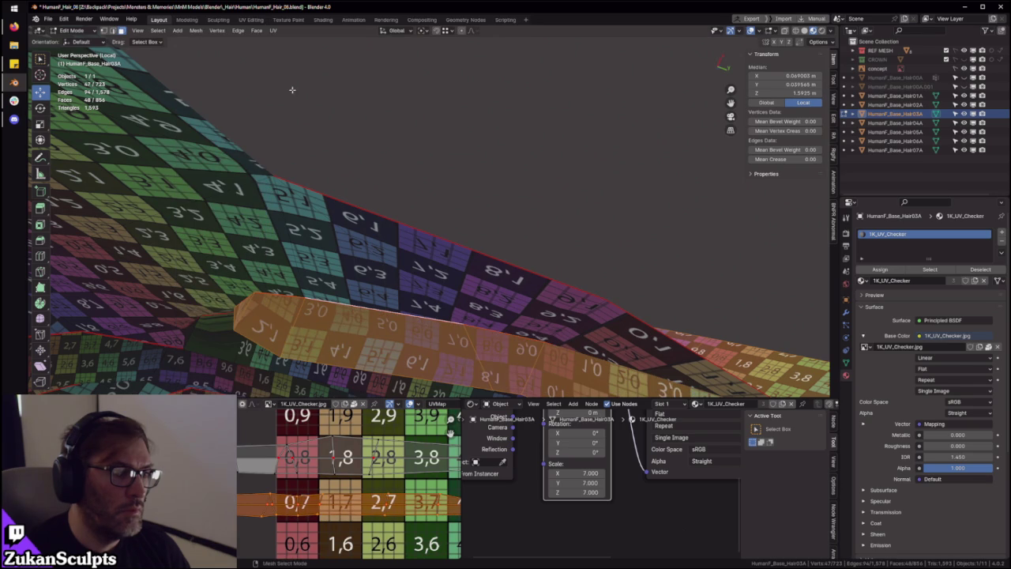
Mirror the selected UVs on the X axis and once more to fix orientation
{"action": "middle_click_drag", "start_coordinate": [388, 282], "coordinate": [339, 300]}
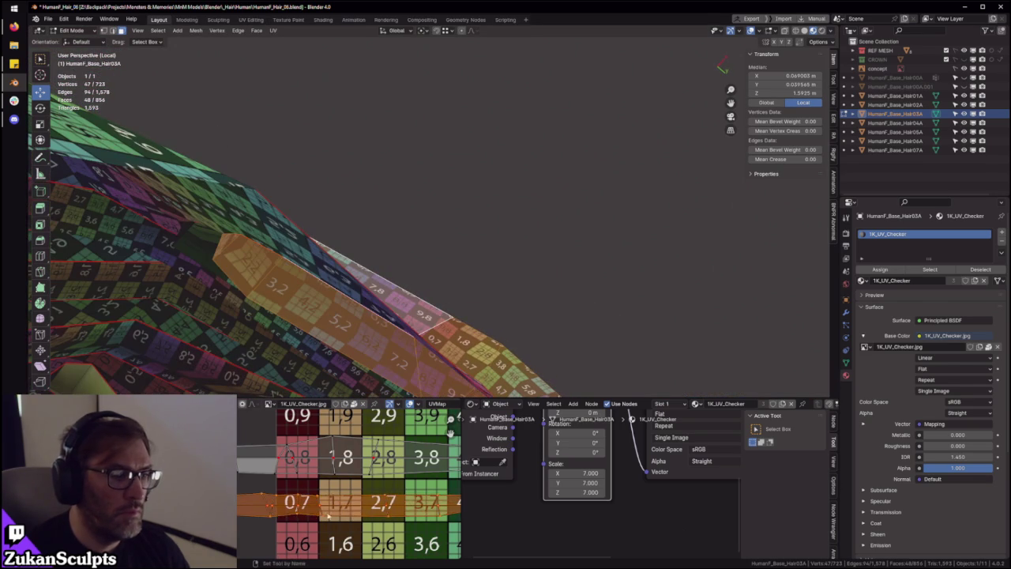
{"action": "scroll", "coordinate": [312, 500], "scroll_direction": "down", "scroll_amount": 2}
{"action": "middle_click_drag", "start_coordinate": [313, 501], "coordinate": [248, 496]}
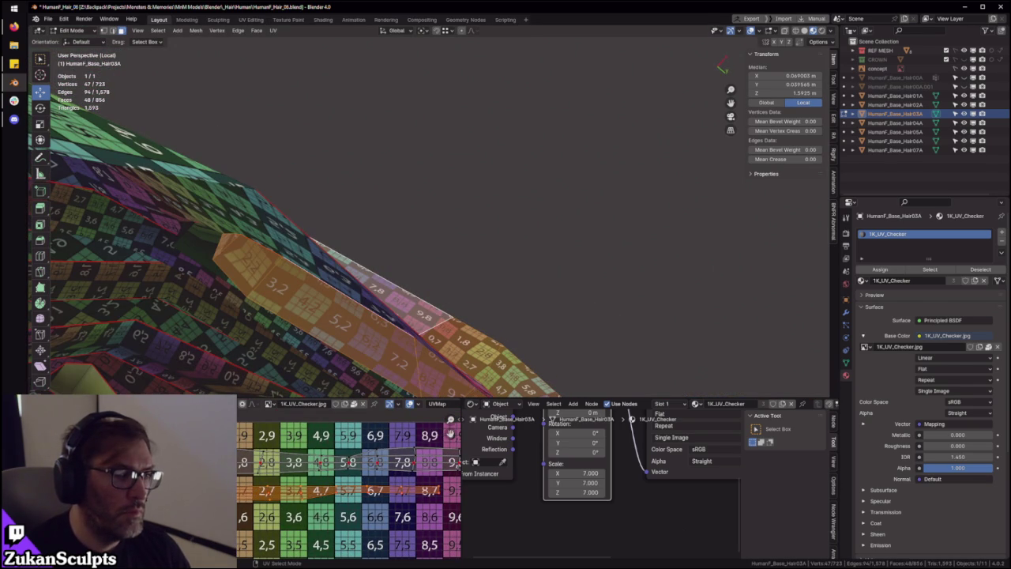
{"action": "left_click", "coordinate": [183, 404]}
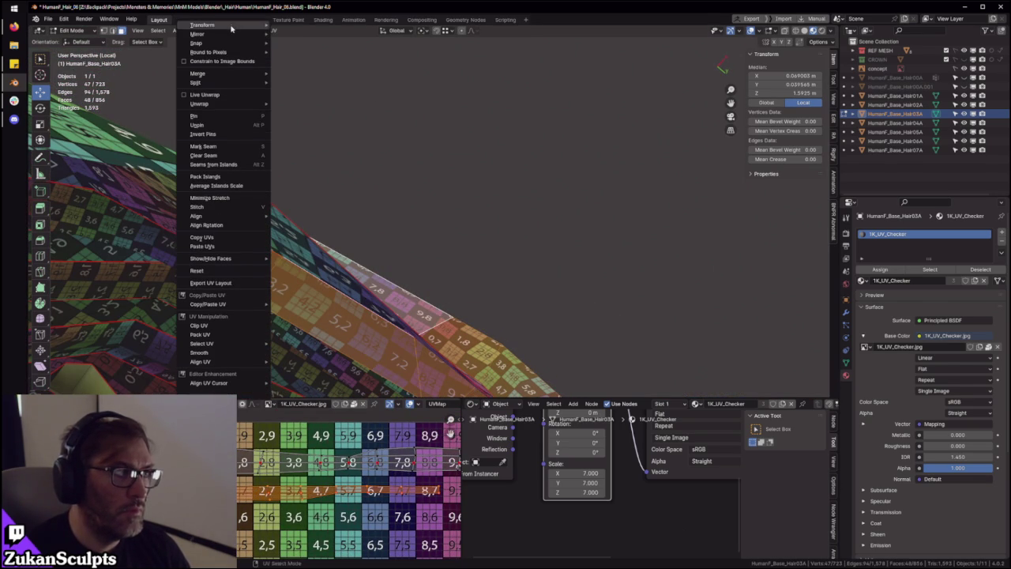
{"action": "mouse_move", "coordinate": [197, 34]}
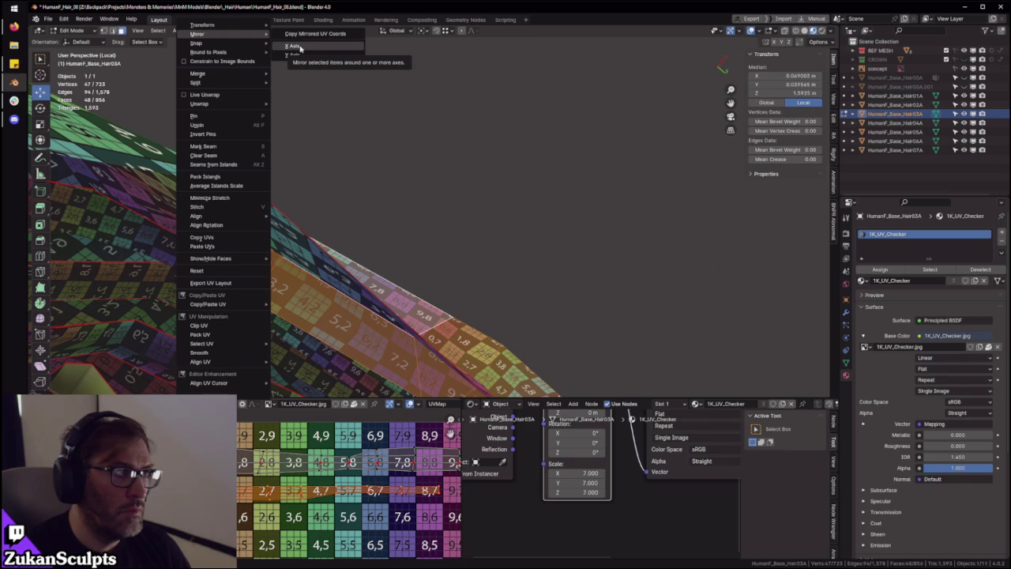
{"action": "left_click", "coordinate": [300, 47]}
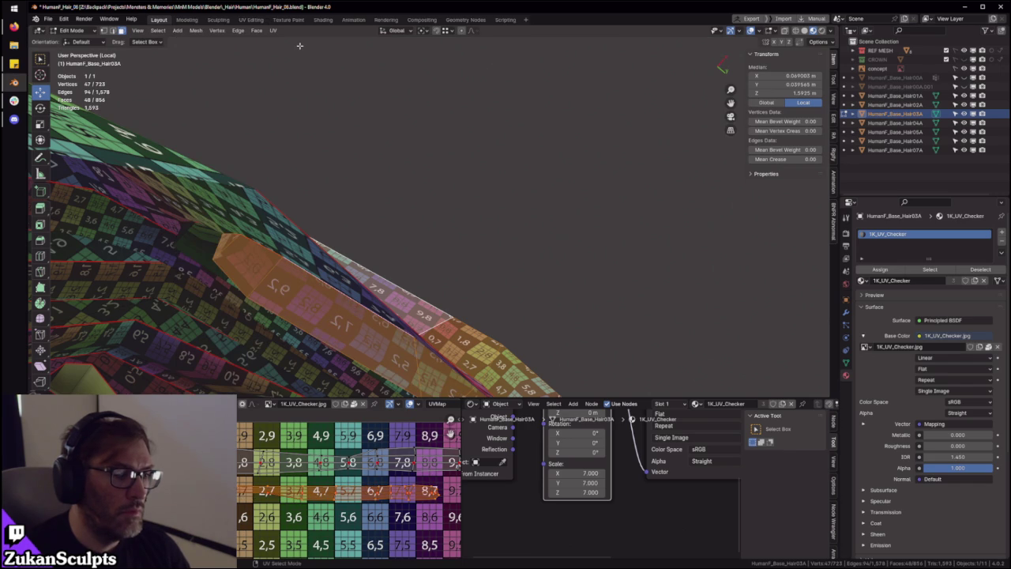
{"action": "left_click", "coordinate": [252, 404]}
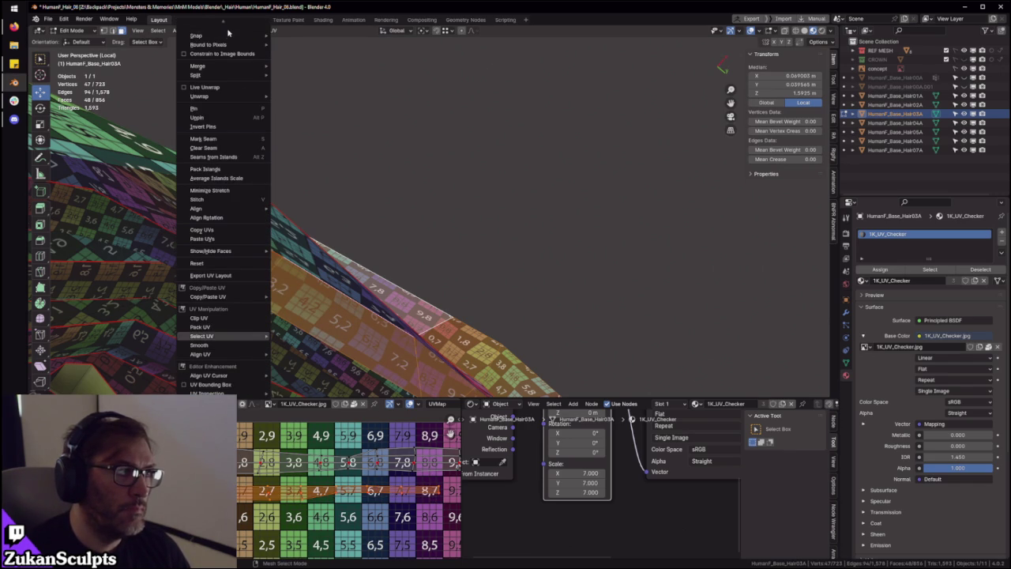
{"action": "mouse_move", "coordinate": [221, 34]}
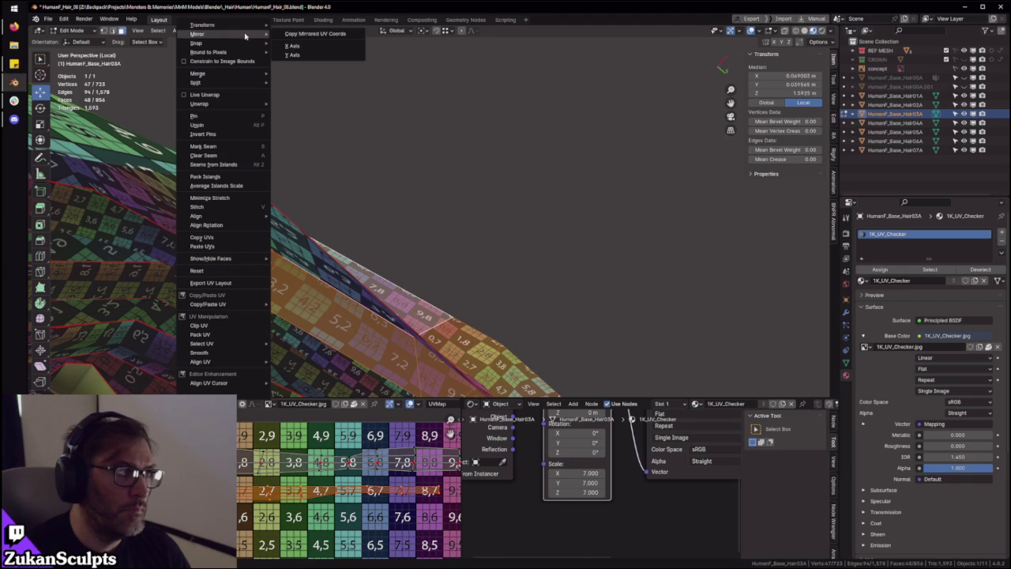
{"action": "left_click", "coordinate": [303, 54]}
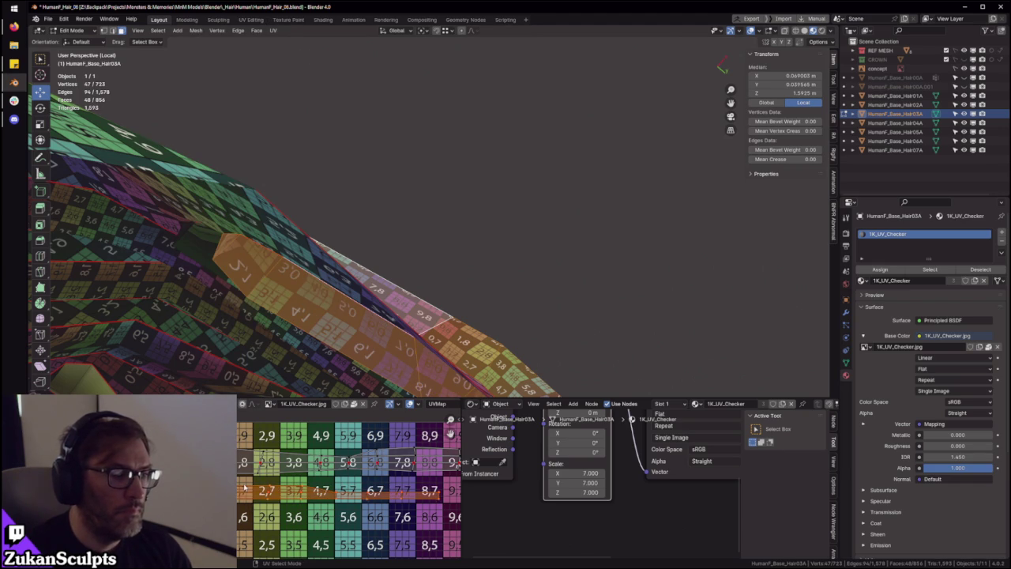
Move the UV strip into place along the checker's 0.8 row
{"action": "scroll", "coordinate": [247, 484], "scroll_direction": "up", "scroll_amount": 1}
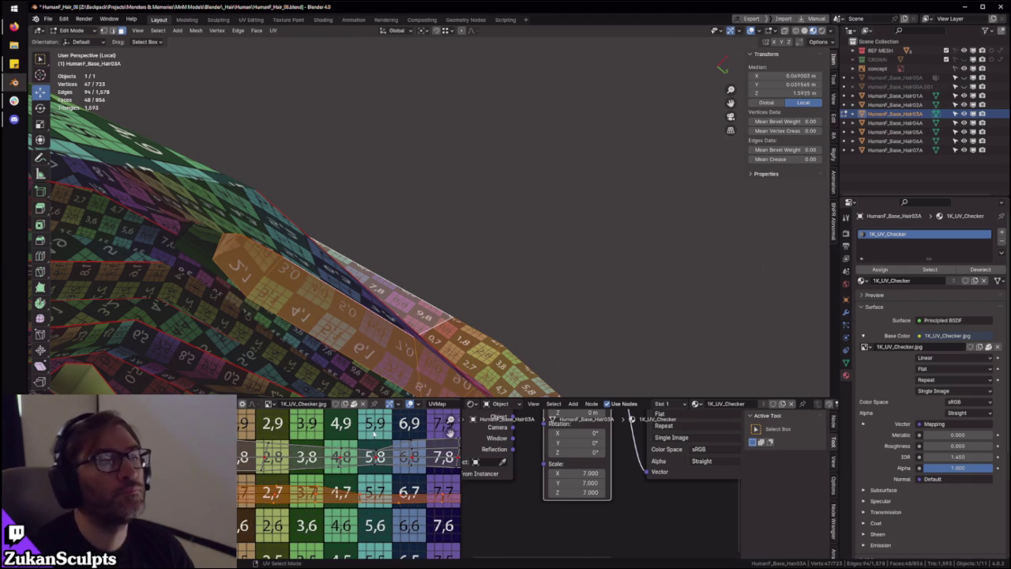
{"action": "key", "text": "g"}
{"action": "left_click", "coordinate": [351, 472]}
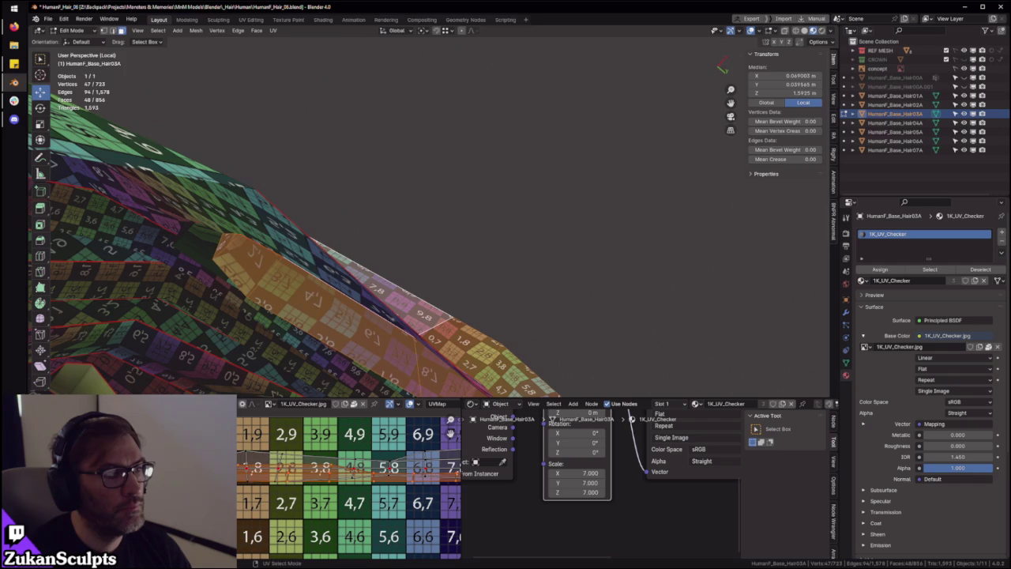
{"action": "mouse_move", "coordinate": [407, 316]}
{"action": "middle_mouse_down"}
{"action": "mouse_move", "coordinate": [407, 344]}
{"action": "mouse_move", "coordinate": [406, 333]}
{"action": "middle_mouse_up"}
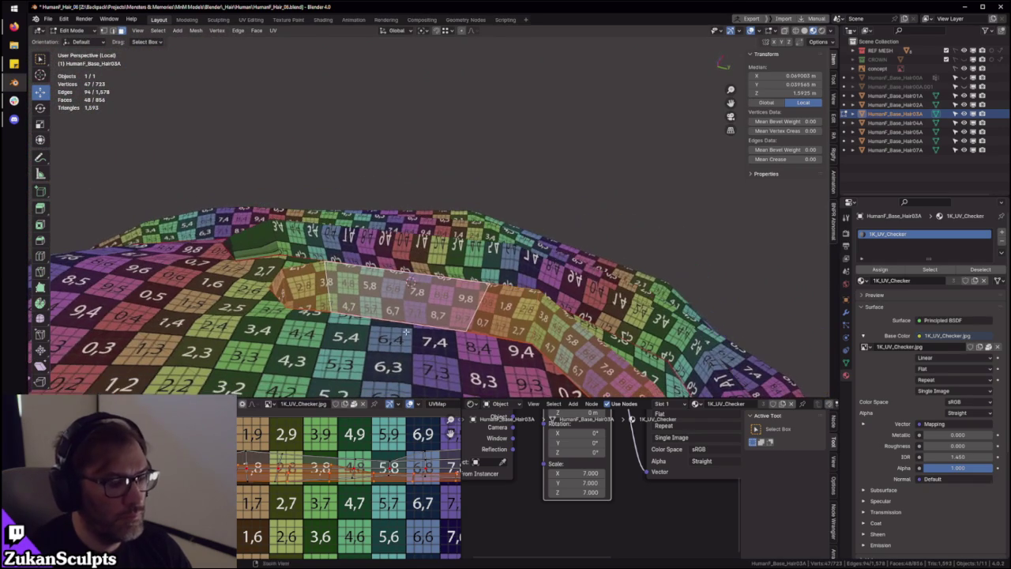
{"action": "middle_click_drag", "start_coordinate": [411, 282], "coordinate": [413, 275]}
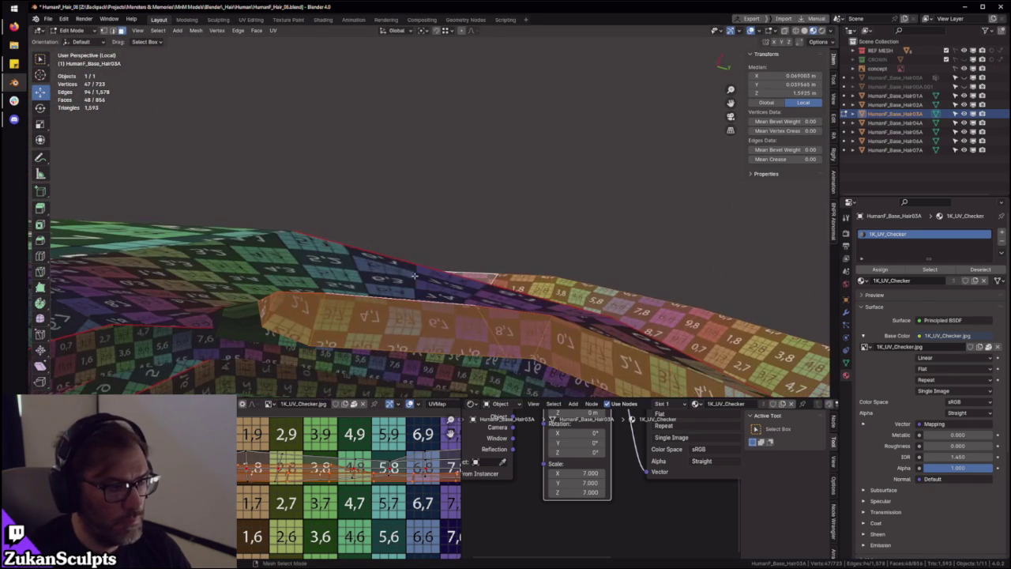
{"action": "mouse_move", "coordinate": [333, 468]}
{"action": "left_mouse_down"}
{"action": "mouse_move", "coordinate": [333, 499]}
{"action": "mouse_move", "coordinate": [348, 503]}
{"action": "left_mouse_up"}
{"action": "middle_click_drag", "start_coordinate": [423, 368], "coordinate": [352, 399]}
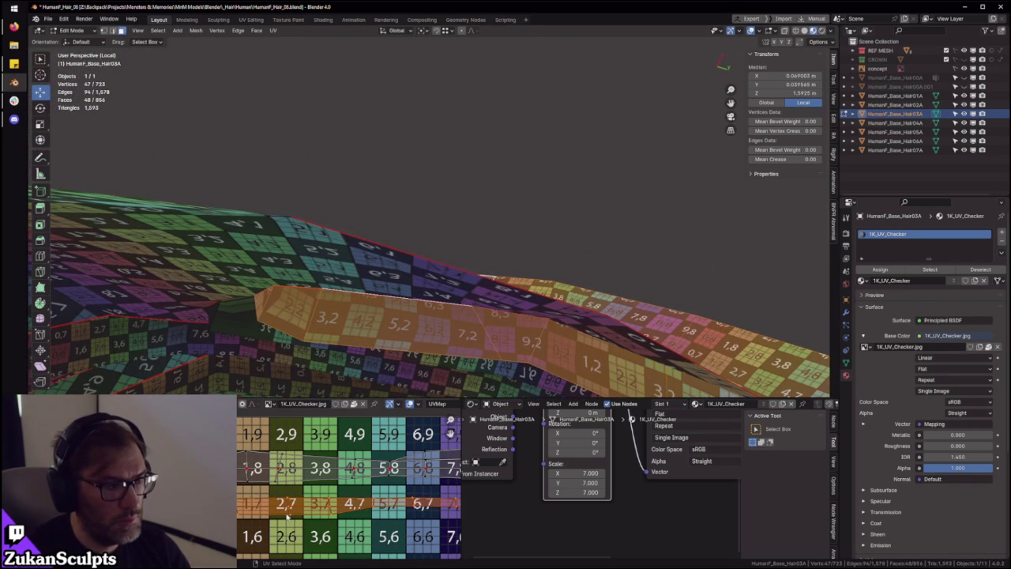
{"action": "key", "text": "g"}
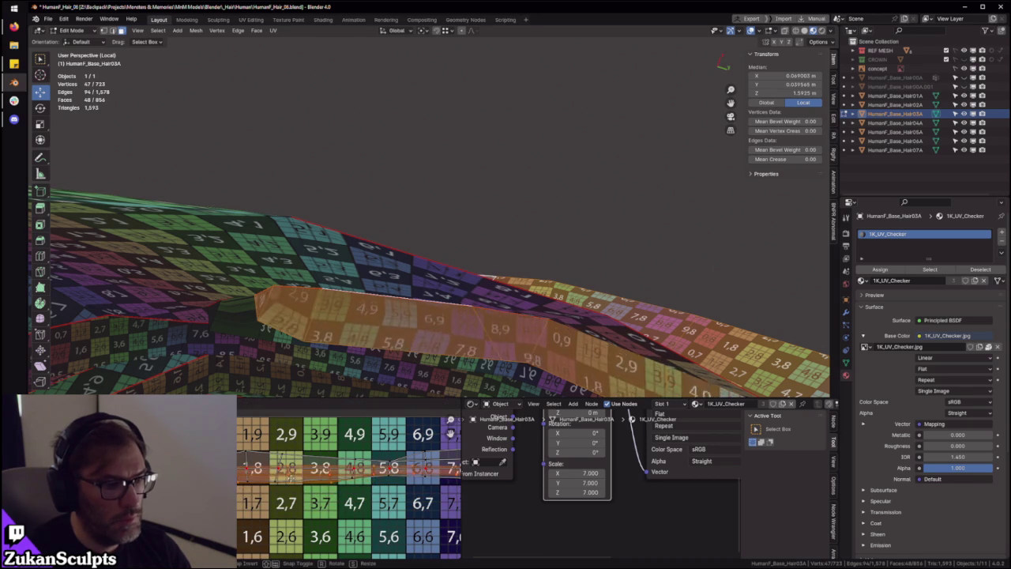
Maximize the UV editor and mirror the strand's UV strip on the Y axis
{"action": "left_click", "coordinate": [347, 440]}
{"action": "key", "text": "ctrl+space"}
{"action": "scroll", "coordinate": [293, 313], "scroll_direction": "up", "scroll_amount": 4}
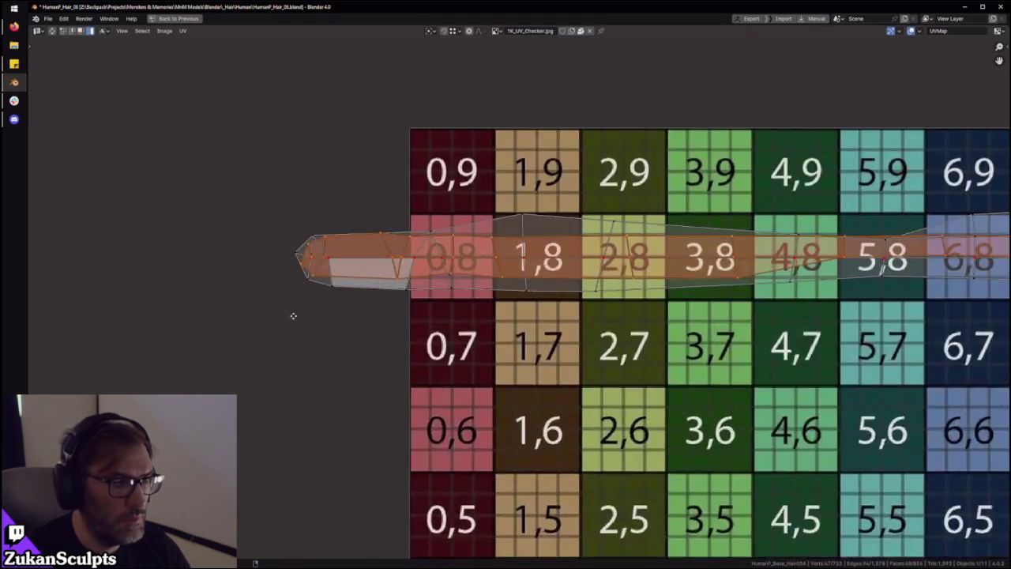
{"action": "scroll", "coordinate": [434, 389], "scroll_direction": "up", "scroll_amount": 2}
{"action": "scroll", "coordinate": [434, 389], "scroll_direction": "up", "scroll_amount": 2}
{"action": "scroll", "coordinate": [440, 401], "scroll_direction": "down", "scroll_amount": 2}
{"action": "key", "text": "g"}
{"action": "left_click", "coordinate": [197, 75]}
{"action": "left_click", "coordinate": [184, 31]}
{"action": "mouse_move", "coordinate": [197, 50]}
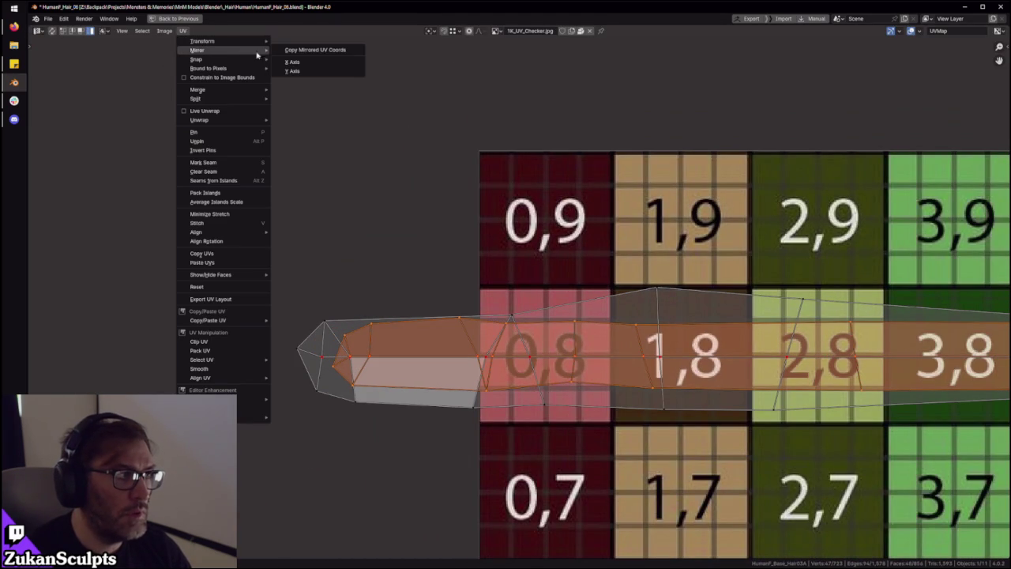
{"action": "left_click", "coordinate": [293, 72]}
Rescale the mirrored strip twice and move it into place along the 8 row
{"action": "key", "text": "s"}
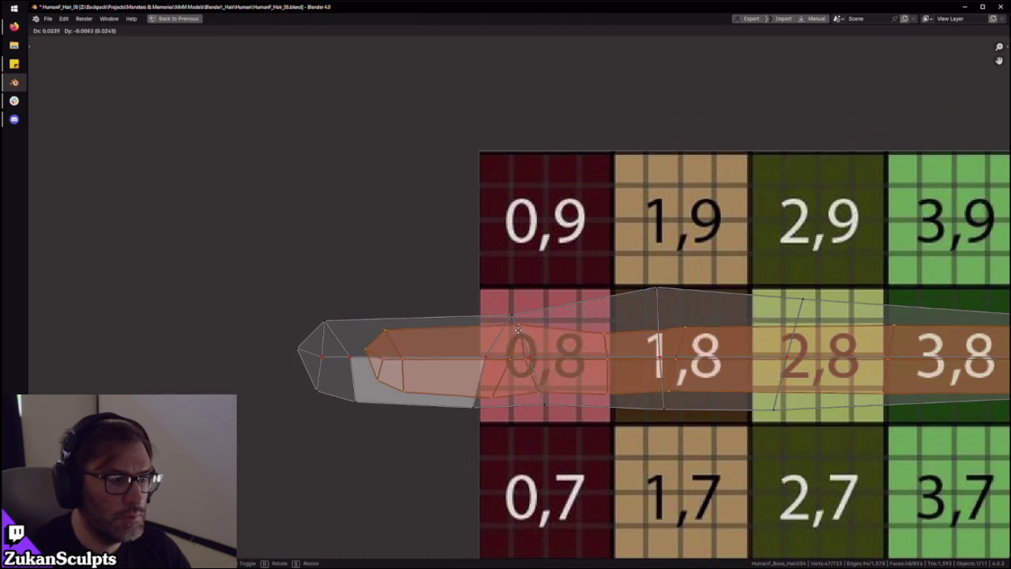
{"action": "left_click", "coordinate": [642, 393]}
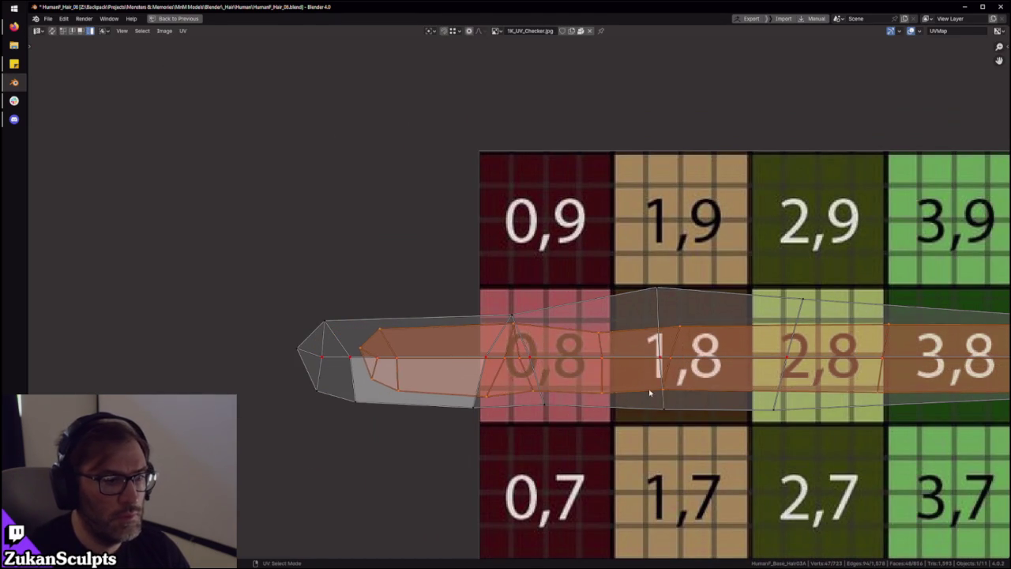
{"action": "scroll", "coordinate": [711, 387], "scroll_direction": "down", "scroll_amount": 2}
{"action": "scroll", "coordinate": [792, 382], "scroll_direction": "down", "scroll_amount": 5}
{"action": "key", "text": "s"}
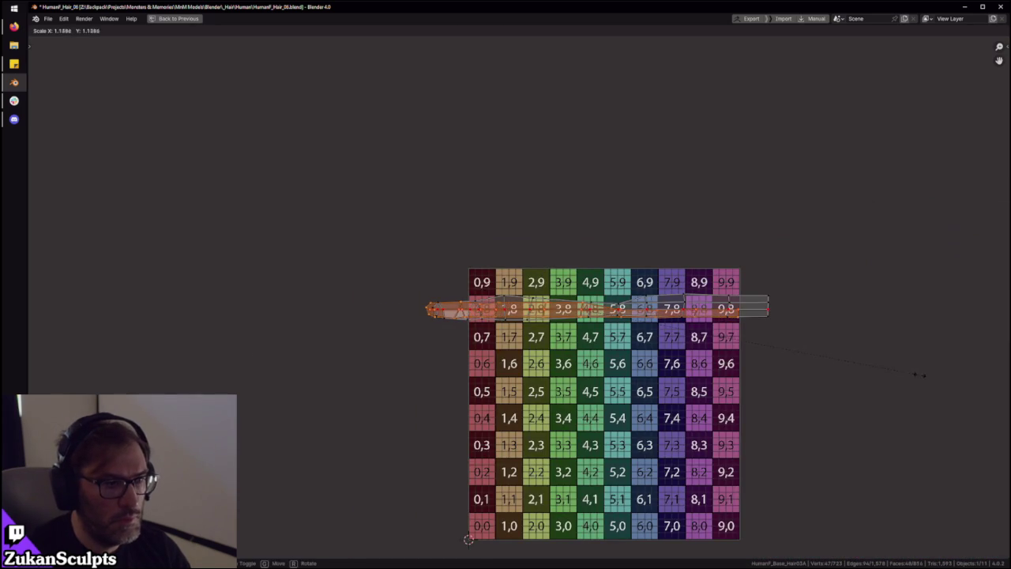
{"action": "left_click", "coordinate": [916, 374]}
{"action": "scroll", "coordinate": [440, 306], "scroll_direction": "up", "scroll_amount": 3}
{"action": "scroll", "coordinate": [440, 305], "scroll_direction": "up", "scroll_amount": 2}
{"action": "scroll", "coordinate": [440, 306], "scroll_direction": "up", "scroll_amount": 2}
{"action": "key", "text": "g"}
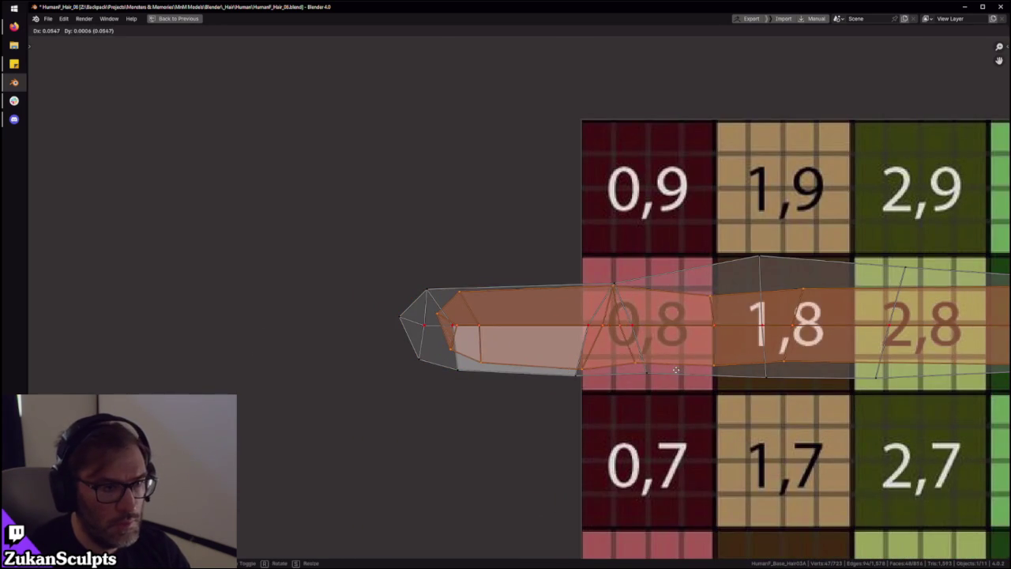
{"action": "left_click", "coordinate": [673, 376]}
Switch to vertex selection and pick the centre edges at the strip's left end
{"action": "scroll", "coordinate": [489, 361], "scroll_direction": "up", "scroll_amount": 3}
{"action": "left_click", "coordinate": [479, 368]}
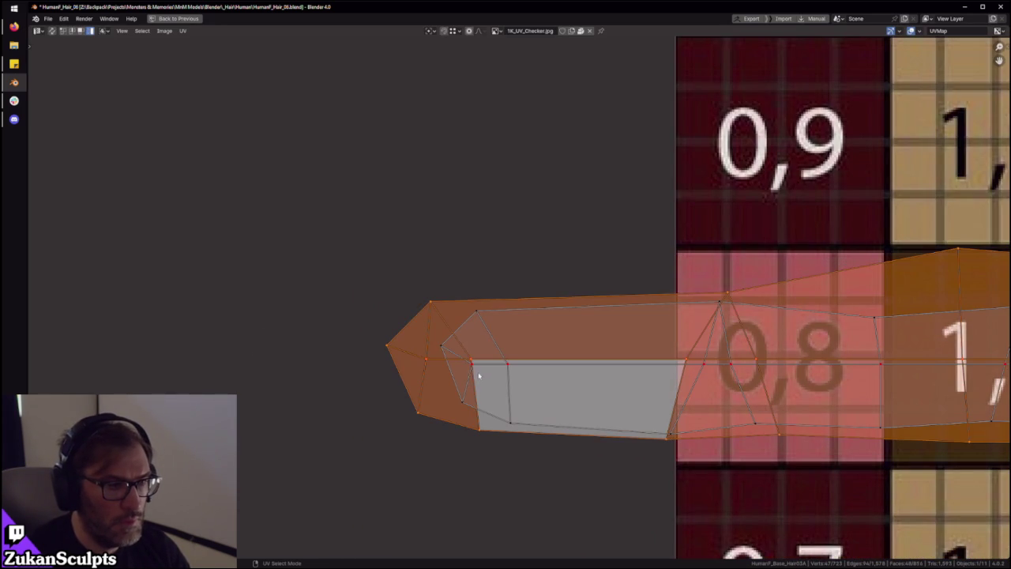
{"action": "key", "text": "ctrl+Tab"}
{"action": "left_click", "coordinate": [461, 356]}
{"action": "key", "text": "ctrl+Tab"}
{"action": "left_click", "coordinate": [474, 363]}
{"action": "key", "text": "alt+a"}
{"action": "left_click", "coordinate": [430, 360]}
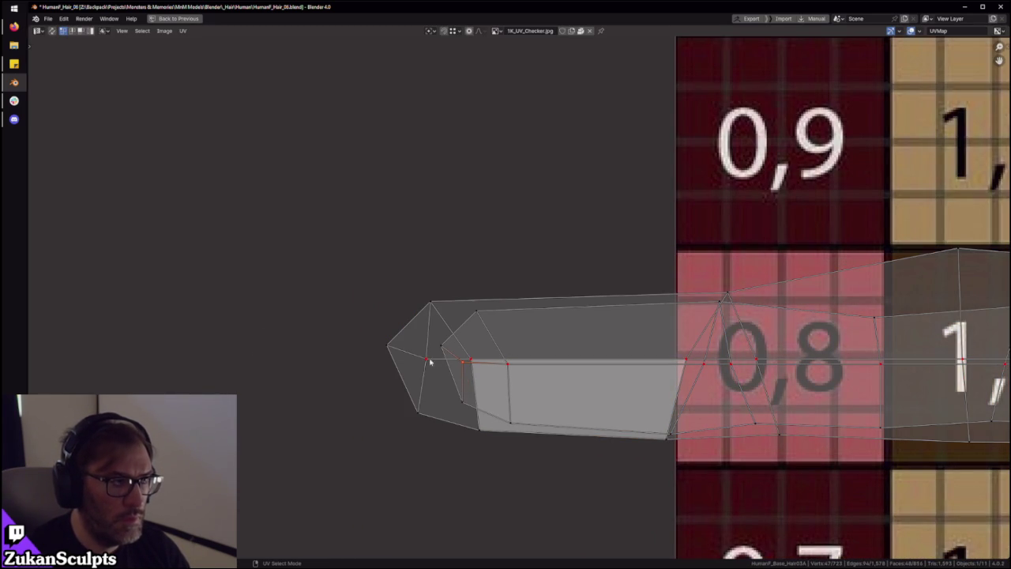
{"action": "left_click", "coordinate": [439, 369]}
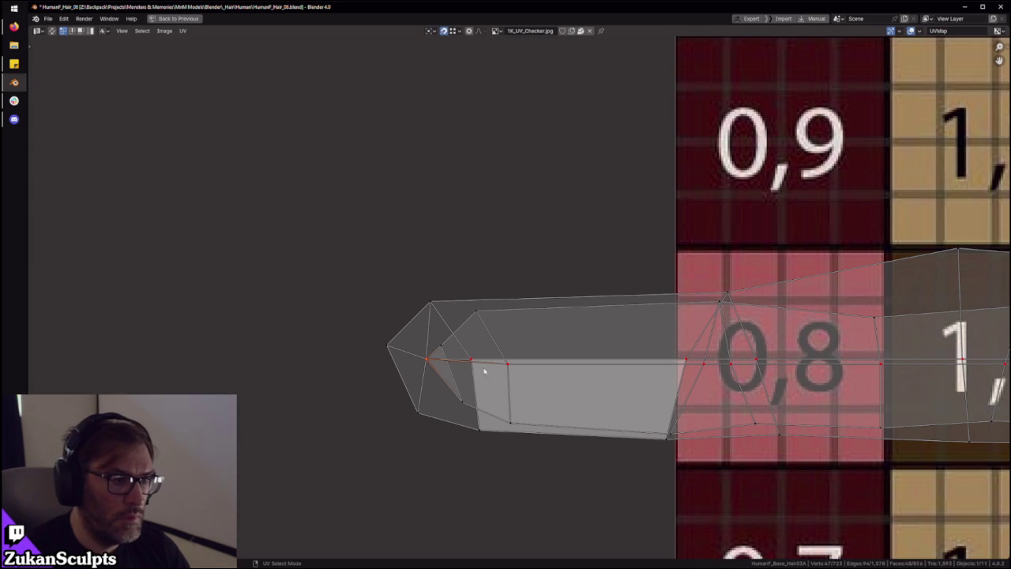
{"action": "middle_click_drag", "start_coordinate": [713, 379], "coordinate": [594, 371]}
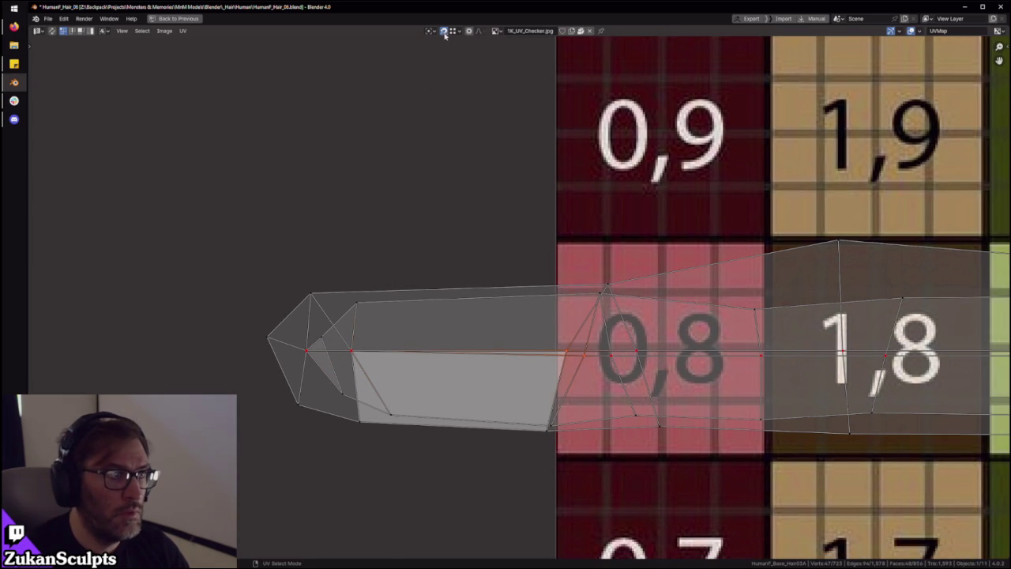
{"action": "middle_click_drag", "start_coordinate": [568, 311], "coordinate": [512, 318]}
{"action": "left_click", "coordinate": [550, 389]}
{"action": "scroll", "coordinate": [620, 380], "scroll_direction": "down", "scroll_amount": 1}
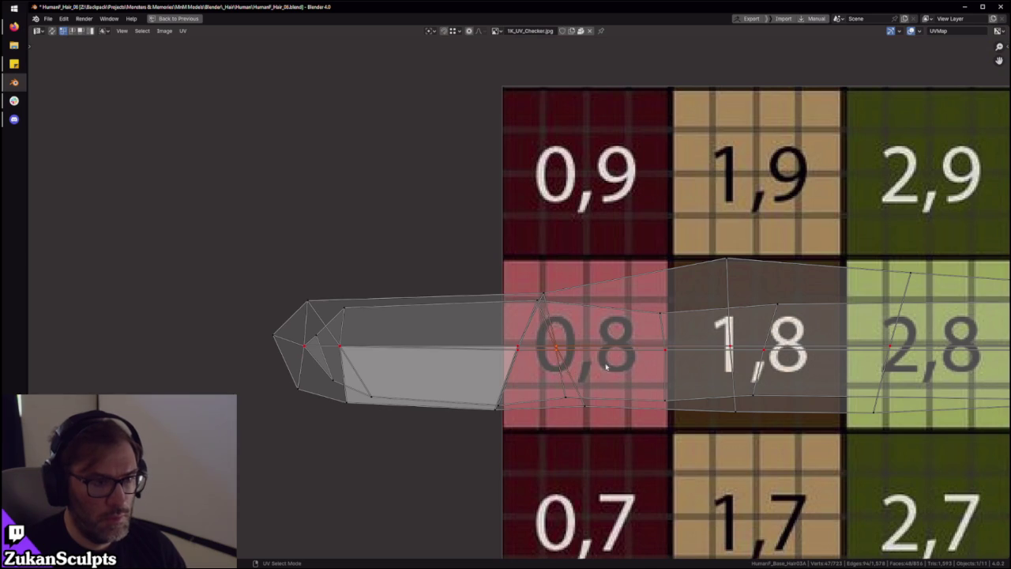
{"action": "middle_click_drag", "start_coordinate": [718, 381], "coordinate": [597, 388]}
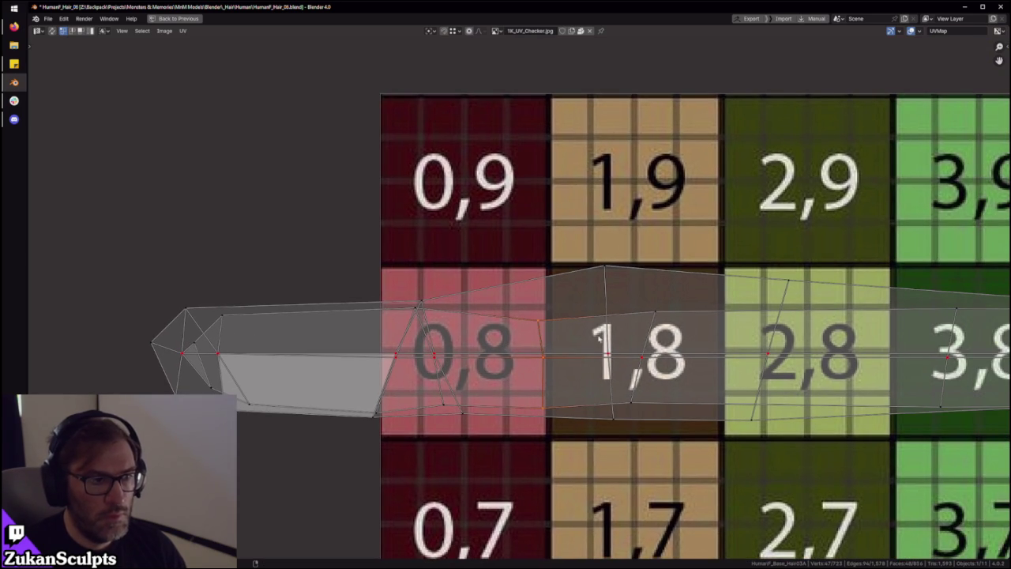
{"action": "key", "text": "ctrl+z"}
{"action": "key", "text": "ctrl+z"}
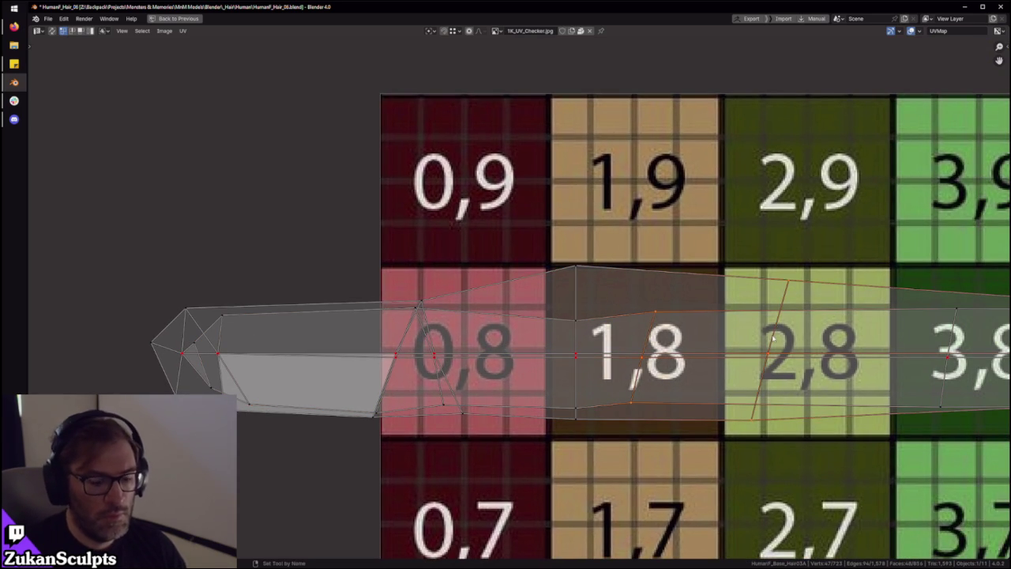
Box-select the vertices at the strip's left end
{"action": "scroll", "coordinate": [530, 320], "scroll_direction": "down", "scroll_amount": 1}
{"action": "scroll", "coordinate": [533, 316], "scroll_direction": "down", "scroll_amount": 1}
{"action": "scroll", "coordinate": [535, 297], "scroll_direction": "up", "scroll_amount": 1}
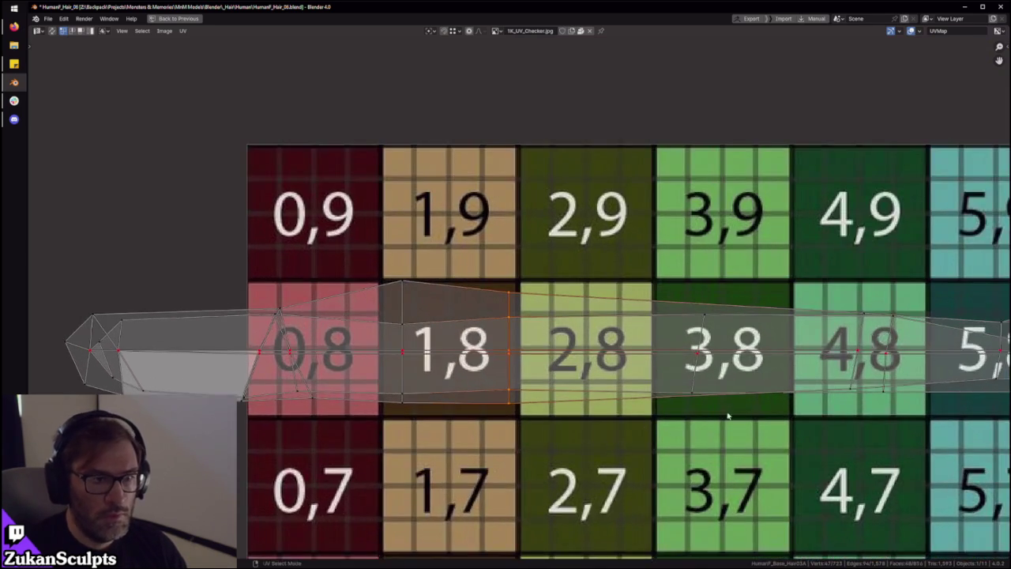
{"action": "scroll", "coordinate": [728, 415], "scroll_direction": "down", "scroll_amount": 1}
{"action": "scroll", "coordinate": [632, 407], "scroll_direction": "down", "scroll_amount": 1}
{"action": "scroll", "coordinate": [584, 403], "scroll_direction": "down", "scroll_amount": 1}
{"action": "scroll", "coordinate": [573, 401], "scroll_direction": "up", "scroll_amount": 1}
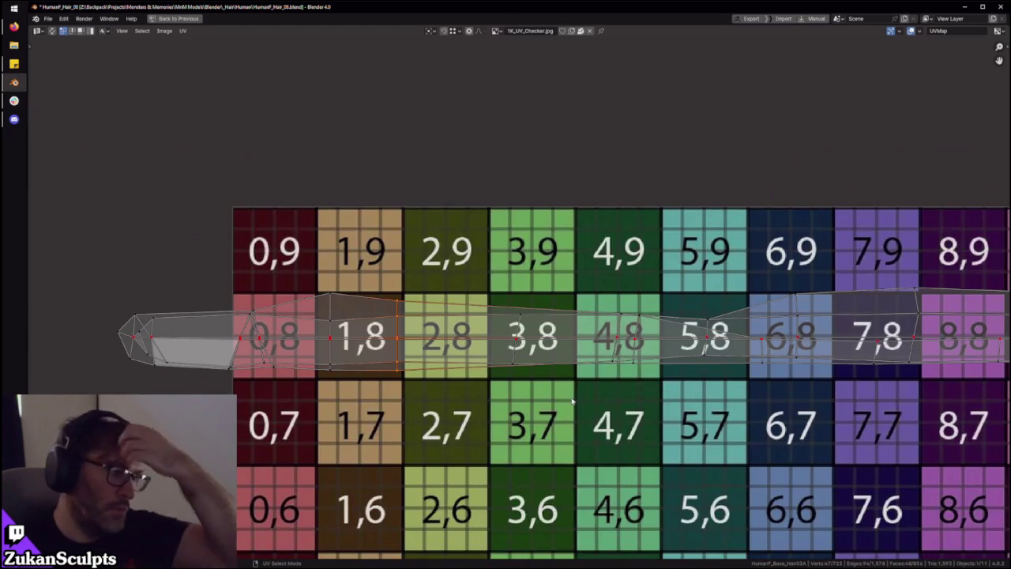
{"action": "scroll", "coordinate": [435, 376], "scroll_direction": "down", "scroll_amount": 8}
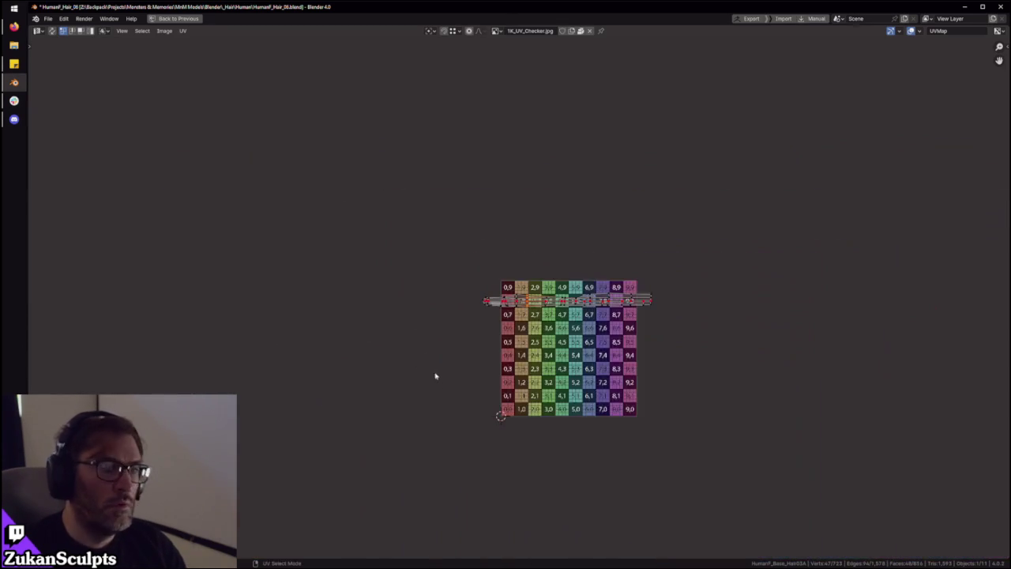
{"action": "scroll", "coordinate": [513, 298], "scroll_direction": "up", "scroll_amount": 7}
{"action": "scroll", "coordinate": [553, 300], "scroll_direction": "up", "scroll_amount": 2}
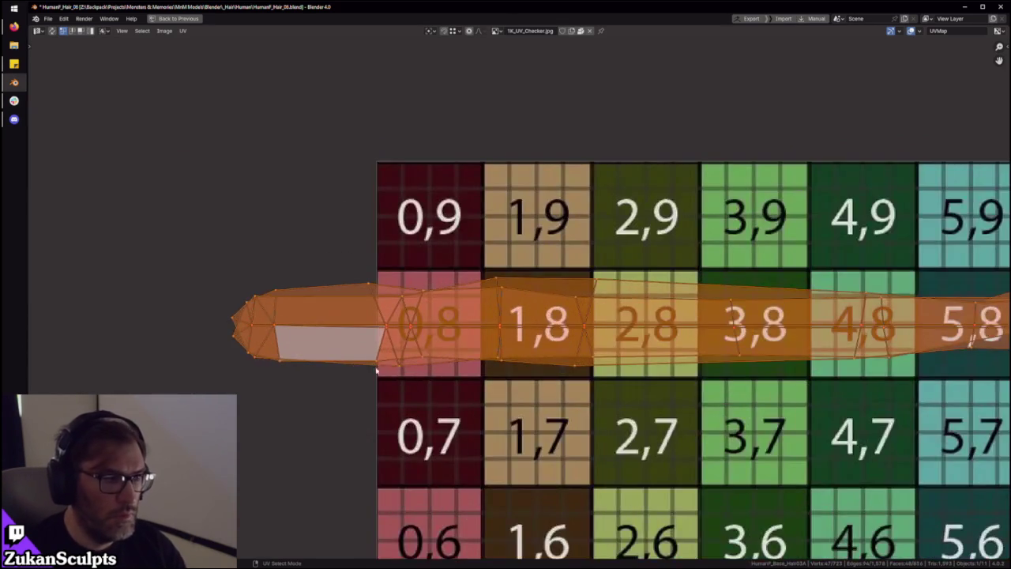
{"action": "scroll", "coordinate": [482, 371], "scroll_direction": "up", "scroll_amount": 1}
{"action": "scroll", "coordinate": [466, 375], "scroll_direction": "left", "scroll_amount": 2, "text": "ctrl"}
{"action": "scroll", "coordinate": [371, 359], "scroll_direction": "up", "scroll_amount": 1}
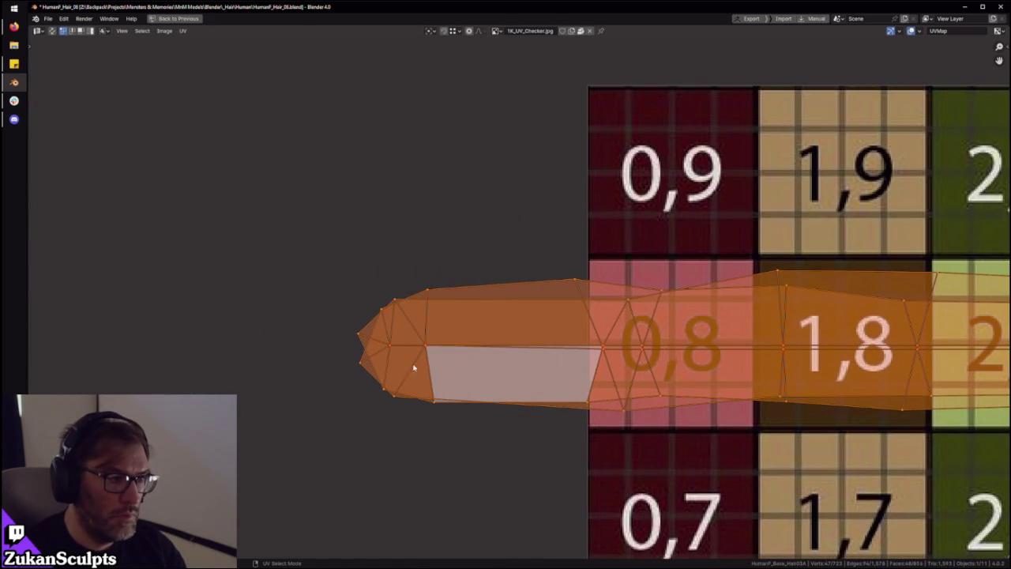
{"action": "scroll", "coordinate": [466, 375], "scroll_direction": "right", "scroll_amount": 2, "text": "ctrl"}
{"action": "left_click_drag", "start_coordinate": [435, 226], "coordinate": [514, 451]}
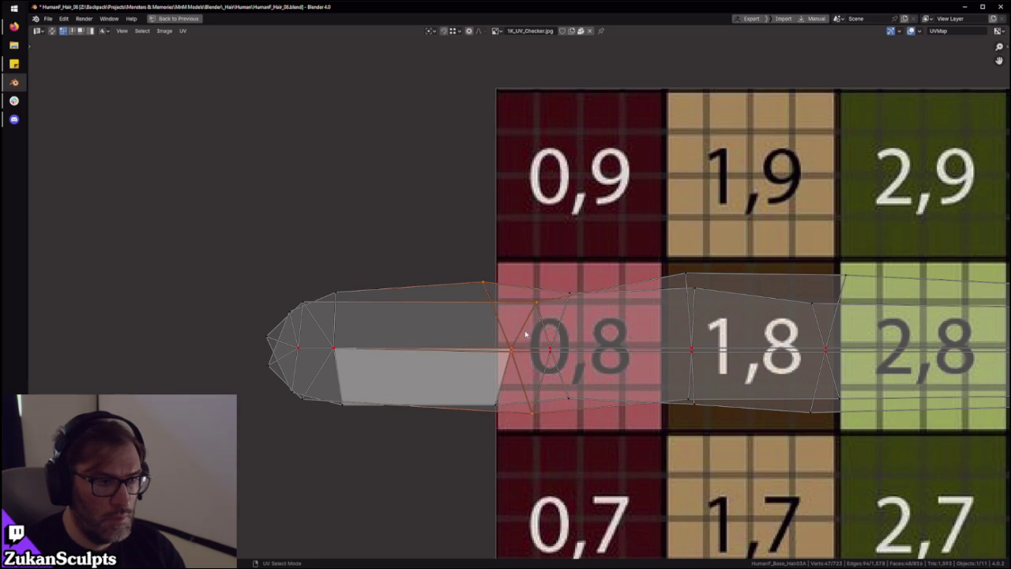
{"action": "scroll", "coordinate": [522, 363], "scroll_direction": "down", "scroll_amount": 2}
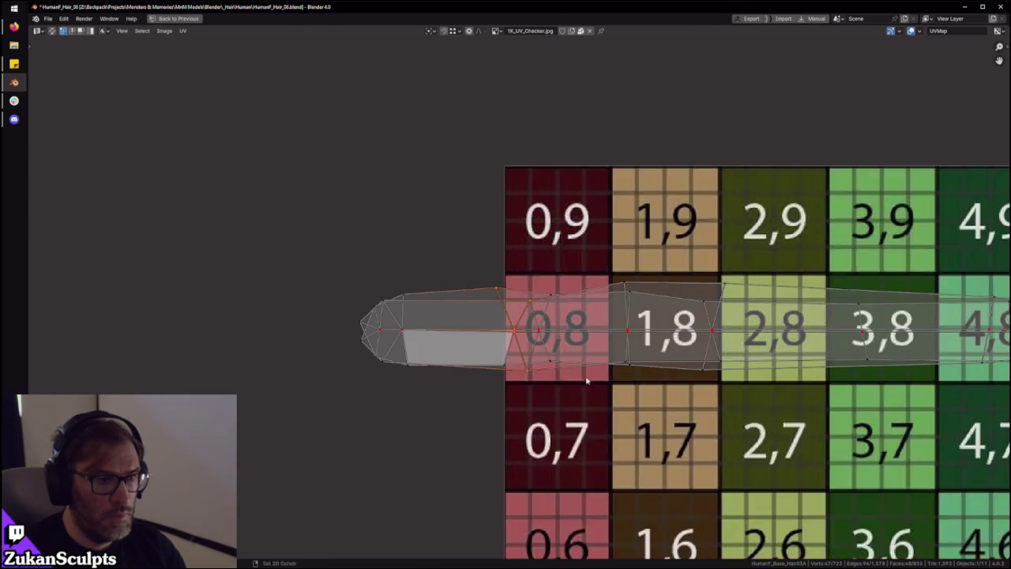
Check the strand in 3D, then slide the strip's right end along X toward tile 9,8
{"action": "key", "text": "ctrl+space"}
{"action": "mouse_move", "coordinate": [487, 305]}
{"action": "middle_mouse_down"}
{"action": "mouse_move", "coordinate": [442, 316]}
{"action": "mouse_move", "coordinate": [473, 230]}
{"action": "middle_mouse_up"}
{"action": "key", "text": "ctrl+space"}
{"action": "middle_click_drag", "start_coordinate": [748, 415], "coordinate": [361, 392]}
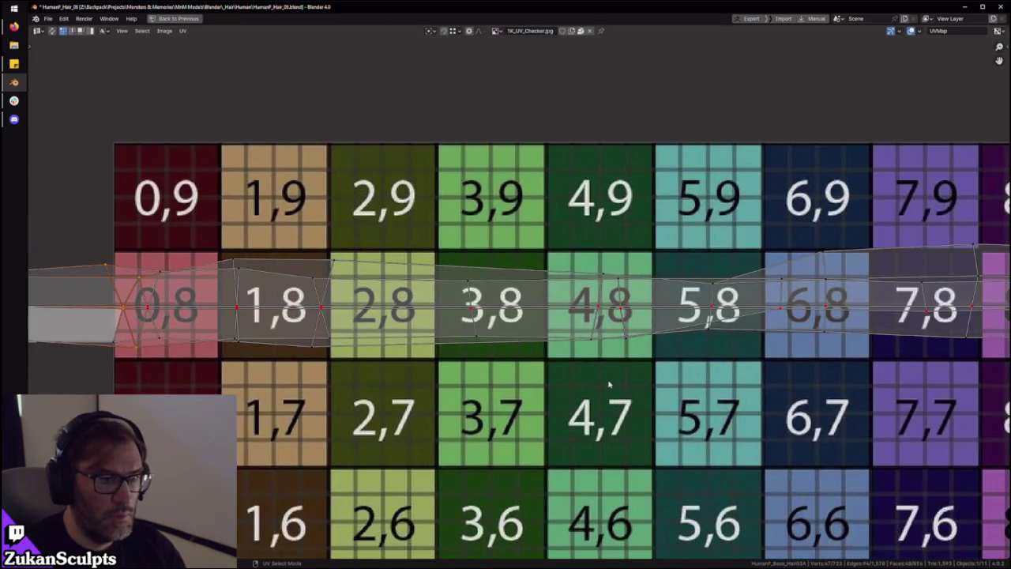
{"action": "middle_click_drag", "start_coordinate": [634, 362], "coordinate": [515, 397]}
{"action": "left_click_drag", "start_coordinate": [450, 274], "coordinate": [528, 446]}
{"action": "scroll", "coordinate": [515, 439], "scroll_direction": "down", "scroll_amount": 3}
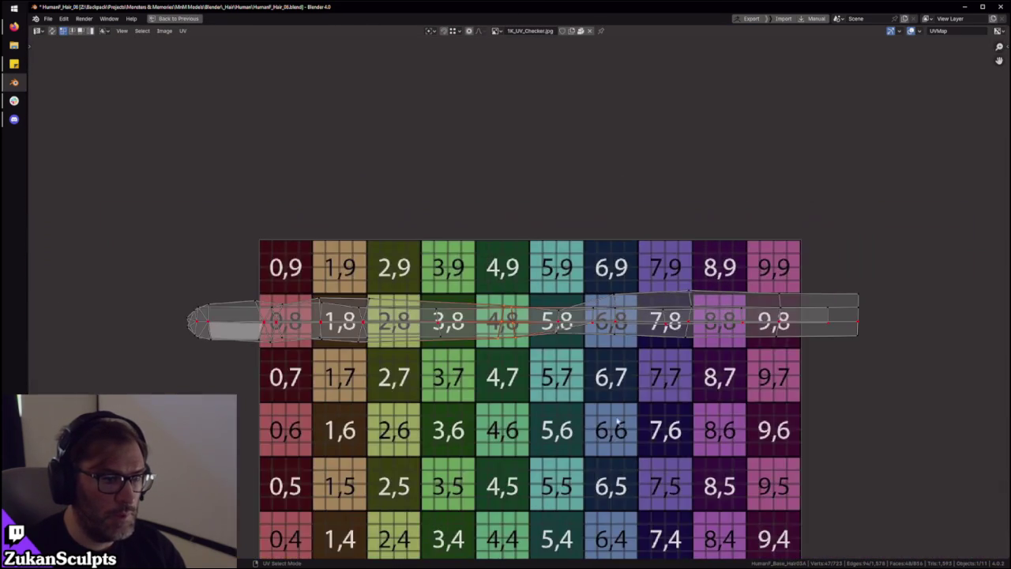
{"action": "middle_click_drag", "start_coordinate": [989, 371], "coordinate": [831, 370]}
{"action": "scroll", "coordinate": [832, 371], "scroll_direction": "up", "scroll_amount": 2}
{"action": "middle_click_drag", "start_coordinate": [771, 346], "coordinate": [649, 377]}
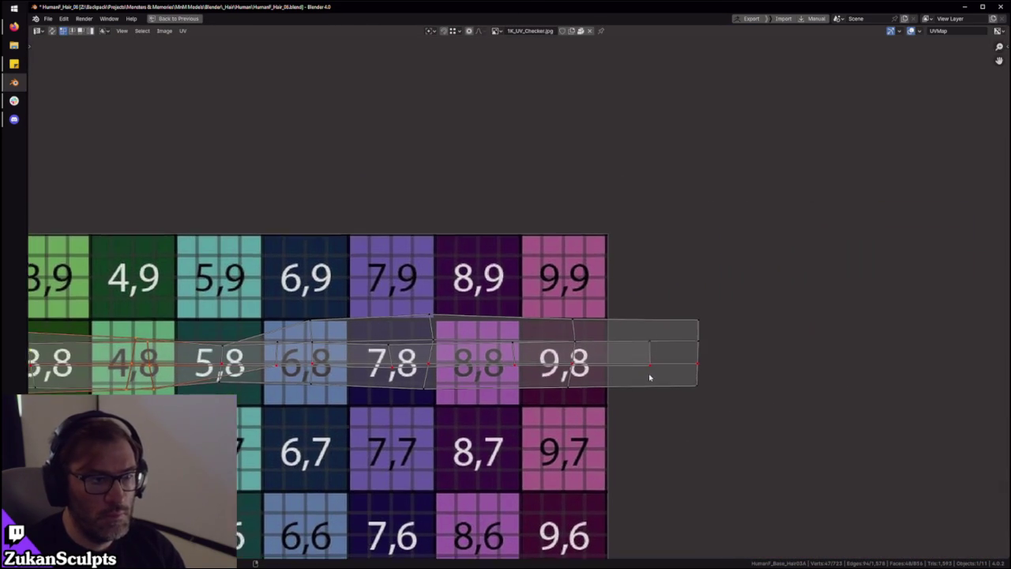
{"action": "key", "text": "g"}
{"action": "key", "text": "x"}
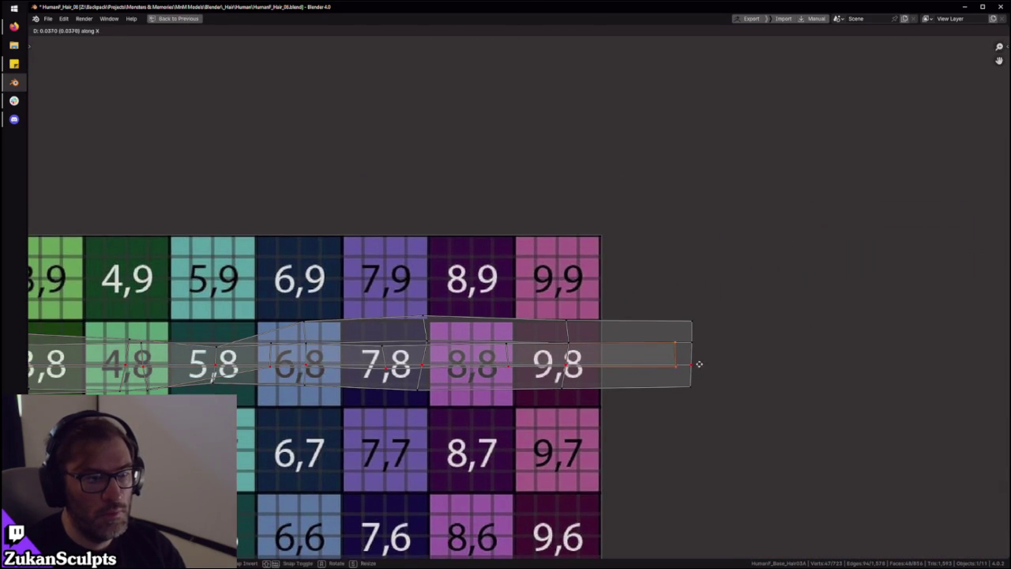
{"action": "left_click", "coordinate": [708, 365]}
Move the other strand's UV island to sit along the top of row 9
{"action": "key", "text": "ctrl+Tab"}
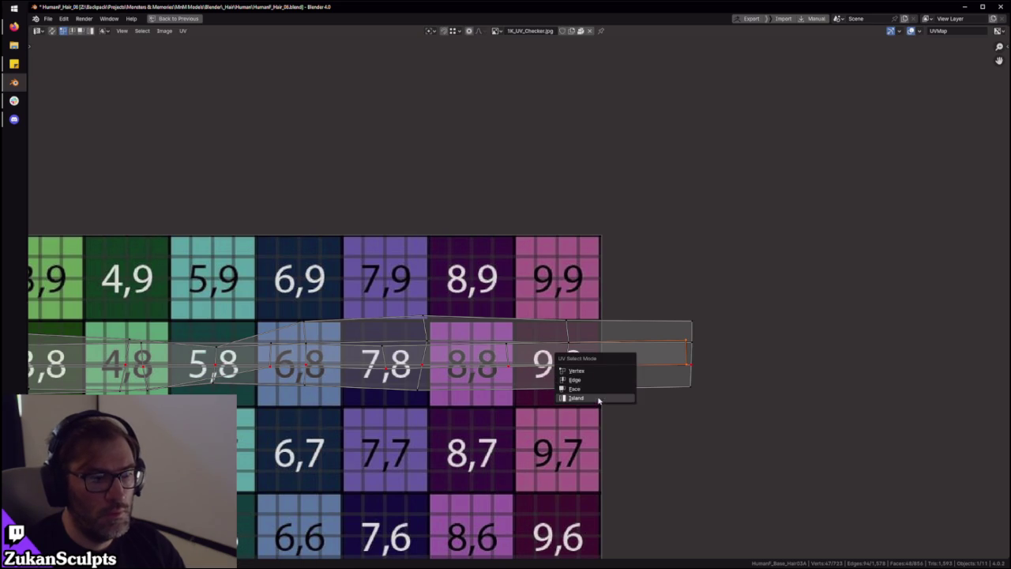
{"action": "left_click", "coordinate": [599, 398]}
{"action": "left_click", "coordinate": [685, 348]}
{"action": "key", "text": "g"}
{"action": "left_click", "coordinate": [664, 260]}
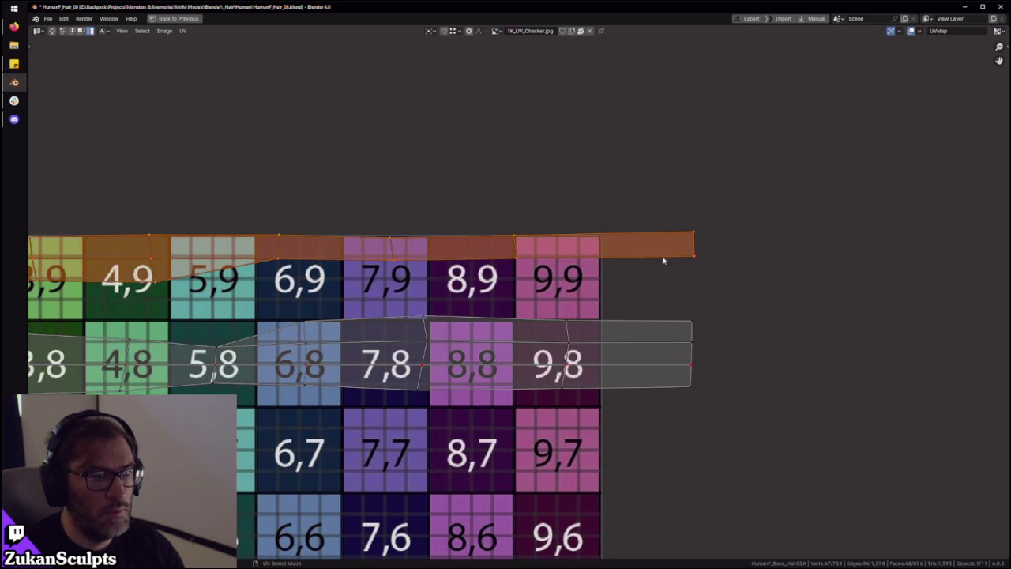
Select the strip's right-end vertices and move them into line
{"action": "scroll", "coordinate": [693, 318], "scroll_direction": "left", "scroll_amount": 2, "text": "ctrl"}
{"action": "key", "text": "ctrl+Tab"}
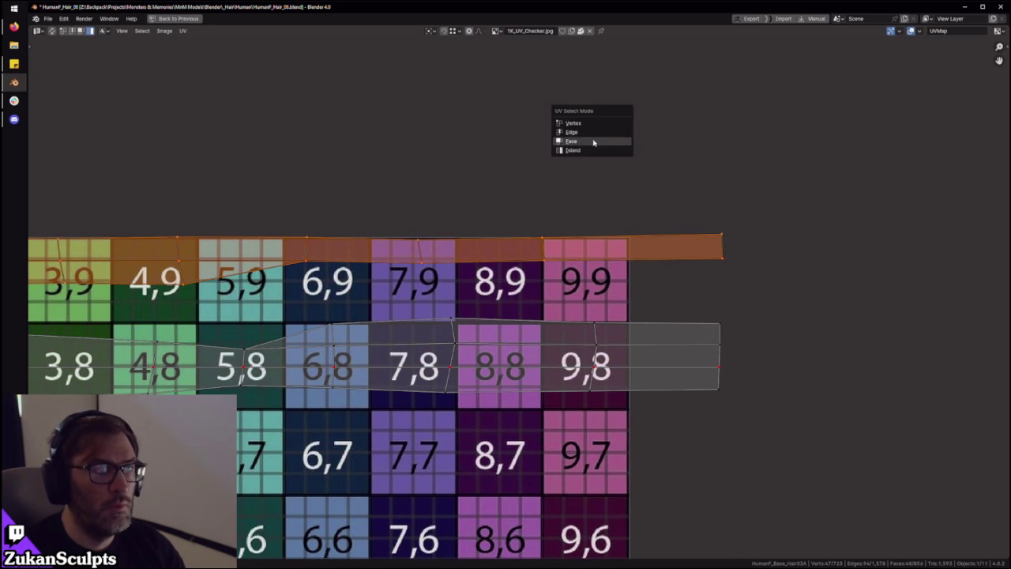
{"action": "left_click", "coordinate": [600, 124]}
{"action": "left_click_drag", "start_coordinate": [794, 215], "coordinate": [715, 297]}
{"action": "key", "text": "g"}
{"action": "left_click", "coordinate": [712, 293]}
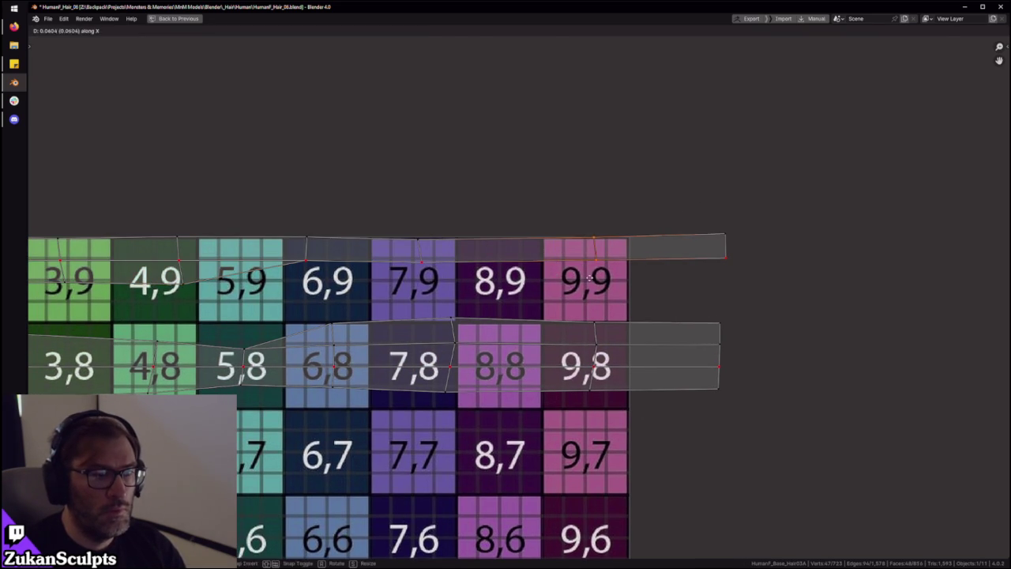
Slide the top vertices near the 5,9/6,9 border and 4,9 tile sideways along X
{"action": "scroll", "coordinate": [711, 293], "scroll_direction": "left", "scroll_amount": 5, "text": "ctrl"}
{"action": "left_click_drag", "start_coordinate": [604, 187], "coordinate": [443, 241]}
{"action": "scroll", "coordinate": [493, 273], "scroll_direction": "left", "scroll_amount": 3, "text": "ctrl"}
{"action": "key", "text": "g"}
{"action": "key", "text": "x"}
{"action": "left_click", "coordinate": [523, 274]}
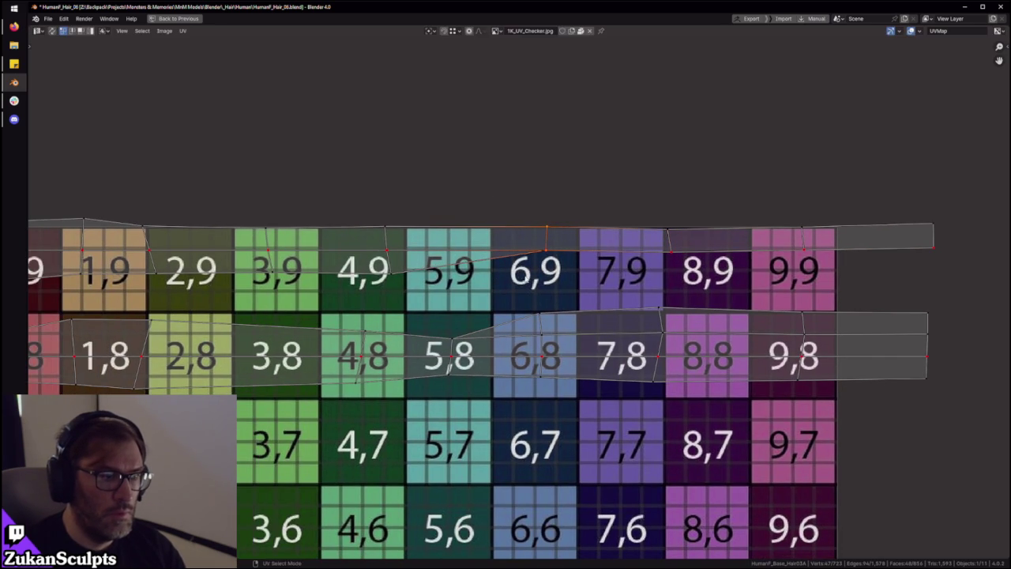
{"action": "scroll", "coordinate": [523, 273], "scroll_direction": "left", "scroll_amount": 2, "text": "ctrl"}
{"action": "left_click_drag", "start_coordinate": [361, 207], "coordinate": [437, 294]}
{"action": "key", "text": "g"}
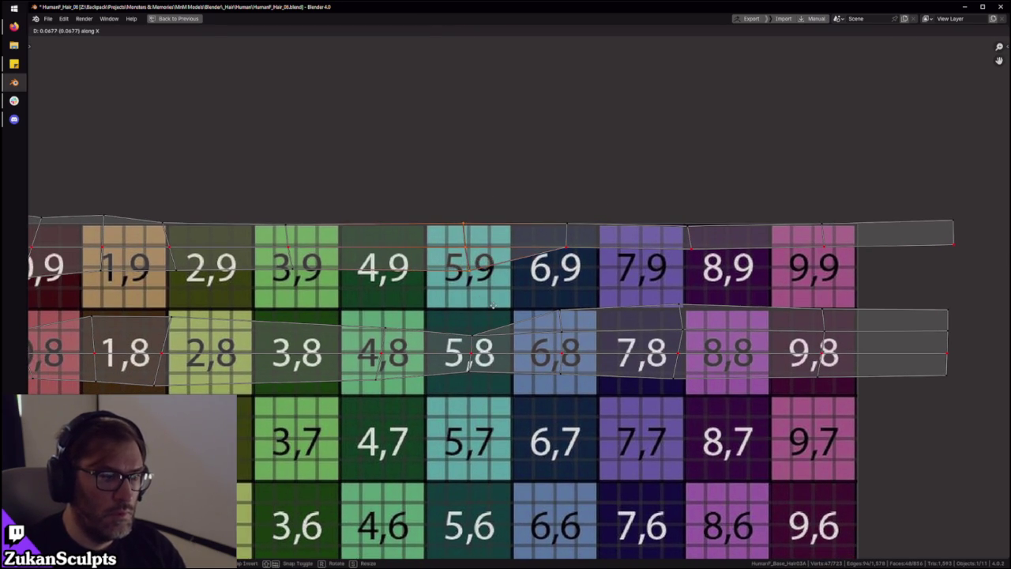
{"action": "scroll", "coordinate": [454, 294], "scroll_direction": "left", "scroll_amount": 5, "text": "ctrl"}
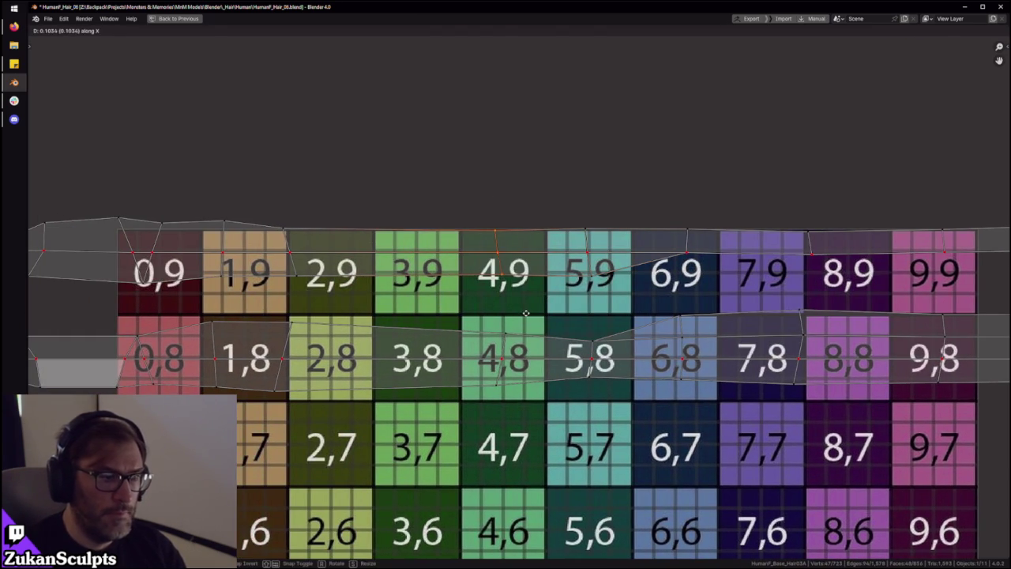
{"action": "scroll", "coordinate": [399, 297], "scroll_direction": "left", "scroll_amount": 5, "text": "ctrl"}
{"action": "left_click", "coordinate": [399, 297]}
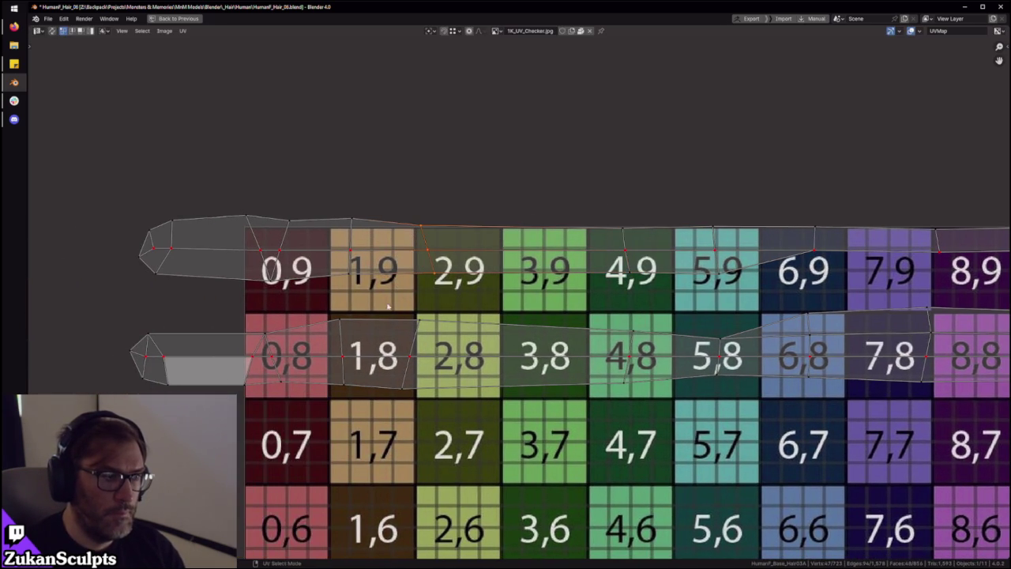
{"action": "scroll", "coordinate": [420, 309], "scroll_direction": "left", "scroll_amount": 3, "text": "ctrl"}
{"action": "scroll", "coordinate": [348, 315], "scroll_direction": "left", "scroll_amount": 2, "text": "ctrl"}
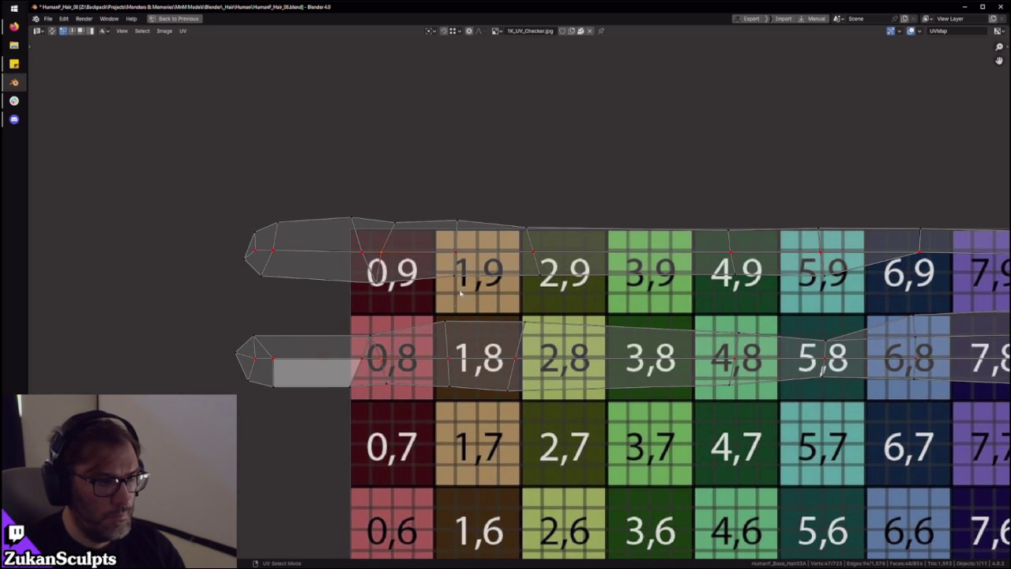
Select the vertical edge columns over the 5,8 and 6,8 tiles
{"action": "mouse_move", "coordinate": [431, 204]}
{"action": "left_mouse_down"}
{"action": "mouse_move", "coordinate": [474, 457]}
{"action": "mouse_move", "coordinate": [560, 210]}
{"action": "left_mouse_up"}
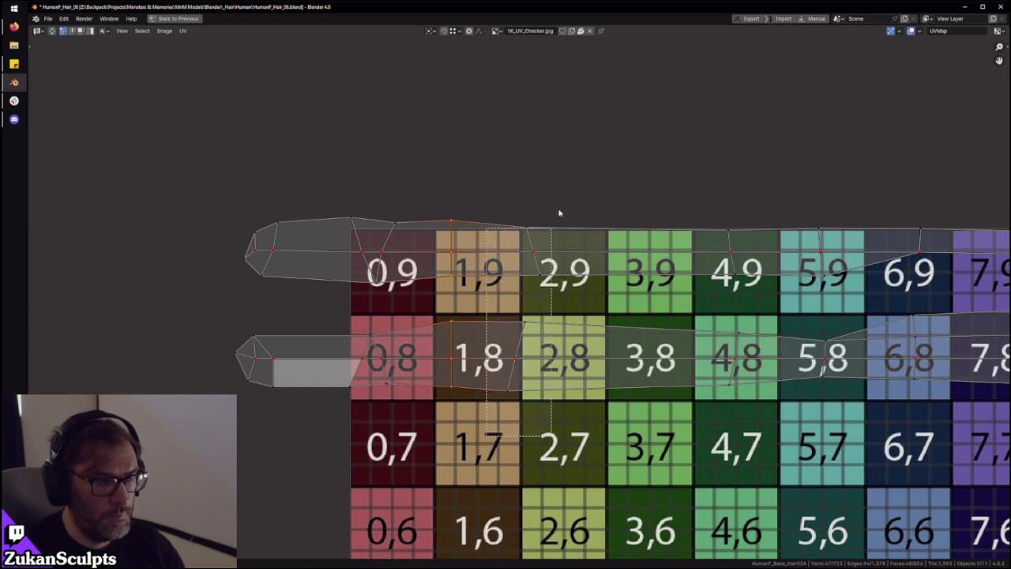
{"action": "mouse_move", "coordinate": [651, 207]}
{"action": "left_mouse_down"}
{"action": "mouse_move", "coordinate": [738, 433]}
{"action": "mouse_move", "coordinate": [881, 209]}
{"action": "left_mouse_up"}
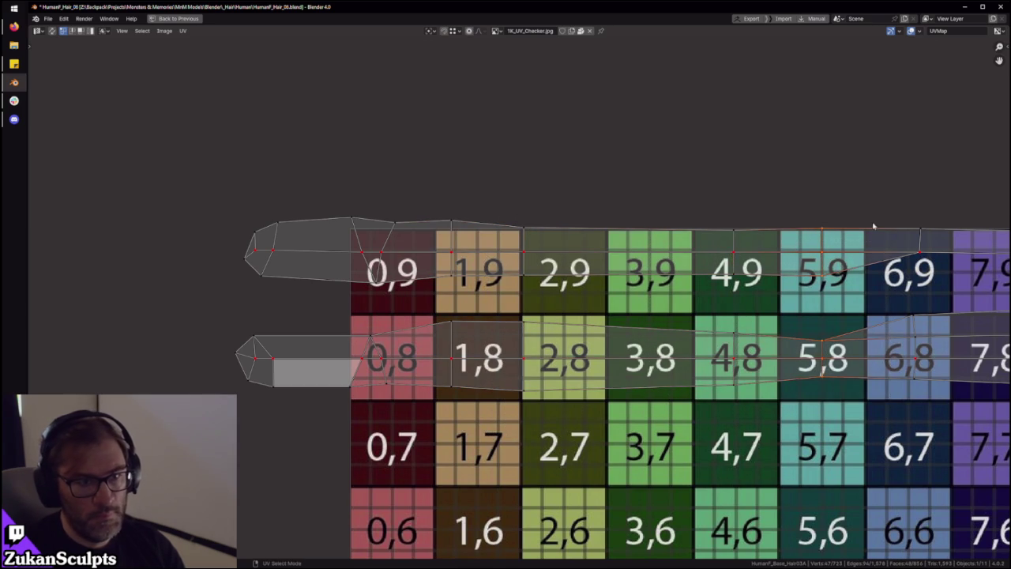
{"action": "middle_click_drag", "start_coordinate": [835, 346], "coordinate": [568, 345]}
{"action": "left_click_drag", "start_coordinate": [620, 428], "coordinate": [695, 225]}
{"action": "left_click_drag", "start_coordinate": [725, 191], "coordinate": [788, 459]}
{"action": "scroll", "coordinate": [745, 393], "scroll_direction": "down", "scroll_amount": 2}
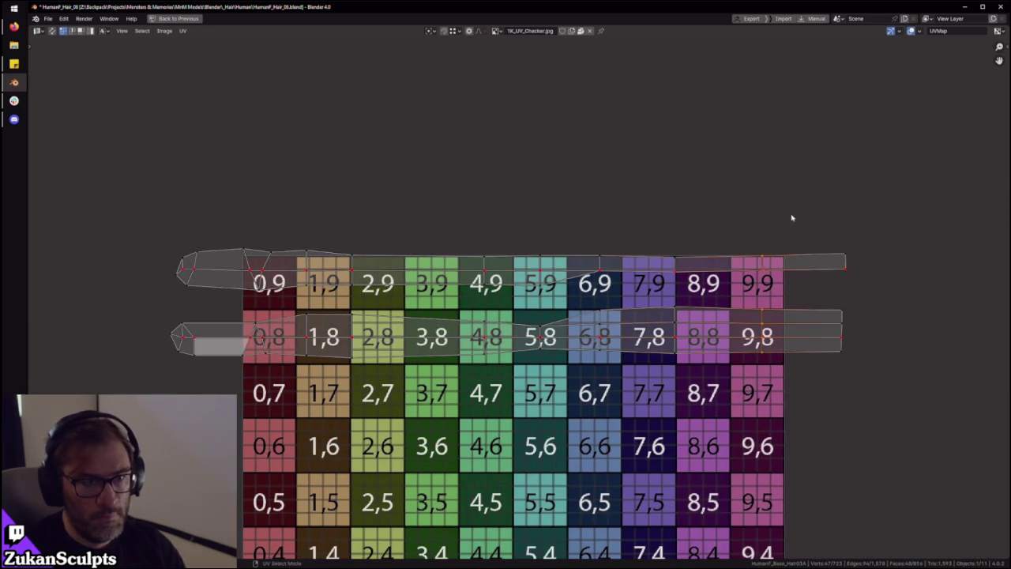
{"action": "middle_click_drag", "start_coordinate": [646, 382], "coordinate": [781, 372]}
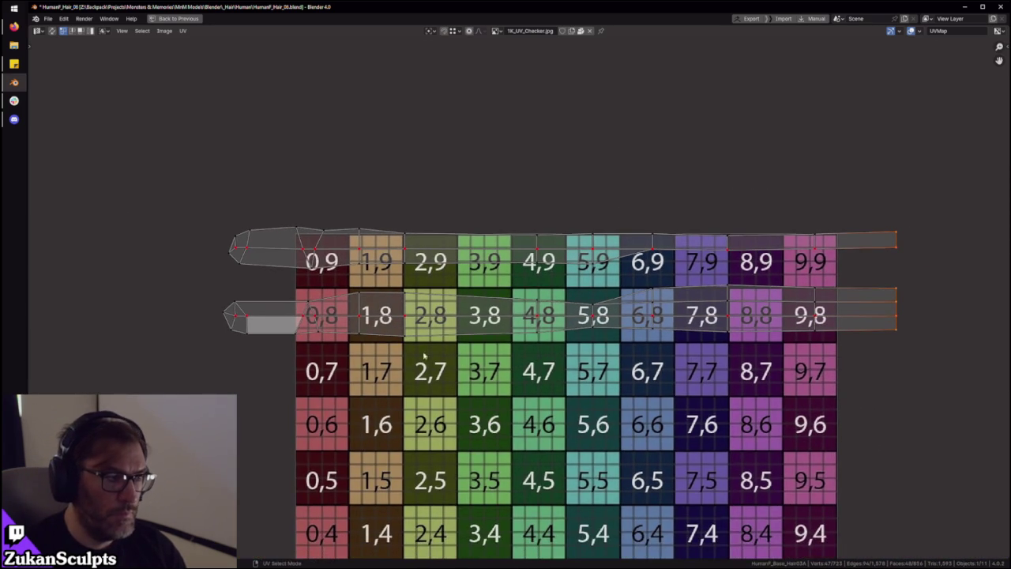
Move the top strand's UV island vertically onto the lower strip
{"action": "key", "text": "ctrl+Tab"}
{"action": "left_click", "coordinate": [357, 314]}
{"action": "left_click", "coordinate": [376, 258]}
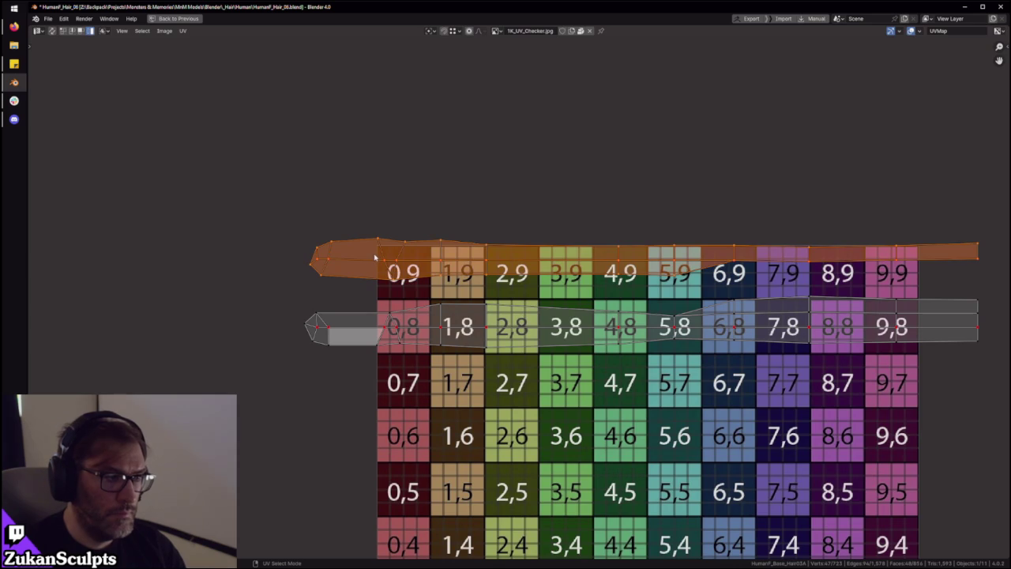
{"action": "key", "text": "g"}
{"action": "key", "text": "y"}
{"action": "left_click", "coordinate": [370, 318]}
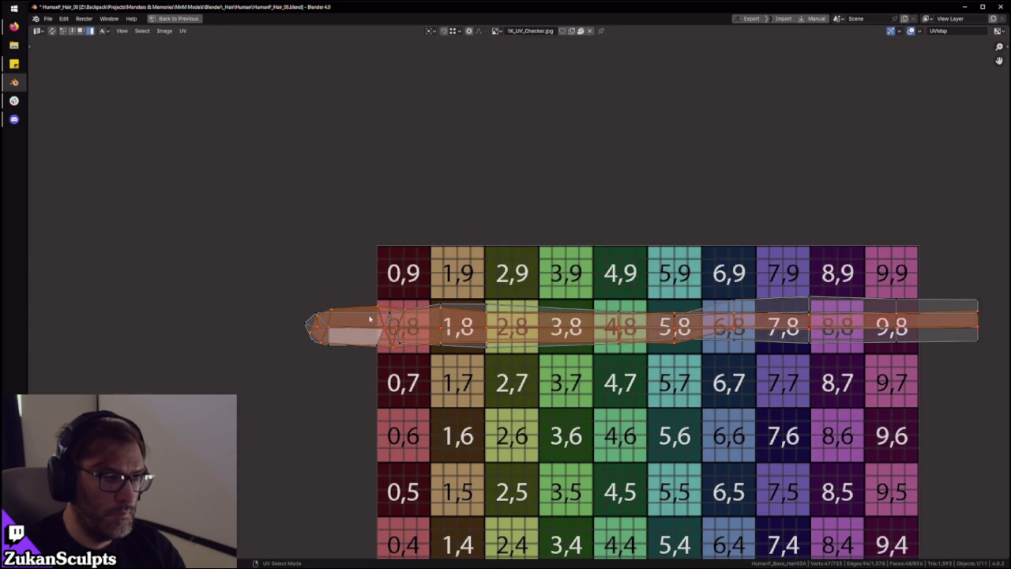
Nudge the stacked strip vertically again to refine its position
{"action": "left_click", "coordinate": [182, 31]}
{"action": "mouse_move", "coordinate": [198, 49]}
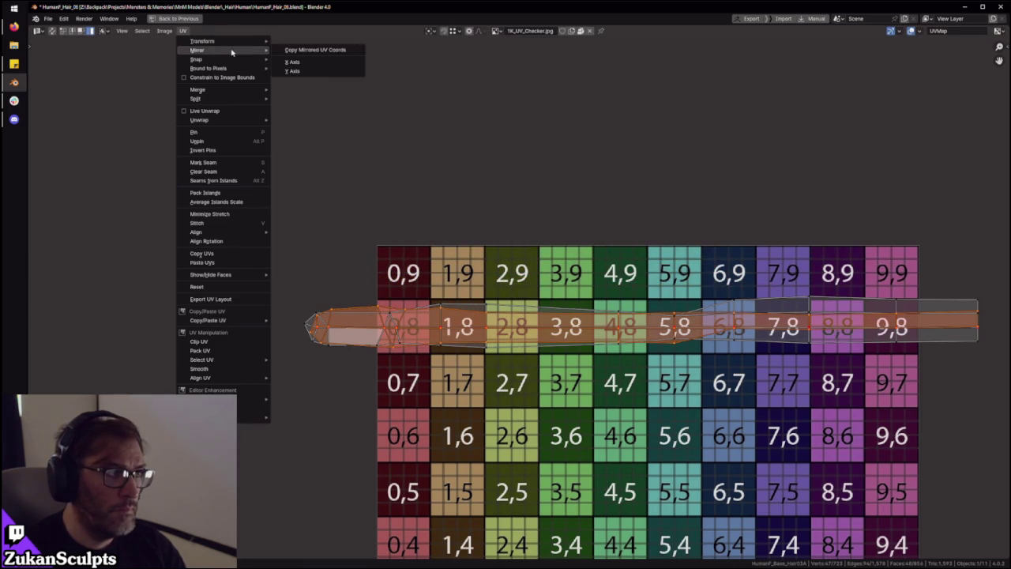
{"action": "left_click", "coordinate": [309, 71]}
{"action": "scroll", "coordinate": [428, 379], "scroll_direction": "up", "scroll_amount": 2}
{"action": "middle_click_drag", "start_coordinate": [429, 379], "coordinate": [533, 372]}
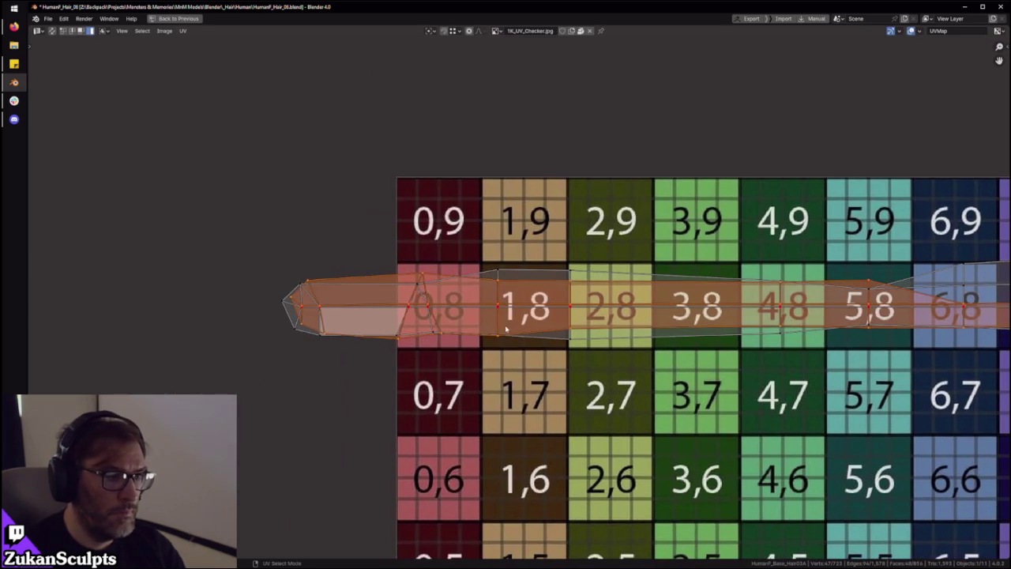
{"action": "key", "text": "g"}
{"action": "key", "text": "y"}
{"action": "left_click", "coordinate": [500, 326]}
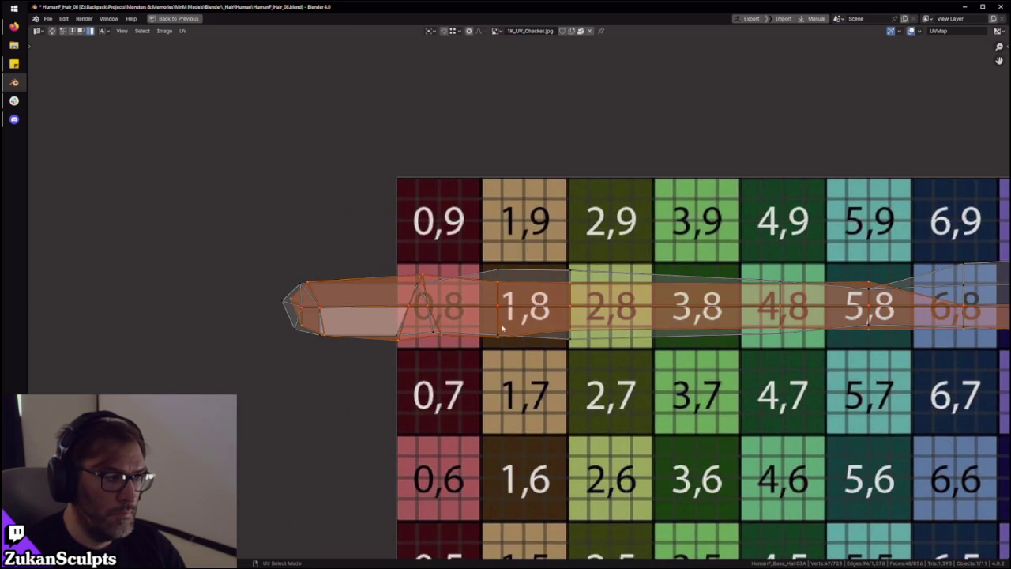
Leave island selection, clear the selection, and select the strip's centre edge line
{"action": "key", "text": "ctrl+Tab"}
{"action": "left_click", "coordinate": [335, 290]}
{"action": "key", "text": "alt+a"}
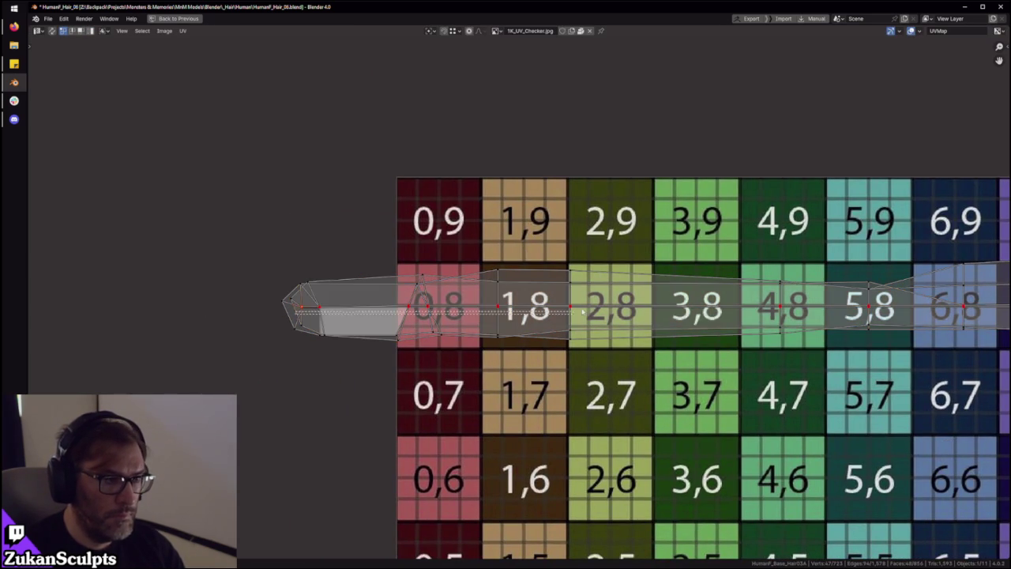
{"action": "middle_click_drag", "start_coordinate": [798, 304], "coordinate": [377, 273]}
{"action": "scroll", "coordinate": [377, 272], "scroll_direction": "down", "scroll_amount": 1}
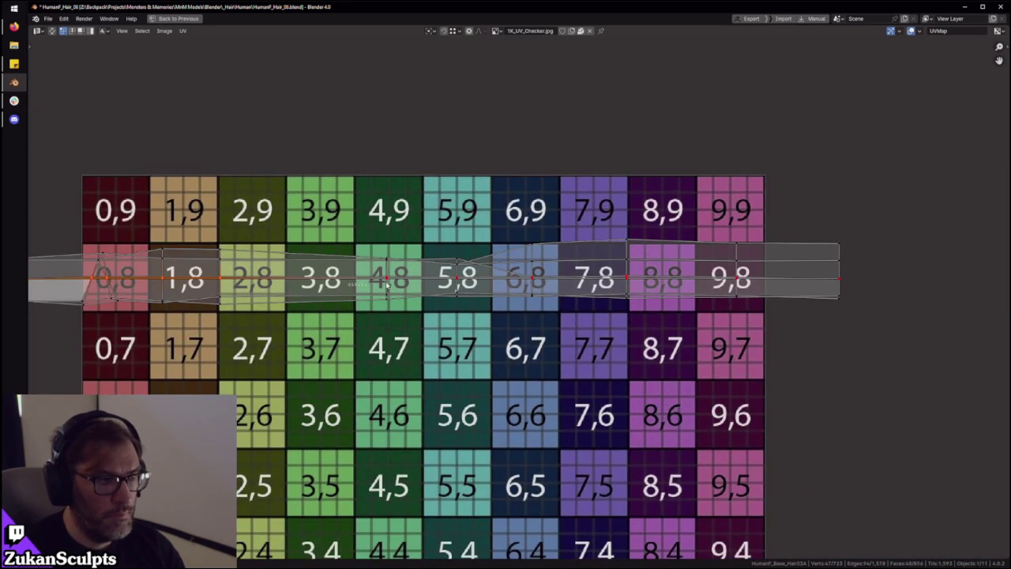
{"action": "left_click_drag", "start_coordinate": [848, 276], "coordinate": [858, 286]}
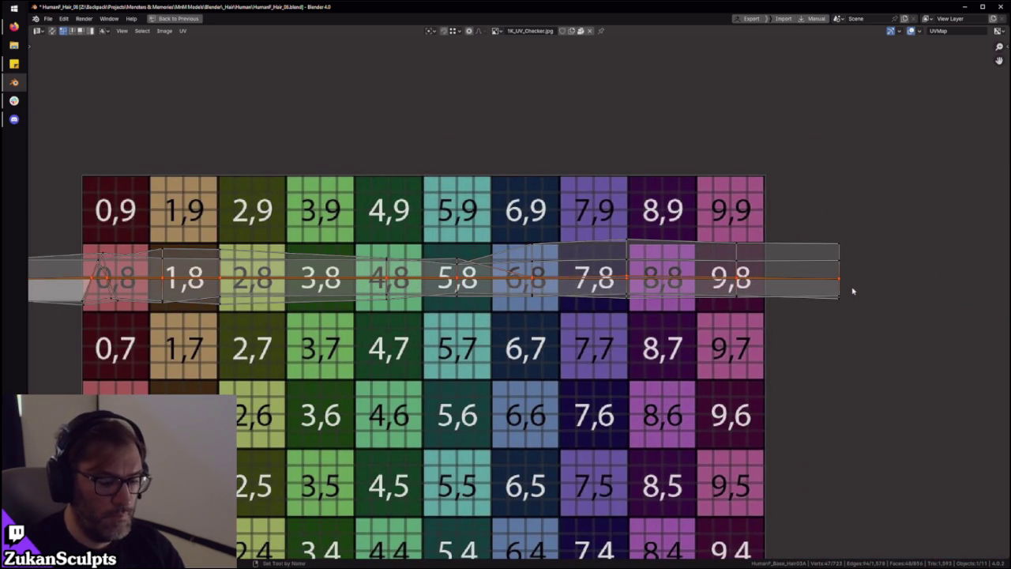
{"action": "scroll", "coordinate": [747, 282], "scroll_direction": "down", "scroll_amount": 1}
{"action": "scroll", "coordinate": [361, 232], "scroll_direction": "down", "scroll_amount": 2}
{"action": "left_click_drag", "start_coordinate": [361, 233], "coordinate": [466, 357]}
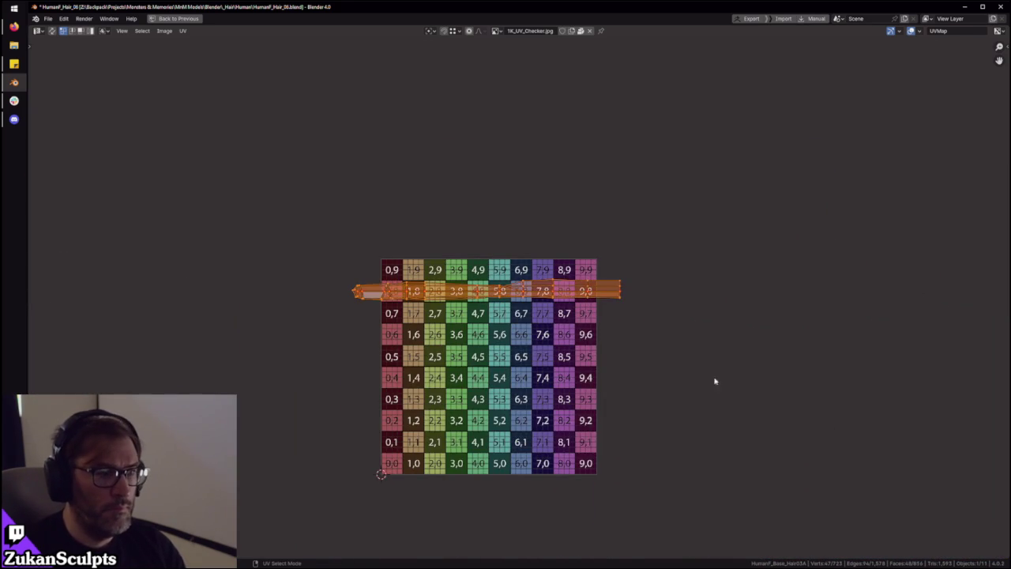
{"action": "scroll", "coordinate": [553, 268], "scroll_direction": "up", "scroll_amount": 2}
{"action": "scroll", "coordinate": [325, 330], "scroll_direction": "up", "scroll_amount": 4}
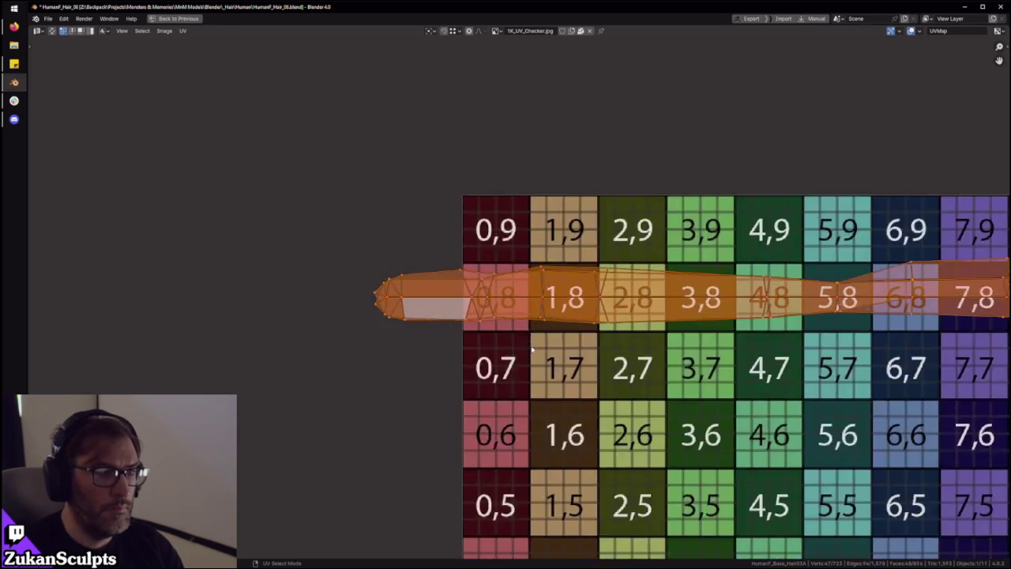
{"action": "scroll", "coordinate": [549, 361], "scroll_direction": "up", "scroll_amount": 2}
{"action": "scroll", "coordinate": [474, 340], "scroll_direction": "down", "scroll_amount": 1}
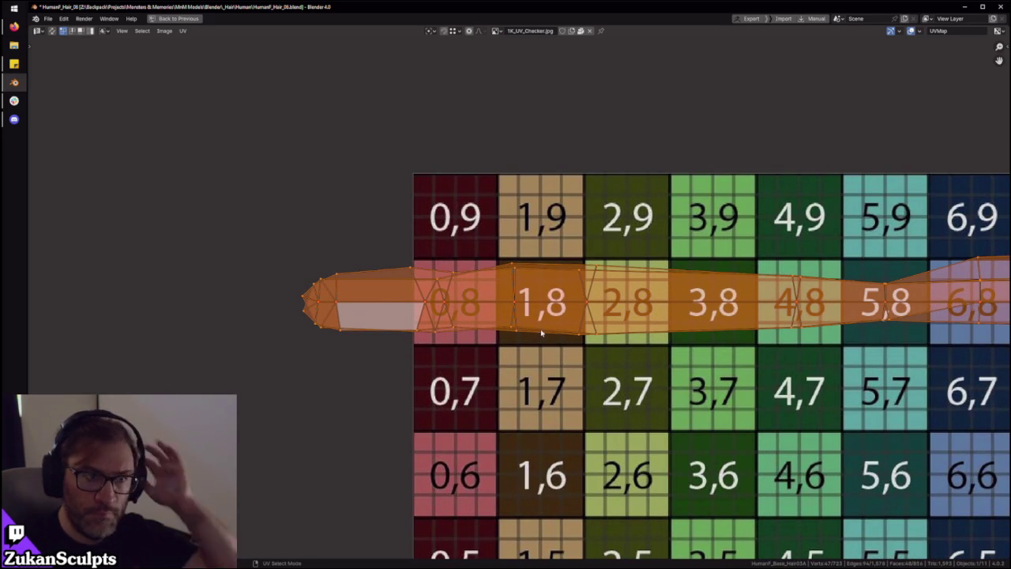
{"action": "scroll", "coordinate": [586, 340], "scroll_direction": "down", "scroll_amount": 3}
{"action": "middle_click_drag", "start_coordinate": [587, 340], "coordinate": [405, 339]}
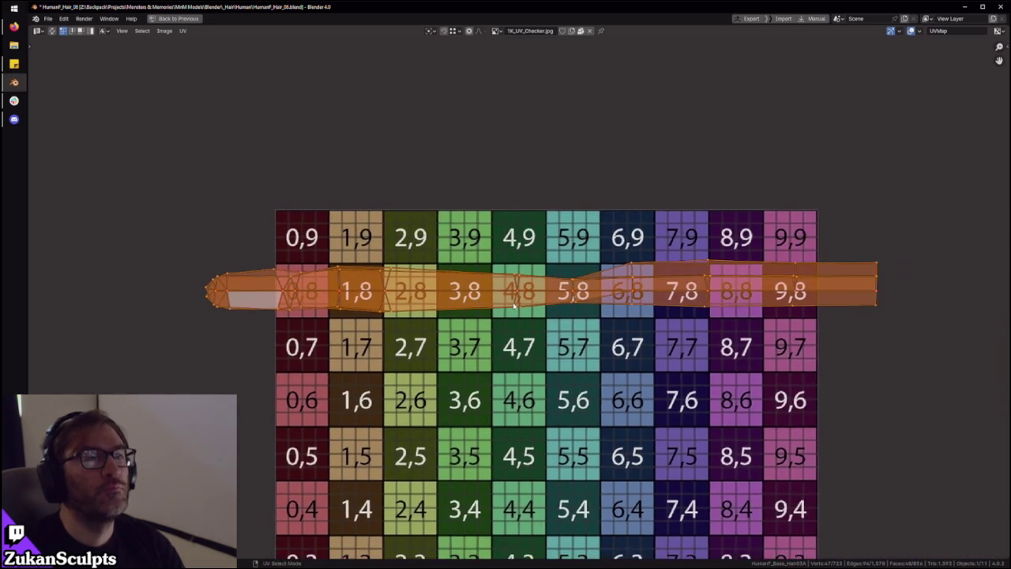
Restore the full layout and orbit around the checker-textured hair mesh
{"action": "key", "text": "ctrl+space"}
{"action": "scroll", "coordinate": [521, 262], "scroll_direction": "down", "scroll_amount": 5}
{"action": "middle_click_drag", "start_coordinate": [573, 287], "coordinate": [583, 332]}
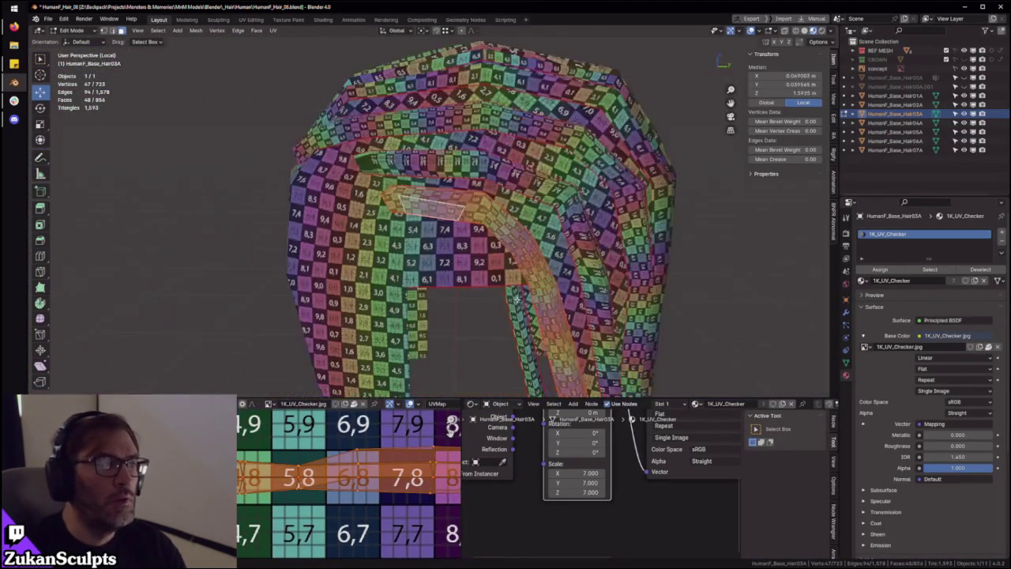
{"action": "scroll", "coordinate": [458, 209], "scroll_direction": "up", "scroll_amount": 3}
{"action": "mouse_move", "coordinate": [458, 209]}
{"action": "middle_mouse_down"}
{"action": "mouse_move", "coordinate": [393, 33]}
{"action": "mouse_move", "coordinate": [332, 53]}
{"action": "middle_mouse_up"}
{"action": "left_click", "coordinate": [385, 210]}
{"action": "scroll", "coordinate": [537, 226], "scroll_direction": "up", "scroll_amount": 3}
{"action": "key", "text": "ctrl+l"}
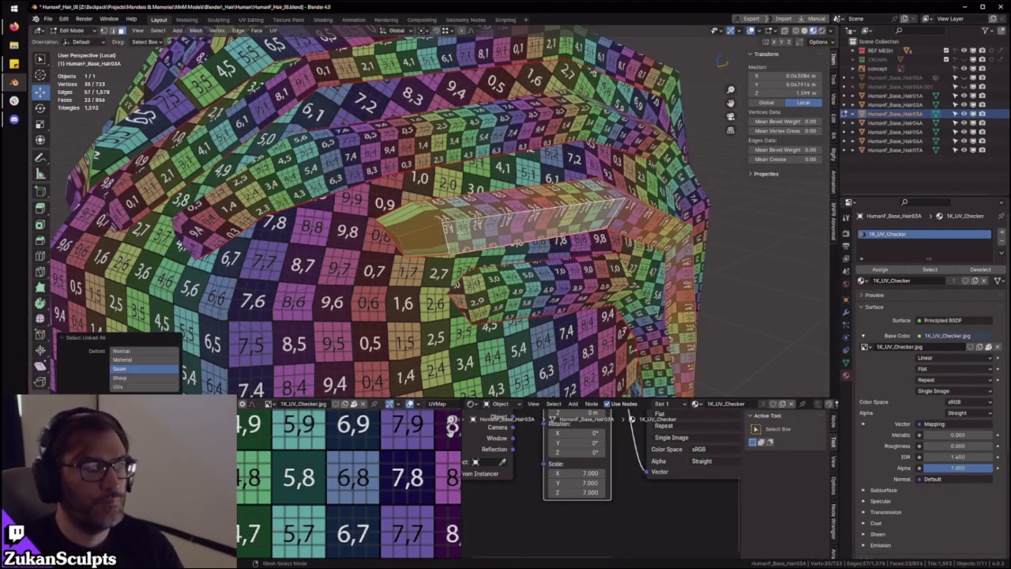
{"action": "mouse_move", "coordinate": [537, 226]}
{"action": "middle_mouse_down"}
{"action": "mouse_move", "coordinate": [474, 237]}
{"action": "mouse_move", "coordinate": [500, 251]}
{"action": "middle_mouse_up"}
{"action": "scroll", "coordinate": [338, 485], "scroll_direction": "down", "scroll_amount": 3}
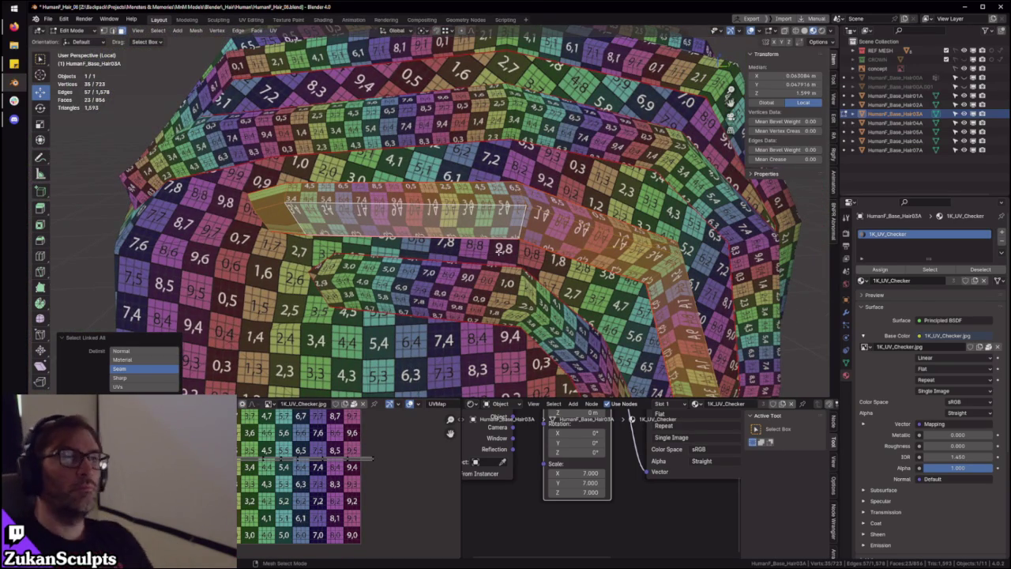
{"action": "scroll", "coordinate": [500, 251], "scroll_direction": "down", "scroll_amount": 5}
{"action": "middle_click_drag", "start_coordinate": [499, 251], "coordinate": [474, 261]}
{"action": "mouse_move", "coordinate": [437, 198]}
{"action": "middle_mouse_down"}
{"action": "mouse_move", "coordinate": [454, 187]}
{"action": "mouse_move", "coordinate": [423, 203]}
{"action": "mouse_move", "coordinate": [537, 165]}
{"action": "mouse_move", "coordinate": [514, 196]}
{"action": "mouse_move", "coordinate": [565, 176]}
{"action": "mouse_move", "coordinate": [431, 255]}
{"action": "mouse_move", "coordinate": [463, 240]}
{"action": "mouse_move", "coordinate": [496, 181]}
{"action": "mouse_move", "coordinate": [451, 241]}
{"action": "mouse_move", "coordinate": [433, 236]}
{"action": "mouse_move", "coordinate": [463, 243]}
{"action": "mouse_move", "coordinate": [434, 253]}
{"action": "middle_mouse_up"}
{"action": "scroll", "coordinate": [454, 187], "scroll_direction": "up", "scroll_amount": 4}
{"action": "scroll", "coordinate": [454, 187], "scroll_direction": "down", "scroll_amount": 3}
{"action": "scroll", "coordinate": [430, 255], "scroll_direction": "up", "scroll_amount": 3}
{"action": "scroll", "coordinate": [431, 254], "scroll_direction": "up", "scroll_amount": 2}
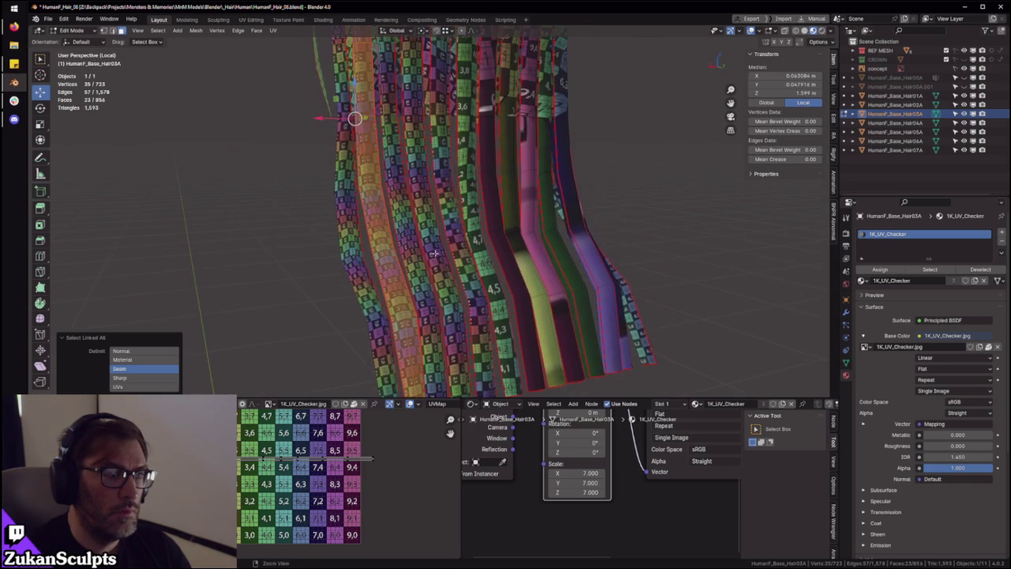
{"action": "middle_click_drag", "start_coordinate": [422, 160], "coordinate": [407, 217]}
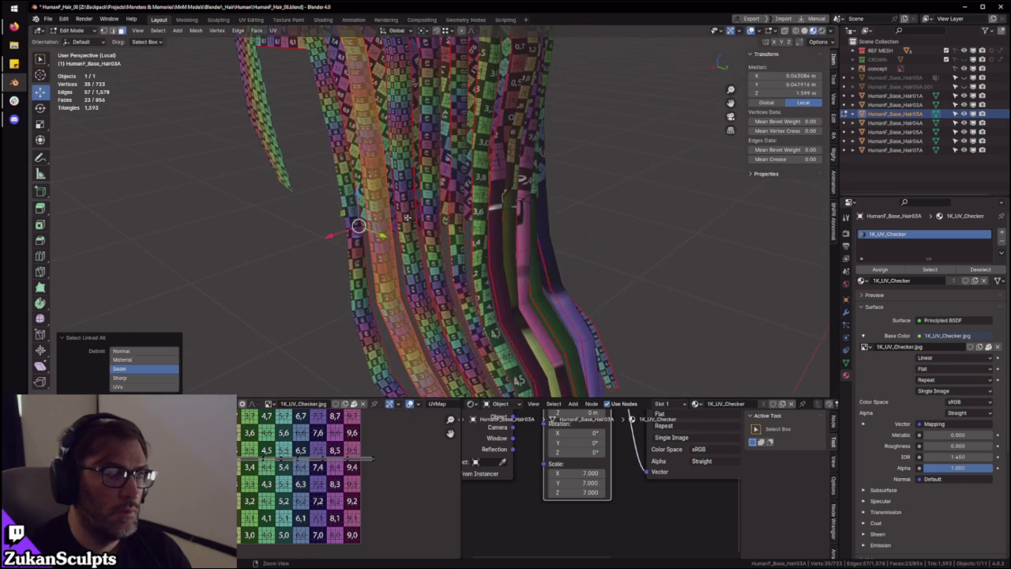
{"action": "mouse_move", "coordinate": [400, 152]}
{"action": "middle_mouse_down"}
{"action": "mouse_move", "coordinate": [416, 156]}
{"action": "mouse_move", "coordinate": [431, 197]}
{"action": "middle_mouse_up"}
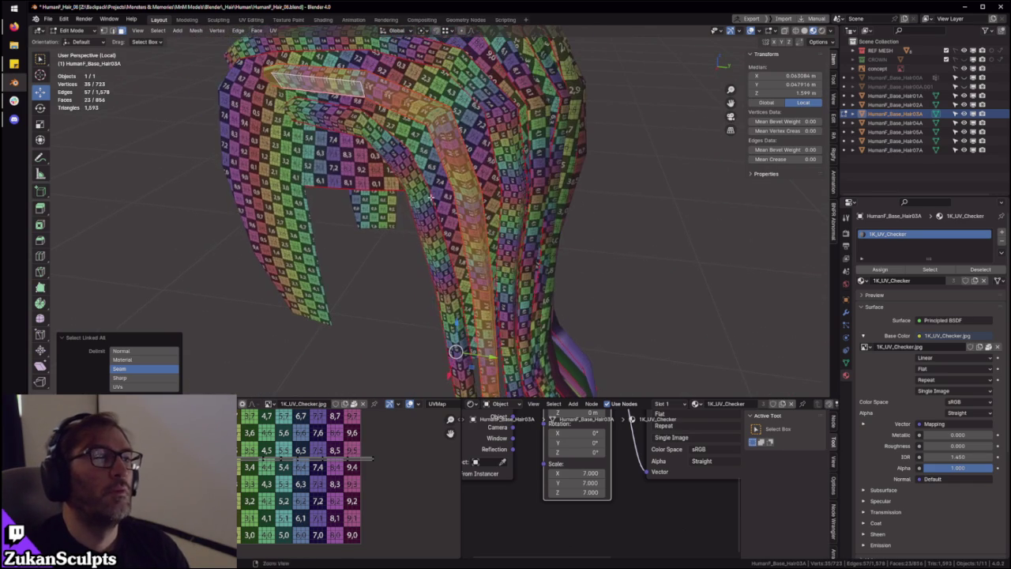
{"action": "mouse_move", "coordinate": [420, 160]}
{"action": "middle_mouse_down"}
{"action": "mouse_move", "coordinate": [524, 270]}
{"action": "mouse_move", "coordinate": [513, 111]}
{"action": "mouse_move", "coordinate": [401, 329]}
{"action": "mouse_move", "coordinate": [458, 271]}
{"action": "middle_mouse_up"}
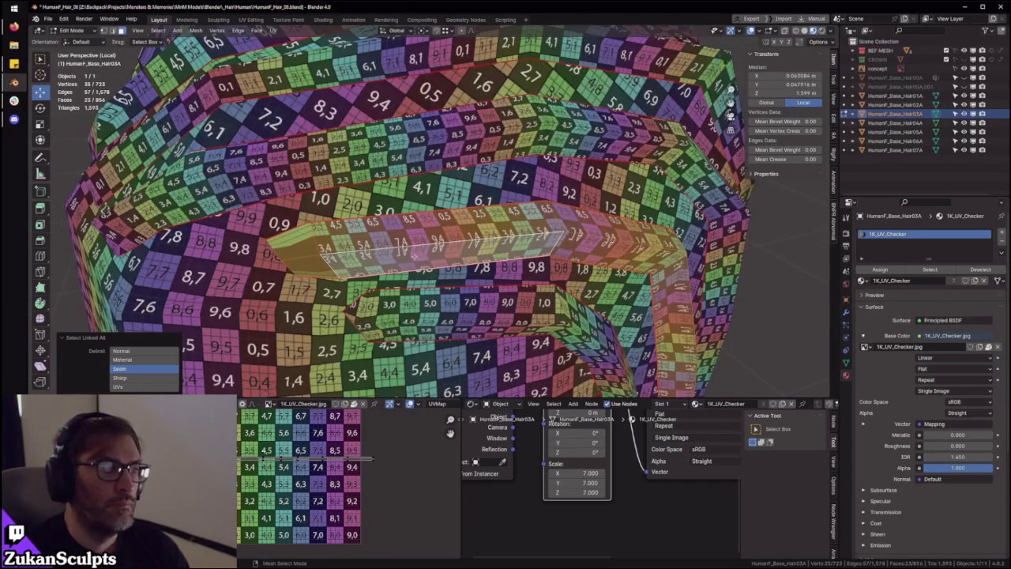
{"action": "left_click", "coordinate": [506, 237]}
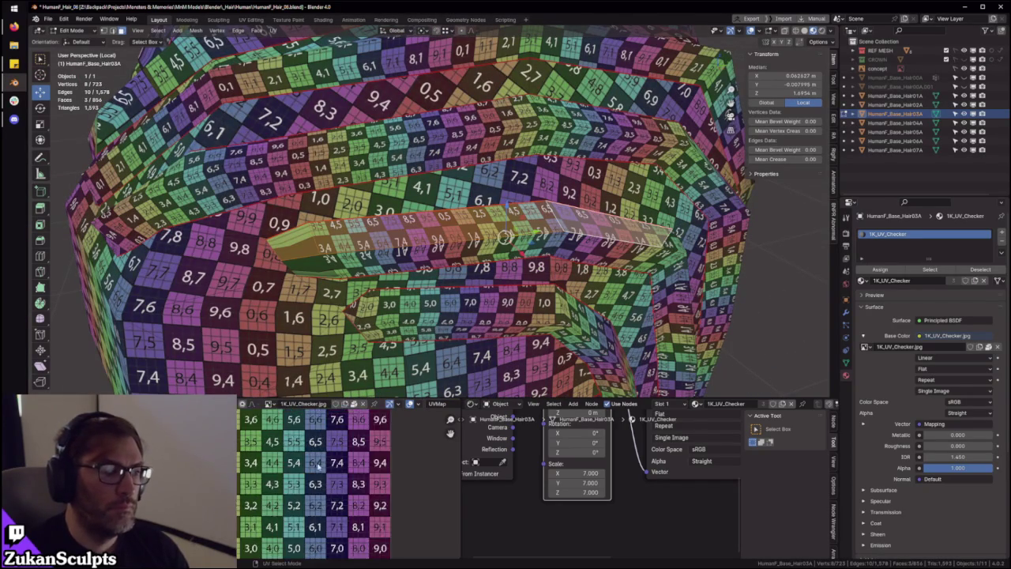
{"action": "middle_click_drag", "start_coordinate": [505, 237], "coordinate": [499, 266]}
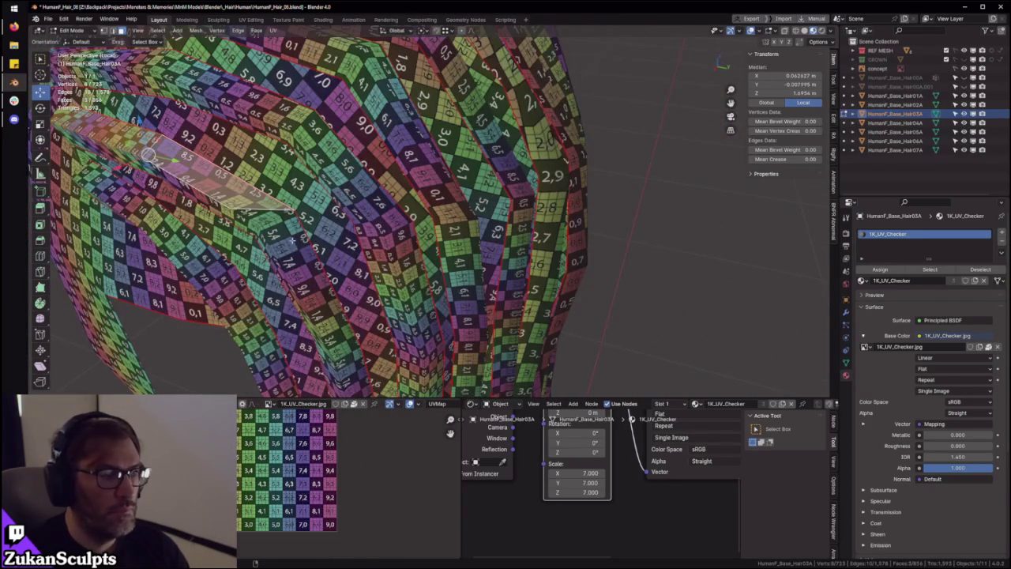
{"action": "left_click", "coordinate": [272, 215], "text": "alt"}
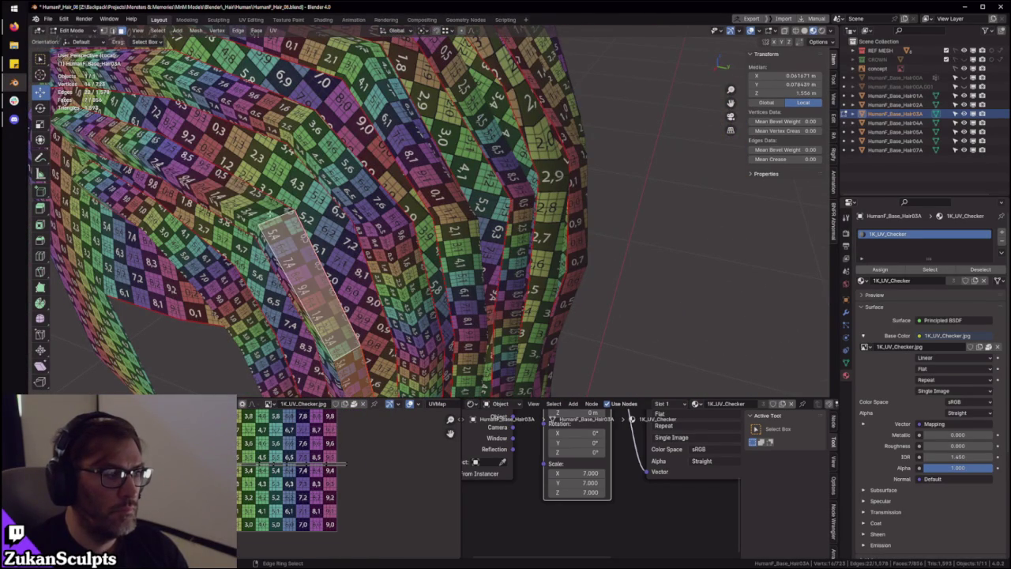
{"action": "middle_click_drag", "start_coordinate": [273, 215], "coordinate": [284, 207]}
{"action": "scroll", "coordinate": [296, 249], "scroll_direction": "down", "scroll_amount": 5}
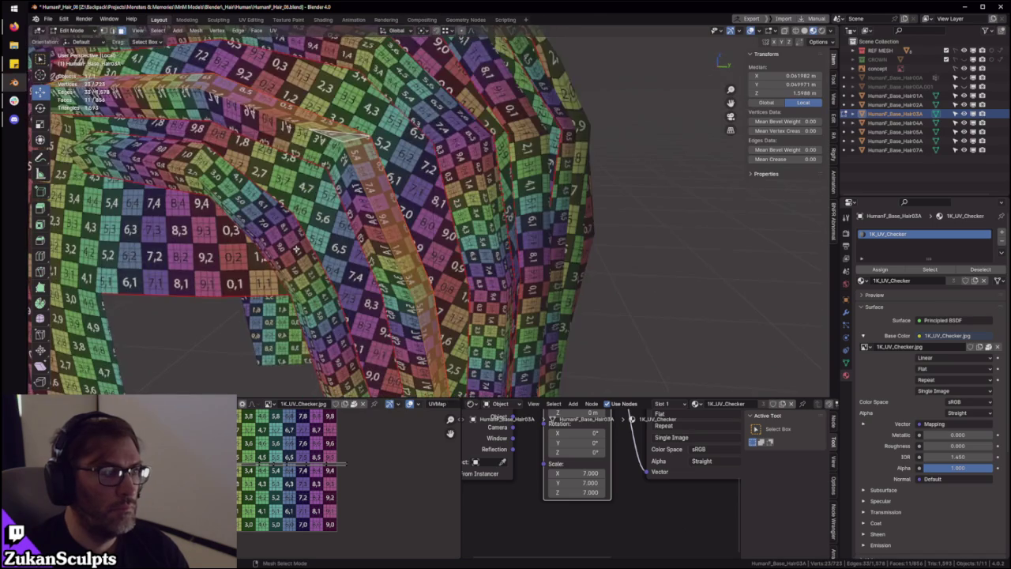
{"action": "mouse_move", "coordinate": [345, 254]}
{"action": "middle_mouse_down"}
{"action": "mouse_move", "coordinate": [387, 253]}
{"action": "mouse_move", "coordinate": [432, 284]}
{"action": "mouse_move", "coordinate": [294, 395]}
{"action": "middle_mouse_up"}
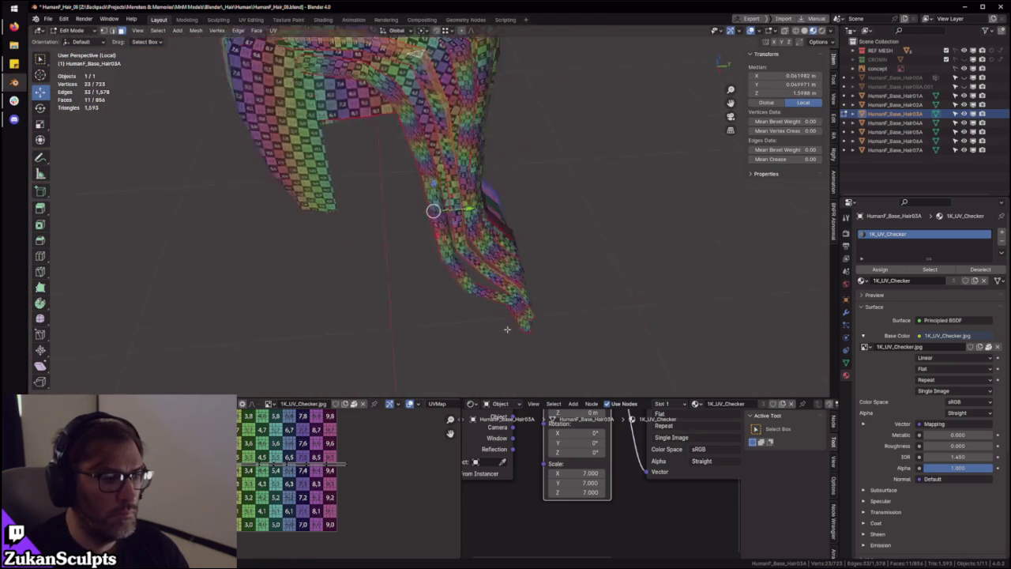
{"action": "scroll", "coordinate": [316, 466], "scroll_direction": "up", "scroll_amount": 2}
{"action": "scroll", "coordinate": [316, 466], "scroll_direction": "down", "scroll_amount": 2}
{"action": "left_click_drag", "start_coordinate": [276, 513], "coordinate": [392, 450]}
{"action": "scroll", "coordinate": [243, 488], "scroll_direction": "down", "scroll_amount": 2}
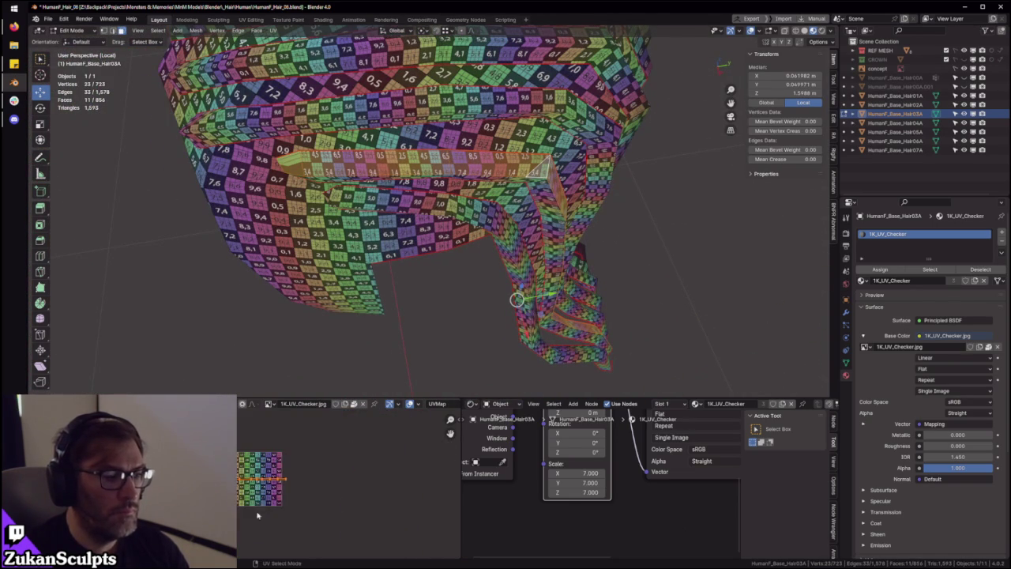
{"action": "scroll", "coordinate": [244, 488], "scroll_direction": "up", "scroll_amount": 2}
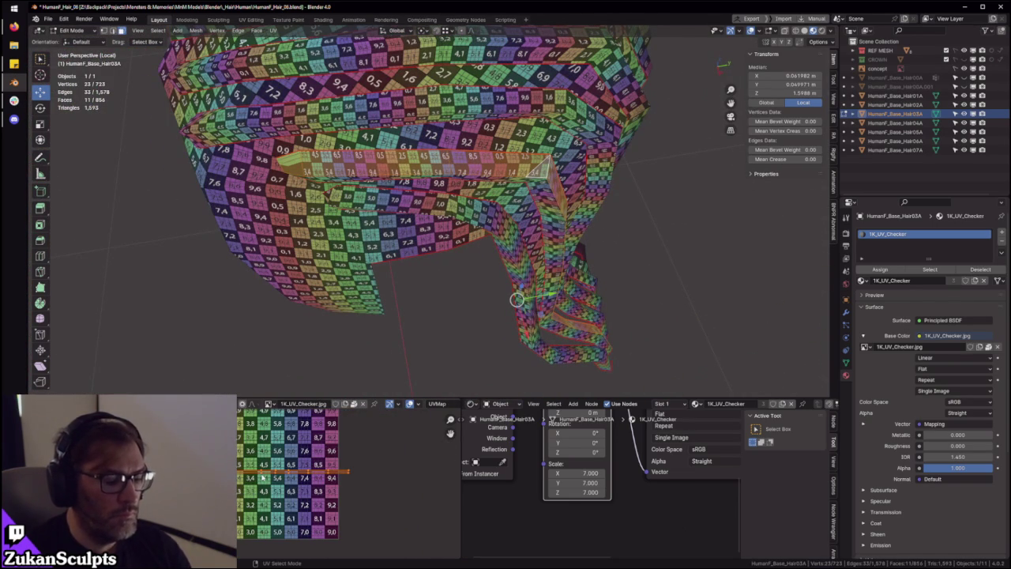
{"action": "mouse_move", "coordinate": [324, 256]}
{"action": "middle_mouse_down"}
{"action": "mouse_move", "coordinate": [428, 202]}
{"action": "mouse_move", "coordinate": [421, 246]}
{"action": "middle_mouse_up"}
{"action": "left_click", "coordinate": [425, 233]}
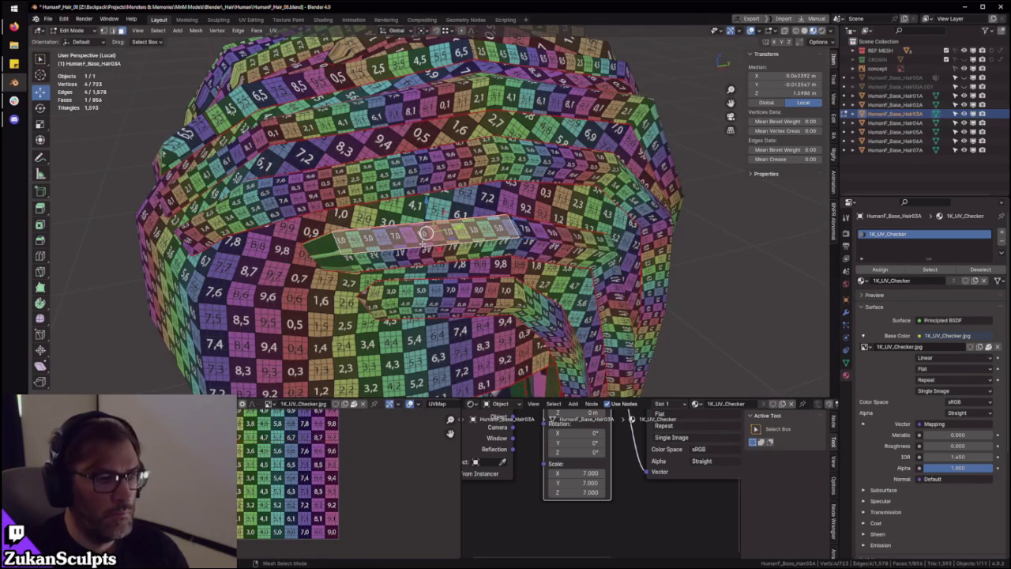
Select the strand's full face loop and slightly shift the left end of its UV strip
{"action": "left_click", "coordinate": [425, 233], "text": "alt"}
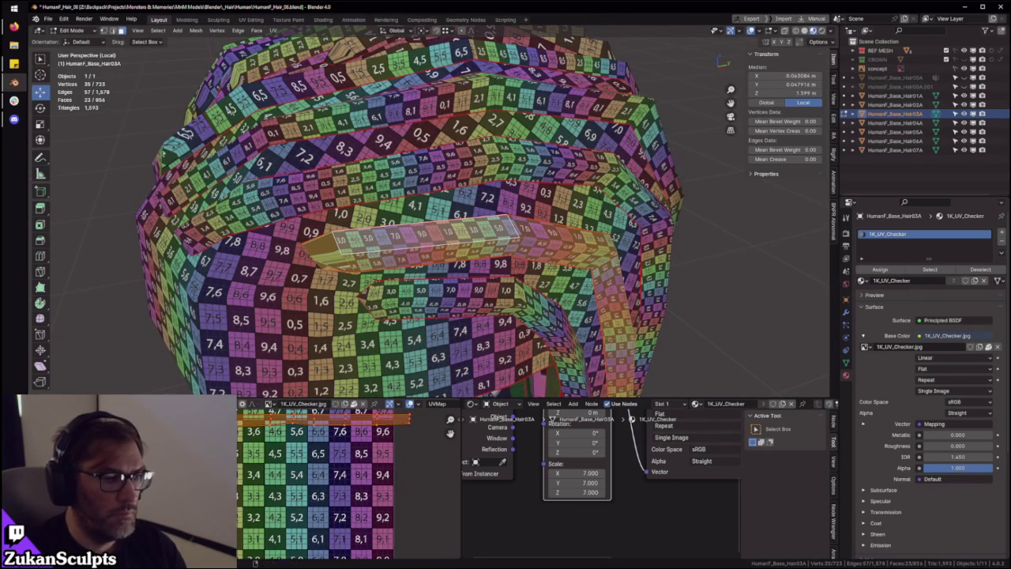
{"action": "scroll", "coordinate": [348, 482], "scroll_direction": "up", "scroll_amount": 3}
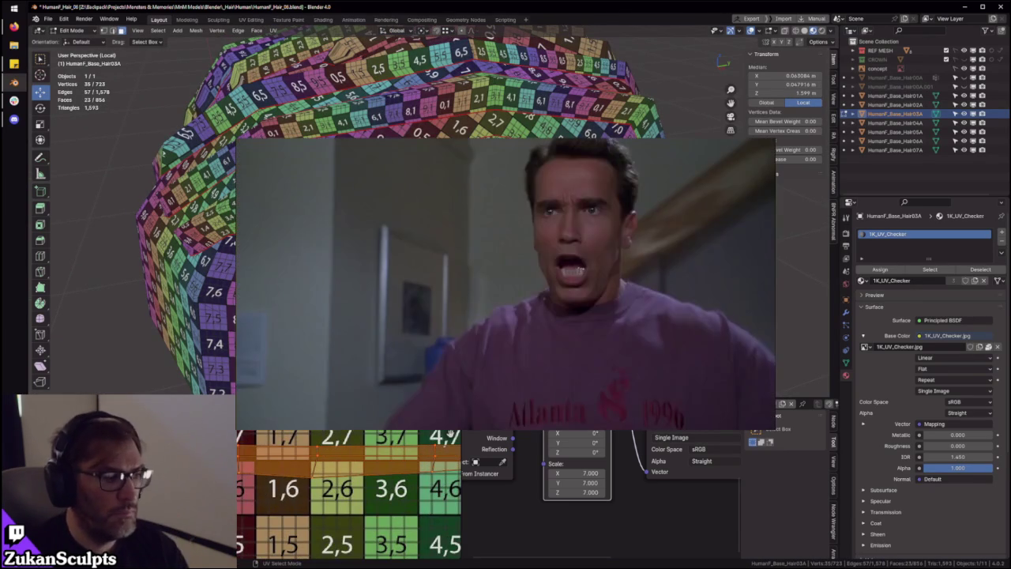
{"action": "scroll", "coordinate": [347, 490], "scroll_direction": "down", "scroll_amount": 4}
{"action": "scroll", "coordinate": [316, 474], "scroll_direction": "up", "scroll_amount": 4}
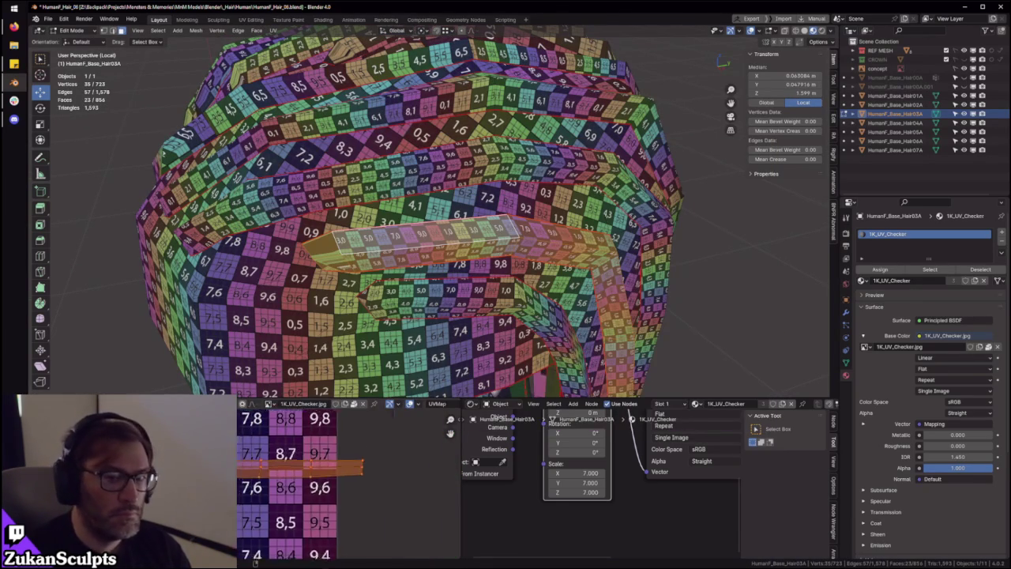
{"action": "middle_click_drag", "start_coordinate": [316, 482], "coordinate": [443, 482]}
{"action": "scroll", "coordinate": [347, 482], "scroll_direction": "up", "scroll_amount": 2}
{"action": "scroll", "coordinate": [450, 431], "scroll_direction": "up", "scroll_amount": 5}
{"action": "scroll", "coordinate": [347, 483], "scroll_direction": "down", "scroll_amount": 3}
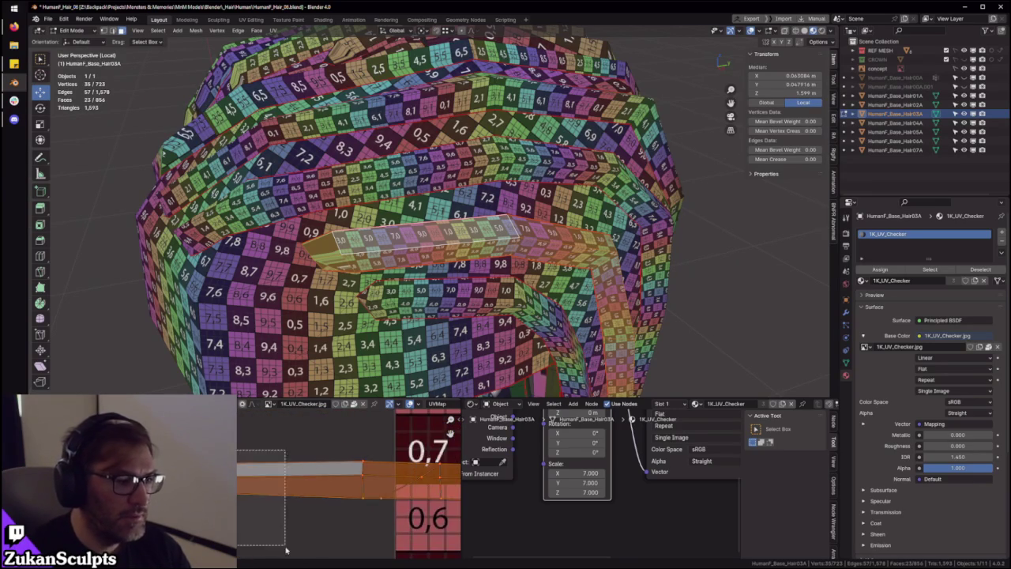
{"action": "left_click", "coordinate": [252, 499]}
{"action": "left_click_drag", "start_coordinate": [253, 495], "coordinate": [259, 487]}
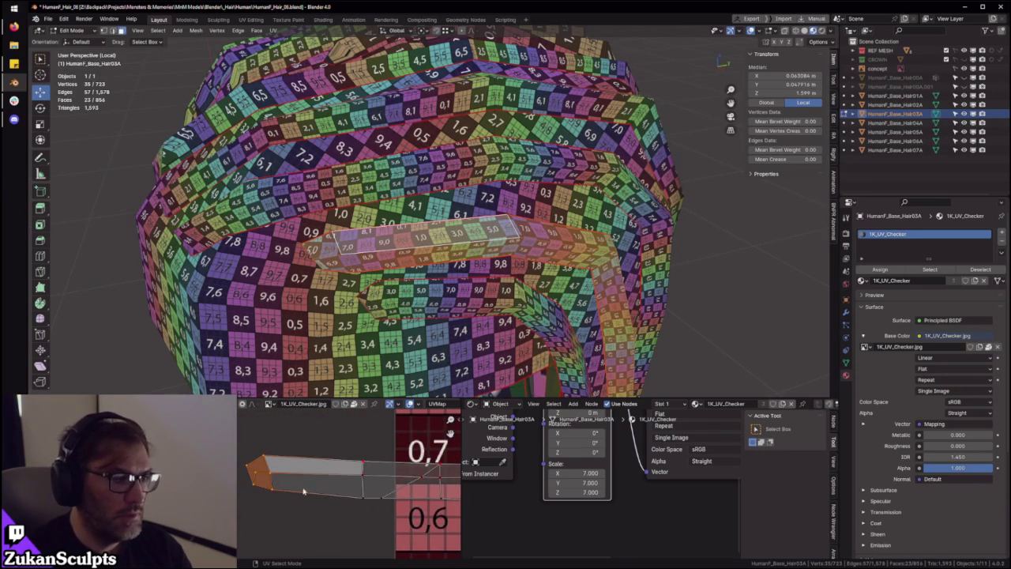
{"action": "scroll", "coordinate": [302, 492], "scroll_direction": "down", "scroll_amount": 2}
In the maximized UV Editor, move the strip's tip vertex so the checker squares run evenly
{"action": "mouse_move", "coordinate": [520, 284]}
{"action": "middle_mouse_down"}
{"action": "mouse_move", "coordinate": [427, 311]}
{"action": "mouse_move", "coordinate": [423, 234]}
{"action": "mouse_move", "coordinate": [463, 254]}
{"action": "middle_mouse_up"}
{"action": "scroll", "coordinate": [427, 311], "scroll_direction": "down", "scroll_amount": 4}
{"action": "scroll", "coordinate": [435, 300], "scroll_direction": "up", "scroll_amount": 4}
{"action": "scroll", "coordinate": [423, 234], "scroll_direction": "down", "scroll_amount": 3}
{"action": "scroll", "coordinate": [427, 237], "scroll_direction": "up", "scroll_amount": 5}
{"action": "scroll", "coordinate": [426, 236], "scroll_direction": "up", "scroll_amount": 4}
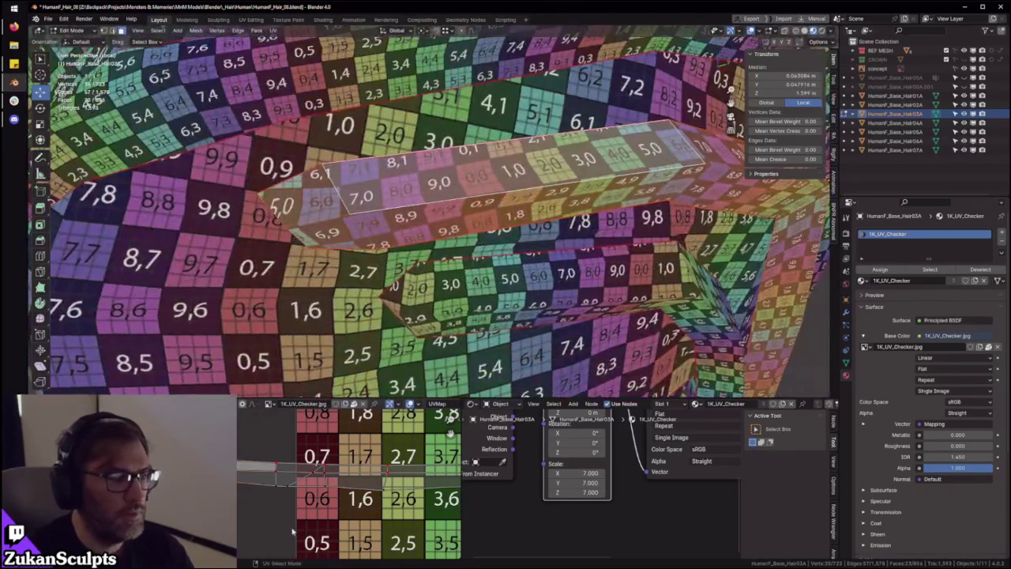
{"action": "middle_click_drag", "start_coordinate": [450, 432], "coordinate": [364, 421]}
{"action": "key", "text": "ctrl+space"}
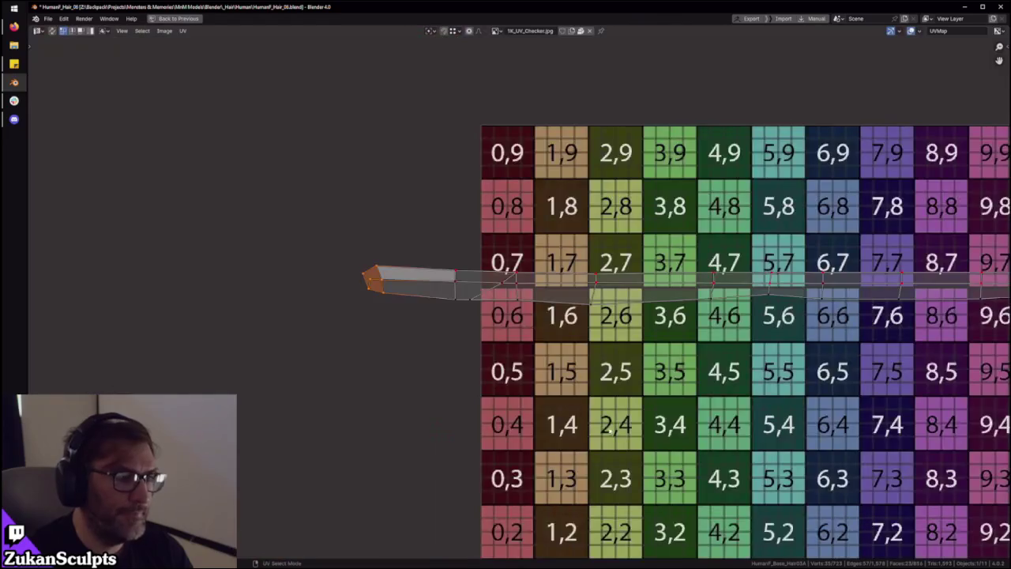
{"action": "middle_click_drag", "start_coordinate": [611, 430], "coordinate": [232, 446]}
{"action": "scroll", "coordinate": [197, 271], "scroll_direction": "down", "scroll_amount": 3}
{"action": "key", "text": "a"}
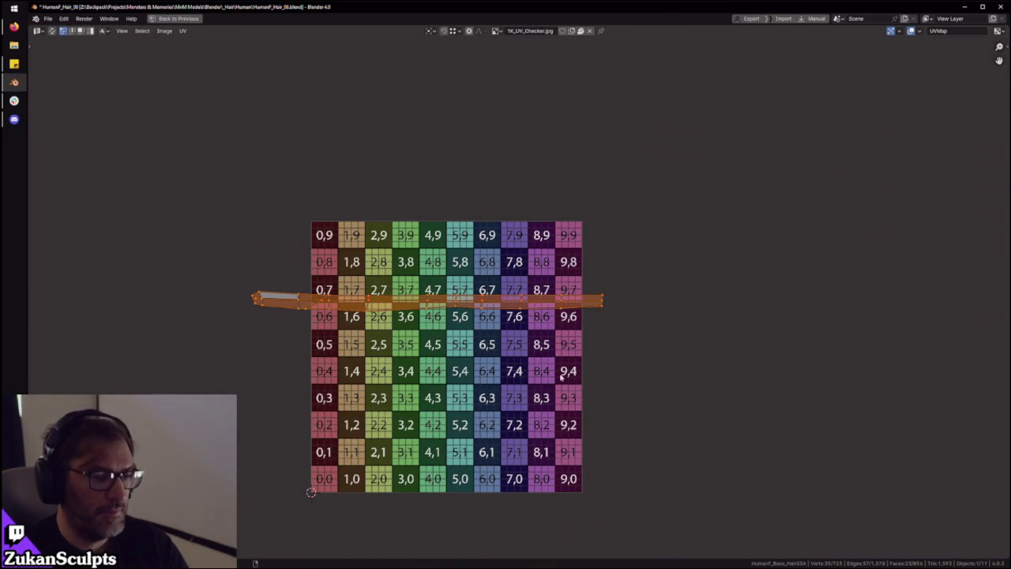
{"action": "scroll", "coordinate": [522, 298], "scroll_direction": "up", "scroll_amount": 4}
{"action": "middle_click_drag", "start_coordinate": [332, 308], "coordinate": [490, 319]}
{"action": "key", "text": "alt+a"}
{"action": "middle_click_drag", "start_coordinate": [240, 352], "coordinate": [465, 381]}
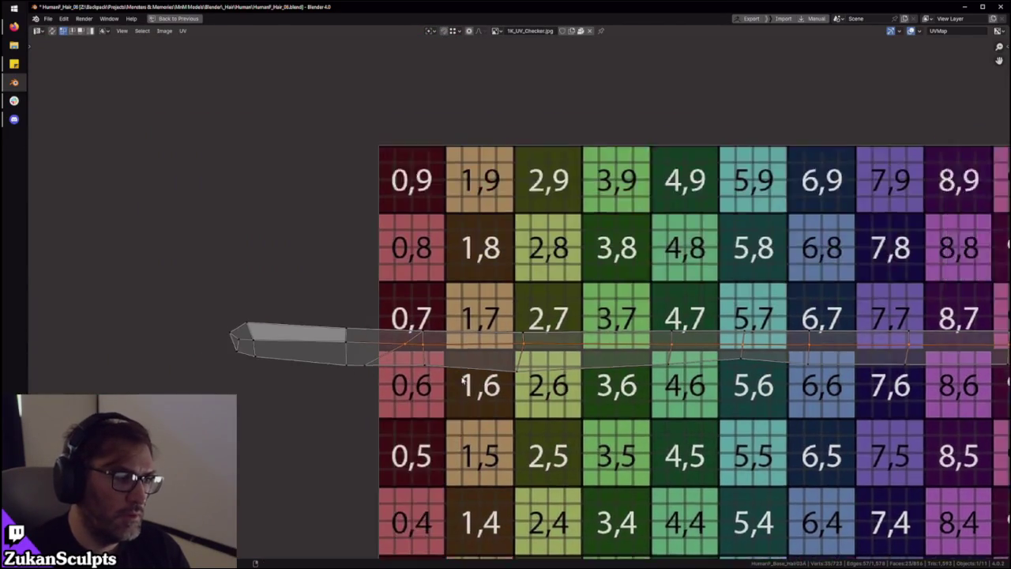
{"action": "scroll", "coordinate": [464, 380], "scroll_direction": "up", "scroll_amount": 1}
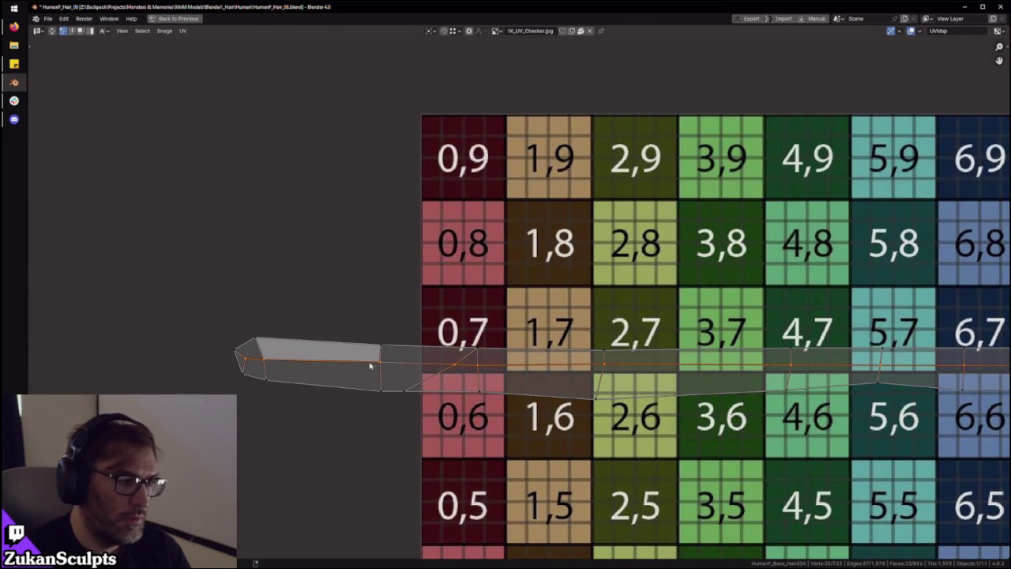
{"action": "scroll", "coordinate": [491, 416], "scroll_direction": "up", "scroll_amount": 2}
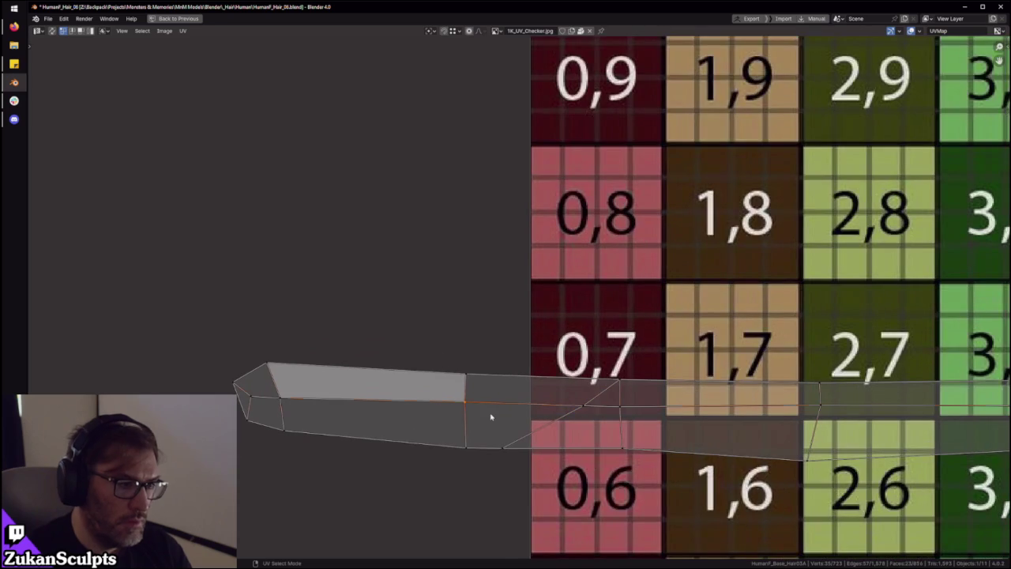
{"action": "left_click_drag", "start_coordinate": [468, 408], "coordinate": [441, 385]}
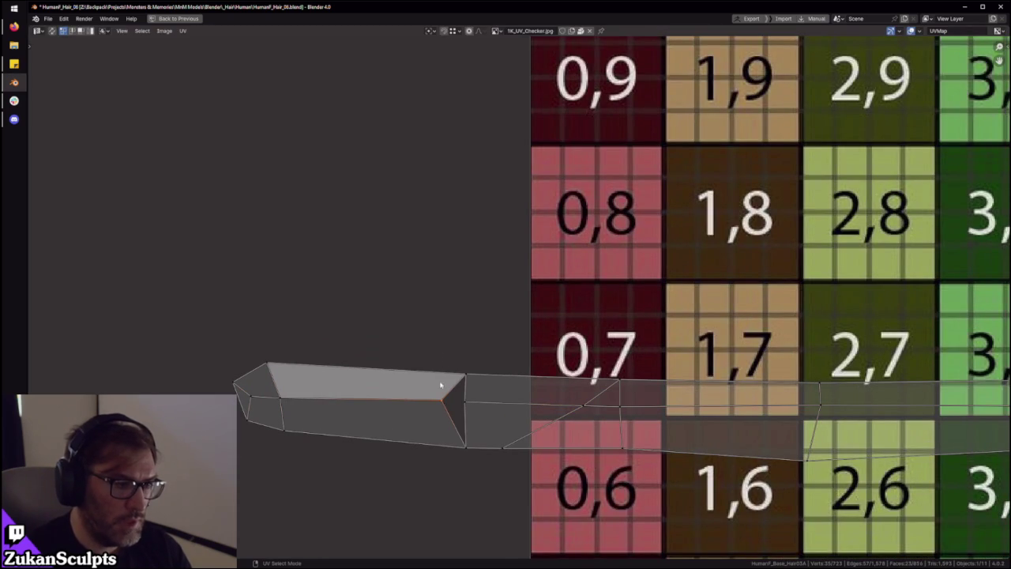
{"action": "key", "text": "ctrl+space"}
Orbit to a new angle and select a single vertex at a strand's tip
{"action": "scroll", "coordinate": [393, 480], "scroll_direction": "down", "scroll_amount": 4}
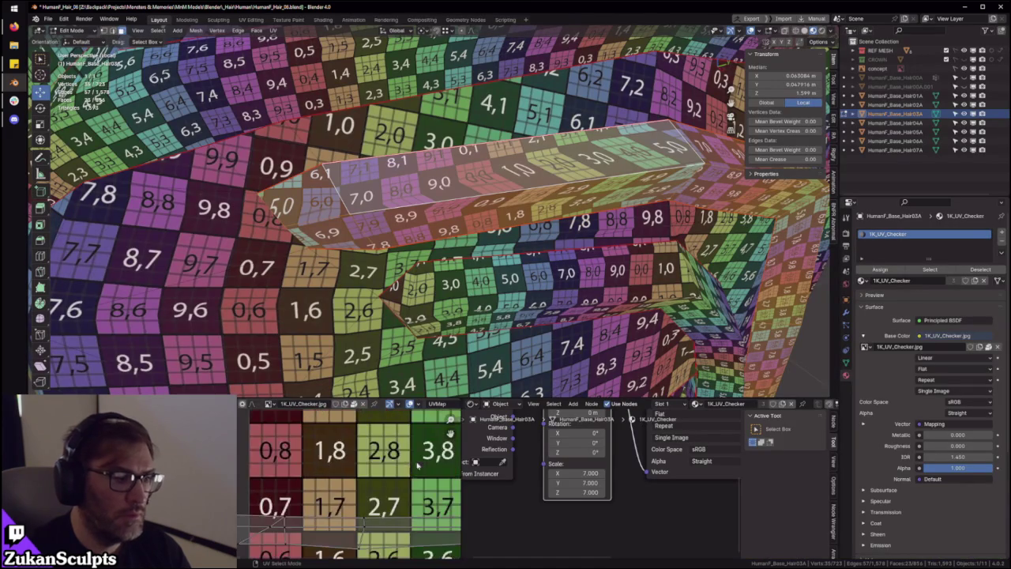
{"action": "middle_click_drag", "start_coordinate": [657, 146], "coordinate": [531, 294]}
{"action": "left_click", "coordinate": [531, 294]}
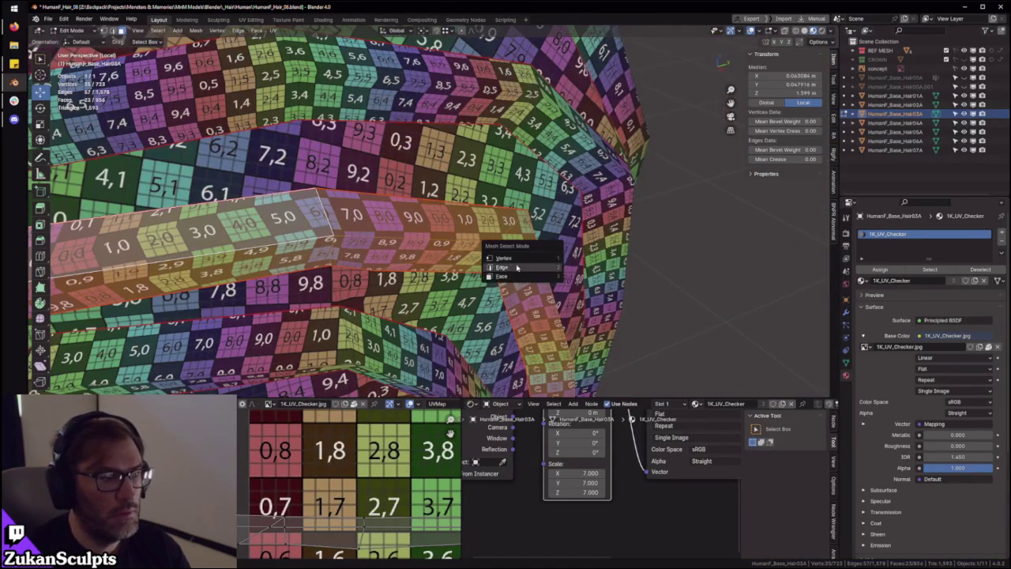
Merge the selected stray tip vertices into one point At Center
{"action": "key", "text": "KP_Decimal"}
{"action": "scroll", "coordinate": [441, 258], "scroll_direction": "up", "scroll_amount": 4}
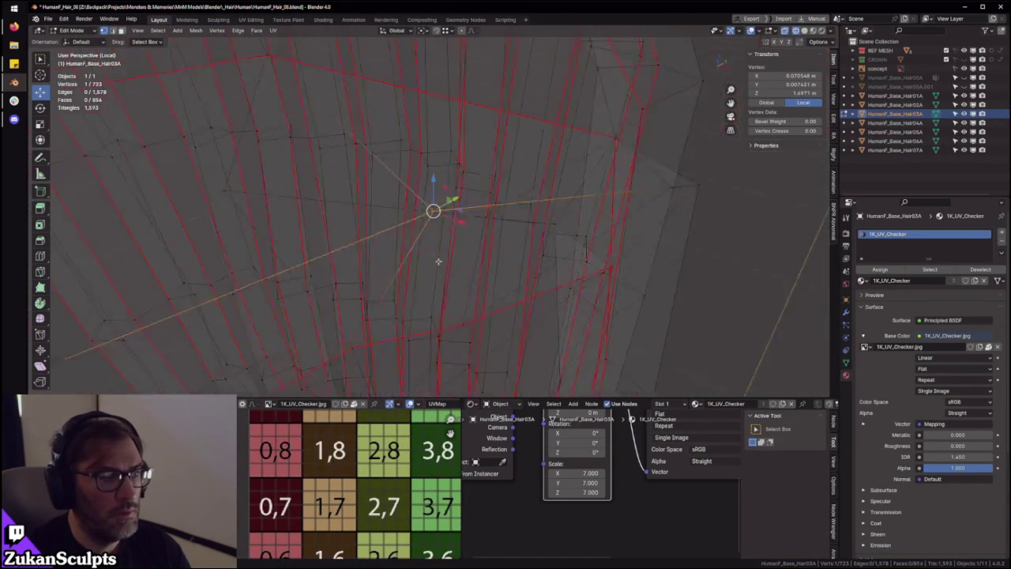
{"action": "scroll", "coordinate": [380, 254], "scroll_direction": "up", "scroll_amount": 3}
{"action": "scroll", "coordinate": [501, 176], "scroll_direction": "down", "scroll_amount": 3}
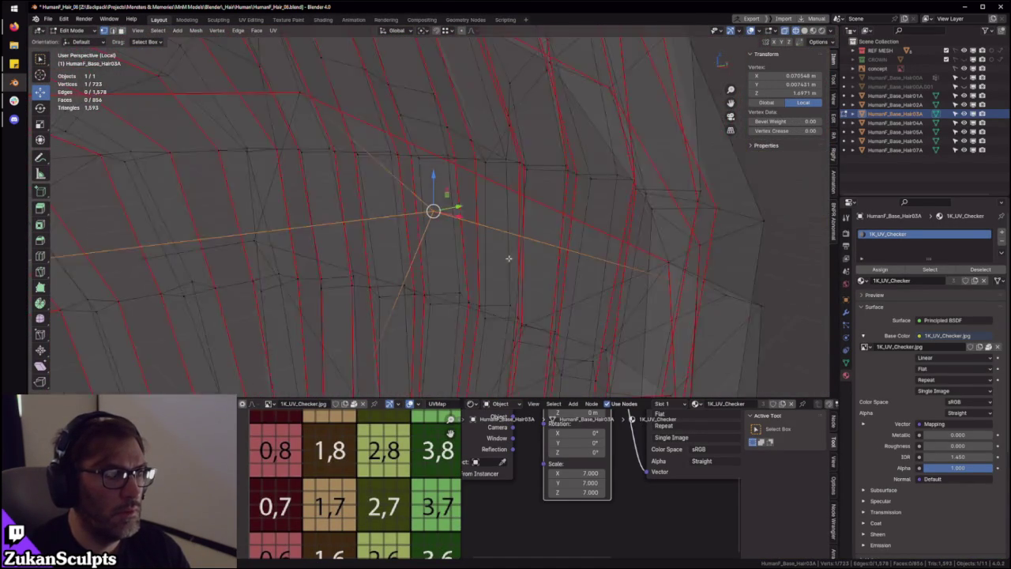
{"action": "middle_click_drag", "start_coordinate": [506, 252], "coordinate": [510, 274]}
{"action": "scroll", "coordinate": [510, 274], "scroll_direction": "up", "scroll_amount": 3}
{"action": "key", "text": "m"}
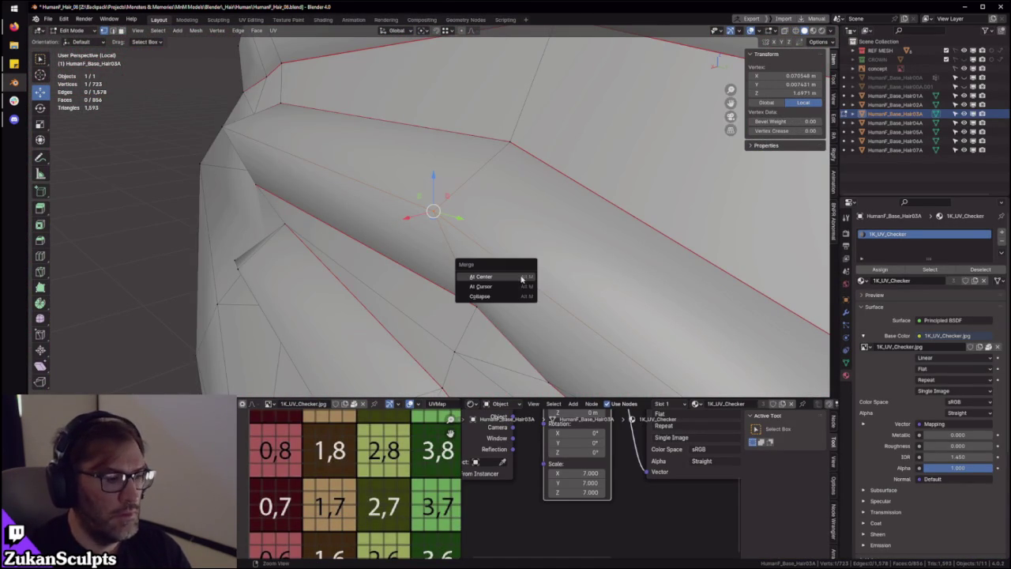
{"action": "left_click", "coordinate": [510, 279]}
In Face mode, select the strand's whole linked island and view it in a maximized UV Editor
{"action": "middle_click_drag", "start_coordinate": [509, 279], "coordinate": [506, 269]}
{"action": "key", "text": "ctrl+Tab"}
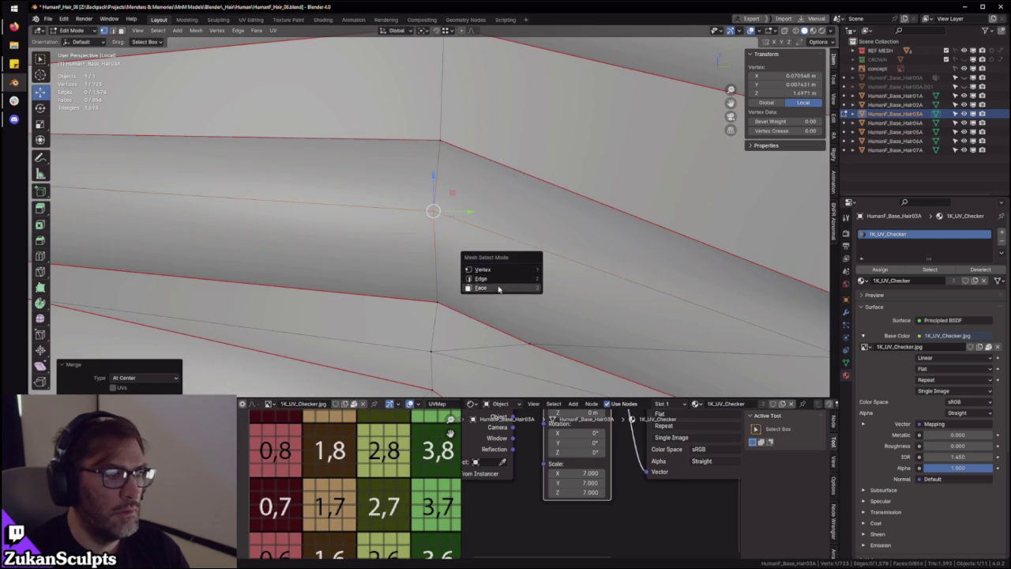
{"action": "left_click", "coordinate": [523, 267]}
{"action": "key", "text": "l"}
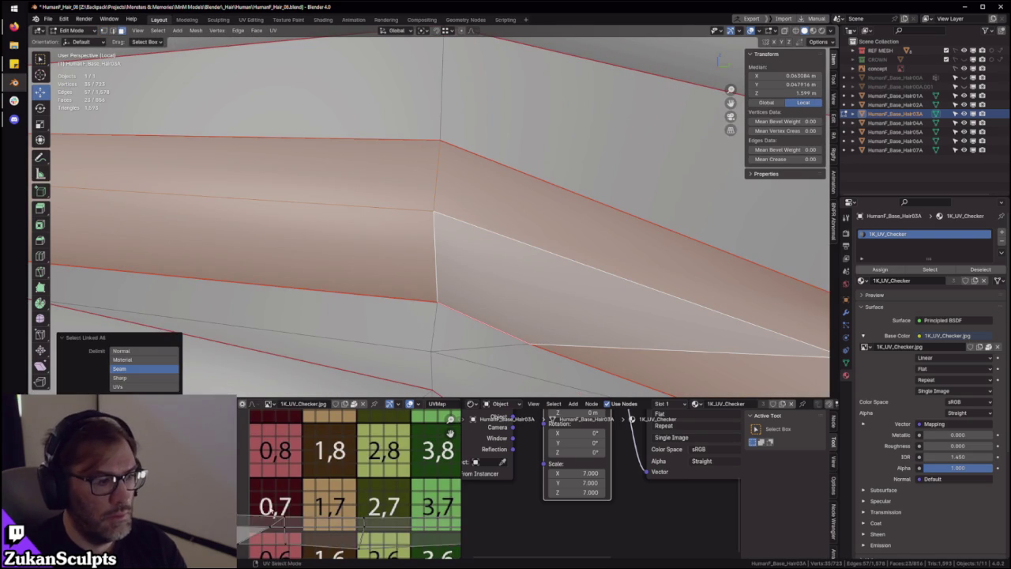
{"action": "scroll", "coordinate": [348, 482], "scroll_direction": "down", "scroll_amount": 3}
{"action": "key", "text": "ctrl+space"}
{"action": "scroll", "coordinate": [641, 340], "scroll_direction": "up", "scroll_amount": 1}
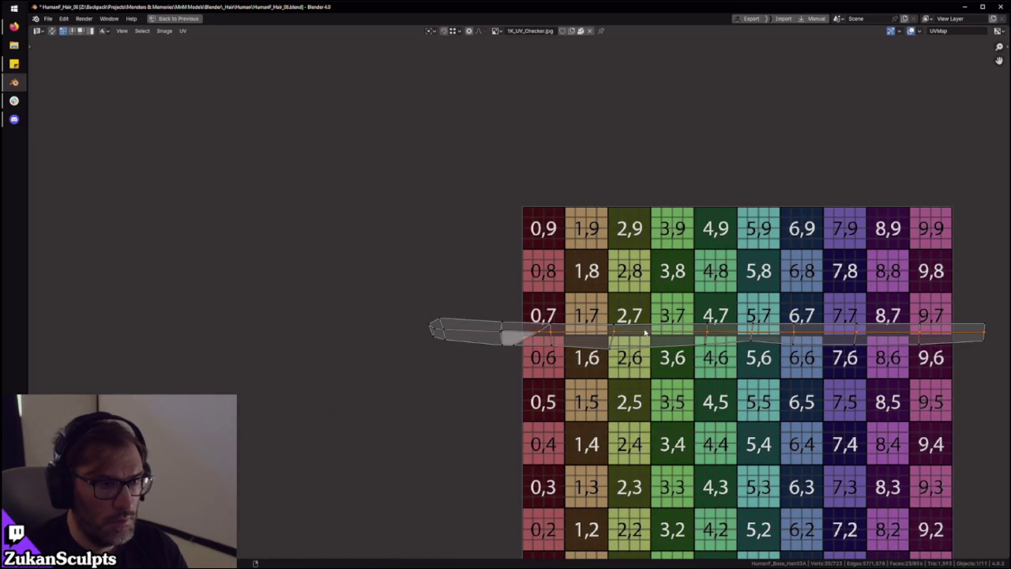
Select the UV island, pull its left tail, and pick an edge loop across it
{"action": "scroll", "coordinate": [632, 358], "scroll_direction": "up", "scroll_amount": 1}
{"action": "scroll", "coordinate": [451, 298], "scroll_direction": "down", "scroll_amount": 2}
{"action": "left_click_drag", "start_coordinate": [452, 279], "coordinate": [538, 362]}
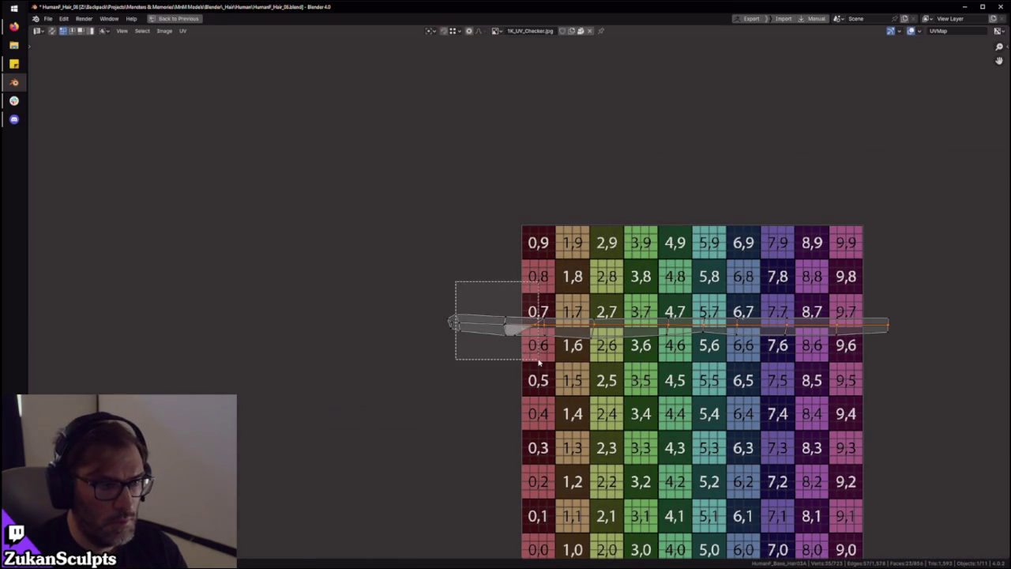
{"action": "scroll", "coordinate": [536, 358], "scroll_direction": "down", "scroll_amount": 2}
{"action": "key", "text": "a"}
{"action": "scroll", "coordinate": [608, 393], "scroll_direction": "up", "scroll_amount": 5}
{"action": "scroll", "coordinate": [608, 393], "scroll_direction": "up", "scroll_amount": 1}
{"action": "key", "text": "e"}
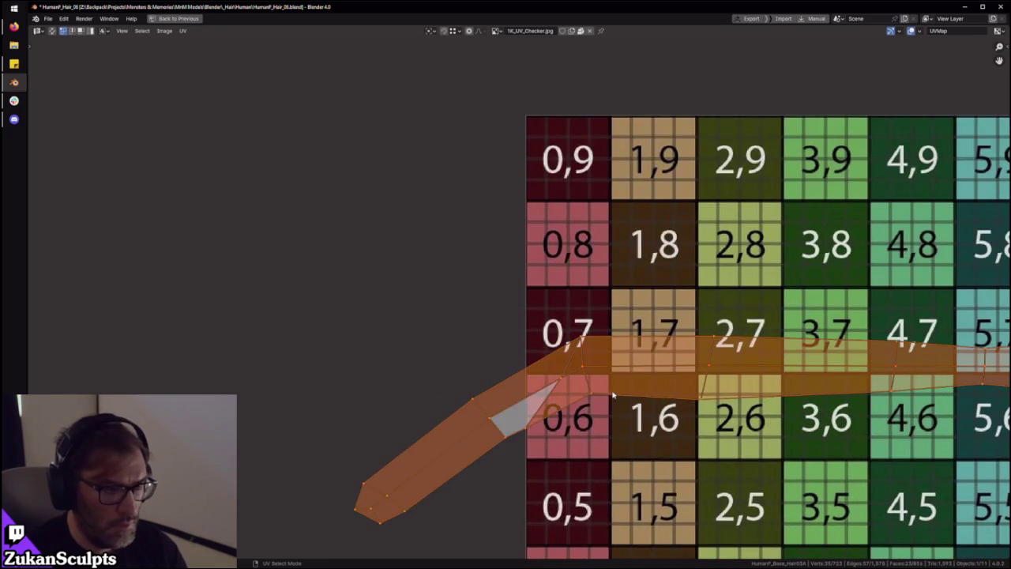
{"action": "scroll", "coordinate": [743, 401], "scroll_direction": "down", "scroll_amount": 2}
{"action": "middle_click_drag", "start_coordinate": [571, 335], "coordinate": [534, 336]}
{"action": "left_click", "coordinate": [534, 336], "text": "alt"}
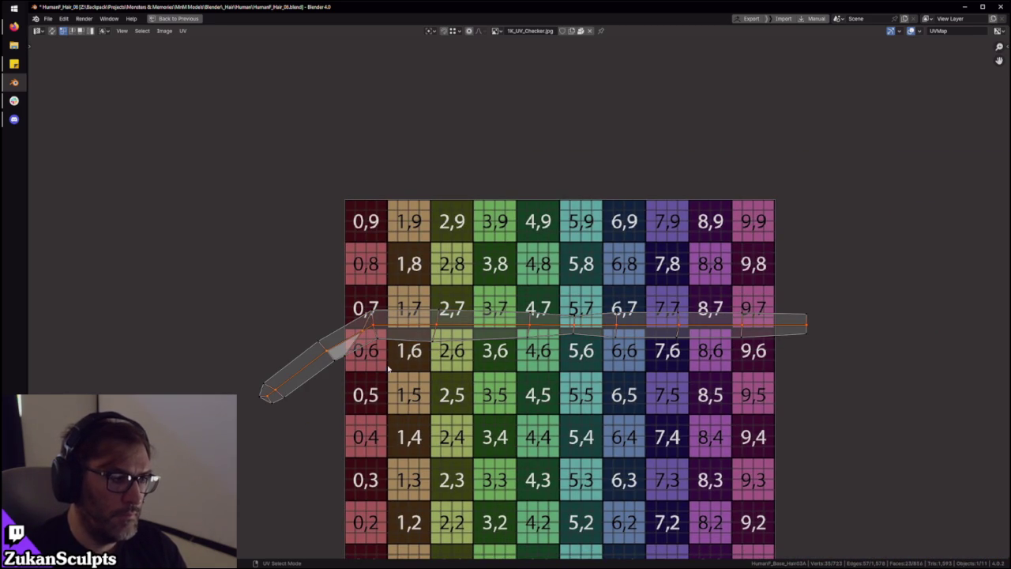
Box-select the strip's left tail and move it into a level position
{"action": "mouse_move", "coordinate": [727, 226]}
{"action": "left_mouse_down"}
{"action": "mouse_move", "coordinate": [402, 382]}
{"action": "mouse_move", "coordinate": [367, 386]}
{"action": "left_mouse_up"}
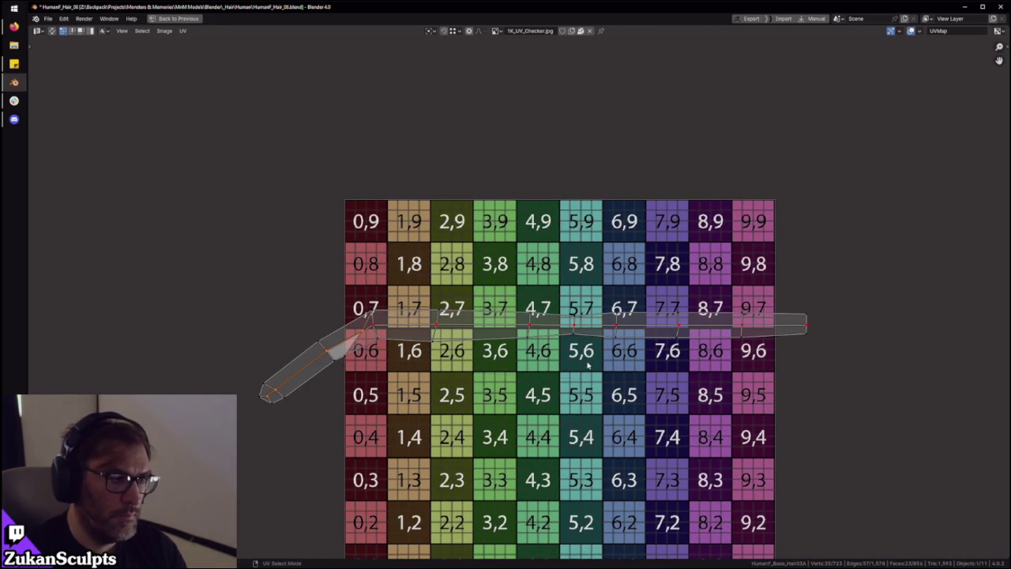
{"action": "key", "text": "g"}
{"action": "key", "text": "y"}
{"action": "key", "text": "Escape"}
{"action": "key", "text": "g"}
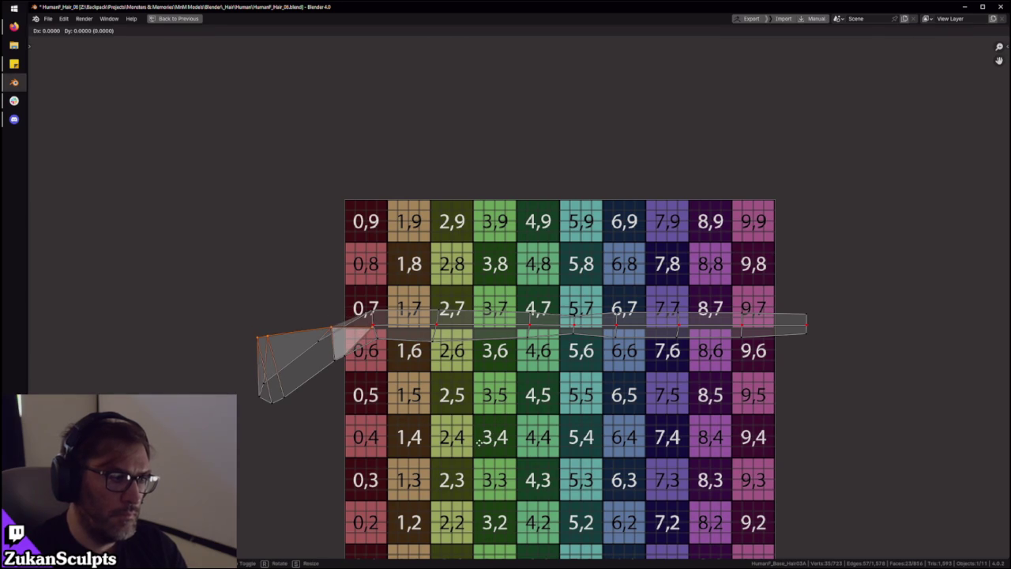
{"action": "left_click", "coordinate": [466, 445]}
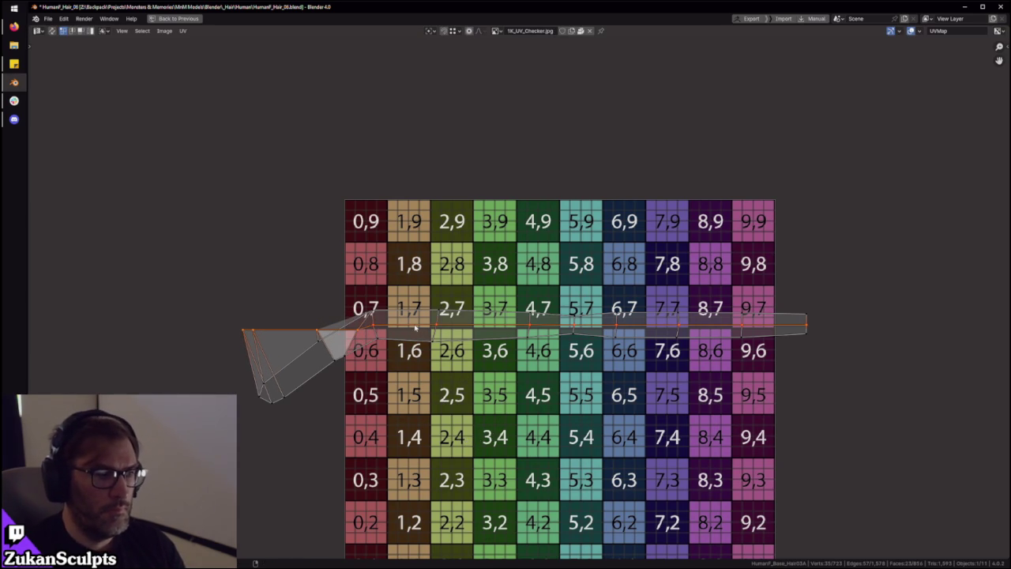
Scale the selected edge row to 0 on Y to straighten it, then select the whole island
{"action": "key", "text": "s"}
{"action": "key", "text": "y"}
{"action": "key", "text": "0"}
{"action": "key", "text": "Return"}
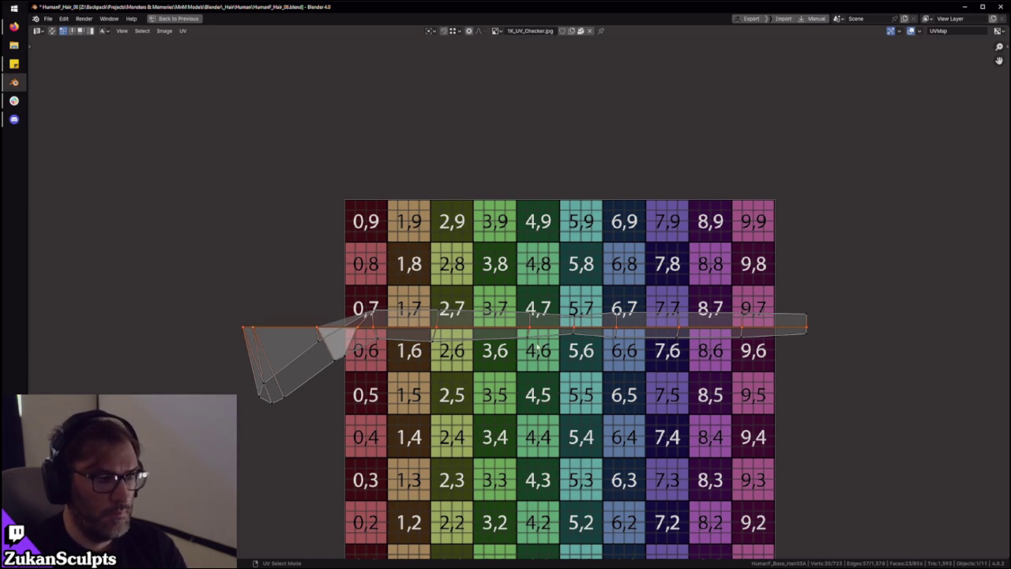
{"action": "key", "text": "a"}
{"action": "scroll", "coordinate": [536, 345], "scroll_direction": "down", "scroll_amount": 5}
{"action": "scroll", "coordinate": [377, 402], "scroll_direction": "up", "scroll_amount": 4}
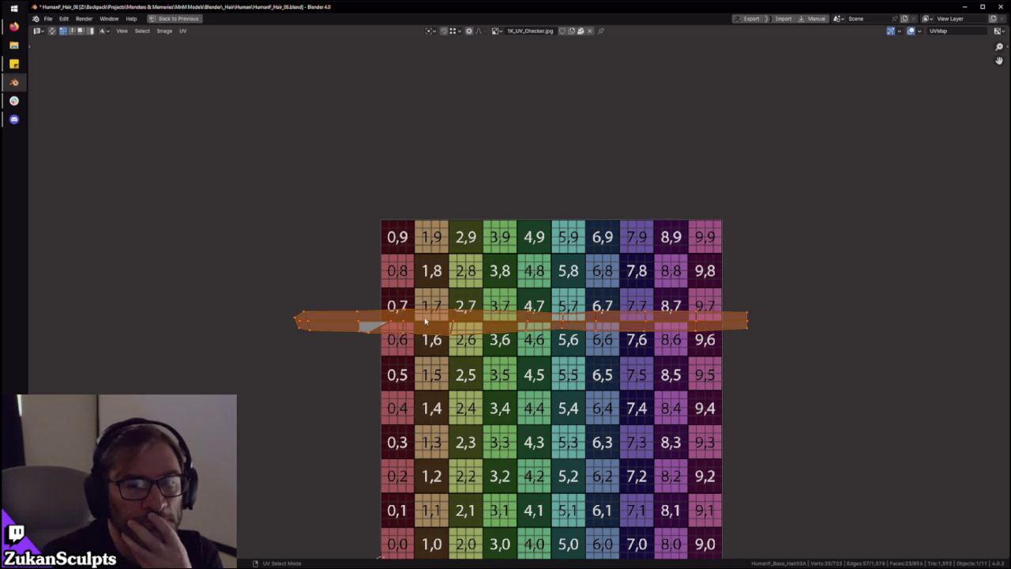
{"action": "scroll", "coordinate": [438, 314], "scroll_direction": "up", "scroll_amount": 1}
{"action": "scroll", "coordinate": [467, 299], "scroll_direction": "up", "scroll_amount": 1}
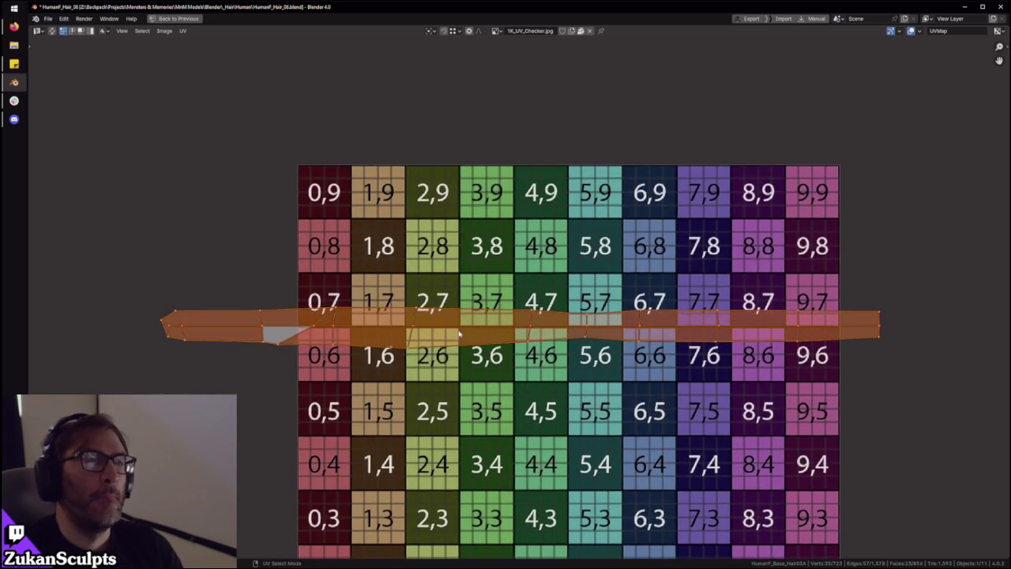
{"action": "key", "text": "ctrl+space"}
{"action": "scroll", "coordinate": [387, 253], "scroll_direction": "down", "scroll_amount": 2}
{"action": "scroll", "coordinate": [387, 254], "scroll_direction": "down", "scroll_amount": 2}
{"action": "scroll", "coordinate": [387, 253], "scroll_direction": "up", "scroll_amount": 2}
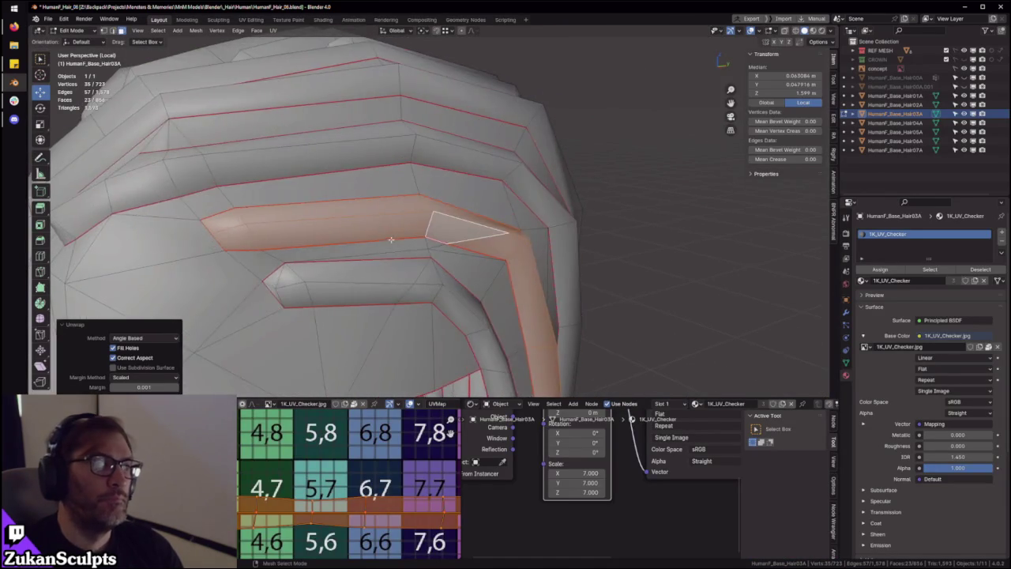
Show the checker texture in Material Preview and adjust a strand's UV strip
{"action": "key", "text": "z"}
{"action": "middle_click_drag", "start_coordinate": [393, 239], "coordinate": [371, 284]}
{"action": "scroll", "coordinate": [371, 454], "scroll_direction": "down", "scroll_amount": 2}
{"action": "scroll", "coordinate": [450, 433], "scroll_direction": "up", "scroll_amount": 2}
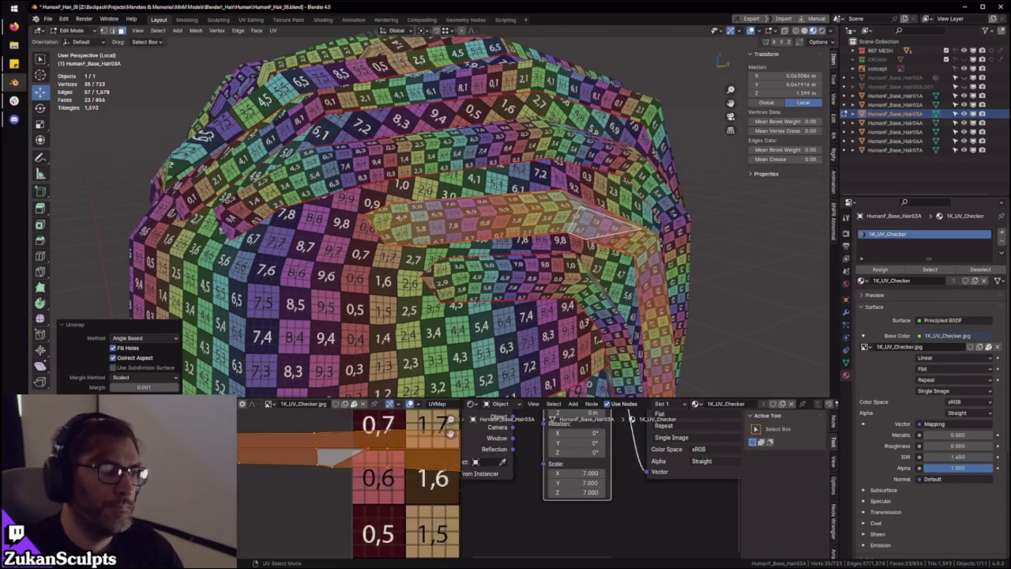
{"action": "scroll", "coordinate": [450, 433], "scroll_direction": "up", "scroll_amount": 2}
{"action": "left_click", "coordinate": [450, 433]}
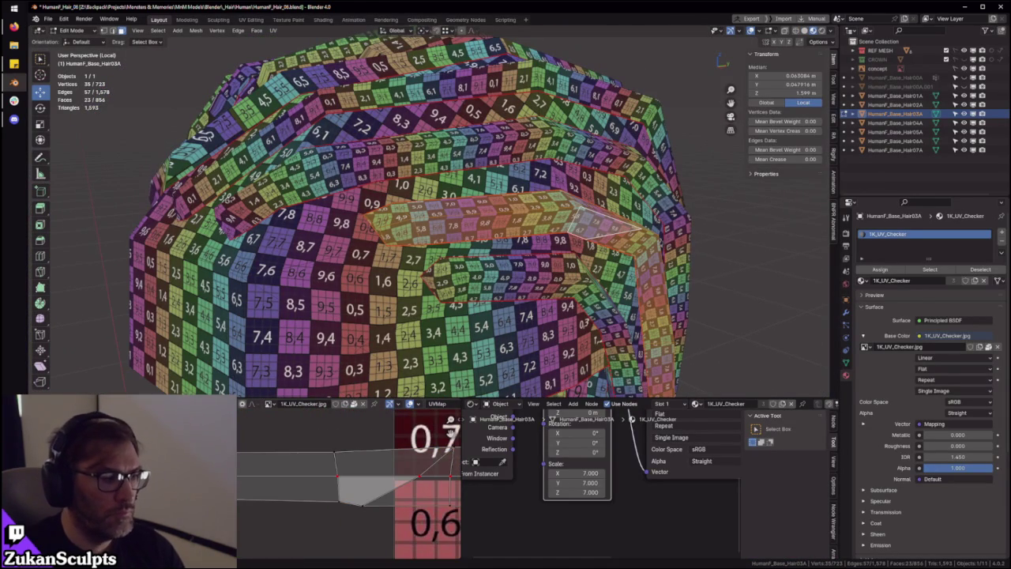
{"action": "scroll", "coordinate": [275, 501], "scroll_direction": "down", "scroll_amount": 5}
{"action": "left_click", "coordinate": [294, 482]}
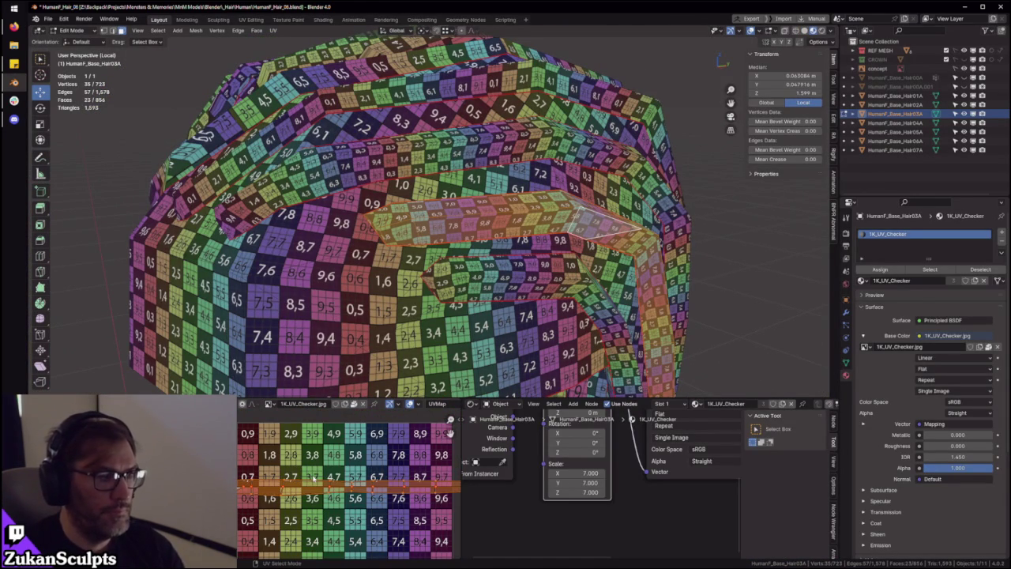
{"action": "scroll", "coordinate": [316, 479], "scroll_direction": "up", "scroll_amount": 2}
{"action": "scroll", "coordinate": [316, 478], "scroll_direction": "up", "scroll_amount": 3}
{"action": "scroll", "coordinate": [316, 479], "scroll_direction": "up", "scroll_amount": 2}
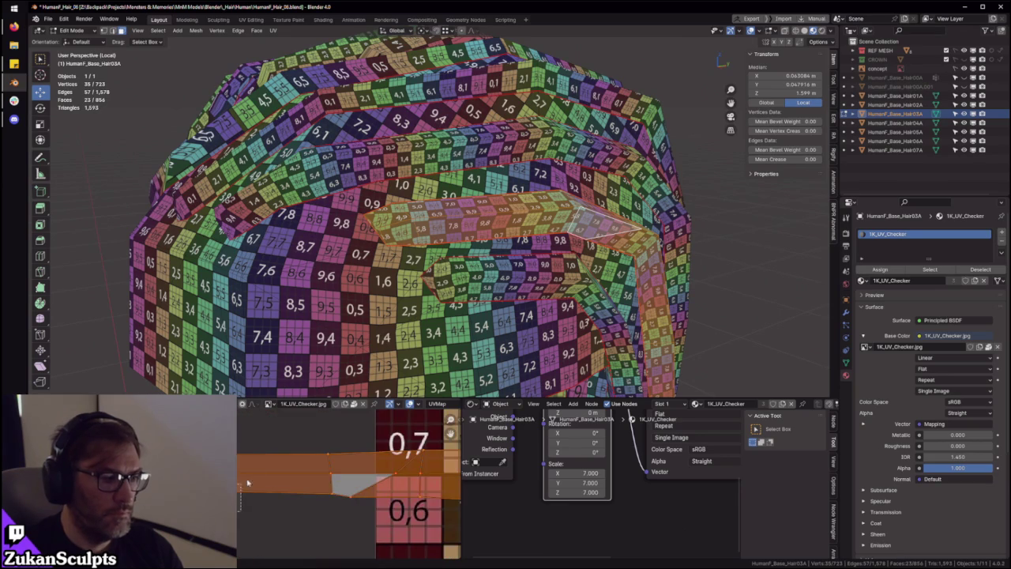
{"action": "scroll", "coordinate": [316, 479], "scroll_direction": "up", "scroll_amount": 3}
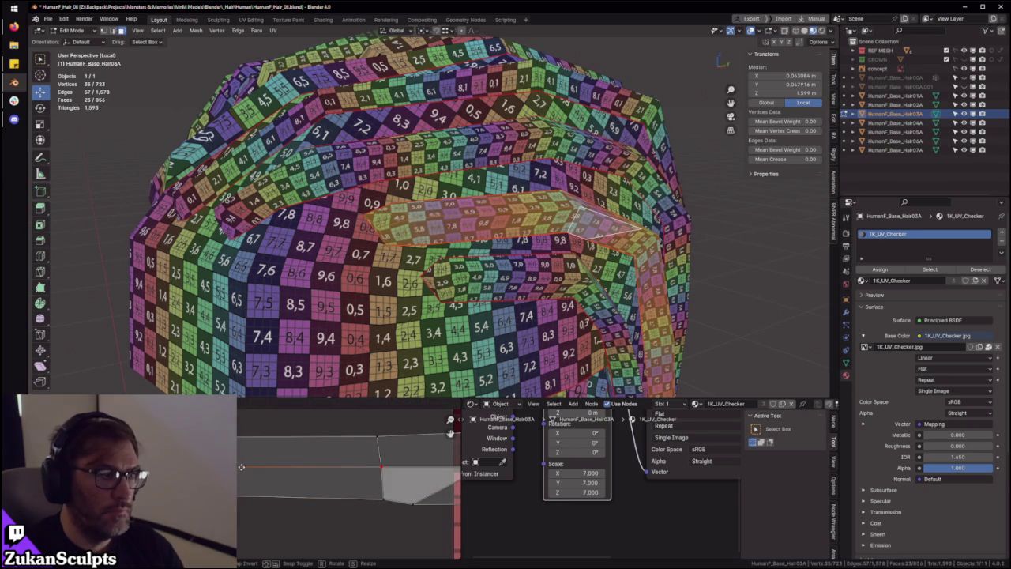
{"action": "left_click", "coordinate": [239, 467]}
{"action": "scroll", "coordinate": [263, 481], "scroll_direction": "down", "scroll_amount": 3}
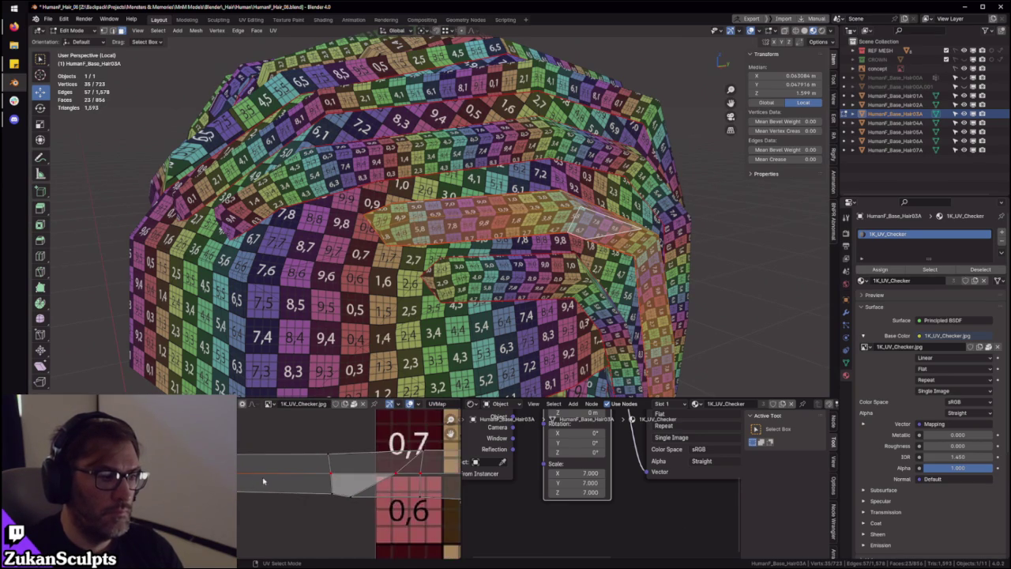
{"action": "scroll", "coordinate": [307, 486], "scroll_direction": "down", "scroll_amount": 2}
{"action": "scroll", "coordinate": [308, 486], "scroll_direction": "down", "scroll_amount": 1}
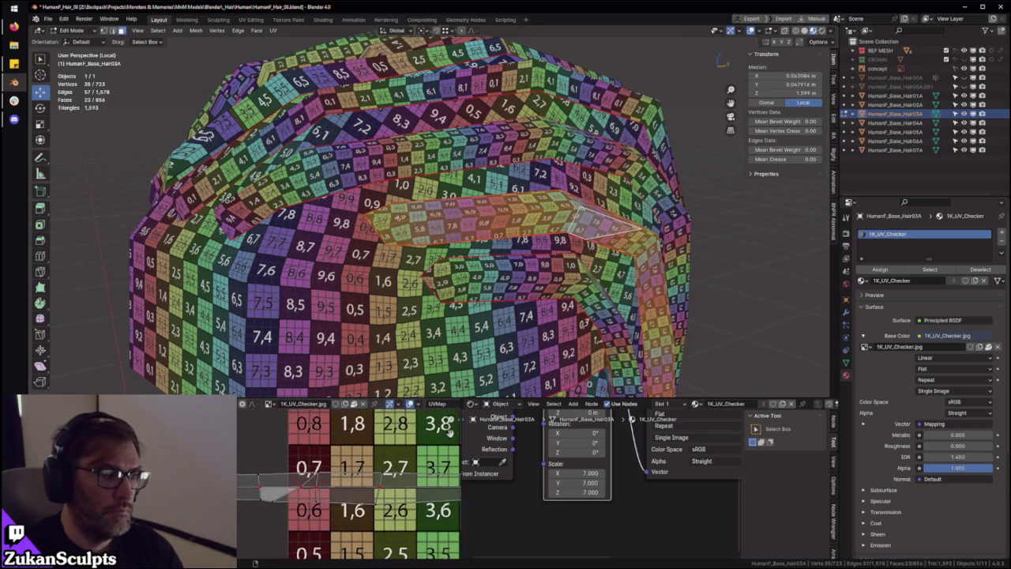
Slightly rotate the left-end vertices of the UV strip to line it up
{"action": "key", "text": "KP_Decimal"}
{"action": "left_click_drag", "start_coordinate": [259, 532], "coordinate": [260, 533]}
{"action": "key", "text": "r"}
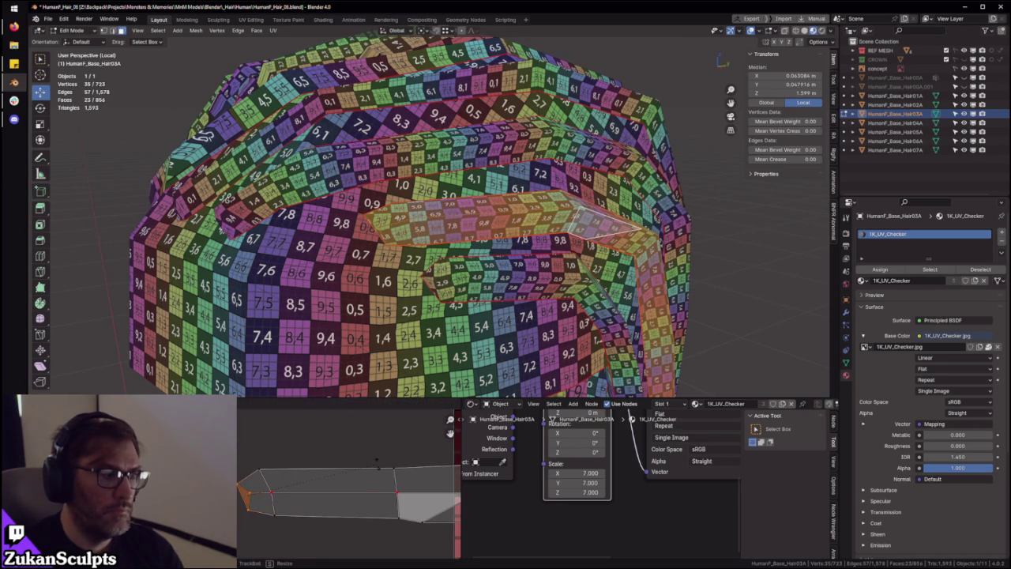
{"action": "left_click", "coordinate": [374, 497]}
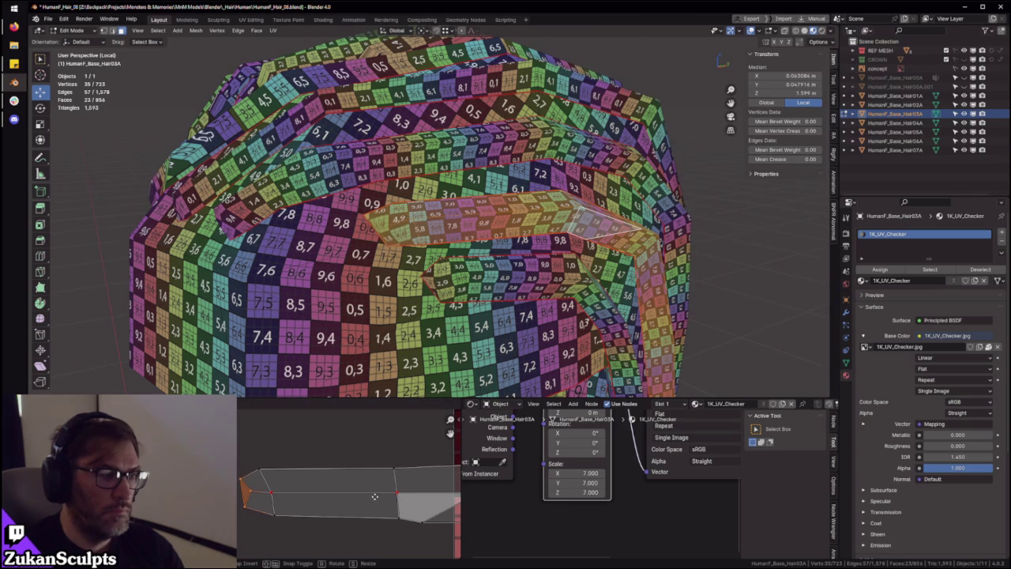
{"action": "left_click", "coordinate": [375, 497]}
Select the short hair strand's whole connected strip and its UVs
{"action": "middle_click_drag", "start_coordinate": [410, 316], "coordinate": [476, 247]}
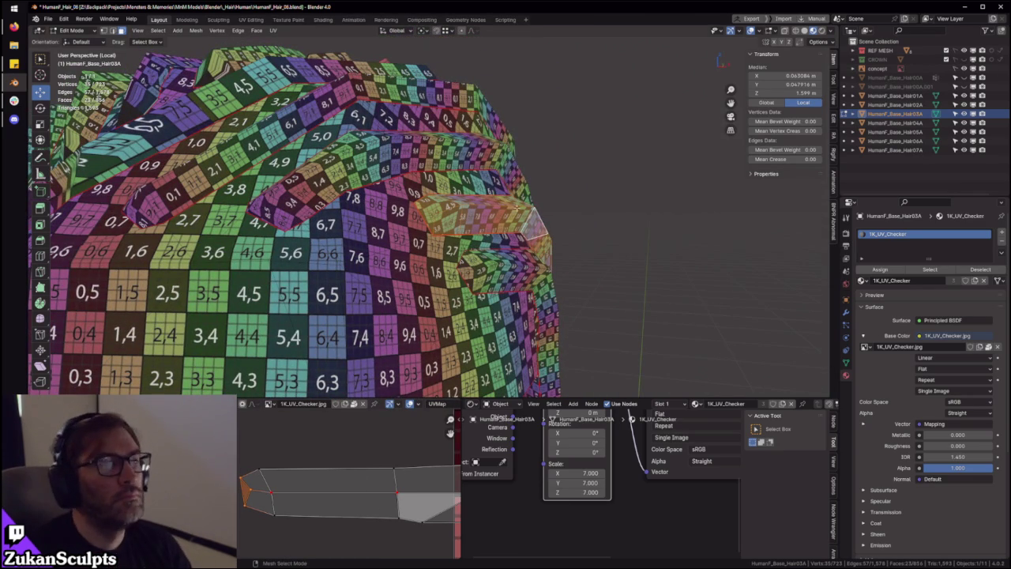
{"action": "middle_click_drag", "start_coordinate": [475, 247], "coordinate": [421, 263]}
{"action": "scroll", "coordinate": [421, 263], "scroll_direction": "up", "scroll_amount": 2}
{"action": "scroll", "coordinate": [421, 263], "scroll_direction": "up", "scroll_amount": 2}
{"action": "left_click_drag", "start_coordinate": [410, 250], "coordinate": [415, 257]}
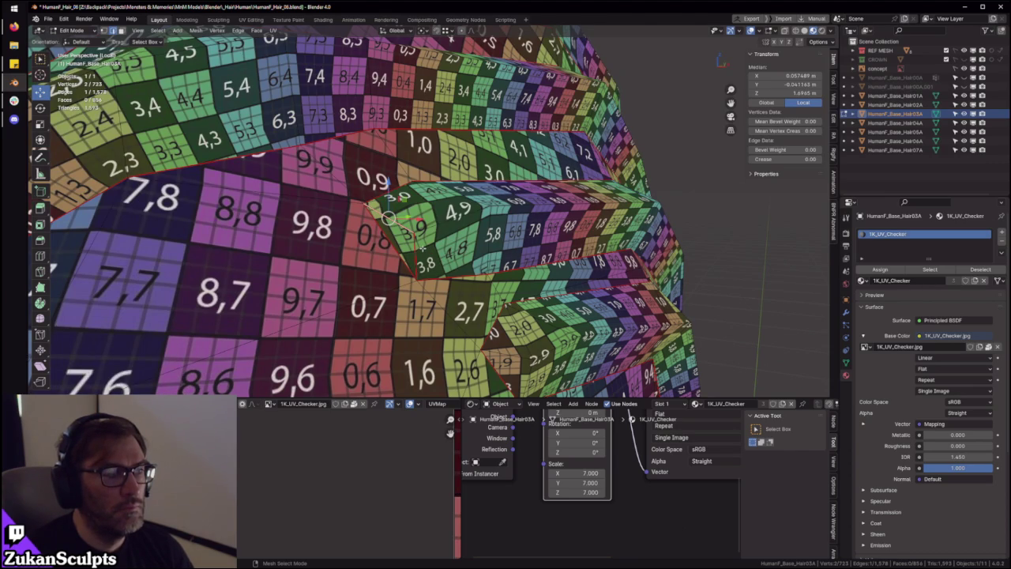
{"action": "key", "text": "alt+a"}
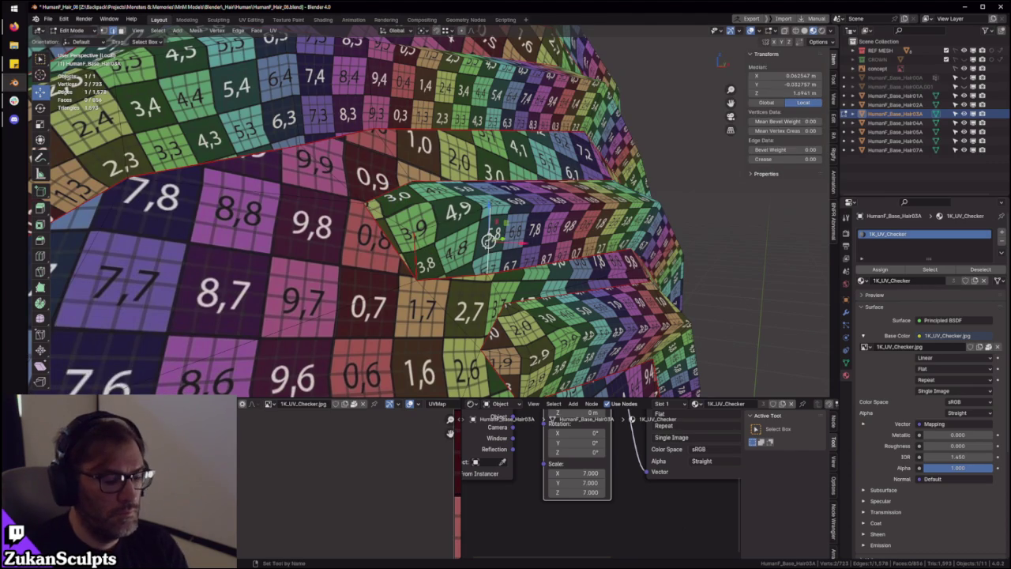
{"action": "key", "text": "a"}
{"action": "key", "text": "a"}
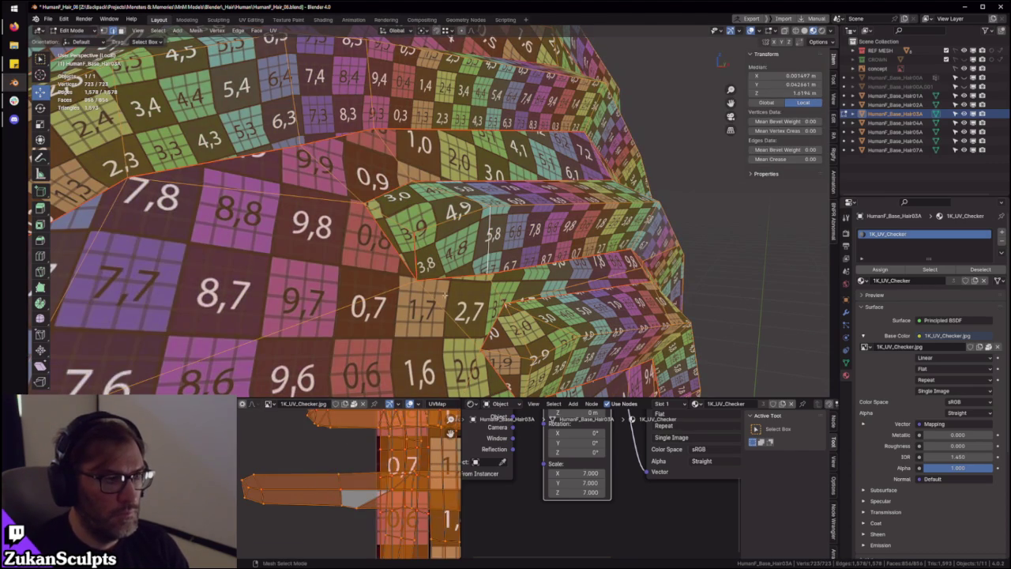
{"action": "key", "text": "alt+a"}
{"action": "left_click", "coordinate": [456, 243]}
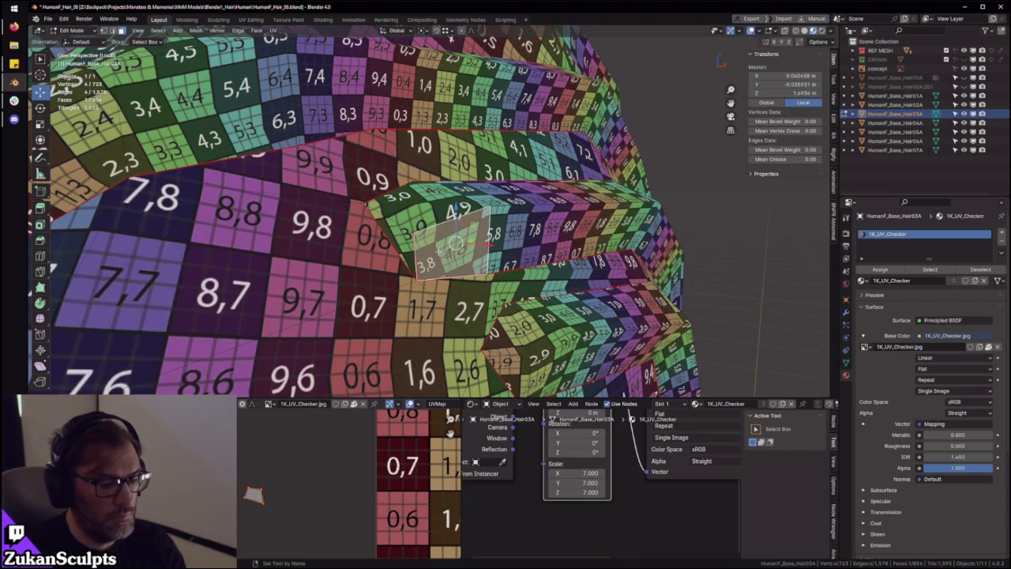
{"action": "key", "text": "l"}
{"action": "scroll", "coordinate": [291, 480], "scroll_direction": "down", "scroll_amount": 3}
{"action": "key", "text": "a"}
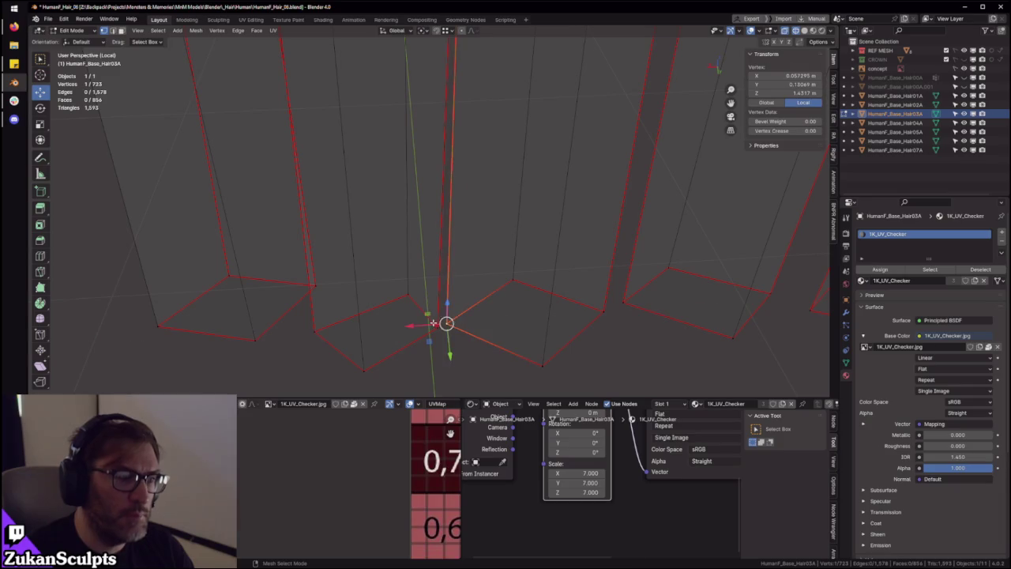
Move the bottom-edge vertex into place, checking it with X-ray toggled on and off
{"action": "left_click", "coordinate": [442, 330]}
{"action": "key", "text": "alt+z"}
{"action": "middle_click_drag", "start_coordinate": [442, 330], "coordinate": [463, 286]}
{"action": "key", "text": "alt+z"}
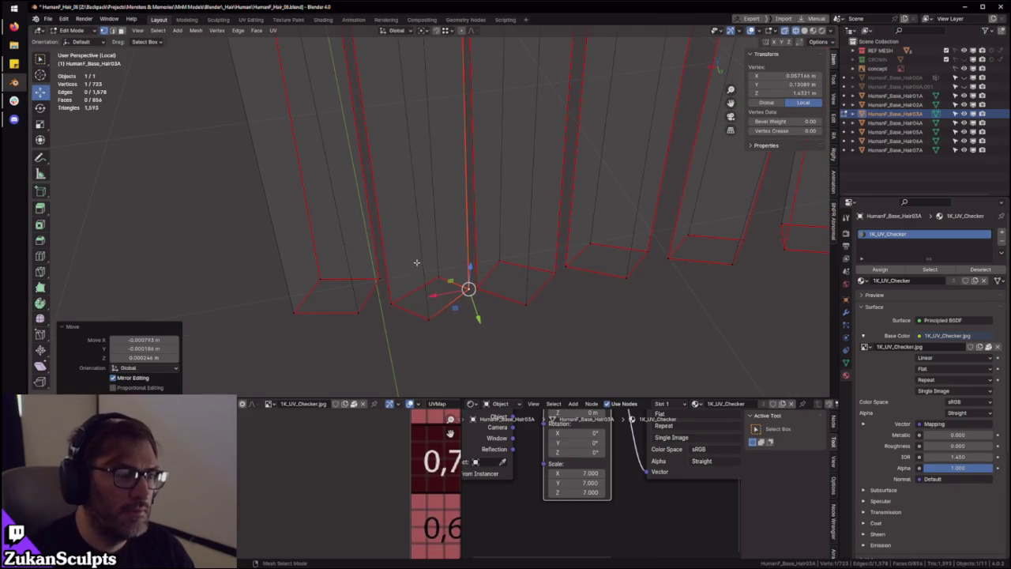
{"action": "left_click_drag", "start_coordinate": [440, 276], "coordinate": [436, 278]}
{"action": "mouse_move", "coordinate": [436, 279]}
{"action": "middle_mouse_down"}
{"action": "mouse_move", "coordinate": [424, 307]}
{"action": "mouse_move", "coordinate": [431, 253]}
{"action": "mouse_move", "coordinate": [472, 296]}
{"action": "mouse_move", "coordinate": [358, 310]}
{"action": "middle_mouse_up"}
{"action": "key", "text": "alt+z"}
Fine-tune the vertex position with repeated moves and return the hair mesh to Object Mode
{"action": "key", "text": "alt+z"}
{"action": "key", "text": "alt+z"}
{"action": "key", "text": "g"}
{"action": "left_click", "coordinate": [352, 297]}
{"action": "key", "text": "g"}
{"action": "left_click", "coordinate": [442, 282]}
{"action": "mouse_move", "coordinate": [443, 282]}
{"action": "middle_mouse_down"}
{"action": "mouse_move", "coordinate": [463, 254]}
{"action": "mouse_move", "coordinate": [505, 244]}
{"action": "mouse_move", "coordinate": [507, 214]}
{"action": "mouse_move", "coordinate": [480, 212]}
{"action": "middle_mouse_up"}
{"action": "key", "text": "g"}
{"action": "left_click", "coordinate": [482, 252]}
{"action": "key", "text": "alt+z"}
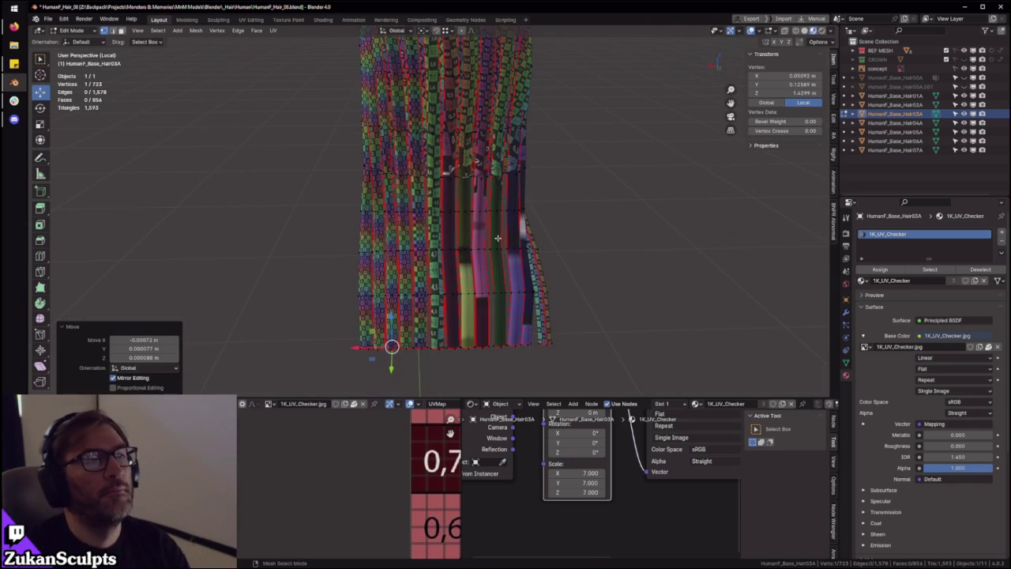
{"action": "middle_click_drag", "start_coordinate": [466, 233], "coordinate": [480, 208]}
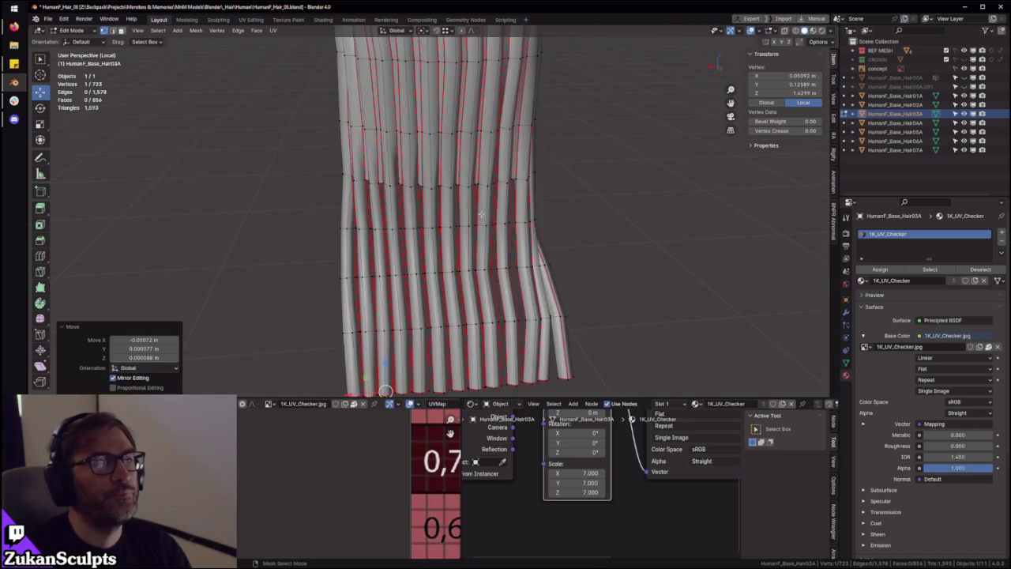
{"action": "key", "text": "Tab"}
{"action": "middle_click_drag", "start_coordinate": [418, 255], "coordinate": [449, 253]}
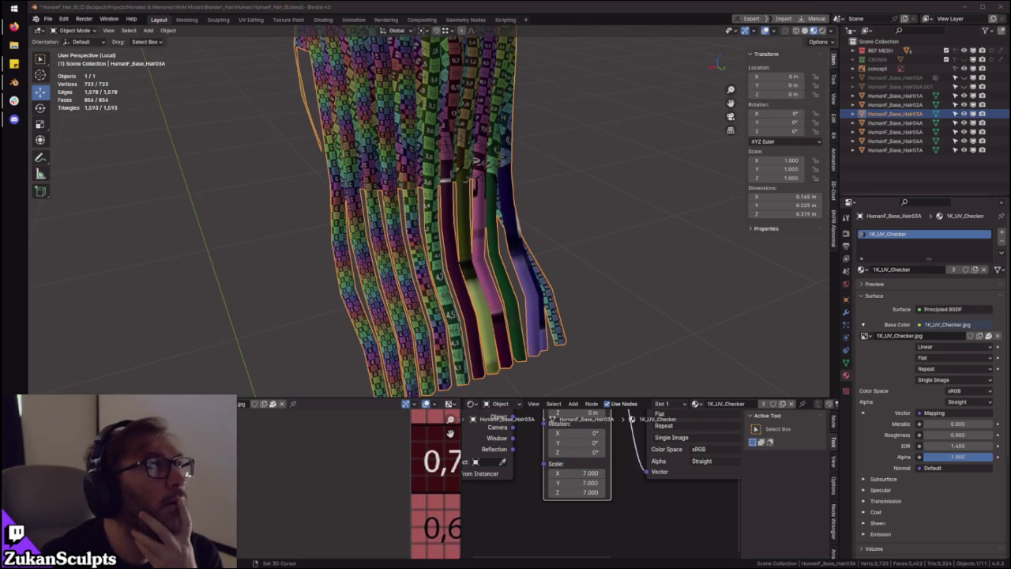
Enter Edit Mode on the hair mesh and pick an edge on one hair strip
{"action": "middle_click_drag", "start_coordinate": [632, 165], "coordinate": [546, 151]}
{"action": "scroll", "coordinate": [505, 166], "scroll_direction": "down", "scroll_amount": 3}
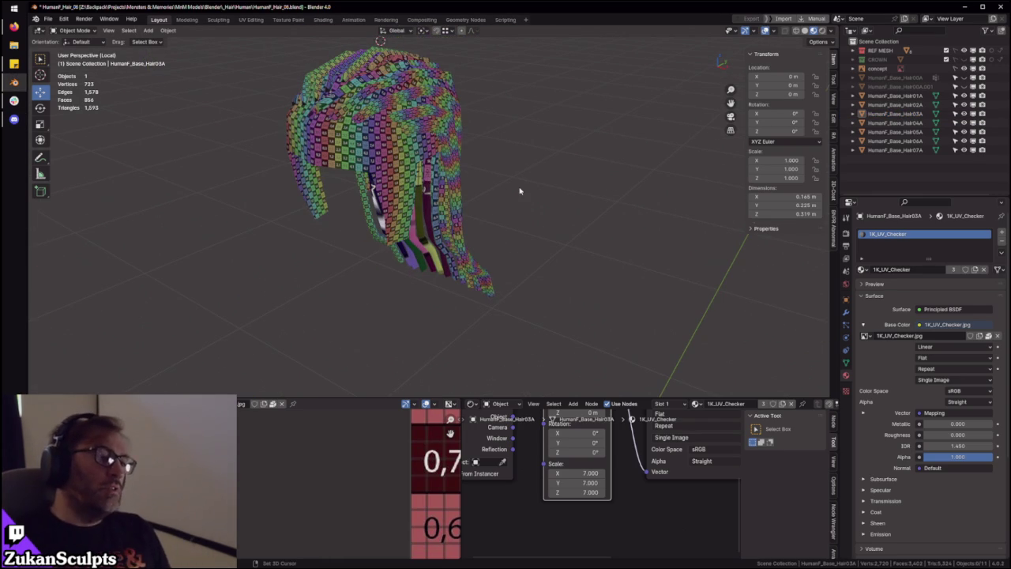
{"action": "scroll", "coordinate": [540, 183], "scroll_direction": "up", "scroll_amount": 3}
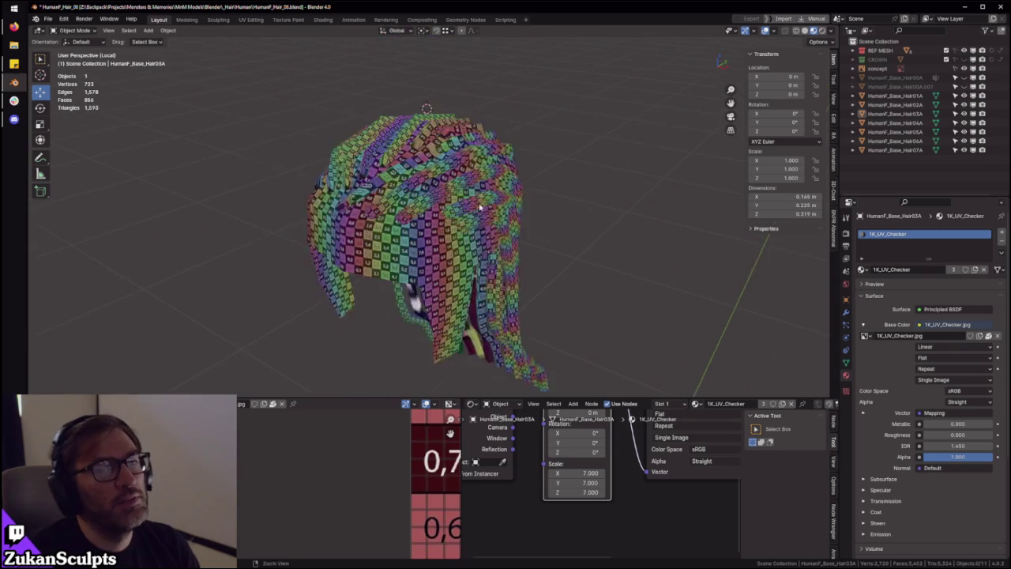
{"action": "key", "text": "Tab"}
{"action": "scroll", "coordinate": [474, 154], "scroll_direction": "up", "scroll_amount": 5}
{"action": "scroll", "coordinate": [474, 154], "scroll_direction": "down", "scroll_amount": 8}
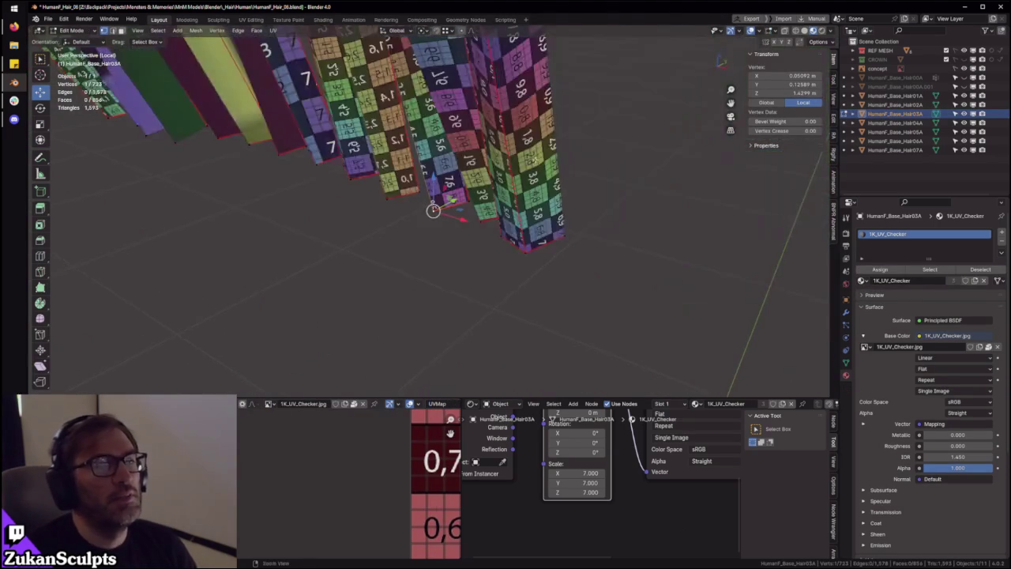
{"action": "mouse_move", "coordinate": [474, 154]}
{"action": "middle_mouse_down"}
{"action": "mouse_move", "coordinate": [488, 173]}
{"action": "mouse_move", "coordinate": [443, 194]}
{"action": "mouse_move", "coordinate": [468, 235]}
{"action": "middle_mouse_up"}
{"action": "left_click", "coordinate": [427, 189], "text": "alt"}
Orbit closer to the hair strands and switch to Face select mode
{"action": "scroll", "coordinate": [442, 198], "scroll_direction": "down", "scroll_amount": 4}
{"action": "scroll", "coordinate": [561, 299], "scroll_direction": "up", "scroll_amount": 2}
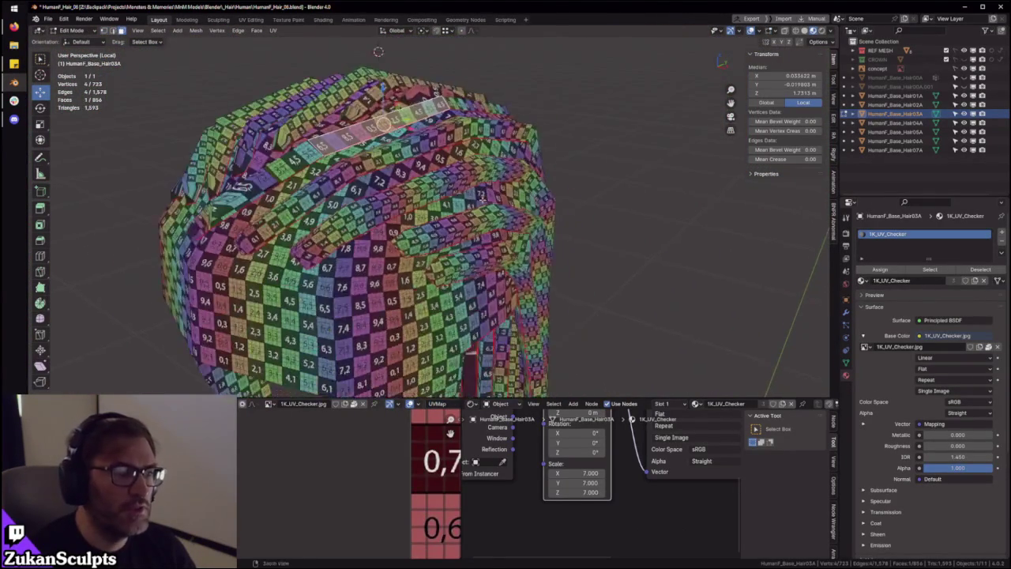
{"action": "scroll", "coordinate": [558, 264], "scroll_direction": "up", "scroll_amount": 2}
{"action": "mouse_move", "coordinate": [557, 263]}
{"action": "middle_mouse_down"}
{"action": "mouse_move", "coordinate": [550, 245]}
{"action": "mouse_move", "coordinate": [509, 216]}
{"action": "mouse_move", "coordinate": [433, 227]}
{"action": "middle_mouse_up"}
{"action": "scroll", "coordinate": [510, 216], "scroll_direction": "up", "scroll_amount": 3}
{"action": "scroll", "coordinate": [509, 216], "scroll_direction": "down", "scroll_amount": 3}
{"action": "key", "text": "ctrl+Tab"}
{"action": "middle_click_drag", "start_coordinate": [401, 194], "coordinate": [478, 253]}
{"action": "scroll", "coordinate": [478, 252], "scroll_direction": "up", "scroll_amount": 2}
{"action": "key", "text": "ctrl+Tab"}
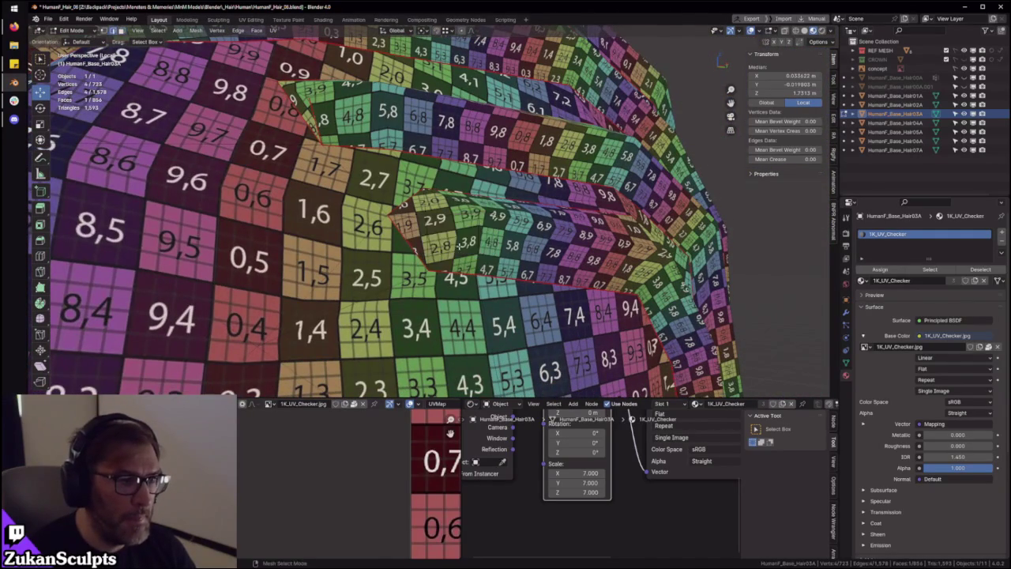
{"action": "scroll", "coordinate": [411, 222], "scroll_direction": "down", "scroll_amount": 2}
{"action": "left_click", "coordinate": [526, 237]}
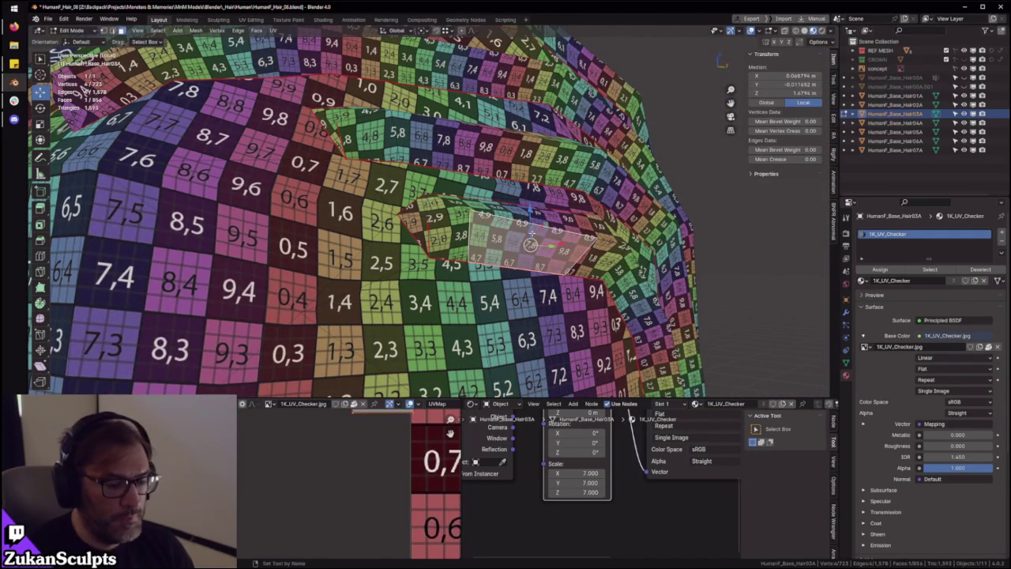
Select the seam-bounded hair strip and inspect its UVs in the full-screen UV editor
{"action": "key", "text": "ctrl+l"}
{"action": "key", "text": "ctrl+space"}
{"action": "key", "text": "ctrl+space"}
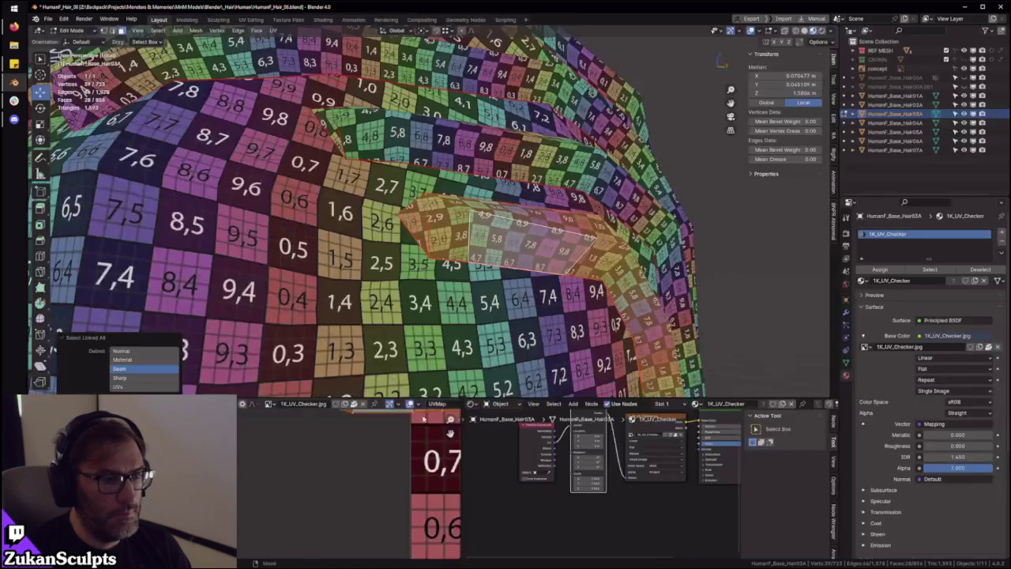
{"action": "key", "text": "ctrl+space"}
{"action": "scroll", "coordinate": [456, 278], "scroll_direction": "down", "scroll_amount": 4}
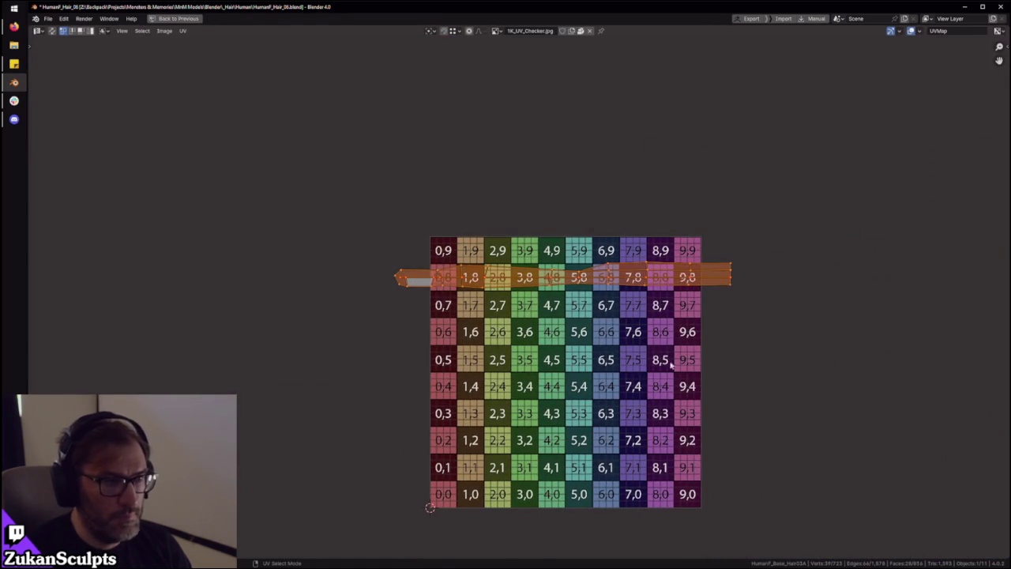
{"action": "scroll", "coordinate": [455, 330], "scroll_direction": "up", "scroll_amount": 1}
{"action": "scroll", "coordinate": [521, 332], "scroll_direction": "up", "scroll_amount": 3}
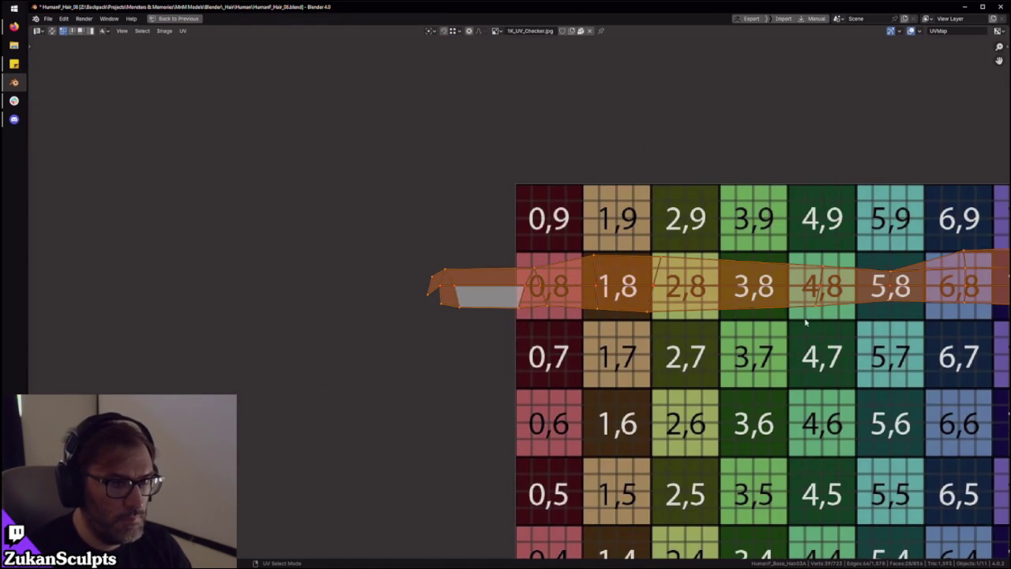
{"action": "middle_click_drag", "start_coordinate": [805, 321], "coordinate": [524, 320]}
{"action": "key", "text": "ctrl+space"}
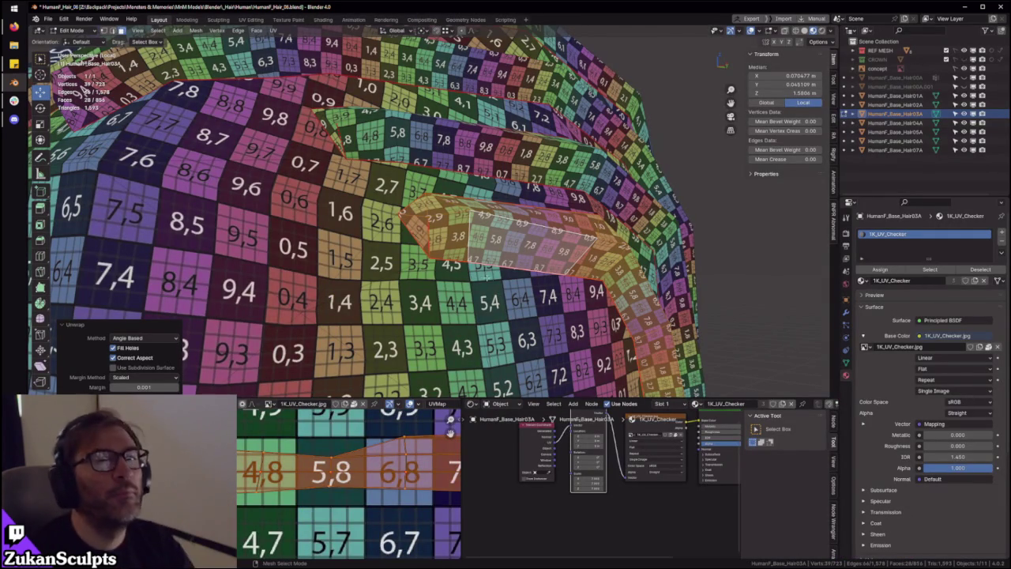
Orbit around the hair mesh and select the neighbouring strip up to its seams
{"action": "scroll", "coordinate": [479, 256], "scroll_direction": "down", "scroll_amount": 5}
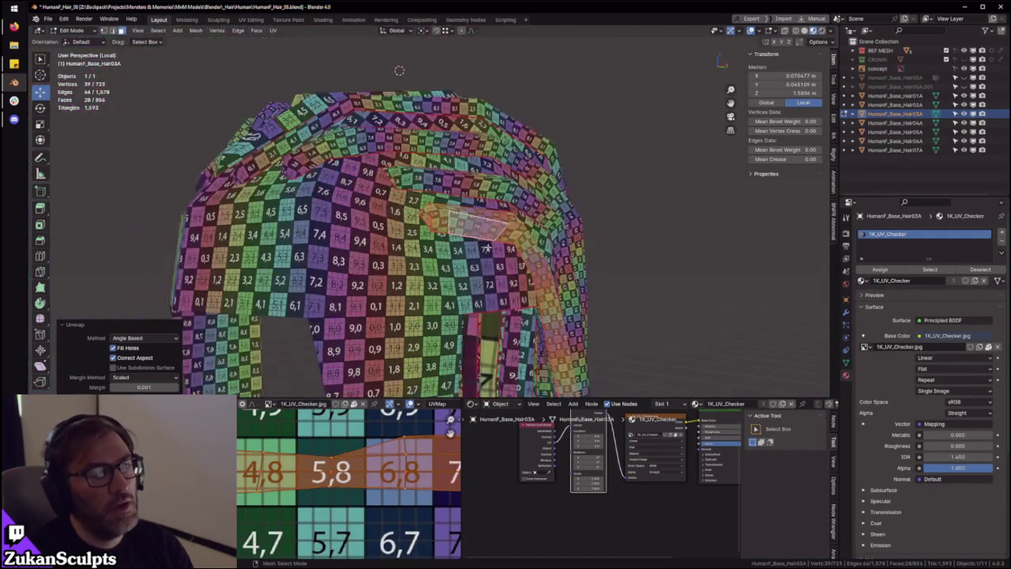
{"action": "scroll", "coordinate": [496, 230], "scroll_direction": "down", "scroll_amount": 2}
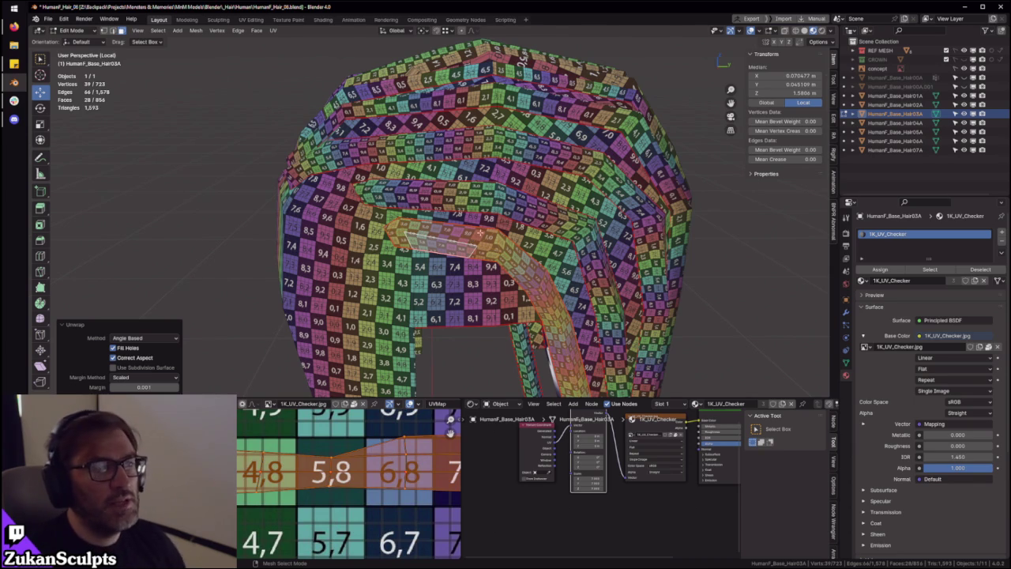
{"action": "scroll", "coordinate": [479, 232], "scroll_direction": "up", "scroll_amount": 4}
{"action": "scroll", "coordinate": [480, 232], "scroll_direction": "down", "scroll_amount": 3}
{"action": "scroll", "coordinate": [478, 214], "scroll_direction": "down", "scroll_amount": 4}
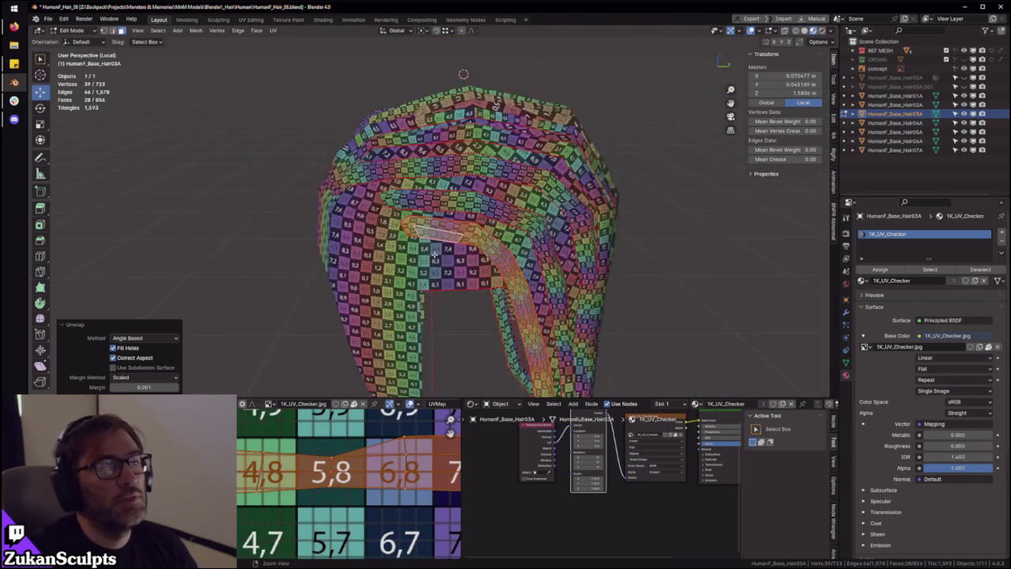
{"action": "middle_click_drag", "start_coordinate": [477, 214], "coordinate": [490, 244]}
{"action": "scroll", "coordinate": [490, 244], "scroll_direction": "up", "scroll_amount": 3}
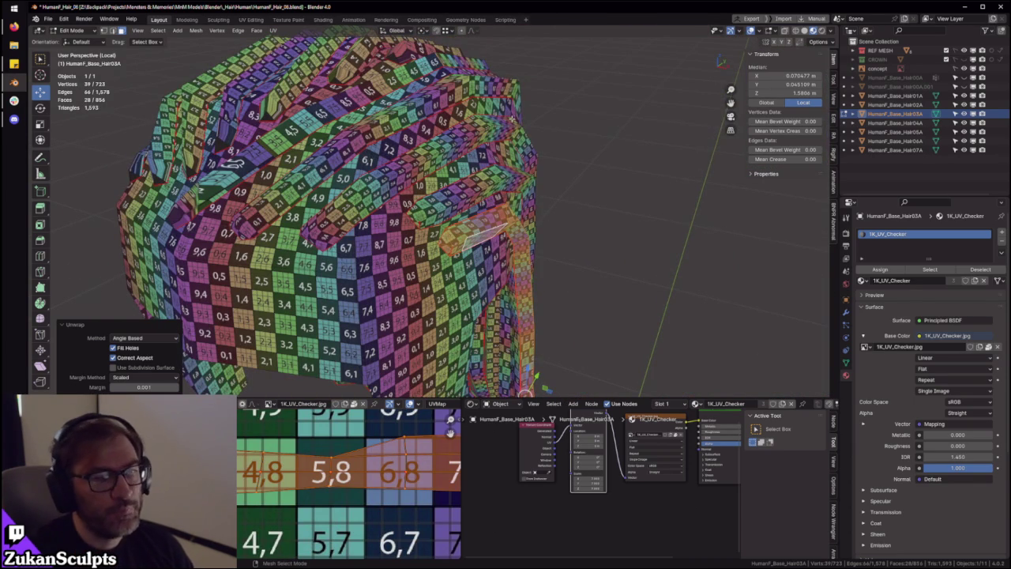
{"action": "middle_click_drag", "start_coordinate": [512, 119], "coordinate": [289, 209]}
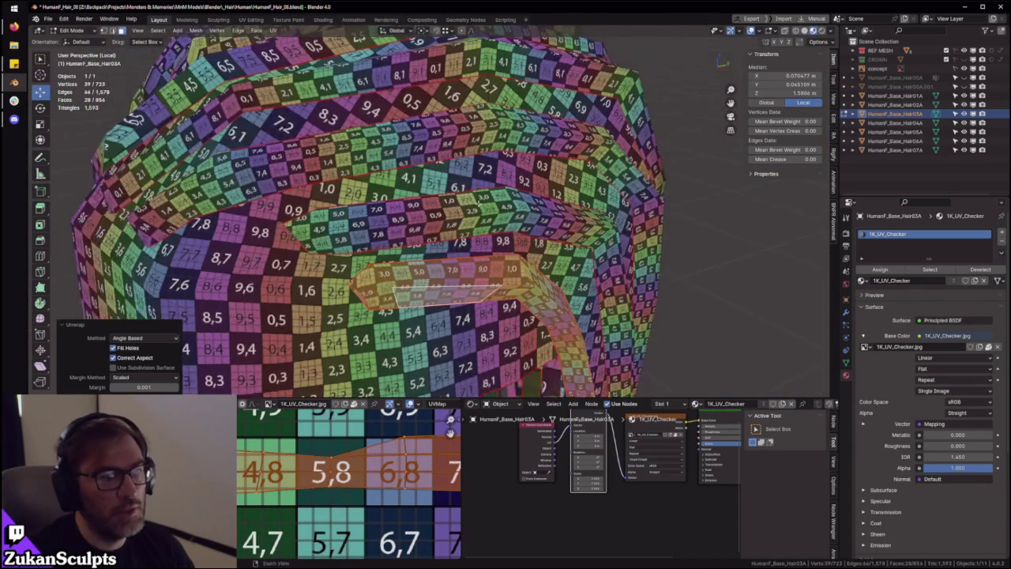
{"action": "middle_click_drag", "start_coordinate": [479, 202], "coordinate": [462, 237]}
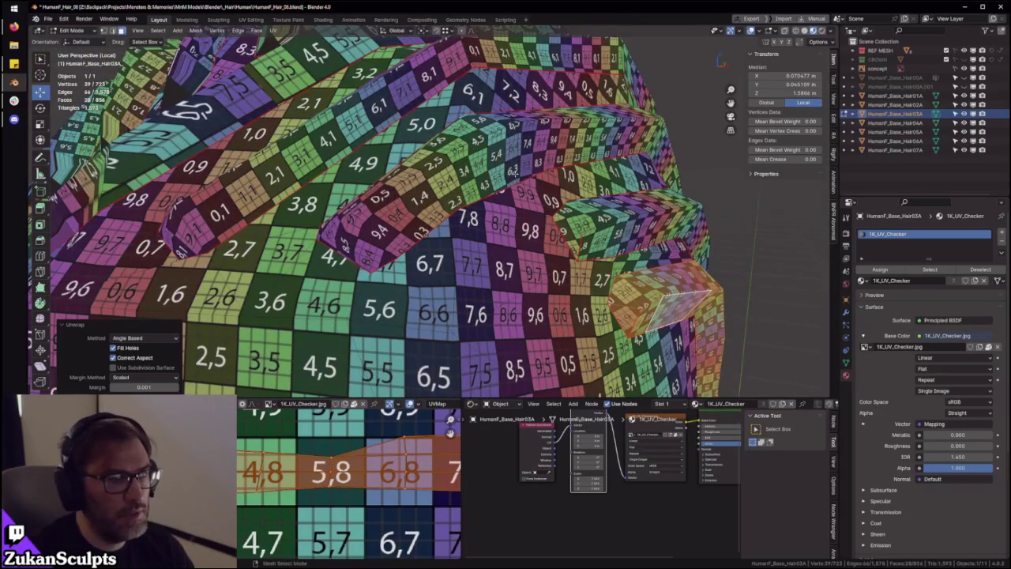
{"action": "key", "text": "ctrl+l"}
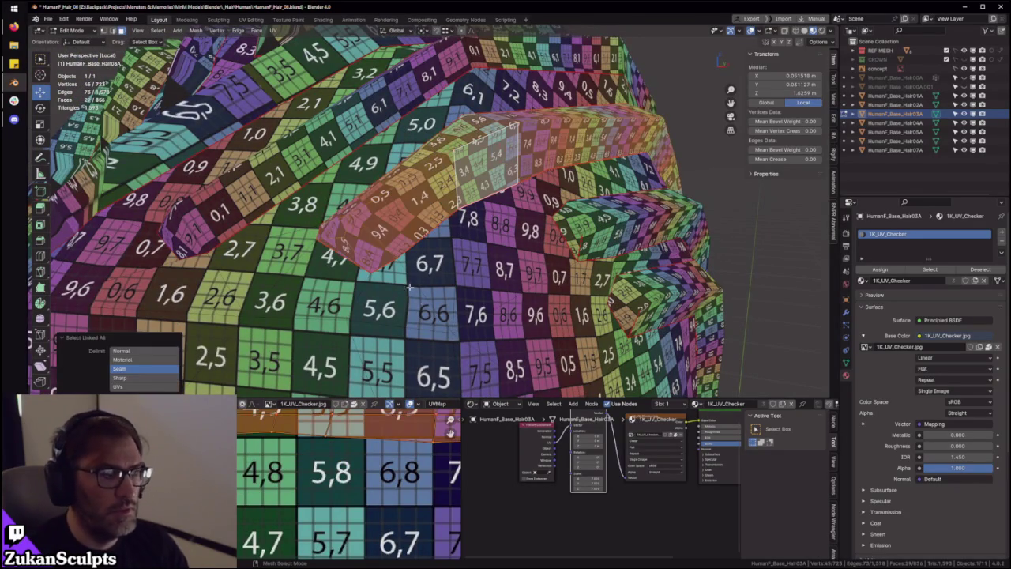
Pick a face on the upper hair strip in Face mode and select the strip up to its seams
{"action": "scroll", "coordinate": [410, 286], "scroll_direction": "up", "scroll_amount": 3}
{"action": "key", "text": "ctrl+Tab"}
{"action": "left_click", "coordinate": [494, 264]}
{"action": "key", "text": "ctrl+Tab"}
{"action": "left_click", "coordinate": [566, 204]}
{"action": "key", "text": "ctrl+l"}
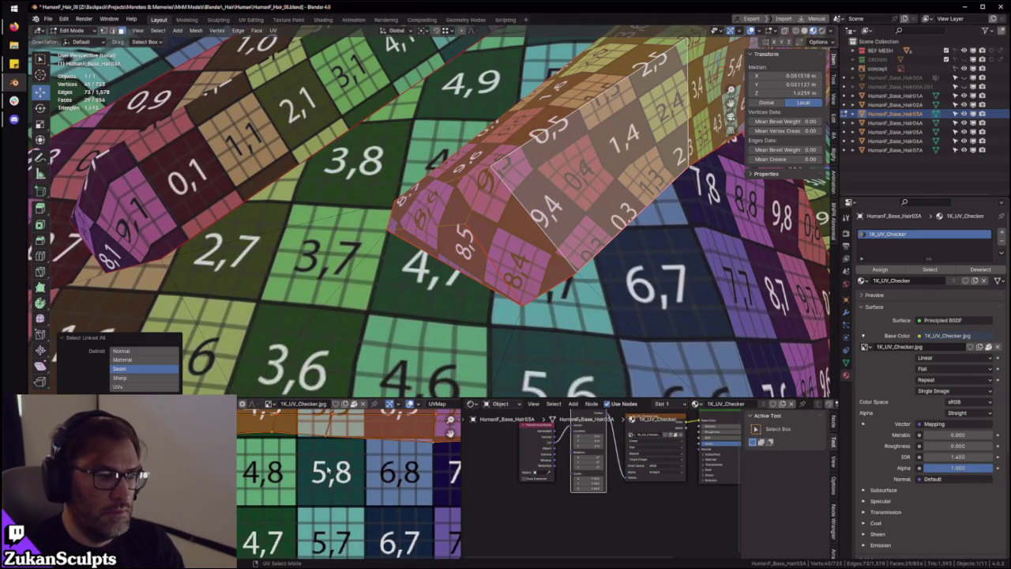
Box-select all of the strip's UVs in the full-screen UV editor
{"action": "key", "text": "ctrl+space"}
{"action": "scroll", "coordinate": [506, 379], "scroll_direction": "down", "scroll_amount": 4}
{"action": "left_click_drag", "start_coordinate": [192, 188], "coordinate": [841, 425]}
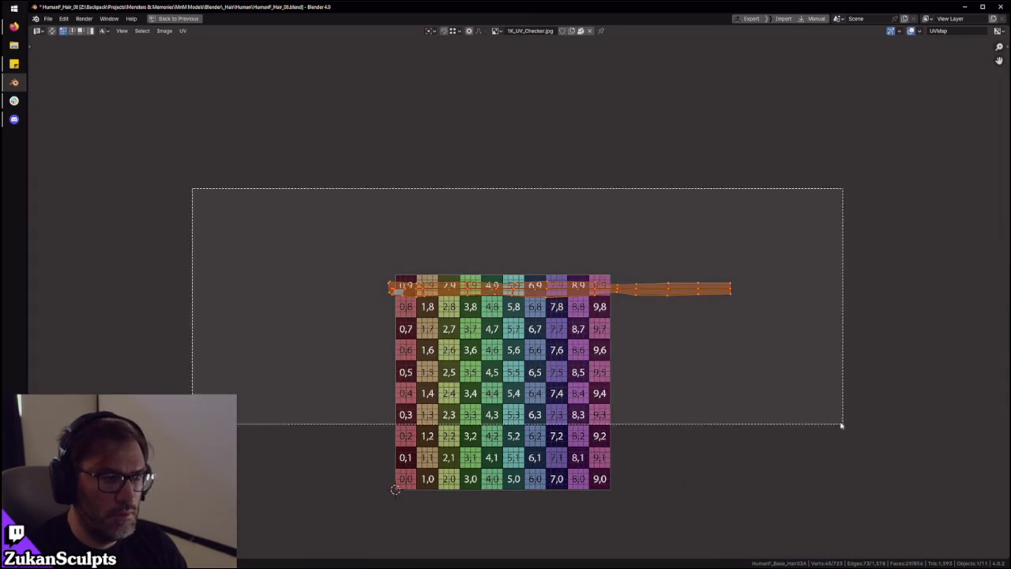
{"action": "scroll", "coordinate": [521, 300], "scroll_direction": "up", "scroll_amount": 3}
{"action": "key", "text": "ctrl+space"}
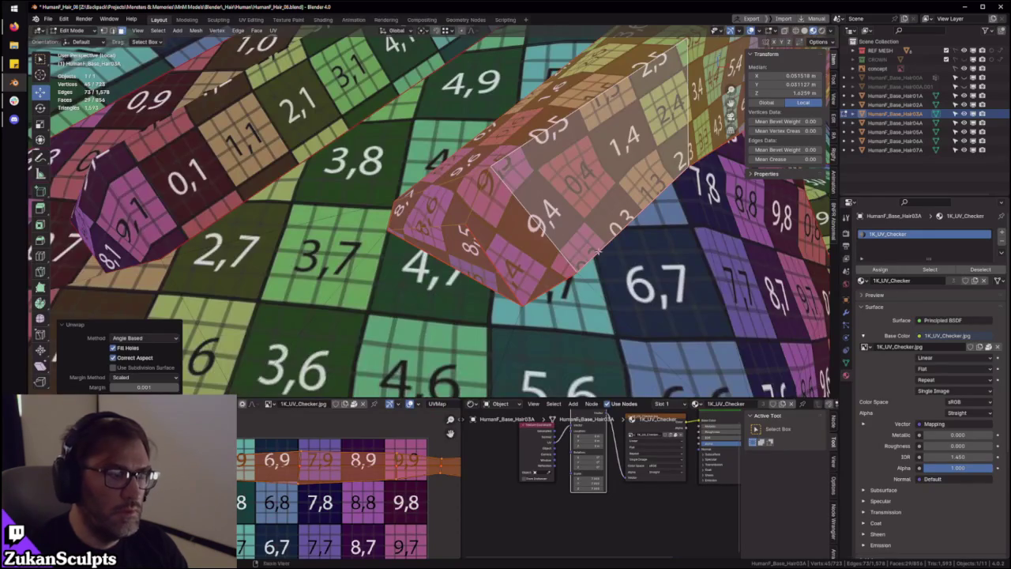
Zoom and orbit to a low view of the unwrapped strip
{"action": "scroll", "coordinate": [598, 251], "scroll_direction": "down", "scroll_amount": 3}
{"action": "scroll", "coordinate": [553, 261], "scroll_direction": "down", "scroll_amount": 5}
{"action": "scroll", "coordinate": [490, 285], "scroll_direction": "up", "scroll_amount": 3}
{"action": "scroll", "coordinate": [462, 300], "scroll_direction": "up", "scroll_amount": 2}
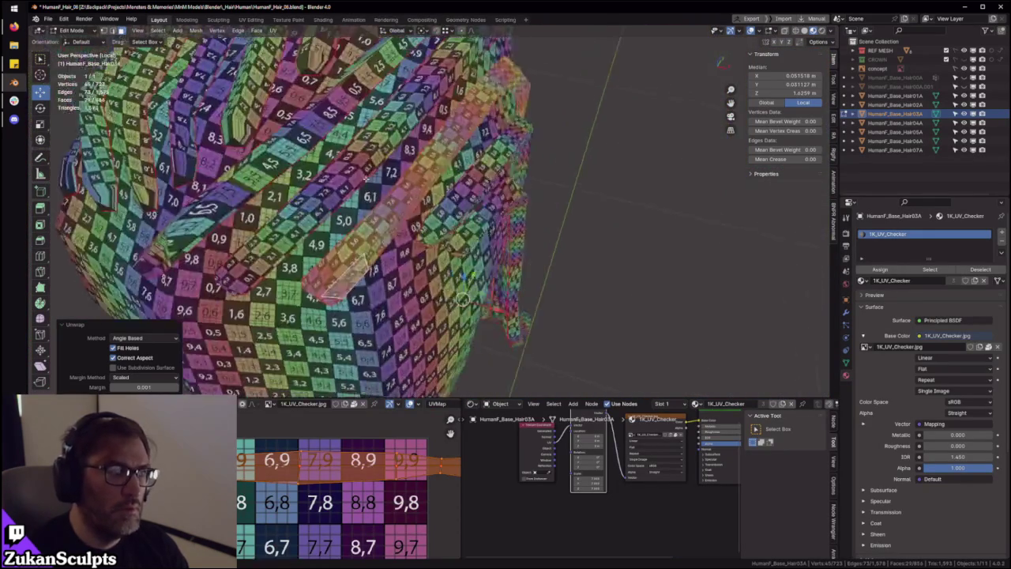
{"action": "scroll", "coordinate": [462, 299], "scroll_direction": "up", "scroll_amount": 2}
{"action": "scroll", "coordinate": [451, 261], "scroll_direction": "up", "scroll_amount": 1}
{"action": "scroll", "coordinate": [433, 210], "scroll_direction": "up", "scroll_amount": 2}
{"action": "mouse_move", "coordinate": [432, 210]}
{"action": "middle_mouse_down"}
{"action": "mouse_move", "coordinate": [648, 225]}
{"action": "mouse_move", "coordinate": [527, 247]}
{"action": "mouse_move", "coordinate": [511, 147]}
{"action": "mouse_move", "coordinate": [465, 251]}
{"action": "mouse_move", "coordinate": [468, 234]}
{"action": "middle_mouse_up"}
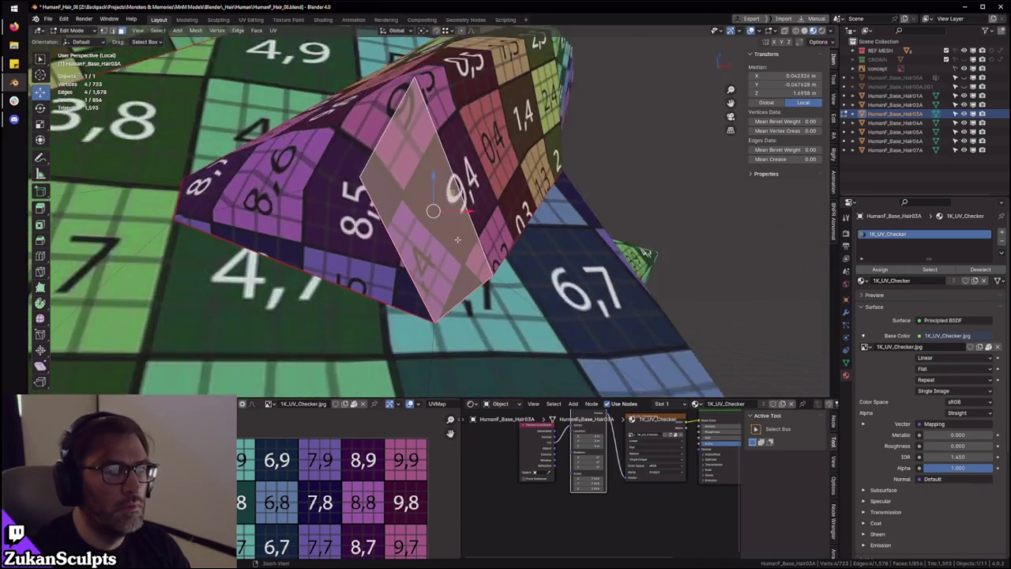
Run Flip Quad Tessellation from F3 search on the strip's end face
{"action": "middle_click_drag", "start_coordinate": [405, 268], "coordinate": [579, 298]}
{"action": "key", "text": "F3"}
{"action": "left_click", "coordinate": [579, 299]}
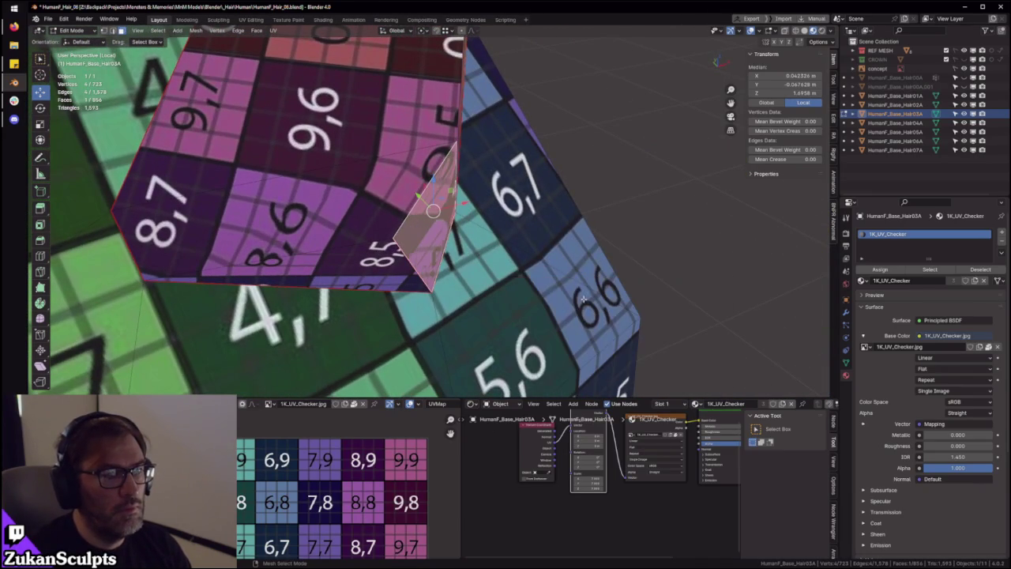
{"action": "mouse_move", "coordinate": [504, 257]}
{"action": "middle_mouse_down"}
{"action": "mouse_move", "coordinate": [469, 206]}
{"action": "mouse_move", "coordinate": [569, 169]}
{"action": "middle_mouse_up"}
{"action": "key", "text": "F3"}
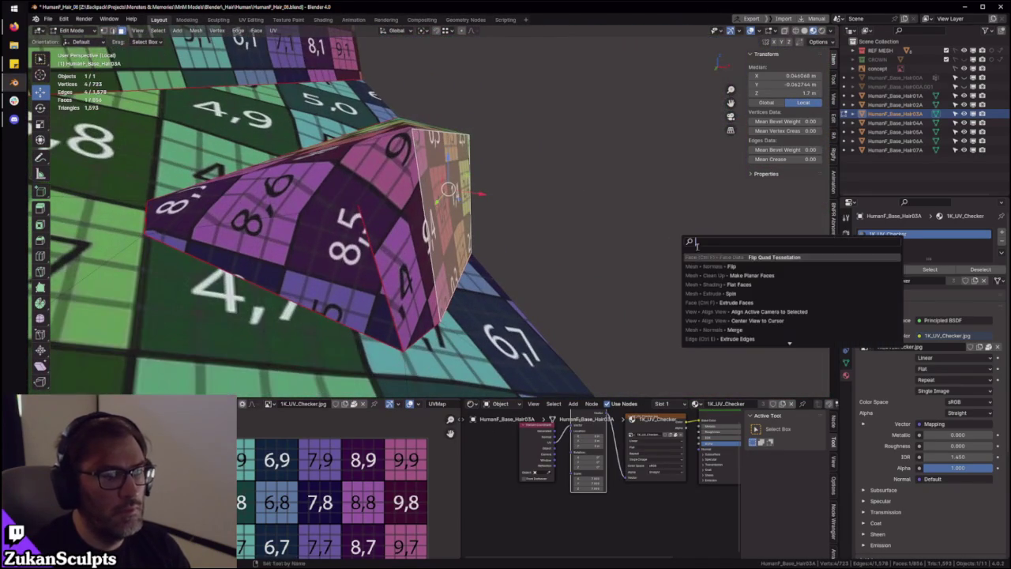
{"action": "left_click", "coordinate": [743, 259]}
{"action": "middle_click_drag", "start_coordinate": [677, 251], "coordinate": [630, 239]}
Return to Object Mode and view the whole hair mesh
{"action": "key", "text": "Tab"}
{"action": "scroll", "coordinate": [641, 200], "scroll_direction": "down", "scroll_amount": 5}
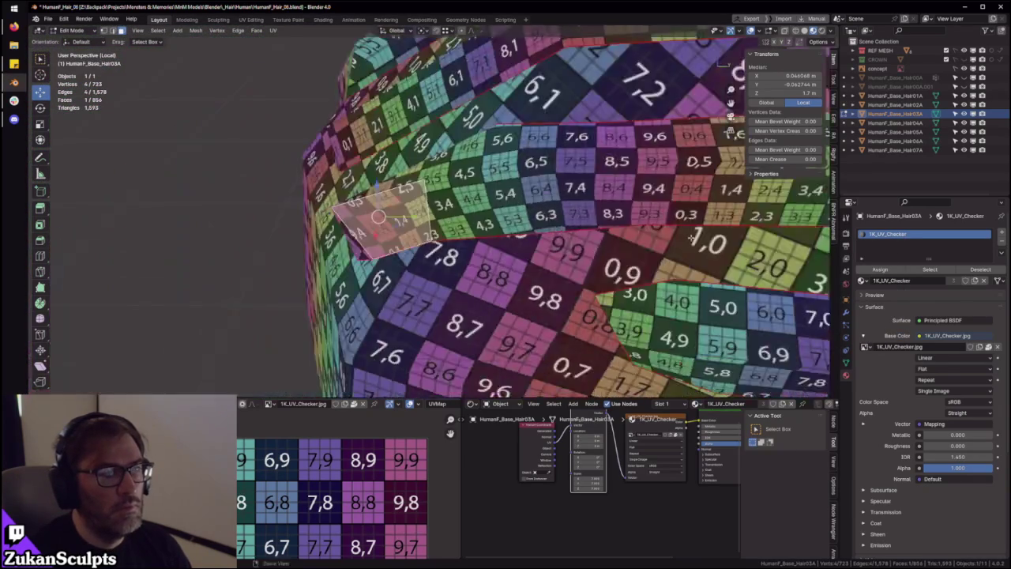
{"action": "middle_click_drag", "start_coordinate": [641, 200], "coordinate": [597, 238]}
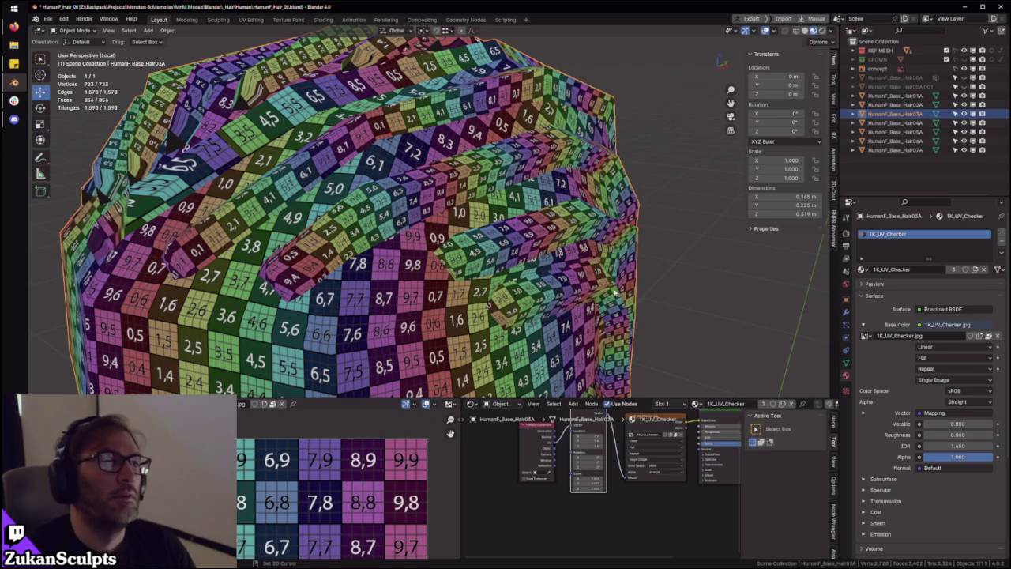
Go back into Edit Mode and pick a face on the next hair strip
{"action": "scroll", "coordinate": [615, 292], "scroll_direction": "down", "scroll_amount": 4}
{"action": "middle_click_drag", "start_coordinate": [582, 248], "coordinate": [486, 270]}
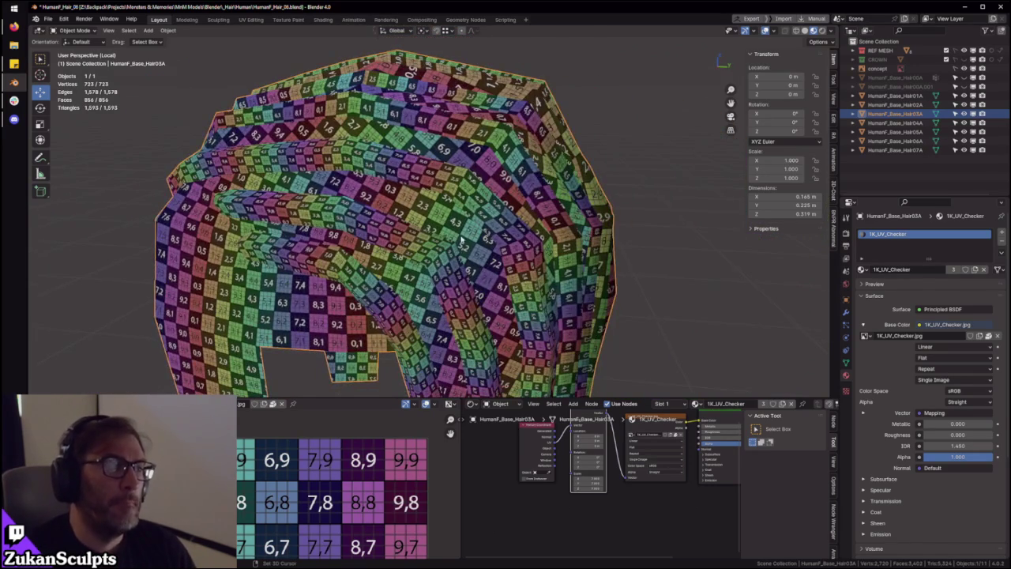
{"action": "scroll", "coordinate": [462, 239], "scroll_direction": "up", "scroll_amount": 3}
{"action": "mouse_move", "coordinate": [462, 239]}
{"action": "middle_mouse_down"}
{"action": "mouse_move", "coordinate": [541, 193]}
{"action": "mouse_move", "coordinate": [362, 79]}
{"action": "mouse_move", "coordinate": [431, 225]}
{"action": "mouse_move", "coordinate": [577, 304]}
{"action": "mouse_move", "coordinate": [443, 233]}
{"action": "mouse_move", "coordinate": [513, 235]}
{"action": "middle_mouse_up"}
{"action": "key", "text": "Tab"}
{"action": "left_click", "coordinate": [361, 79]}
Orbit around the hair cap and select that strip up to its seams
{"action": "scroll", "coordinate": [436, 237], "scroll_direction": "up", "scroll_amount": 2}
{"action": "scroll", "coordinate": [435, 239], "scroll_direction": "down", "scroll_amount": 3}
{"action": "scroll", "coordinate": [433, 227], "scroll_direction": "down", "scroll_amount": 3}
{"action": "middle_click_drag", "start_coordinate": [575, 187], "coordinate": [558, 194]}
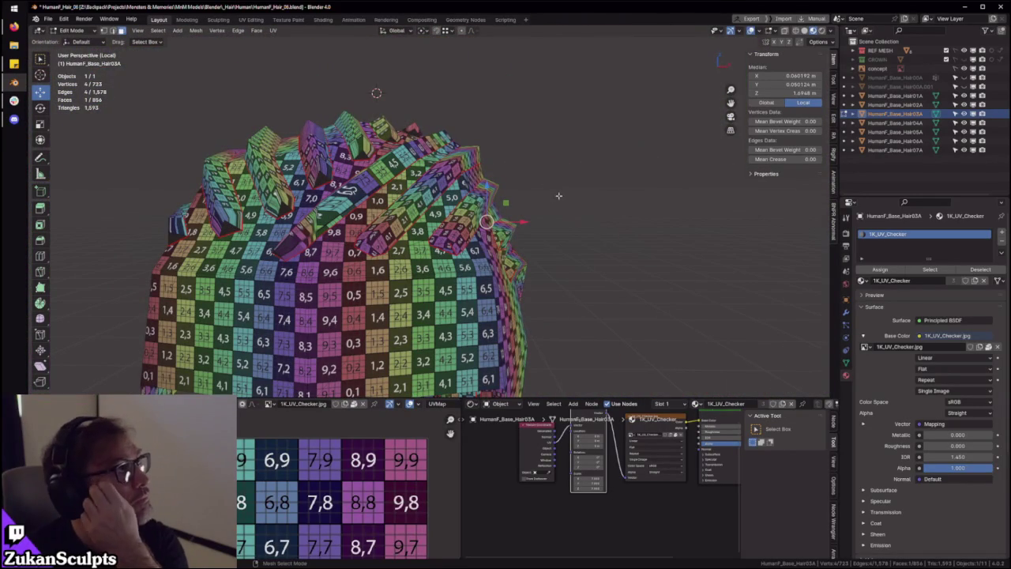
{"action": "scroll", "coordinate": [544, 225], "scroll_direction": "up", "scroll_amount": 5}
{"action": "middle_click_drag", "start_coordinate": [545, 224], "coordinate": [474, 229]}
{"action": "scroll", "coordinate": [474, 229], "scroll_direction": "down", "scroll_amount": 4}
{"action": "scroll", "coordinate": [451, 229], "scroll_direction": "up", "scroll_amount": 2}
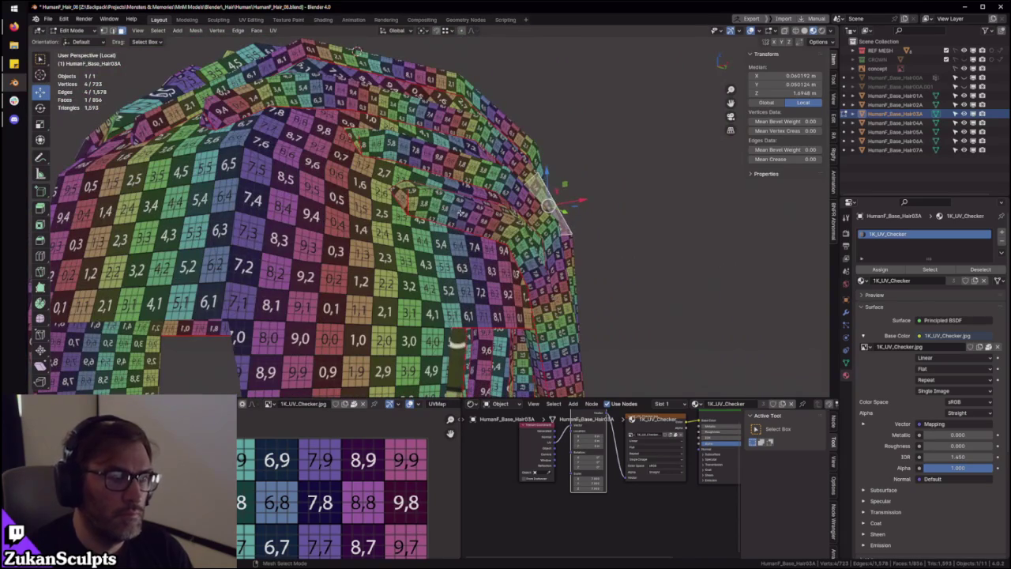
{"action": "key", "text": "ctrl+l"}
Check the selected strip's UV layout full screen, then view it from another side
{"action": "mouse_move", "coordinate": [465, 213]}
{"action": "middle_mouse_down"}
{"action": "mouse_move", "coordinate": [466, 302]}
{"action": "mouse_move", "coordinate": [491, 230]}
{"action": "mouse_move", "coordinate": [326, 44]}
{"action": "mouse_move", "coordinate": [379, 205]}
{"action": "middle_mouse_up"}
{"action": "scroll", "coordinate": [478, 268], "scroll_direction": "up", "scroll_amount": 3}
{"action": "key", "text": "ctrl+space"}
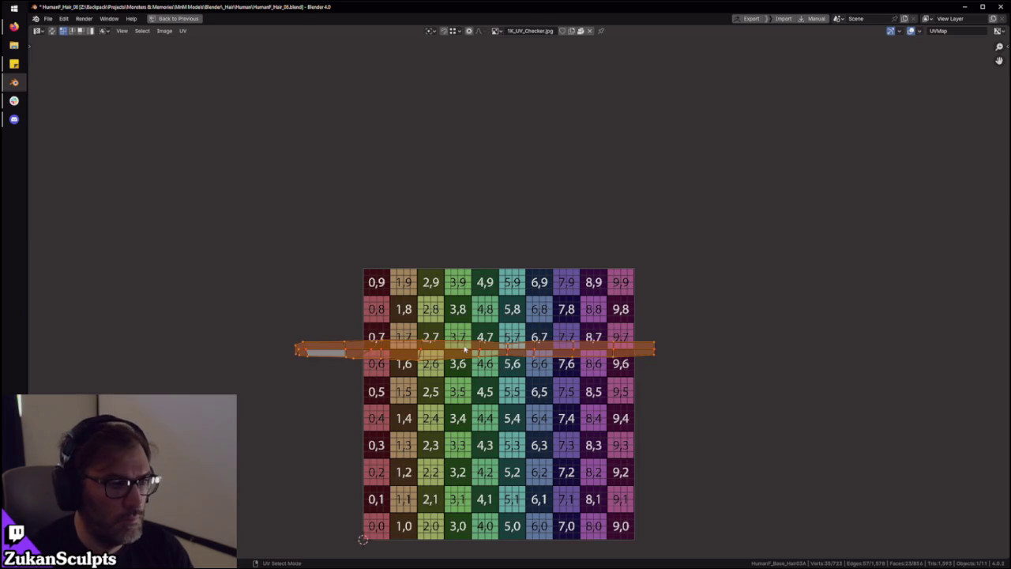
{"action": "key", "text": "ctrl+space"}
{"action": "middle_click_drag", "start_coordinate": [464, 348], "coordinate": [340, 276]}
{"action": "mouse_move", "coordinate": [468, 215]}
{"action": "middle_mouse_down"}
{"action": "mouse_move", "coordinate": [464, 224]}
{"action": "mouse_move", "coordinate": [505, 194]}
{"action": "mouse_move", "coordinate": [485, 203]}
{"action": "middle_mouse_up"}
Select the whole longer strip and confirm its UVs lie flat along the checker's 0,7 row
{"action": "key", "text": "ctrl+l"}
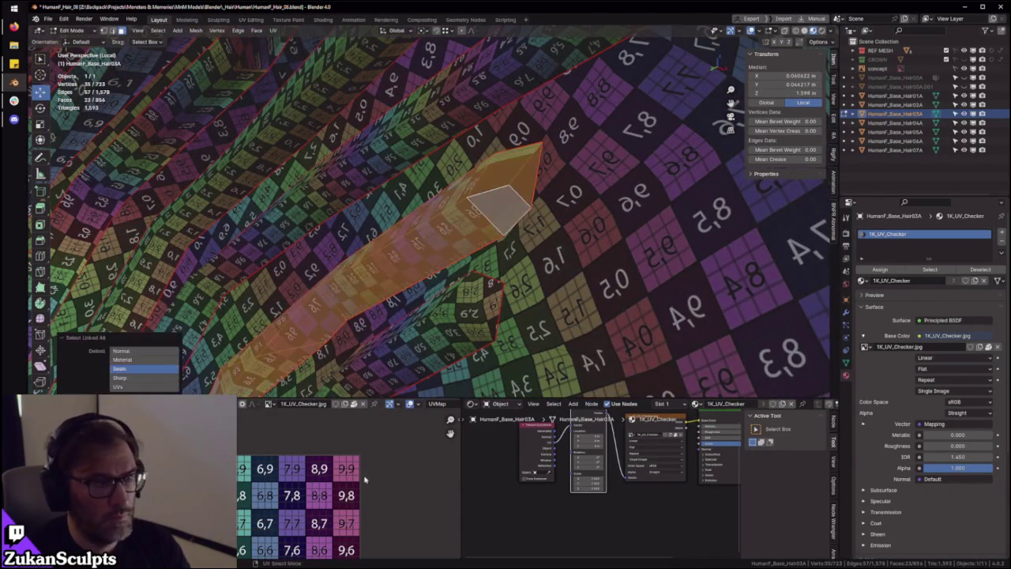
{"action": "key", "text": "ctrl+space"}
{"action": "middle_click_drag", "start_coordinate": [364, 474], "coordinate": [379, 451]}
{"action": "key", "text": "ctrl+space"}
{"action": "middle_click_drag", "start_coordinate": [395, 237], "coordinate": [458, 222]}
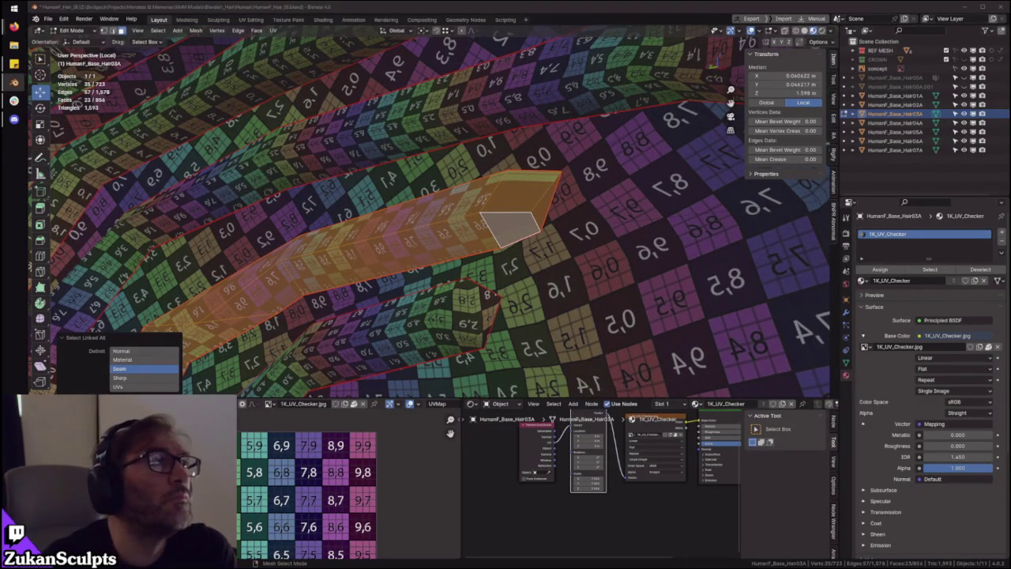
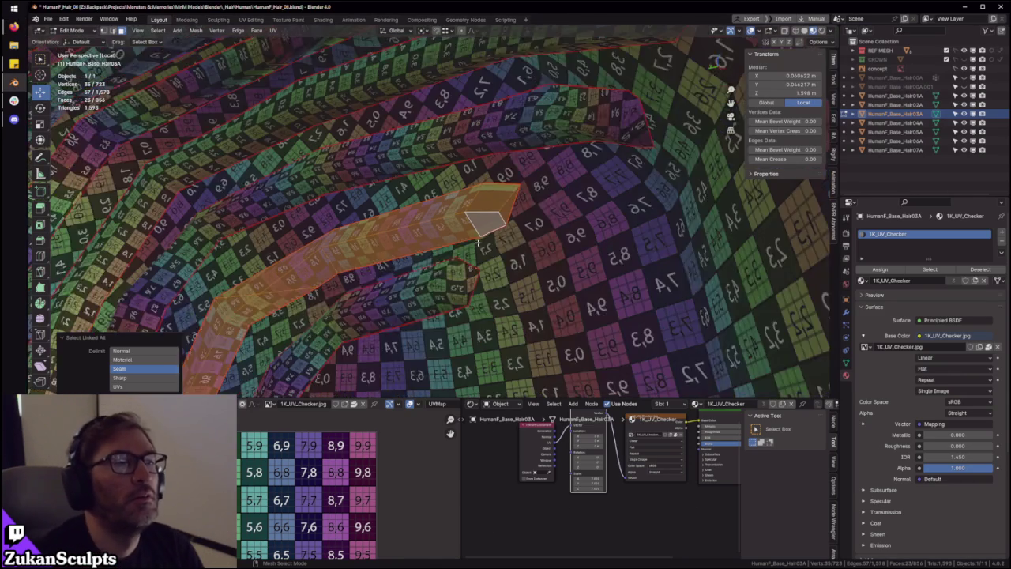
Select an edge ring across the hair strip and move its UV edge line up one checker row
{"action": "mouse_move", "coordinate": [545, 142]}
{"action": "middle_mouse_down"}
{"action": "mouse_move", "coordinate": [507, 213]}
{"action": "mouse_move", "coordinate": [471, 175]}
{"action": "middle_mouse_up"}
{"action": "middle_click_drag", "start_coordinate": [415, 204], "coordinate": [478, 188]}
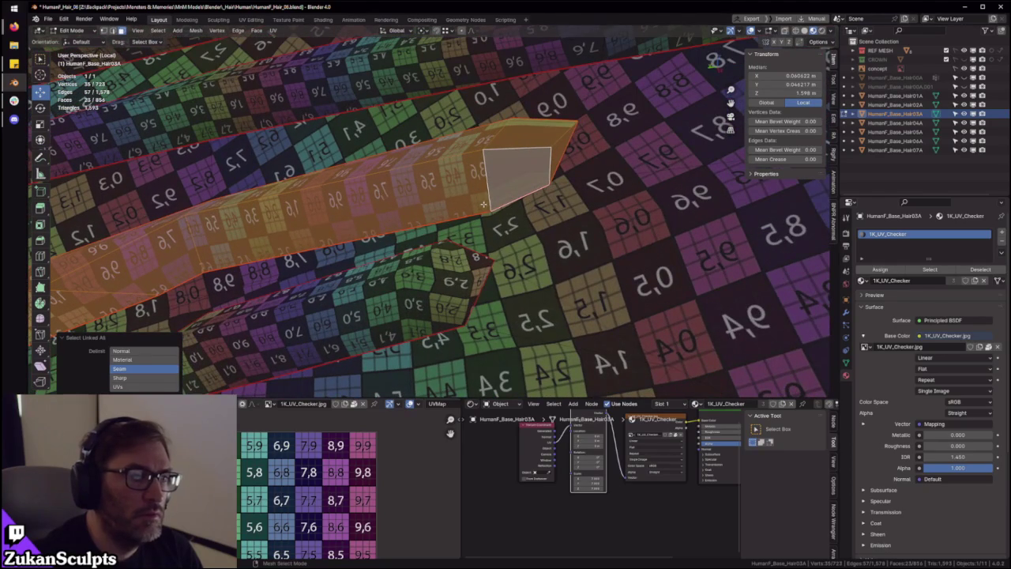
{"action": "scroll", "coordinate": [395, 493], "scroll_direction": "down", "scroll_amount": 3}
{"action": "scroll", "coordinate": [394, 494], "scroll_direction": "down", "scroll_amount": 1}
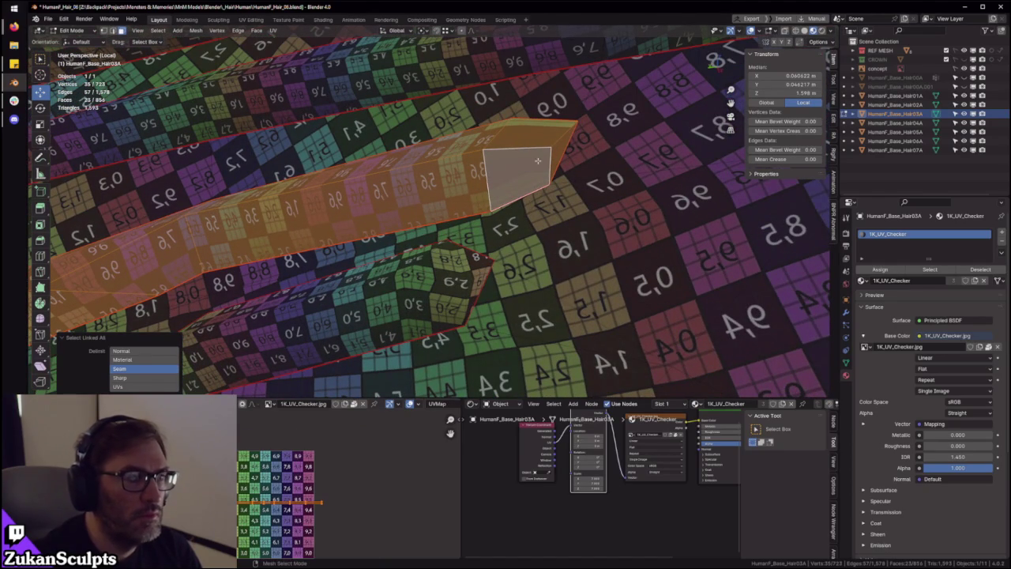
{"action": "left_click", "coordinate": [484, 177], "text": "ctrl+alt"}
{"action": "key", "text": "ctrl+space"}
{"action": "scroll", "coordinate": [379, 422], "scroll_direction": "up", "scroll_amount": 2}
{"action": "scroll", "coordinate": [379, 422], "scroll_direction": "down", "scroll_amount": 1}
{"action": "key", "text": "g"}
{"action": "left_click", "coordinate": [711, 248]}
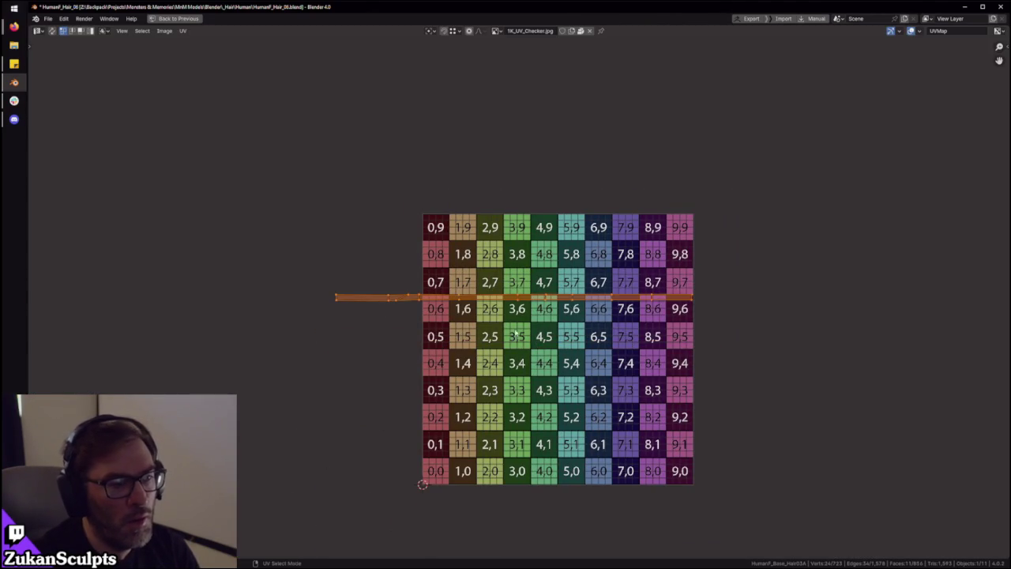
Select a new edge ring on the strip and undo the lower UV edge line selection
{"action": "middle_click_drag", "start_coordinate": [437, 321], "coordinate": [462, 346]}
{"action": "scroll", "coordinate": [461, 345], "scroll_direction": "up", "scroll_amount": 2}
{"action": "key", "text": "ctrl+space"}
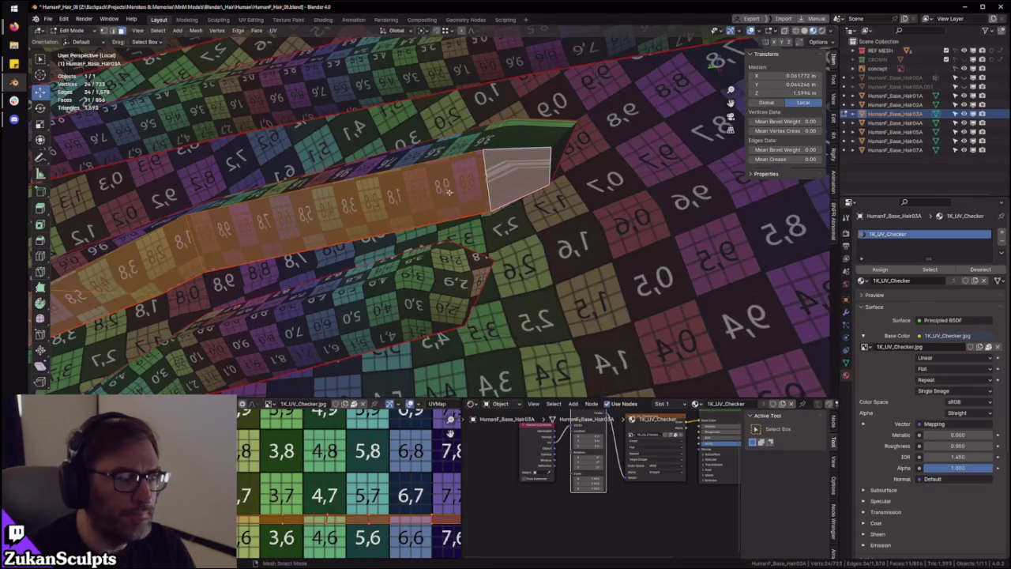
{"action": "left_click", "coordinate": [339, 158], "text": "ctrl+alt"}
{"action": "key", "text": "ctrl+space"}
{"action": "scroll", "coordinate": [287, 263], "scroll_direction": "down", "scroll_amount": 4}
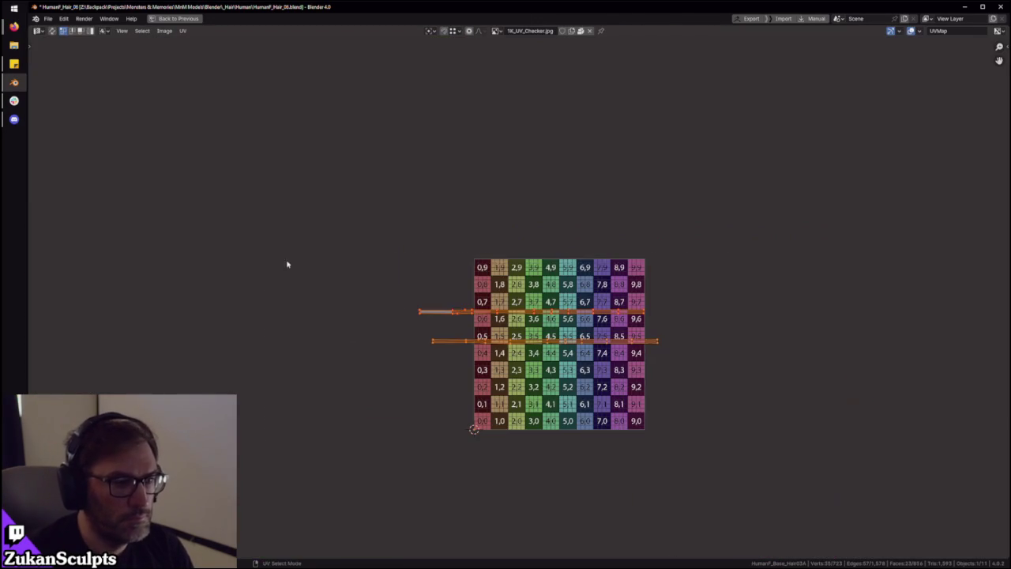
{"action": "key", "text": "ctrl+z"}
{"action": "scroll", "coordinate": [498, 366], "scroll_direction": "up", "scroll_amount": 3}
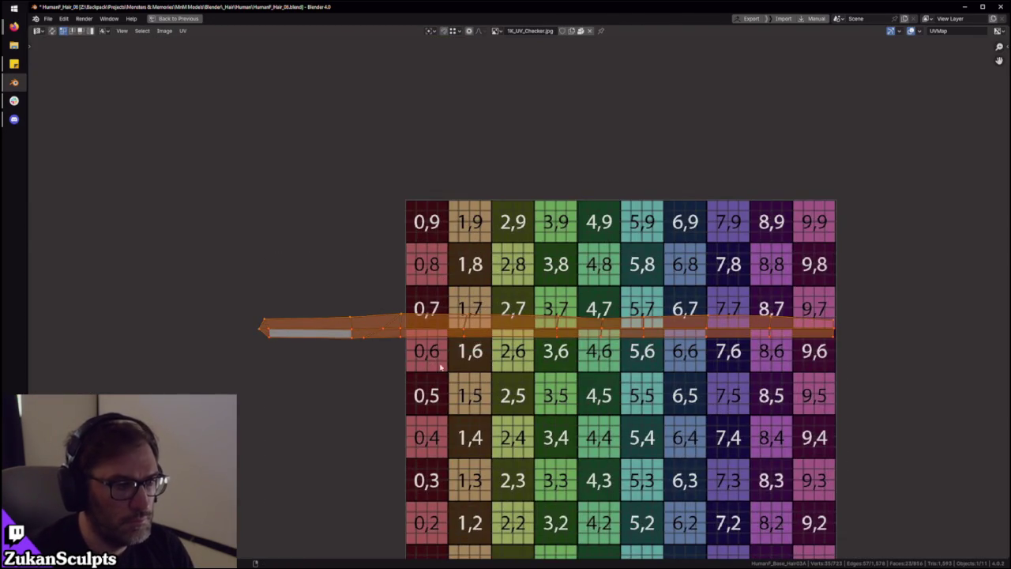
{"action": "key", "text": "ctrl+space"}
{"action": "scroll", "coordinate": [450, 432], "scroll_direction": "down", "scroll_amount": 2}
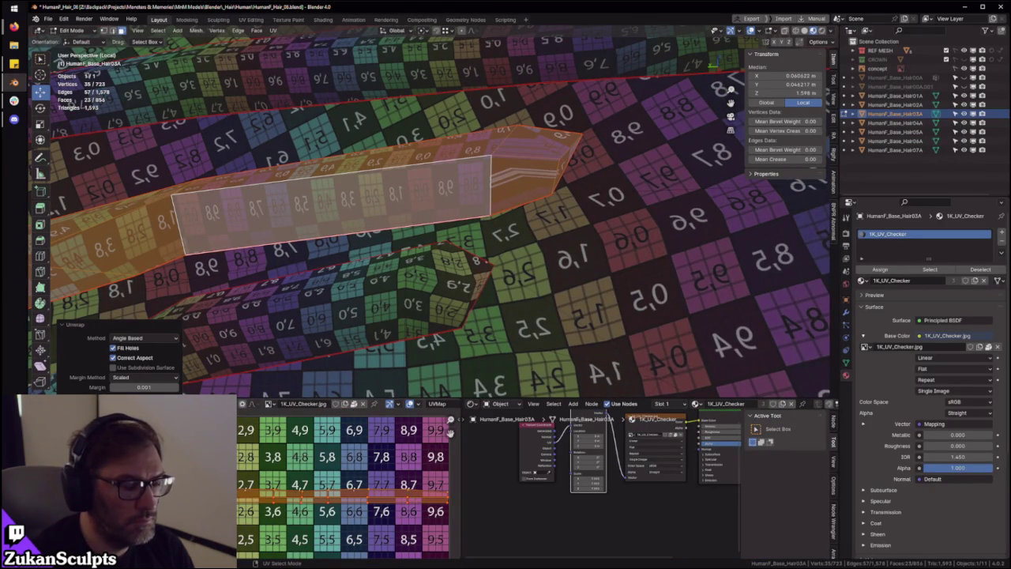
Mirror the hair strip's UVs along the X axis
{"action": "key", "text": "ctrl+space"}
{"action": "left_click", "coordinate": [182, 31]}
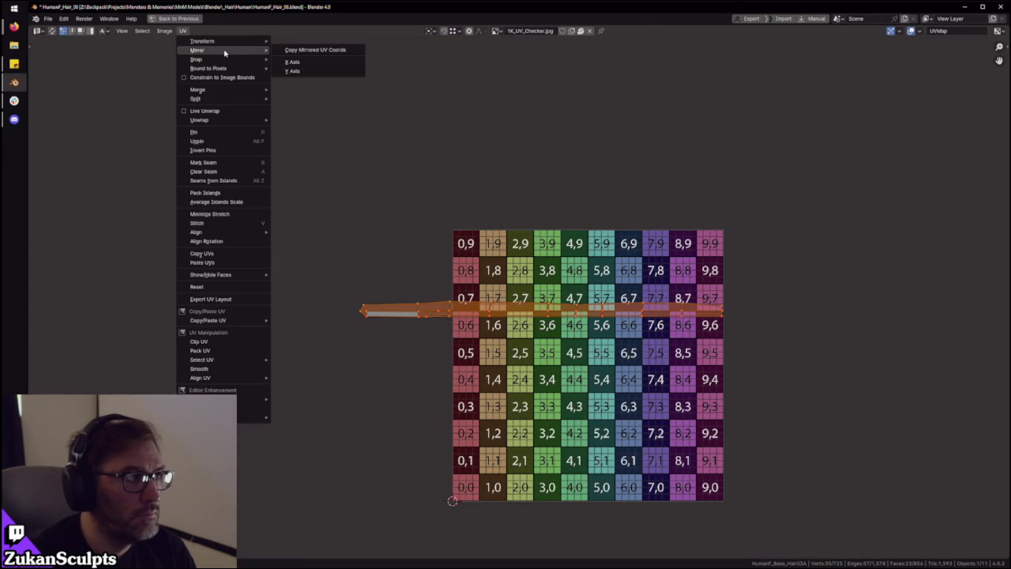
{"action": "left_click", "coordinate": [314, 63]}
{"action": "key", "text": "ctrl+space"}
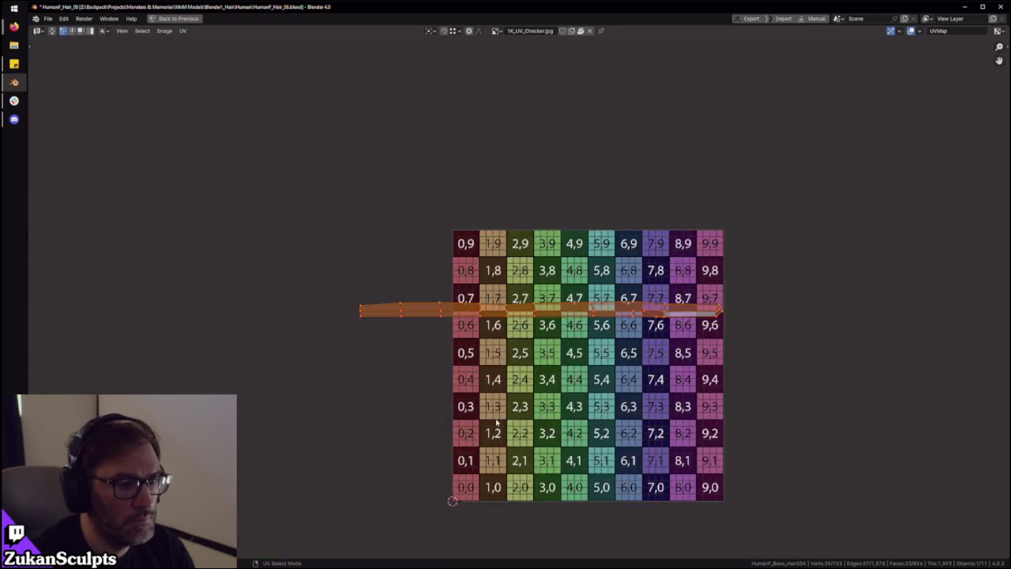
Box-select the whole UV strip and rotate it slightly to follow the checker row
{"action": "key", "text": "ctrl+space"}
{"action": "left_click", "coordinate": [480, 360]}
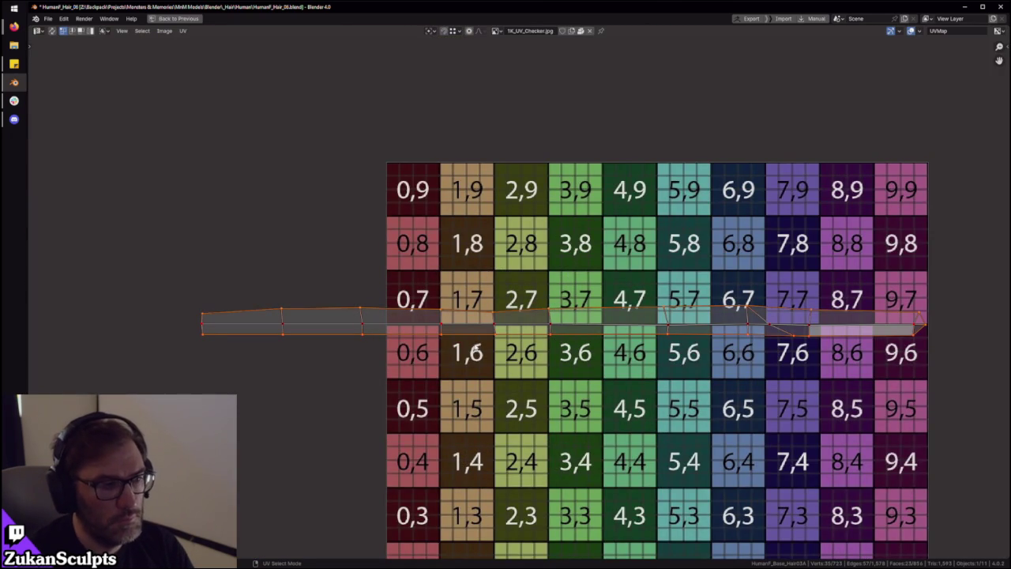
{"action": "scroll", "coordinate": [477, 350], "scroll_direction": "down", "scroll_amount": 4}
{"action": "left_click_drag", "start_coordinate": [215, 389], "coordinate": [893, 221]}
{"action": "scroll", "coordinate": [633, 303], "scroll_direction": "up", "scroll_amount": 3}
{"action": "key", "text": "r"}
{"action": "left_click", "coordinate": [459, 326]}
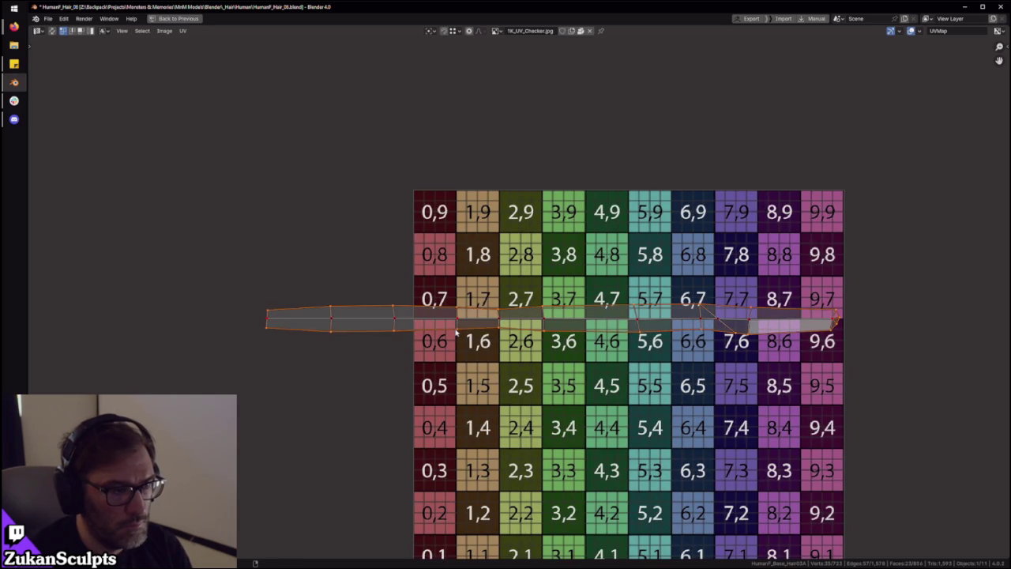
Reselect the whole UV strip, frame it, and recentre the checker grid in view
{"action": "left_click", "coordinate": [459, 332], "text": "alt"}
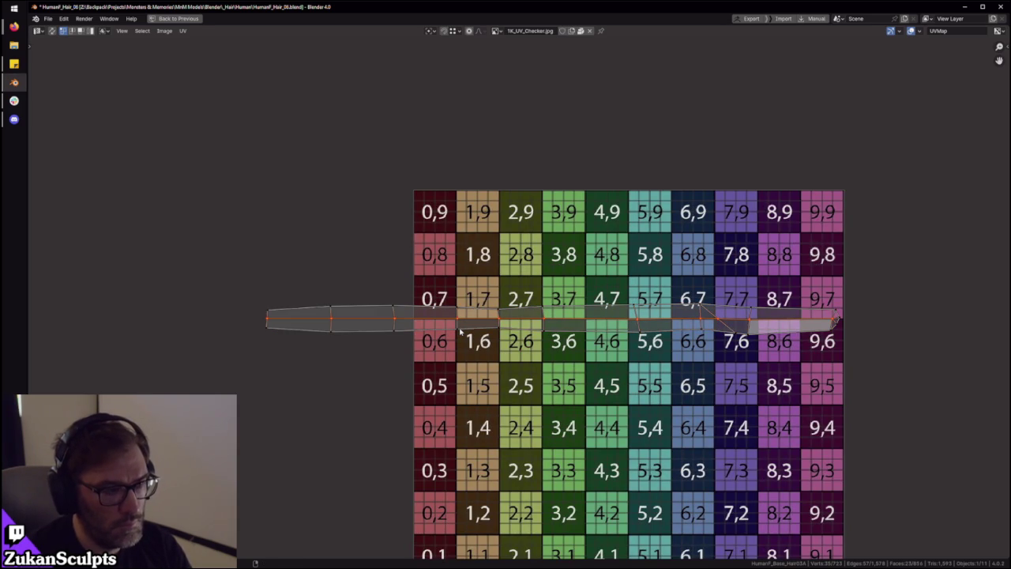
{"action": "key", "text": "ctrl+i"}
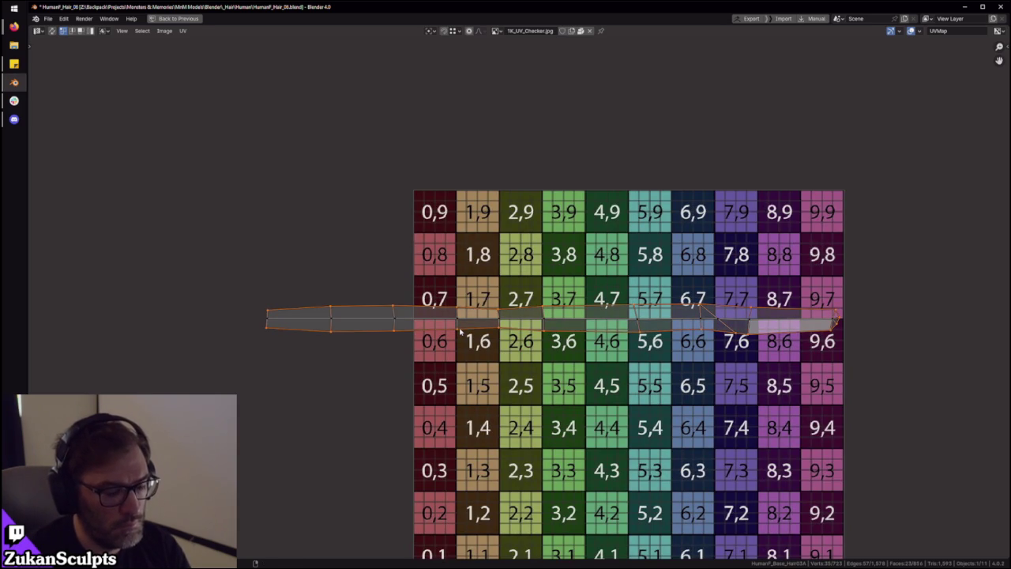
{"action": "left_click_drag", "start_coordinate": [234, 220], "coordinate": [899, 460]}
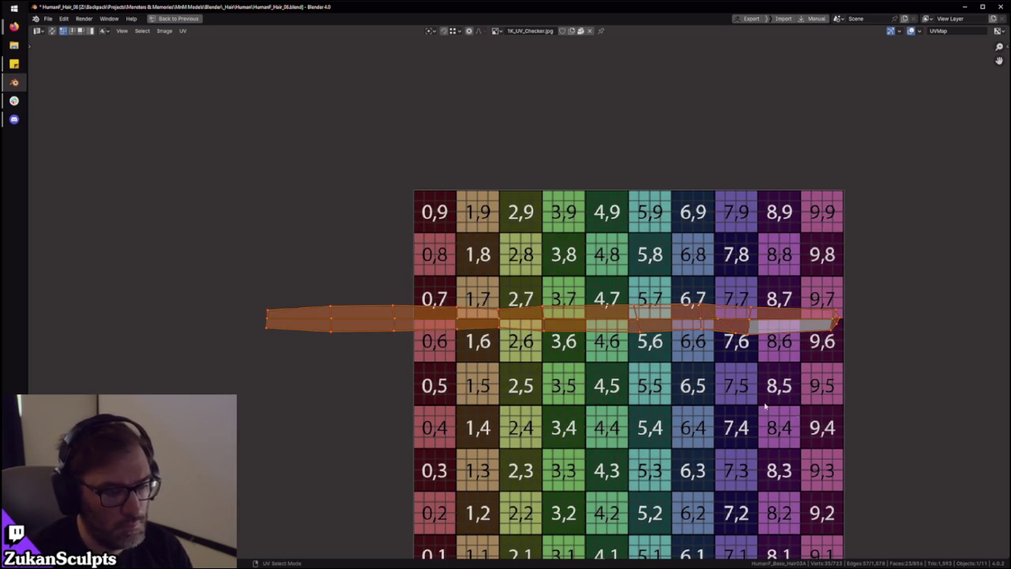
{"action": "key", "text": "KP_Decimal"}
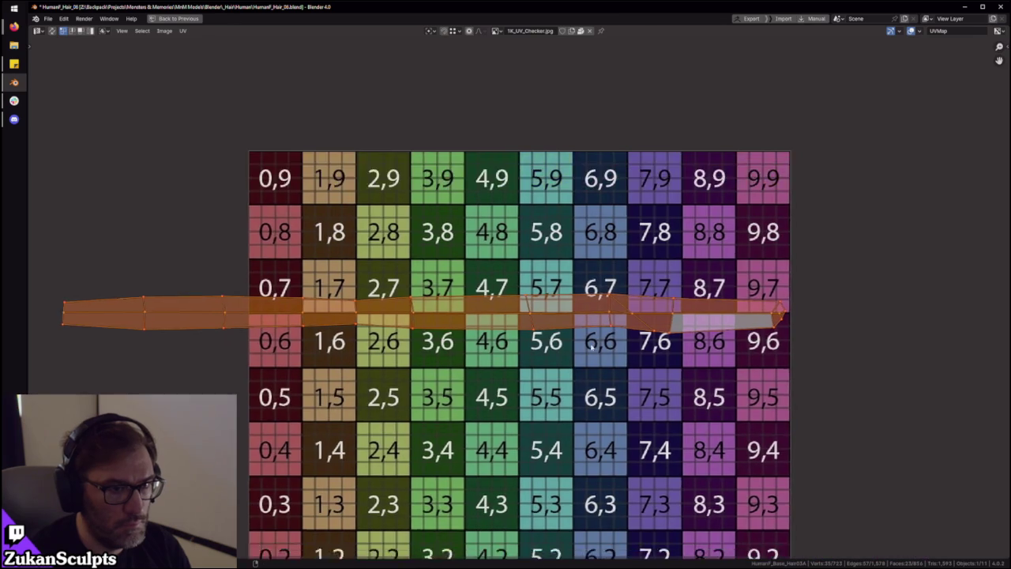
{"action": "key", "text": "ctrl+space"}
{"action": "scroll", "coordinate": [385, 370], "scroll_direction": "down", "scroll_amount": 1}
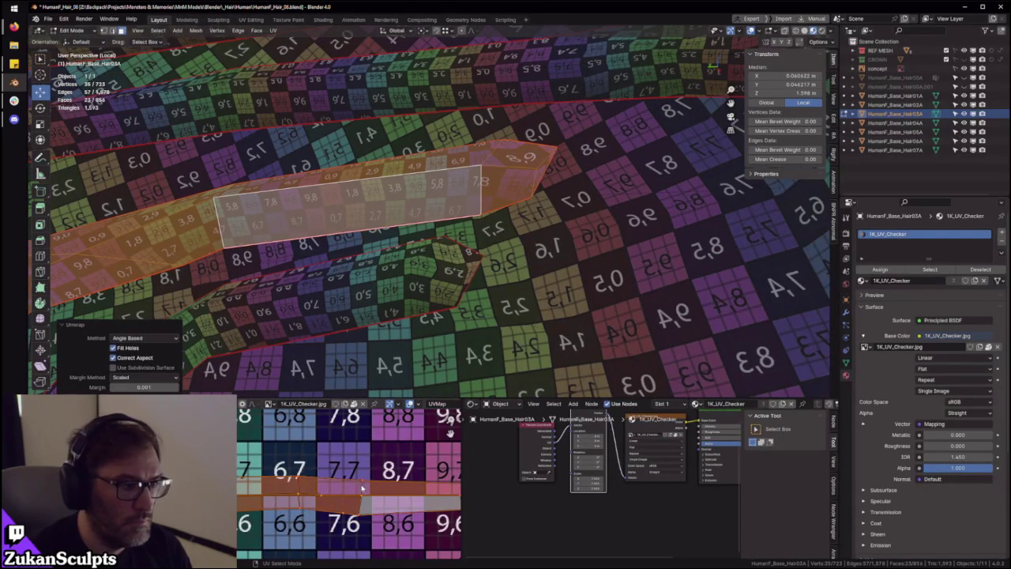
{"action": "scroll", "coordinate": [362, 488], "scroll_direction": "down", "scroll_amount": 2}
{"action": "scroll", "coordinate": [363, 483], "scroll_direction": "down", "scroll_amount": 1}
{"action": "scroll", "coordinate": [367, 478], "scroll_direction": "down", "scroll_amount": 1}
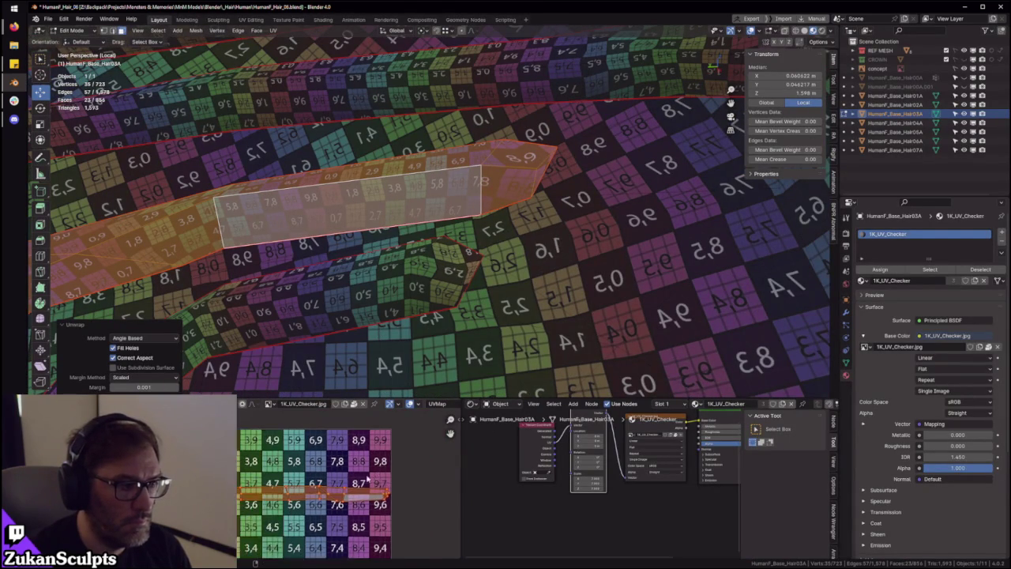
{"action": "scroll", "coordinate": [367, 478], "scroll_direction": "up", "scroll_amount": 1}
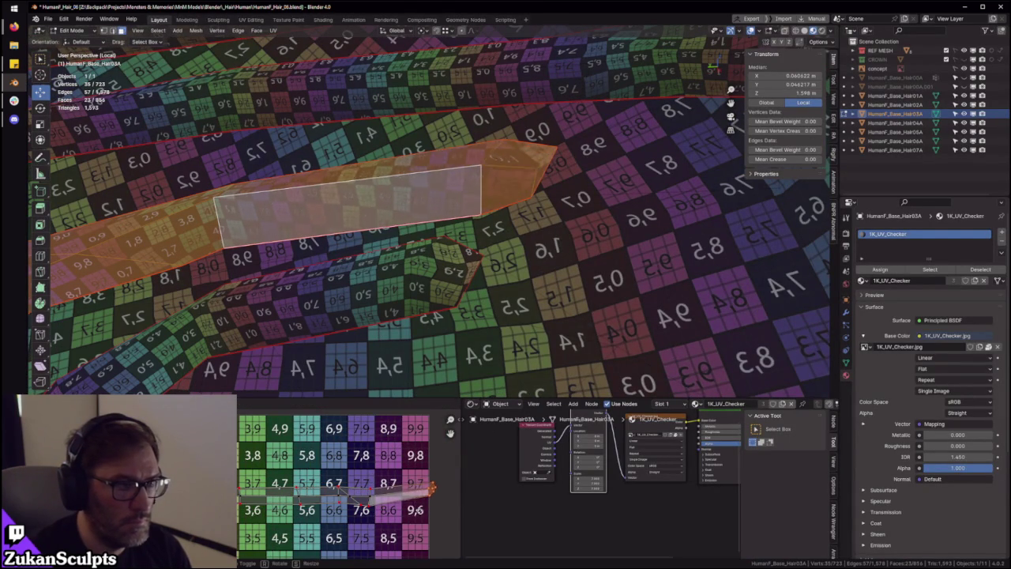
{"action": "scroll", "coordinate": [246, 476], "scroll_direction": "down", "scroll_amount": 2}
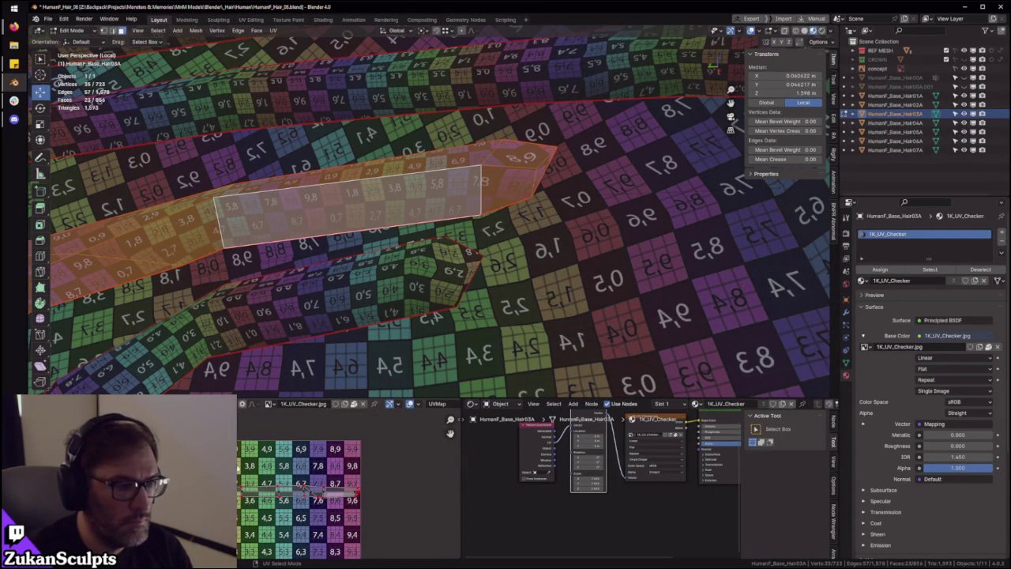
{"action": "middle_click_drag", "start_coordinate": [240, 485], "coordinate": [266, 463]}
Mirror the selected strip UVs horizontally from the U menu
{"action": "key", "text": "u"}
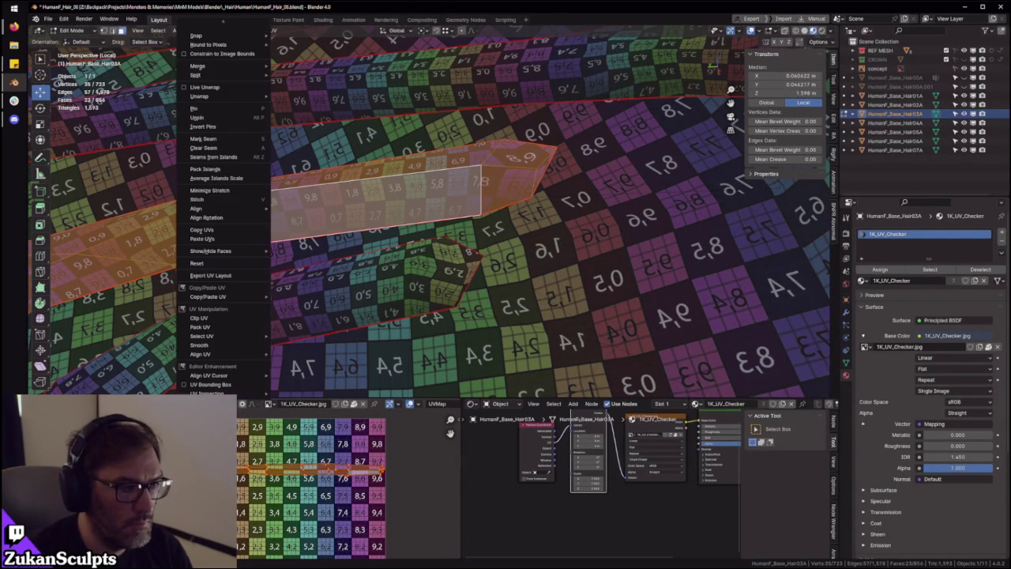
{"action": "scroll", "coordinate": [240, 29], "scroll_direction": "up", "scroll_amount": 2}
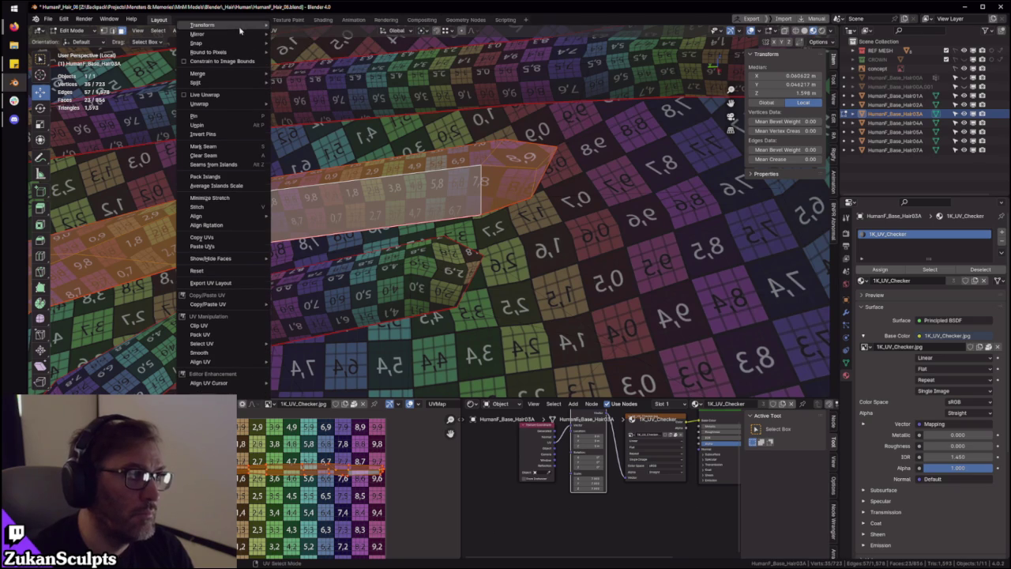
{"action": "mouse_move", "coordinate": [197, 34]}
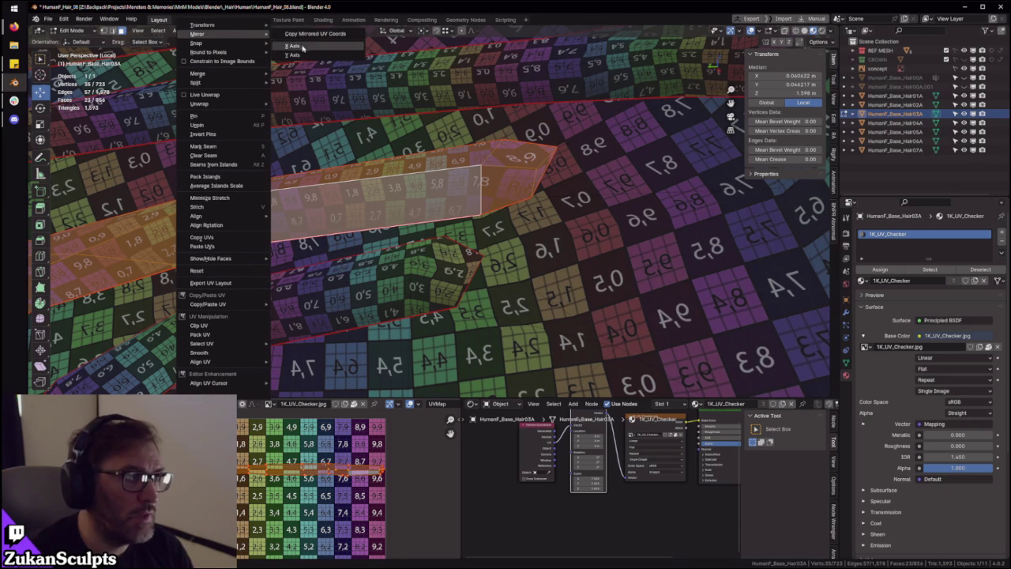
{"action": "left_click", "coordinate": [302, 49]}
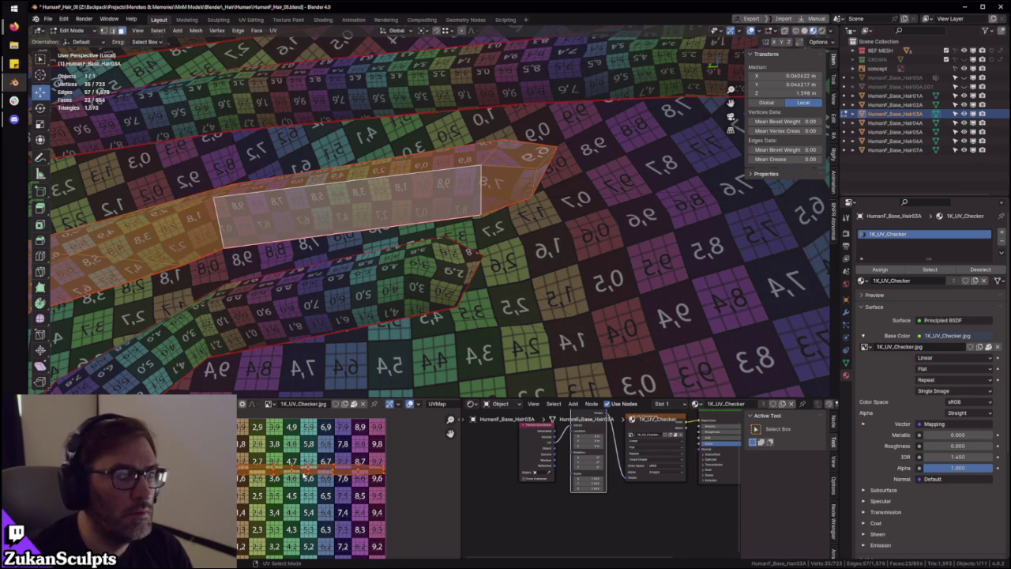
{"action": "scroll", "coordinate": [289, 478], "scroll_direction": "up", "scroll_amount": 3}
Change the UV selection mode and select only the strip's centre edge loop
{"action": "key", "text": "ctrl+space"}
{"action": "scroll", "coordinate": [221, 279], "scroll_direction": "up", "scroll_amount": 2}
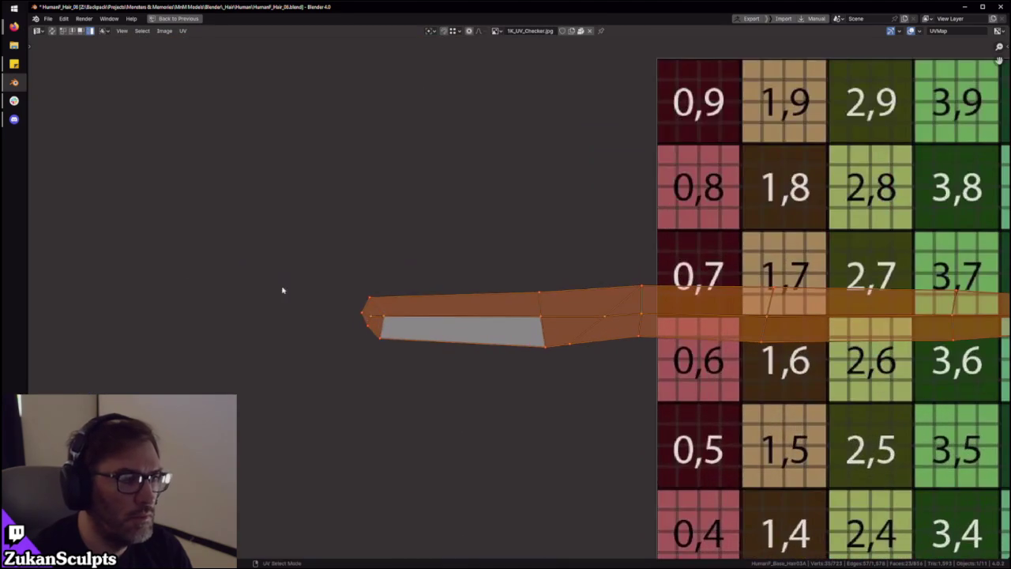
{"action": "scroll", "coordinate": [555, 368], "scroll_direction": "down", "scroll_amount": 1}
{"action": "scroll", "coordinate": [521, 338], "scroll_direction": "down", "scroll_amount": 2}
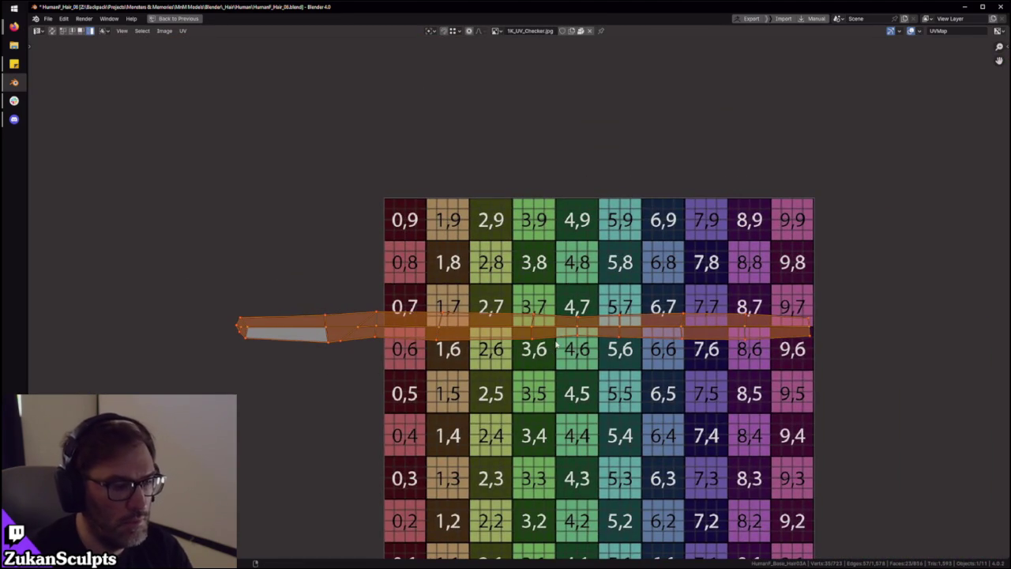
{"action": "left_click", "coordinate": [521, 338], "text": "alt"}
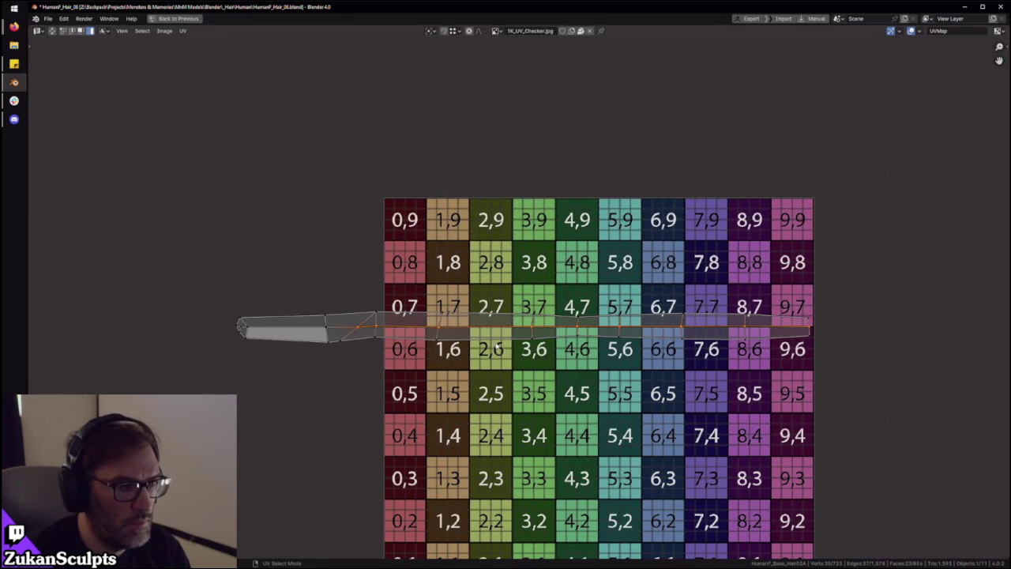
{"action": "scroll", "coordinate": [338, 334], "scroll_direction": "up", "scroll_amount": 1}
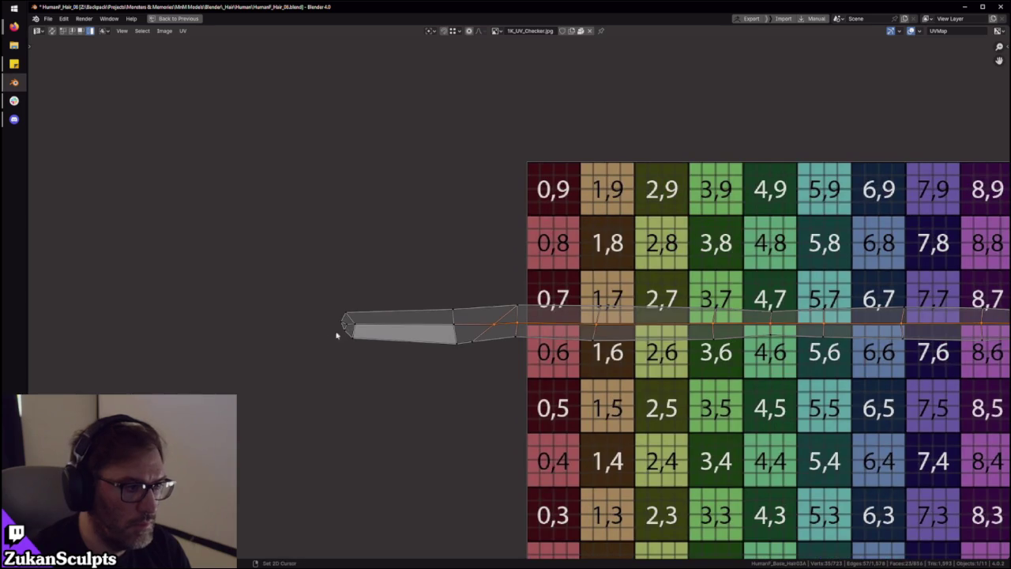
{"action": "key", "text": "ctrl+l"}
{"action": "left_click_drag", "start_coordinate": [350, 328], "coordinate": [456, 322]}
{"action": "key", "text": "ctrl+Tab"}
{"action": "left_click", "coordinate": [490, 312]}
{"action": "key", "text": "ctrl+Tab"}
{"action": "left_click", "coordinate": [576, 330], "text": "alt"}
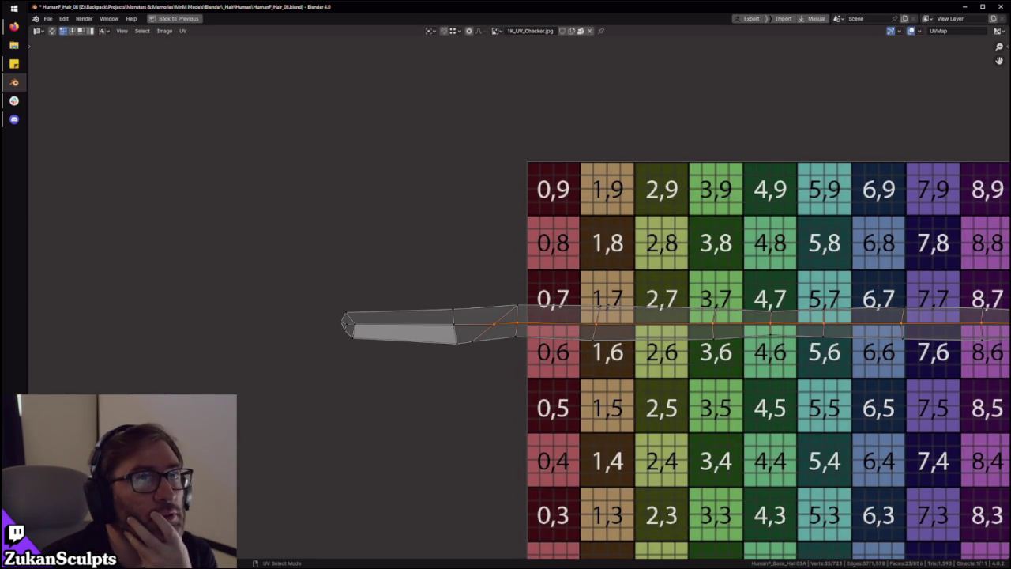
Extend the edge selection along the strip's top, frame it, and select the whole strip
{"action": "key", "text": "alt+Tab"}
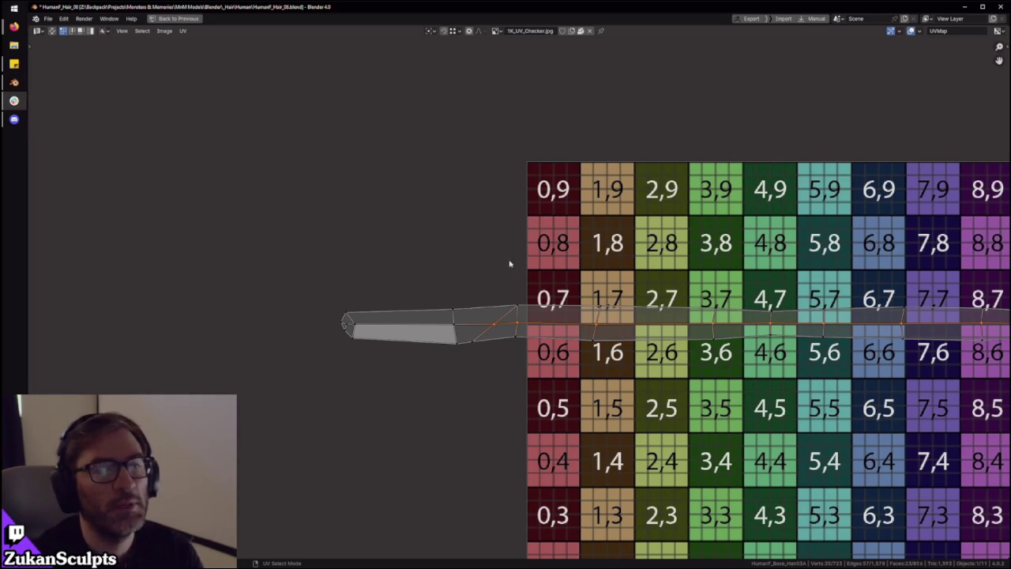
{"action": "scroll", "coordinate": [560, 277], "scroll_direction": "down", "scroll_amount": 2}
{"action": "scroll", "coordinate": [395, 308], "scroll_direction": "up", "scroll_amount": 3}
{"action": "scroll", "coordinate": [334, 314], "scroll_direction": "up", "scroll_amount": 1}
{"action": "scroll", "coordinate": [334, 312], "scroll_direction": "up", "scroll_amount": 1}
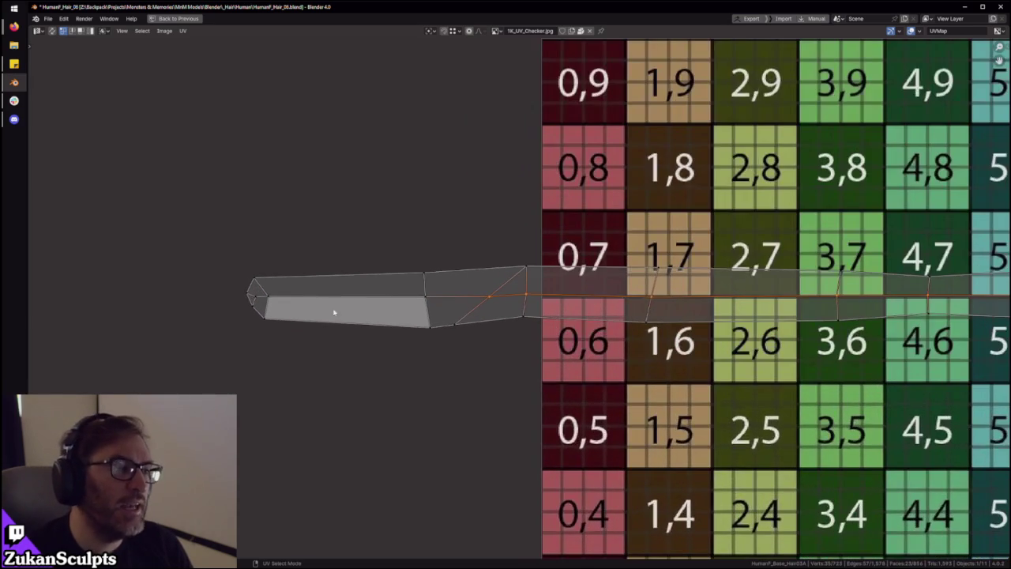
{"action": "left_click", "coordinate": [356, 309], "text": "shift"}
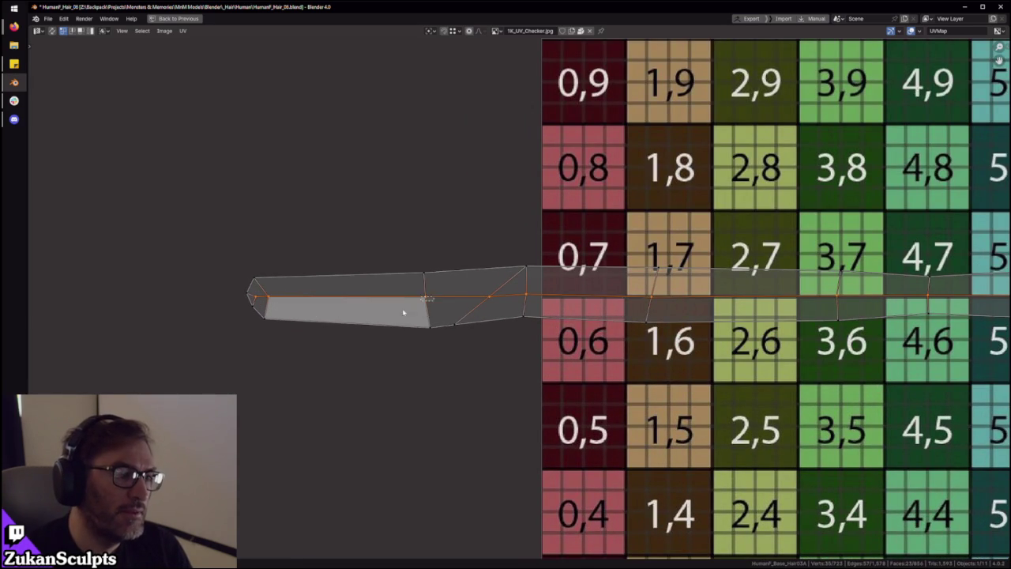
{"action": "key", "text": "KP_Decimal"}
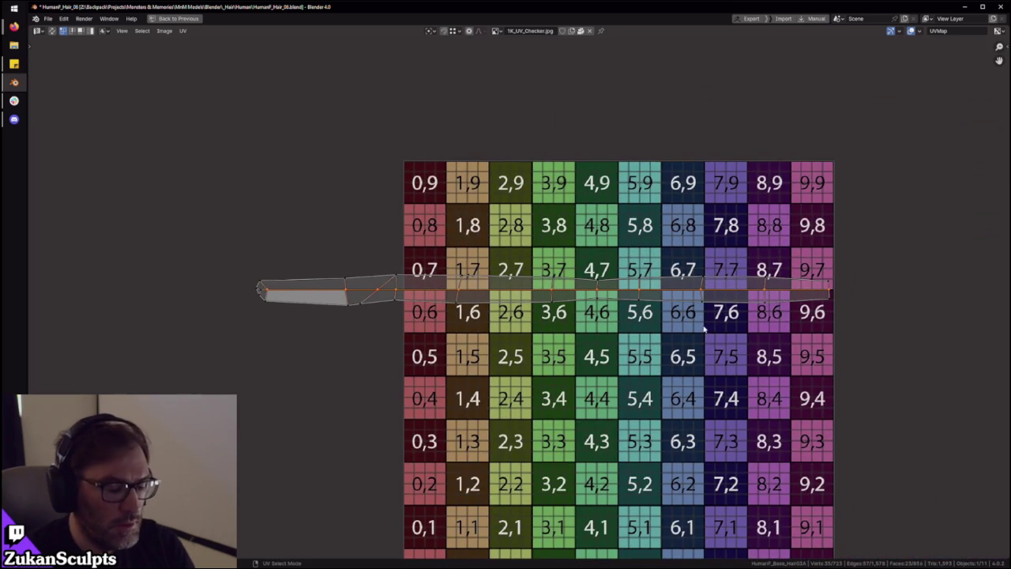
{"action": "scroll", "coordinate": [278, 201], "scroll_direction": "down", "scroll_amount": 2}
{"action": "key", "text": "ctrl+l"}
{"action": "scroll", "coordinate": [506, 336], "scroll_direction": "up", "scroll_amount": 2}
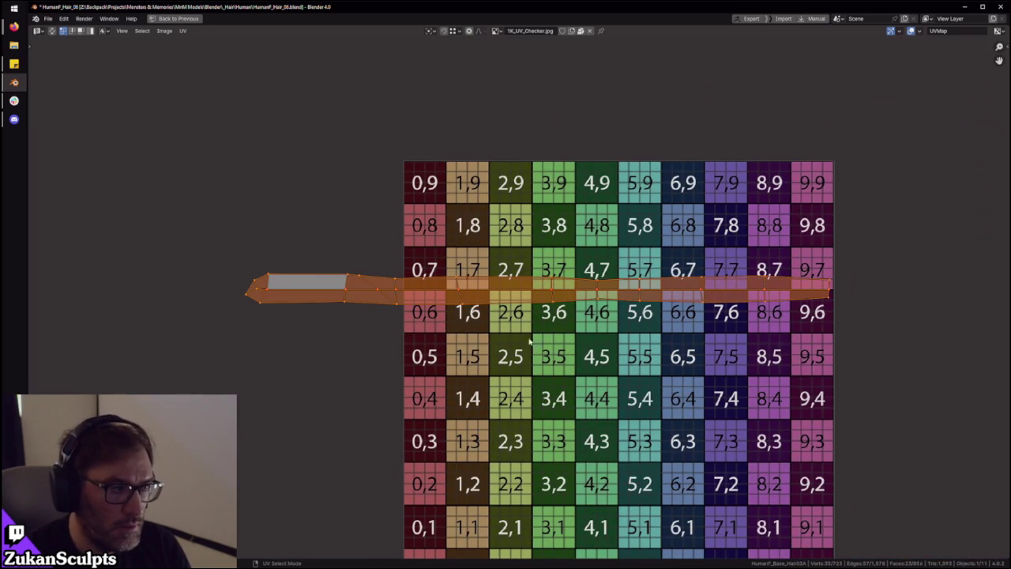
{"action": "middle_click_drag", "start_coordinate": [507, 336], "coordinate": [537, 338]}
{"action": "key", "text": "ctrl+space"}
{"action": "mouse_move", "coordinate": [522, 269]}
{"action": "middle_mouse_down"}
{"action": "mouse_move", "coordinate": [588, 276]}
{"action": "mouse_move", "coordinate": [534, 267]}
{"action": "middle_mouse_up"}
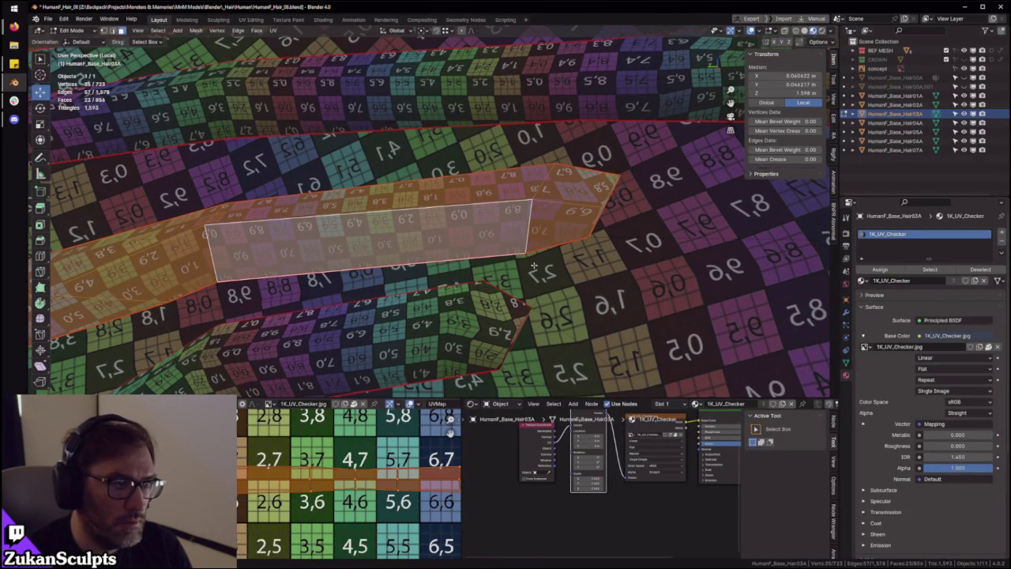
Mirror the selected UV strip on the Y axis to flip it vertically
{"action": "scroll", "coordinate": [344, 453], "scroll_direction": "down", "scroll_amount": 4}
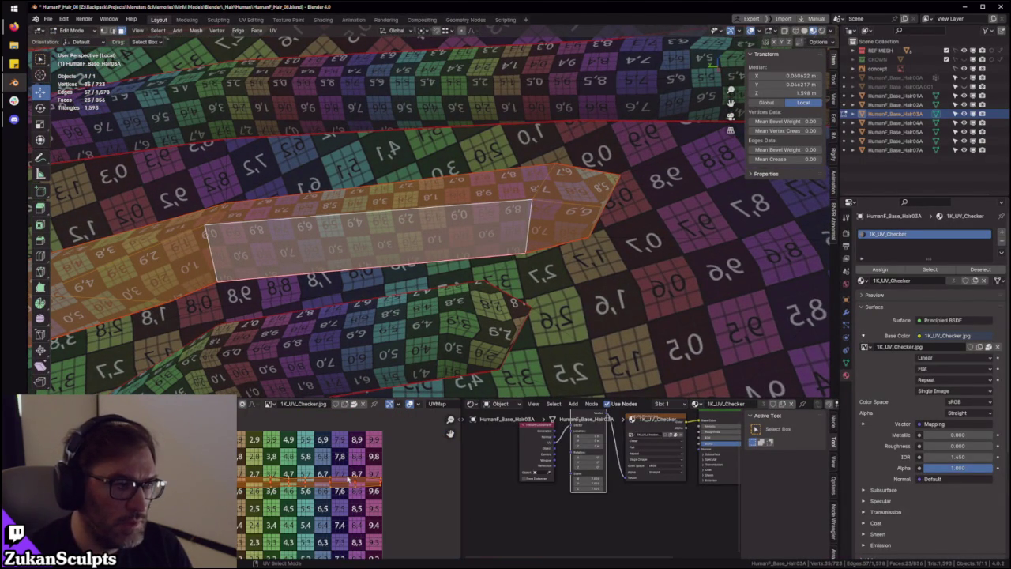
{"action": "key", "text": "ctrl+space"}
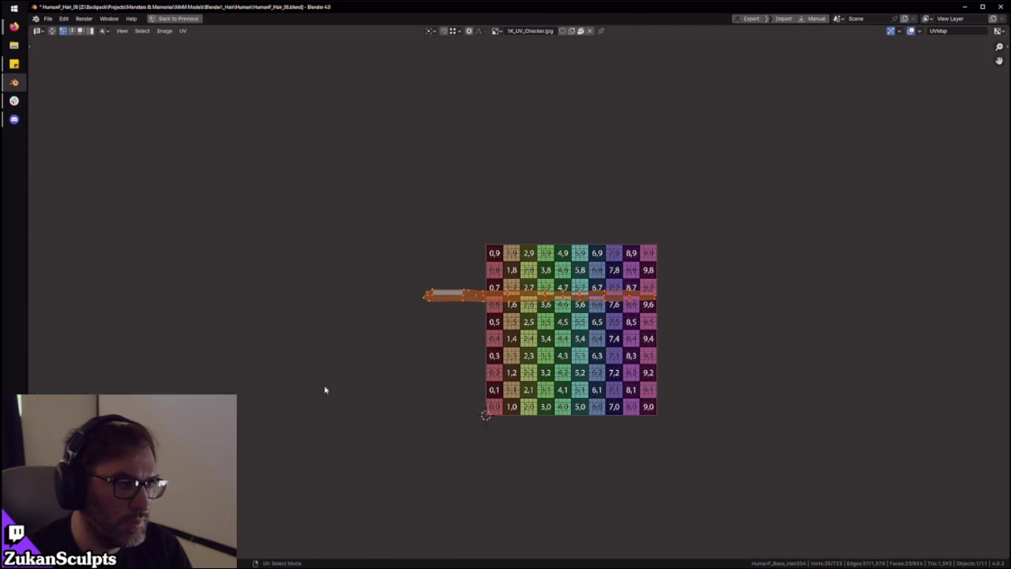
{"action": "left_click", "coordinate": [182, 31]}
{"action": "mouse_move", "coordinate": [198, 50]}
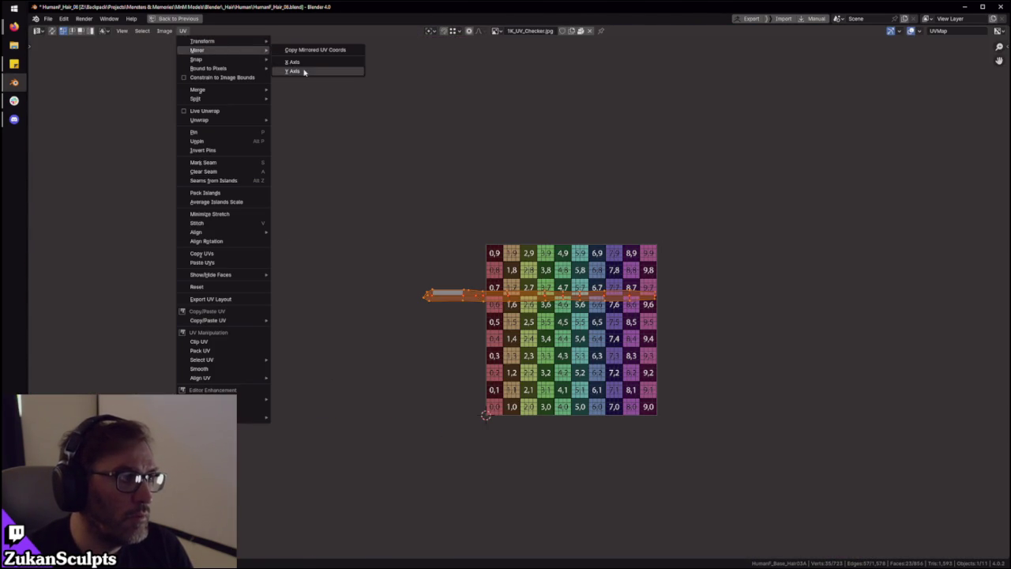
{"action": "left_click", "coordinate": [294, 71]}
{"action": "key", "text": "ctrl+space"}
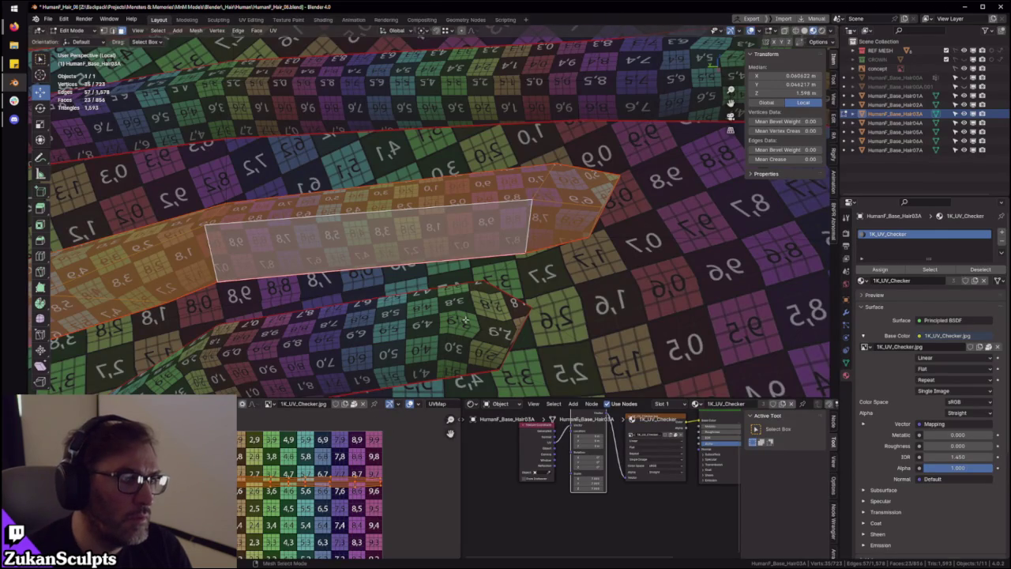
Mirror the strip so checker numbers read correctly, pin its UVs, and select all
{"action": "scroll", "coordinate": [465, 320], "scroll_direction": "up", "scroll_amount": 2}
{"action": "scroll", "coordinate": [514, 267], "scroll_direction": "up", "scroll_amount": 1}
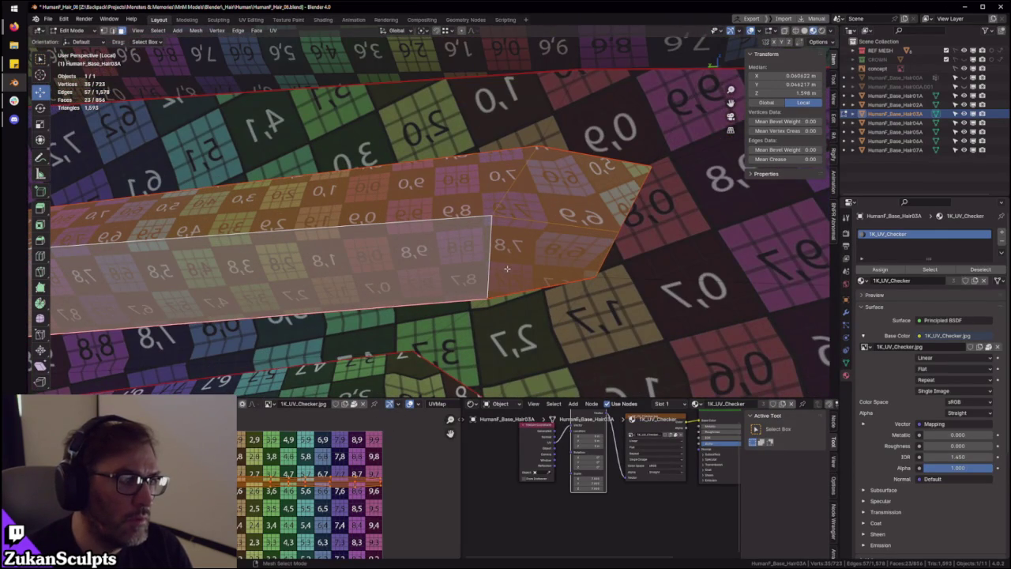
{"action": "key", "text": "u"}
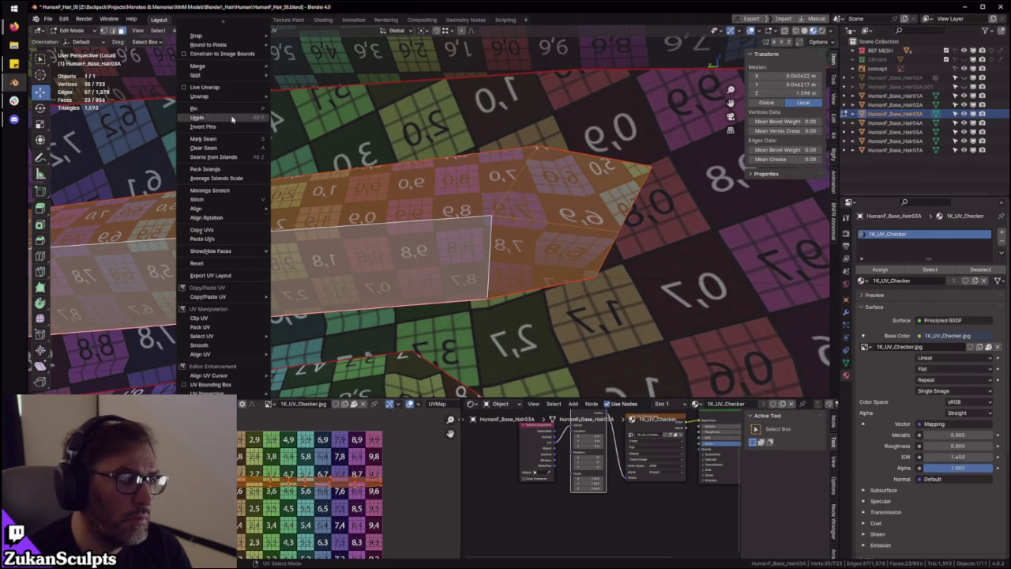
{"action": "left_click", "coordinate": [197, 117]}
{"action": "key", "text": "u"}
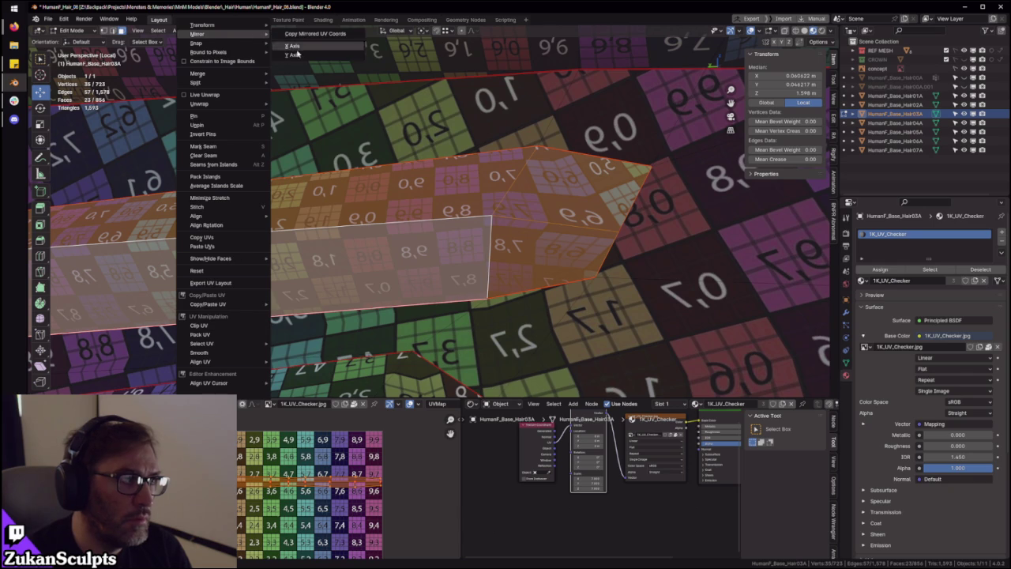
{"action": "left_click", "coordinate": [316, 52]}
{"action": "key", "text": "p"}
{"action": "key", "text": "a"}
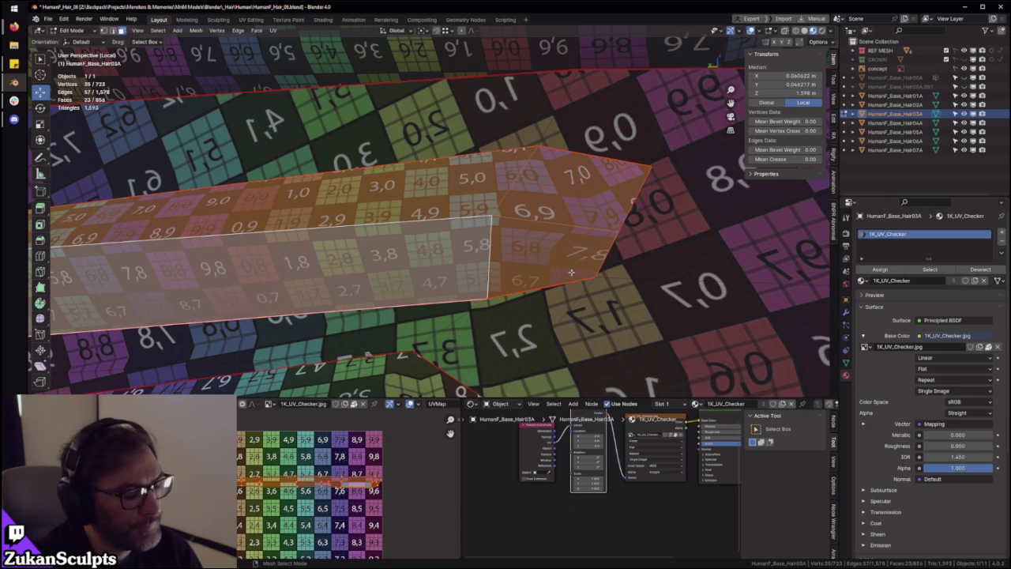
{"action": "mouse_move", "coordinate": [571, 272]}
{"action": "middle_mouse_down"}
{"action": "mouse_move", "coordinate": [543, 174]}
{"action": "mouse_move", "coordinate": [451, 213]}
{"action": "middle_mouse_up"}
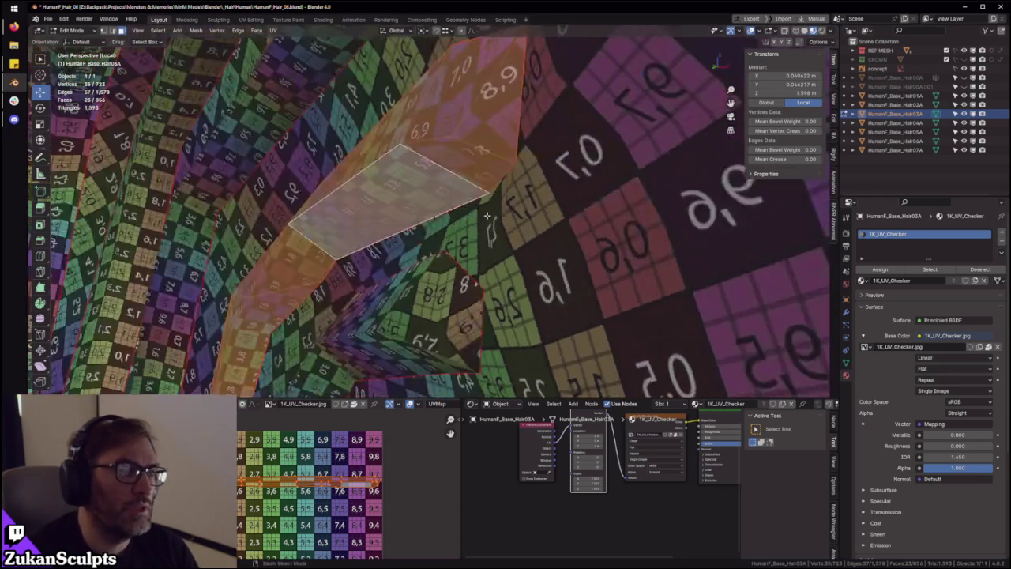
{"action": "key", "text": "ctrl+Tab"}
{"action": "key", "text": "Escape"}
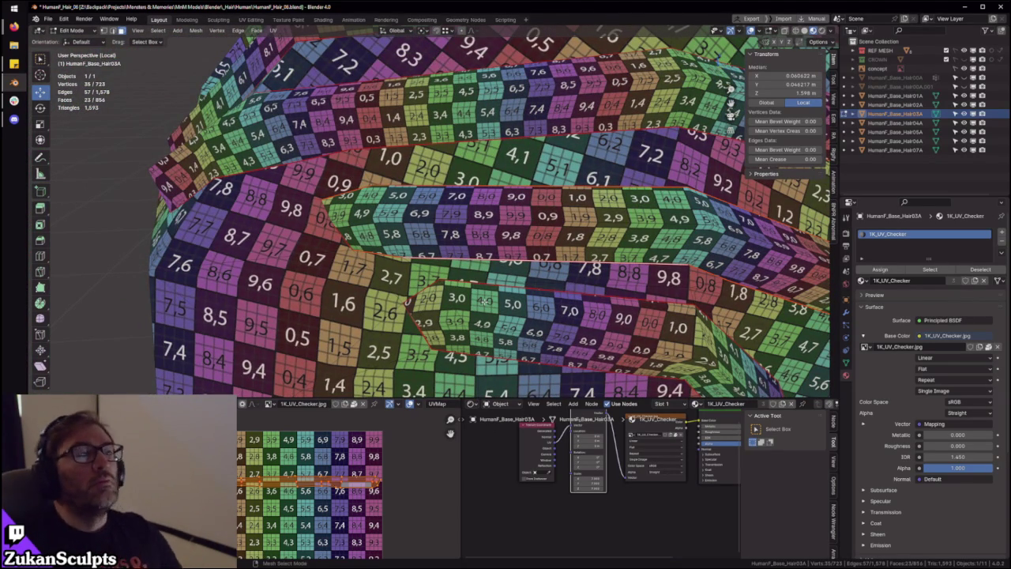
Select a face on the hair strip and extend it to the whole linked strip
{"action": "mouse_move", "coordinate": [485, 301]}
{"action": "middle_mouse_down", "text": "ctrl"}
{"action": "mouse_move", "coordinate": [504, 219]}
{"action": "mouse_move", "coordinate": [473, 244]}
{"action": "mouse_move", "coordinate": [474, 229]}
{"action": "middle_mouse_up", "text": "ctrl"}
{"action": "left_click", "coordinate": [478, 194]}
{"action": "key", "text": "F3"}
{"action": "key", "text": "Escape"}
{"action": "middle_click_drag", "start_coordinate": [616, 225], "coordinate": [407, 244]}
{"action": "key", "text": "ctrl+l"}
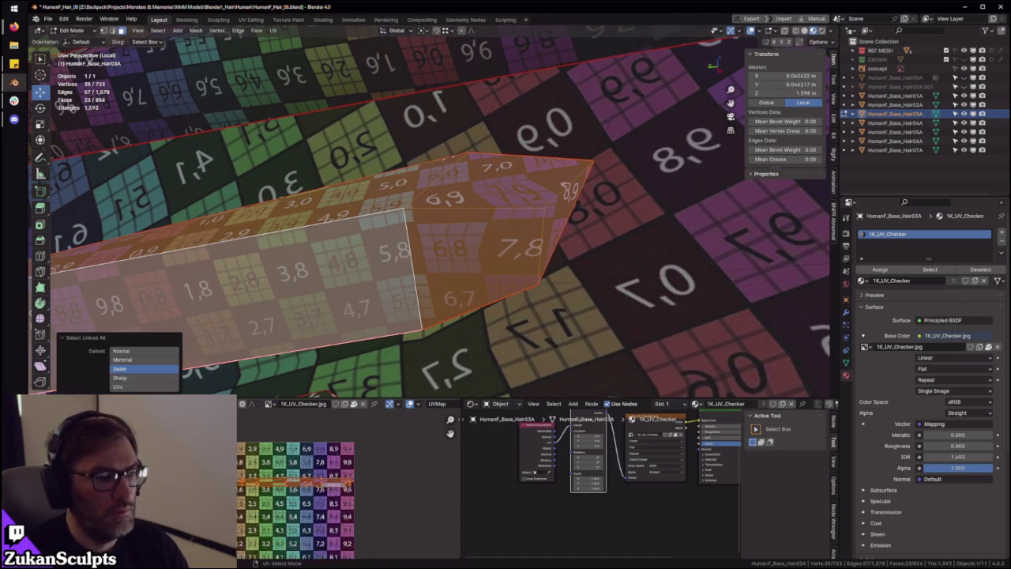
Inspect the strip's UV tip at the 9,7 checker tile, then switch to Object Mode
{"action": "scroll", "coordinate": [346, 515], "scroll_direction": "up", "scroll_amount": 1}
{"action": "scroll", "coordinate": [367, 515], "scroll_direction": "up", "scroll_amount": 1}
{"action": "scroll", "coordinate": [348, 498], "scroll_direction": "up", "scroll_amount": 3}
{"action": "scroll", "coordinate": [332, 485], "scroll_direction": "up", "scroll_amount": 2}
{"action": "middle_click_drag", "start_coordinate": [326, 485], "coordinate": [316, 523]}
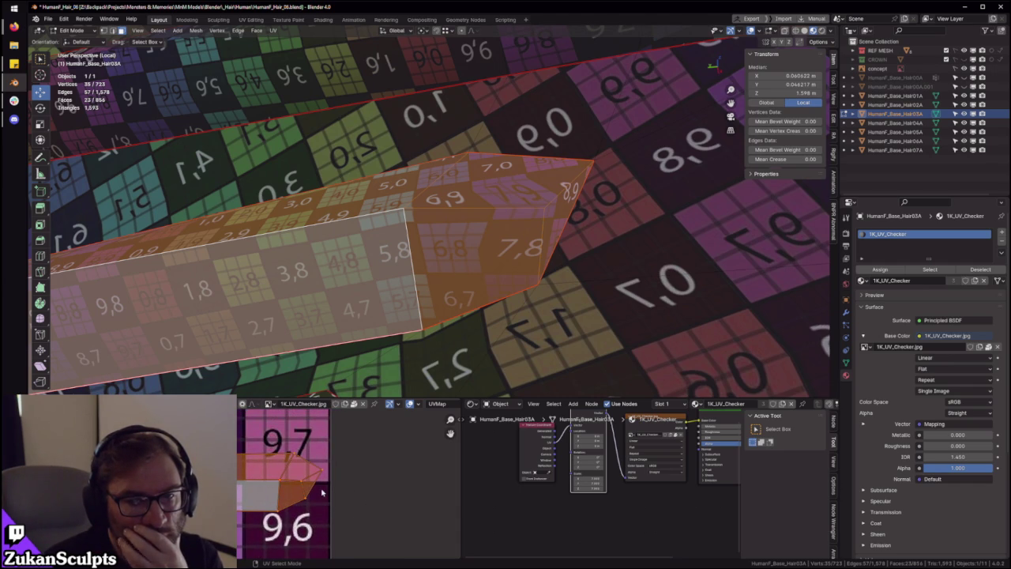
{"action": "scroll", "coordinate": [361, 499], "scroll_direction": "down", "scroll_amount": 1}
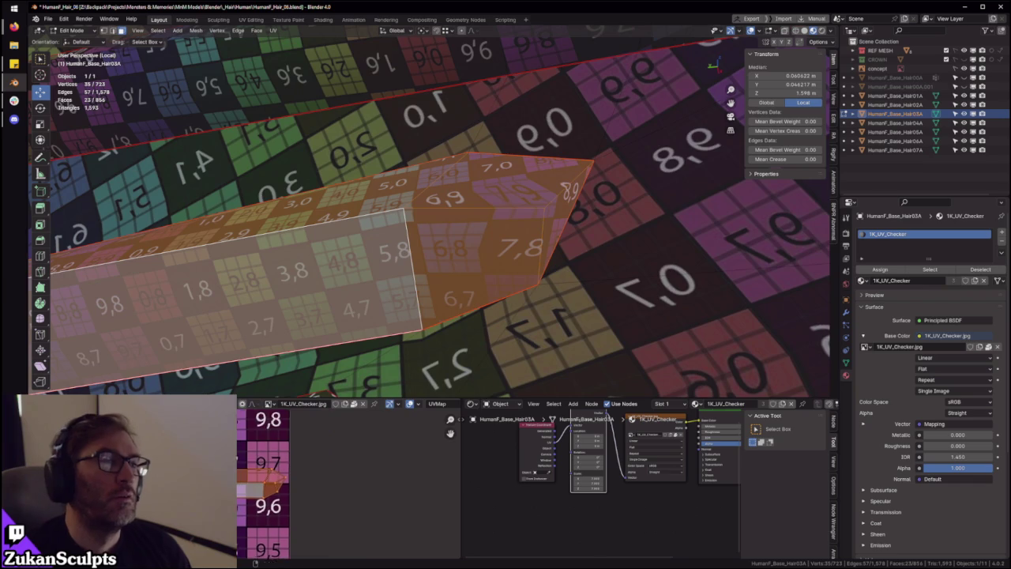
{"action": "scroll", "coordinate": [361, 499], "scroll_direction": "down", "scroll_amount": 2}
{"action": "scroll", "coordinate": [487, 211], "scroll_direction": "down", "scroll_amount": 2}
{"action": "middle_click_drag", "start_coordinate": [487, 211], "coordinate": [512, 263]}
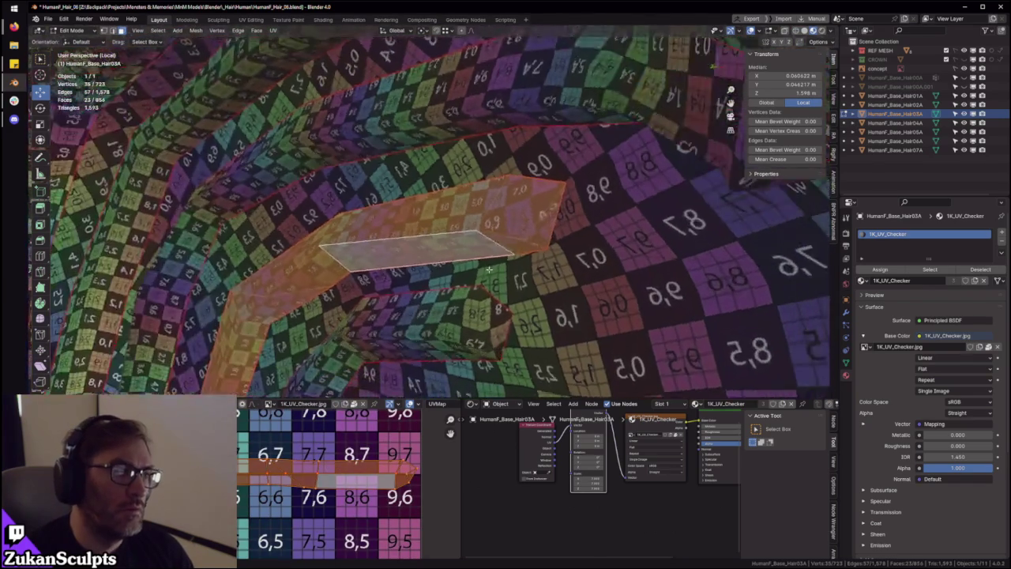
{"action": "key", "text": "Tab"}
{"action": "scroll", "coordinate": [411, 112], "scroll_direction": "down", "scroll_amount": 1}
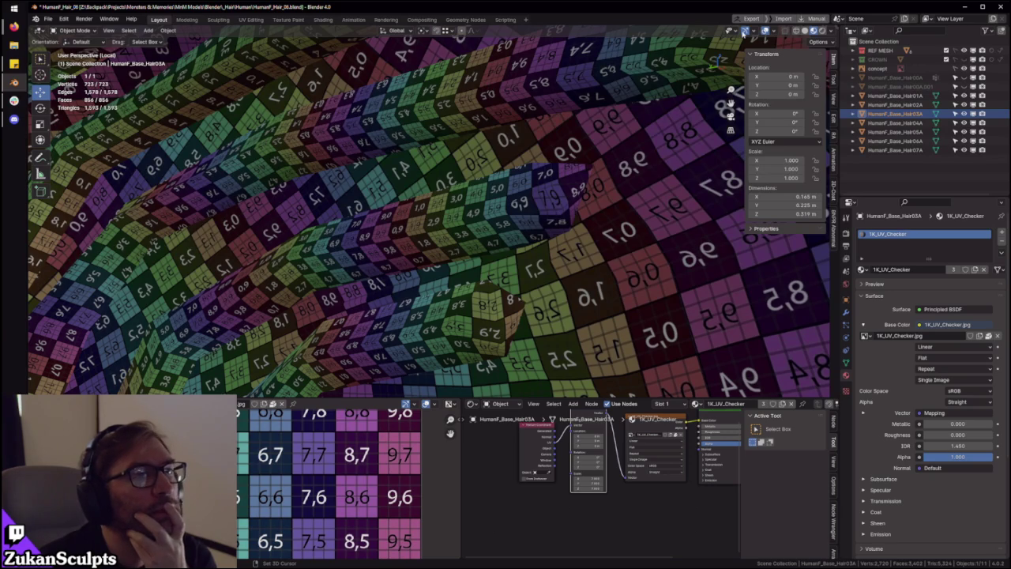
Turn on the Face Orientation overlay, check the strands' face directions, then turn it off
{"action": "left_click", "coordinate": [775, 32]}
{"action": "left_click", "coordinate": [725, 211]}
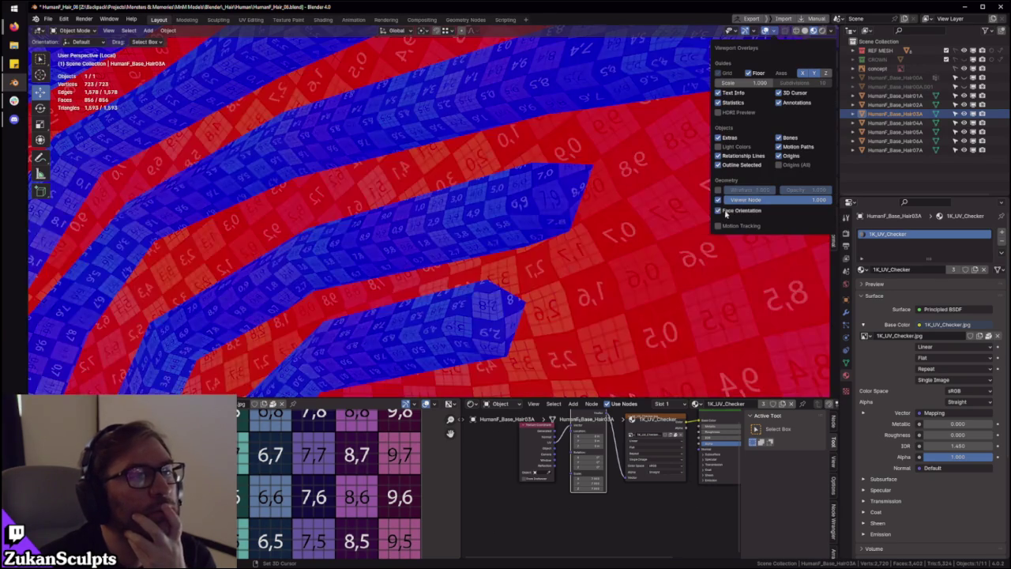
{"action": "mouse_move", "coordinate": [671, 206]}
{"action": "middle_mouse_down"}
{"action": "mouse_move", "coordinate": [519, 169]}
{"action": "mouse_move", "coordinate": [567, 203]}
{"action": "mouse_move", "coordinate": [668, 65]}
{"action": "middle_mouse_up"}
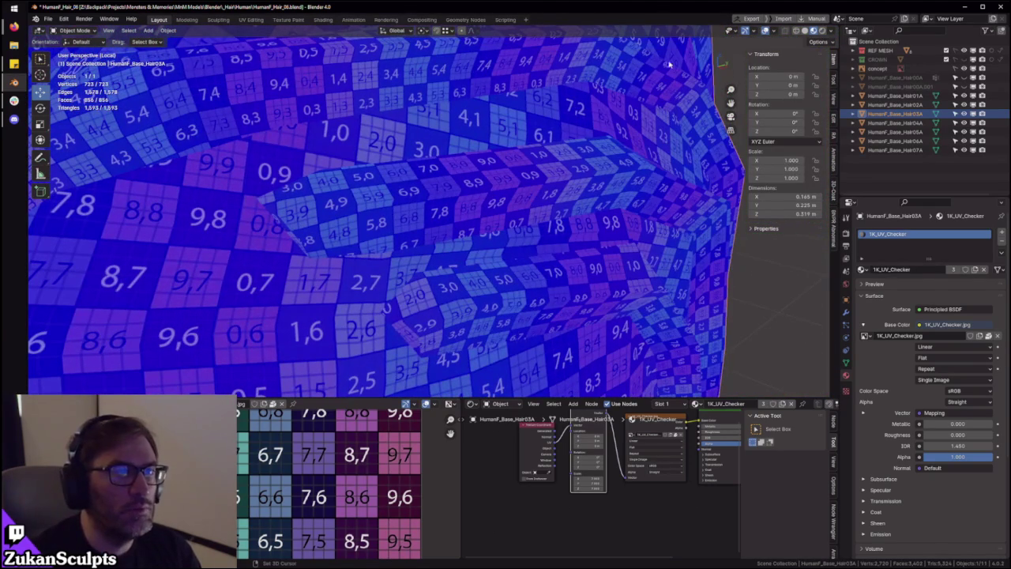
{"action": "left_click", "coordinate": [772, 31]}
{"action": "left_click", "coordinate": [733, 207]}
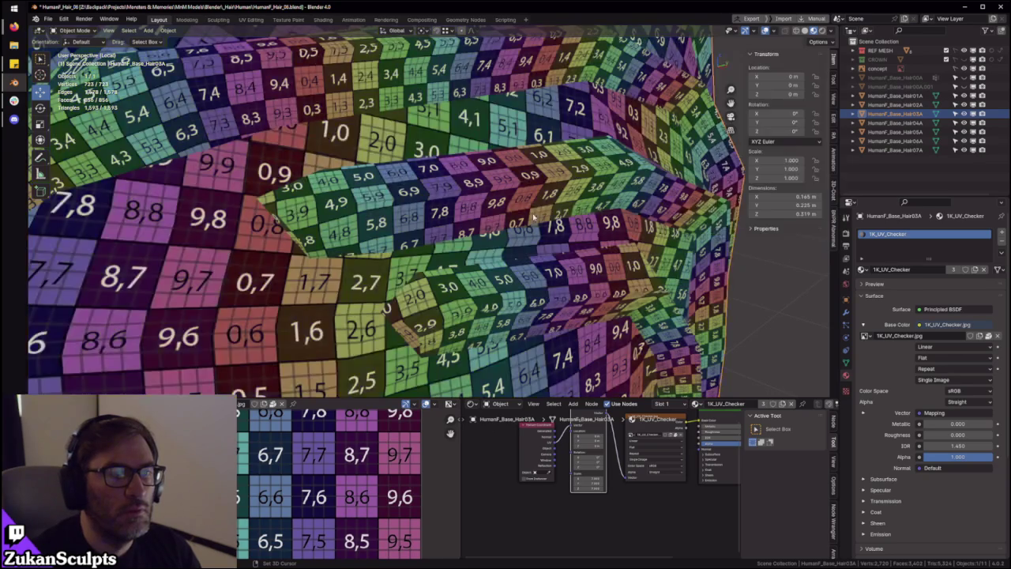
Return to Edit Mode in face select and select the next hair strip's linked faces
{"action": "key", "text": "Tab"}
{"action": "key", "text": "ctrl+Tab"}
{"action": "left_click", "coordinate": [352, 193]}
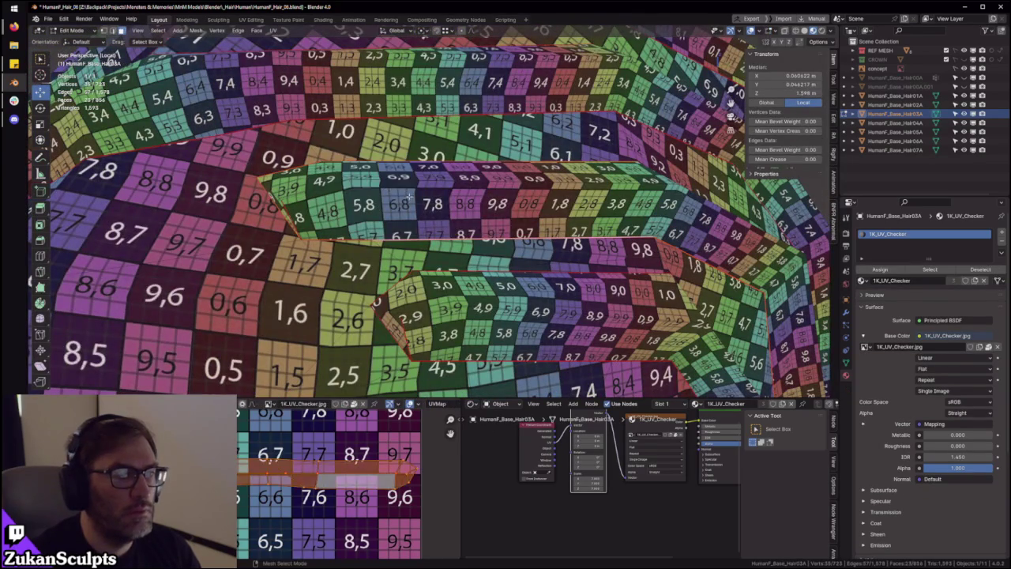
{"action": "left_click", "coordinate": [391, 204]}
{"action": "key", "text": "ctrl+l"}
{"action": "scroll", "coordinate": [272, 482], "scroll_direction": "down", "scroll_amount": 3}
{"action": "middle_click_drag", "start_coordinate": [364, 286], "coordinate": [491, 243]}
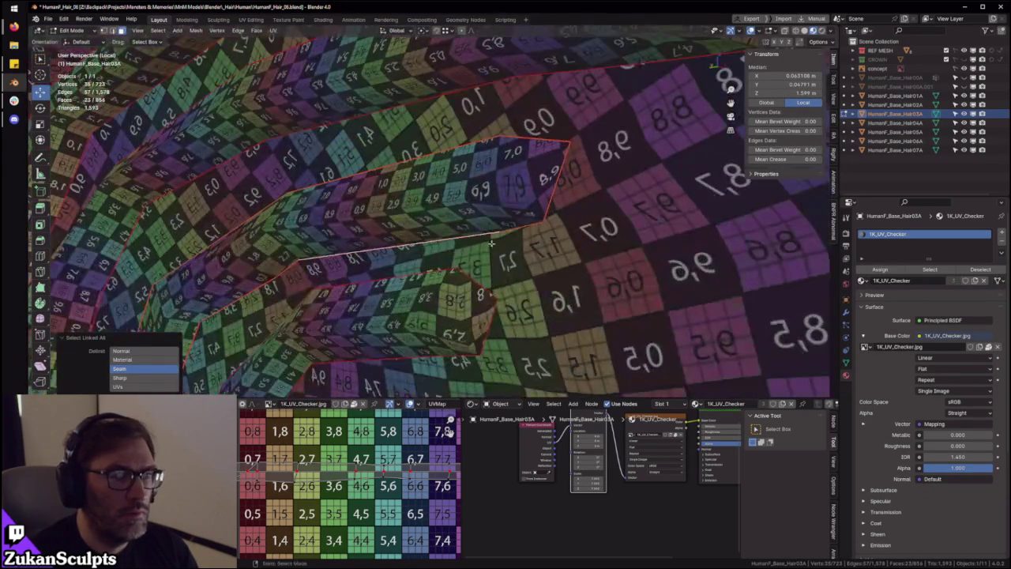
Select the upper hair strip's linked faces and switch UV selection to islands
{"action": "left_click", "coordinate": [453, 191]}
{"action": "key", "text": "ctrl+l"}
{"action": "key", "text": "ctrl+space"}
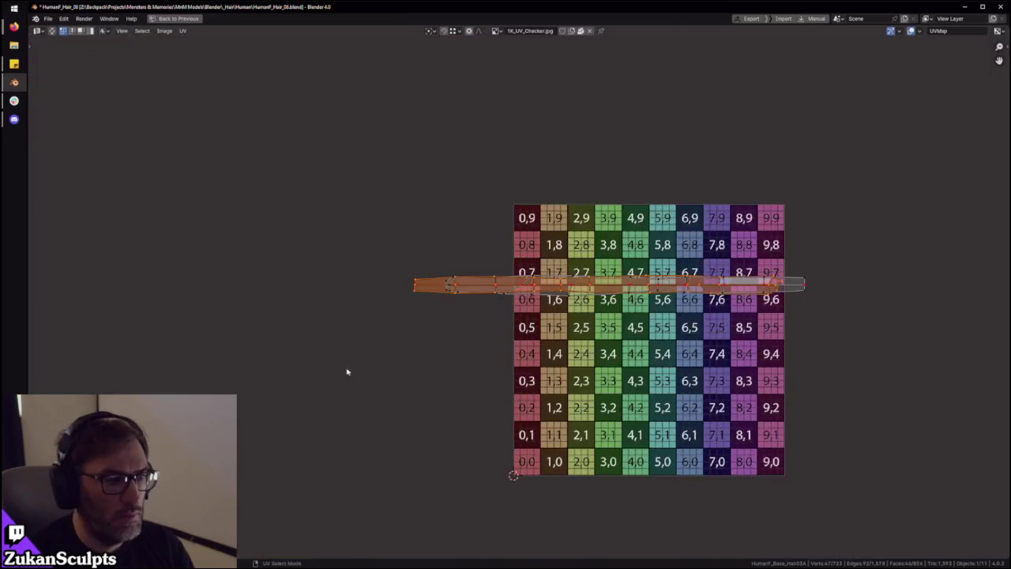
{"action": "key", "text": "ctrl+Tab"}
{"action": "left_click", "coordinate": [345, 417]}
Rotate the island 180° and place it in line just above the first strip
{"action": "key", "text": "g"}
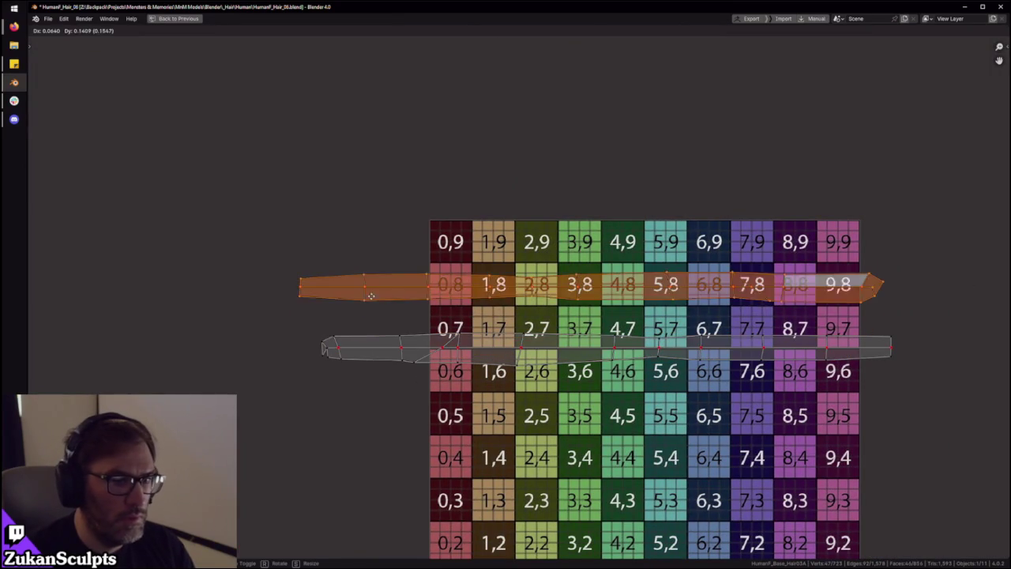
{"action": "left_click", "coordinate": [450, 314]}
{"action": "type", "text": "r180"}
{"action": "key", "text": "Return"}
{"action": "key", "text": "g"}
{"action": "left_click", "coordinate": [440, 309]}
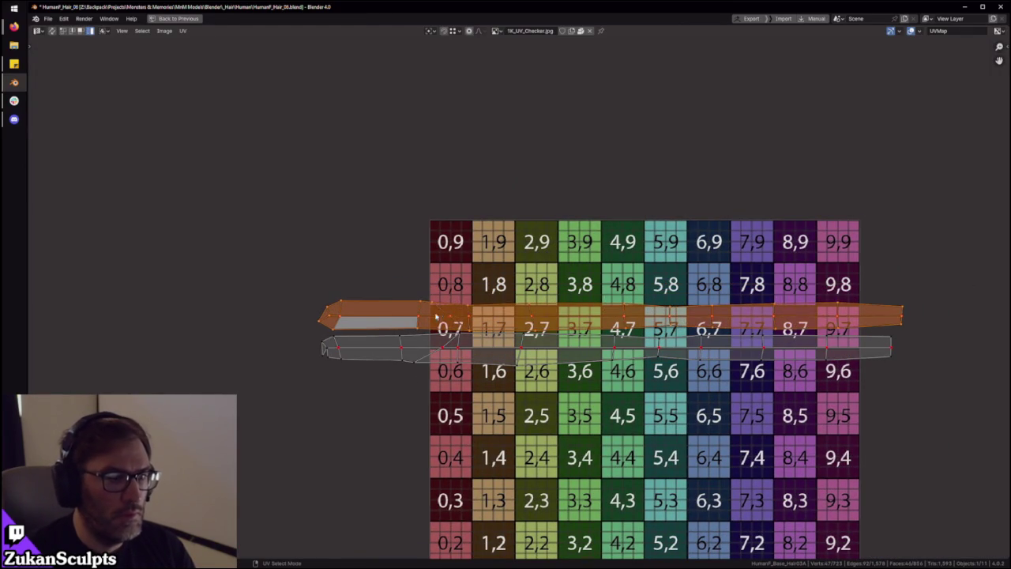
{"action": "scroll", "coordinate": [440, 309], "scroll_direction": "down", "scroll_amount": 2}
{"action": "key", "text": "a"}
{"action": "scroll", "coordinate": [725, 396], "scroll_direction": "up", "scroll_amount": 1}
{"action": "scroll", "coordinate": [618, 391], "scroll_direction": "up", "scroll_amount": 3}
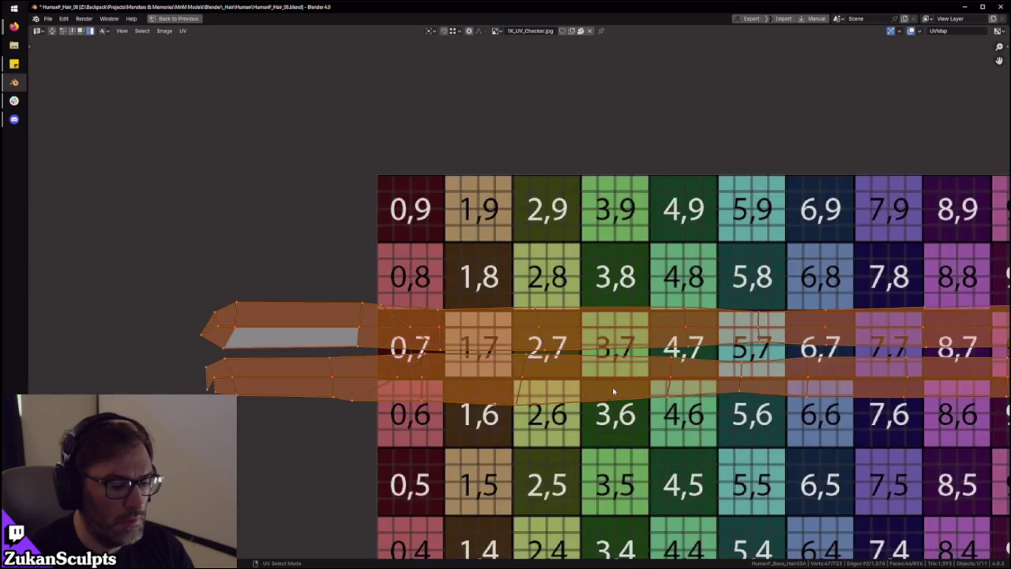
{"action": "scroll", "coordinate": [617, 392], "scroll_direction": "down", "scroll_amount": 1}
{"action": "key", "text": "ctrl+space"}
{"action": "mouse_move", "coordinate": [399, 302]}
{"action": "middle_mouse_down"}
{"action": "mouse_move", "coordinate": [636, 288]}
{"action": "mouse_move", "coordinate": [521, 353]}
{"action": "mouse_move", "coordinate": [534, 161]}
{"action": "middle_mouse_up"}
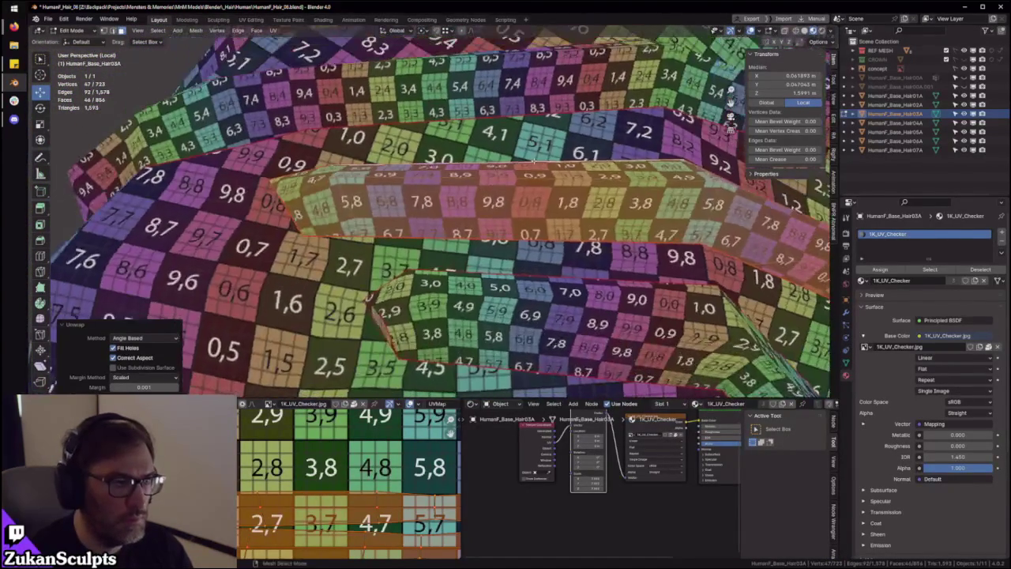
Select the upper UV strip and move it onto the checker's 0,6 row
{"action": "scroll", "coordinate": [534, 160], "scroll_direction": "down", "scroll_amount": 1}
{"action": "scroll", "coordinate": [297, 458], "scroll_direction": "down", "scroll_amount": 2}
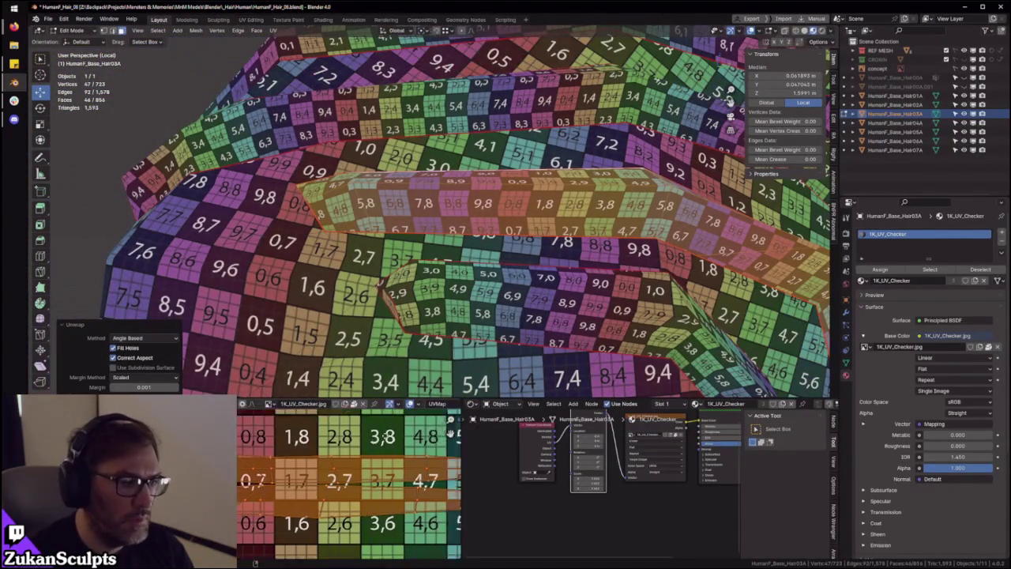
{"action": "left_click", "coordinate": [301, 448]}
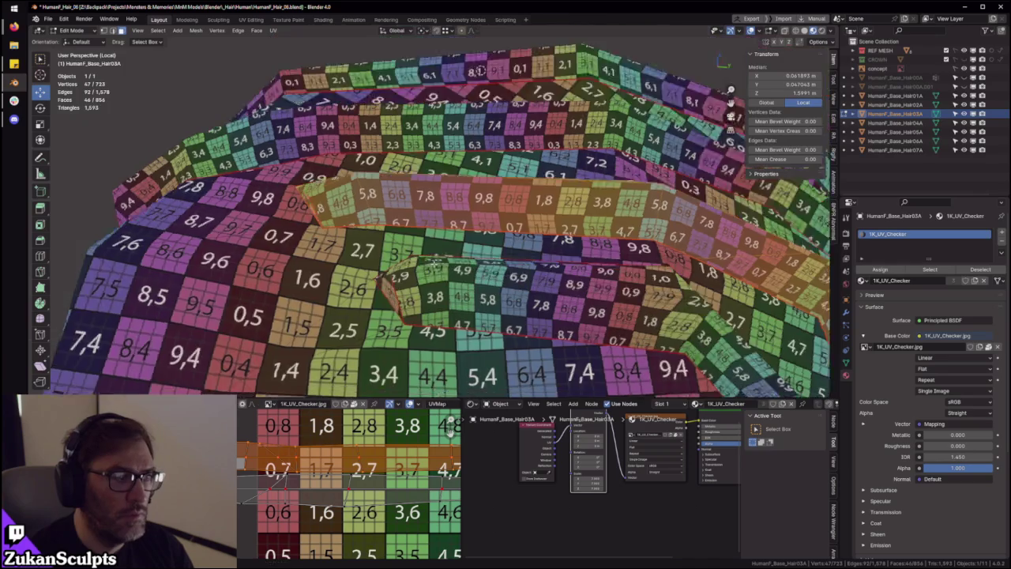
{"action": "mouse_move", "coordinate": [395, 261]}
{"action": "middle_mouse_down"}
{"action": "mouse_move", "coordinate": [408, 249]}
{"action": "mouse_move", "coordinate": [430, 284]}
{"action": "middle_mouse_up"}
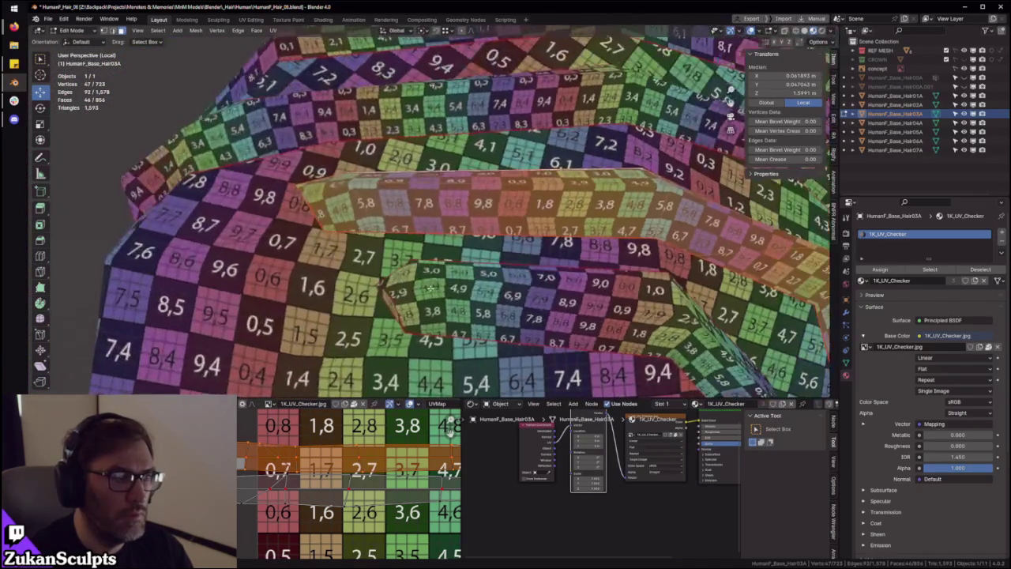
{"action": "scroll", "coordinate": [450, 433], "scroll_direction": "up", "scroll_amount": 1}
{"action": "key", "text": "g"}
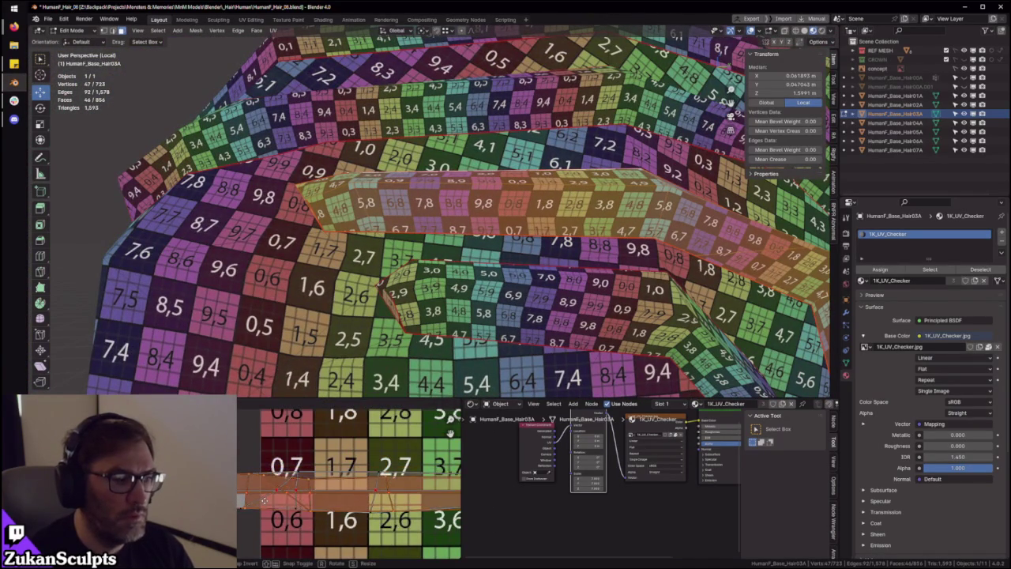
{"action": "left_click", "coordinate": [368, 464]}
Inspect the hair strands from another side and switch UV selection to edge mode
{"action": "scroll", "coordinate": [368, 463], "scroll_direction": "down", "scroll_amount": 1}
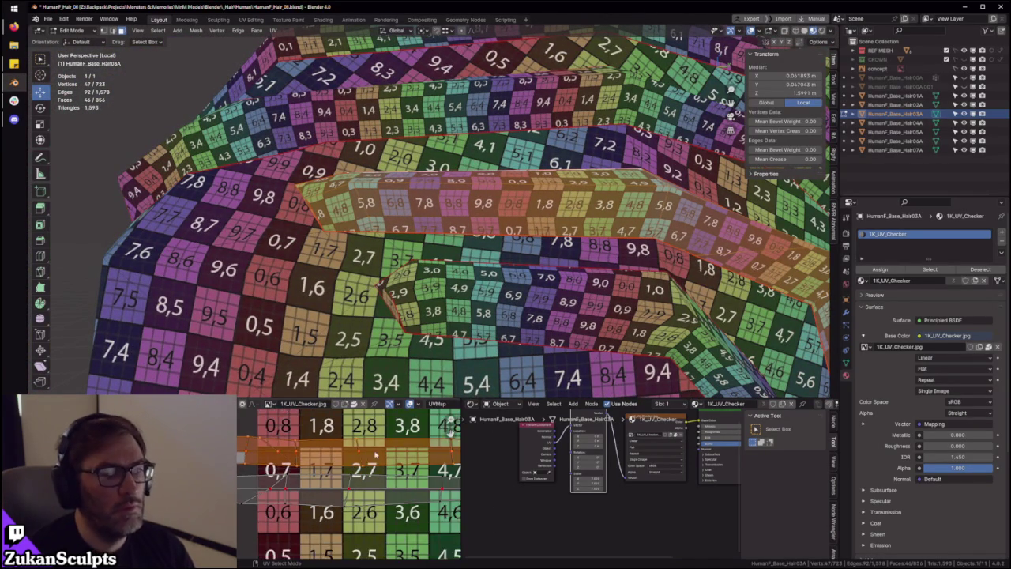
{"action": "scroll", "coordinate": [336, 460], "scroll_direction": "down", "scroll_amount": 1}
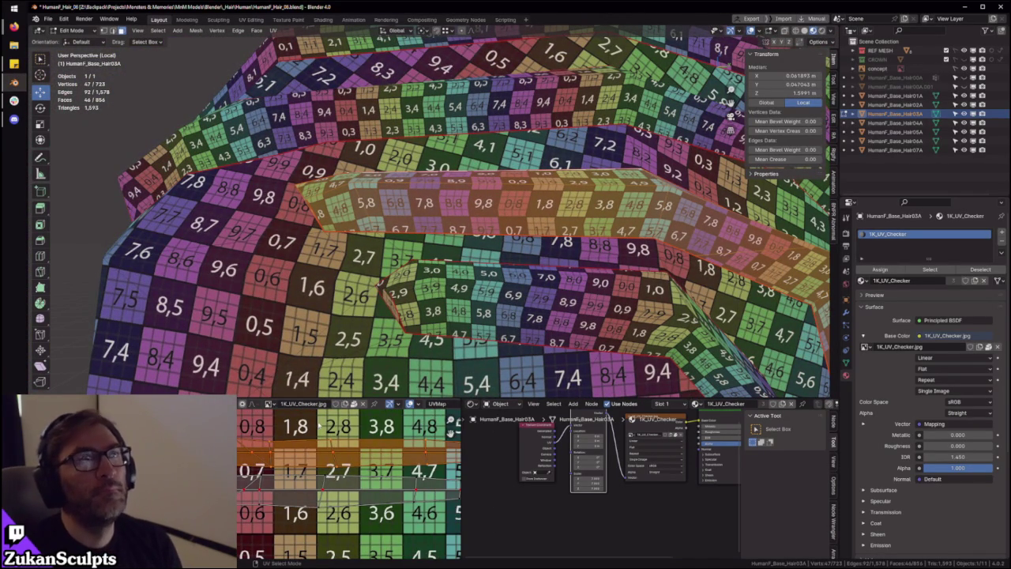
{"action": "mouse_move", "coordinate": [553, 237]}
{"action": "middle_mouse_down"}
{"action": "mouse_move", "coordinate": [512, 238]}
{"action": "mouse_move", "coordinate": [412, 177]}
{"action": "mouse_move", "coordinate": [469, 267]}
{"action": "middle_mouse_up"}
{"action": "scroll", "coordinate": [512, 239], "scroll_direction": "down", "scroll_amount": 3}
{"action": "scroll", "coordinate": [411, 177], "scroll_direction": "up", "scroll_amount": 3}
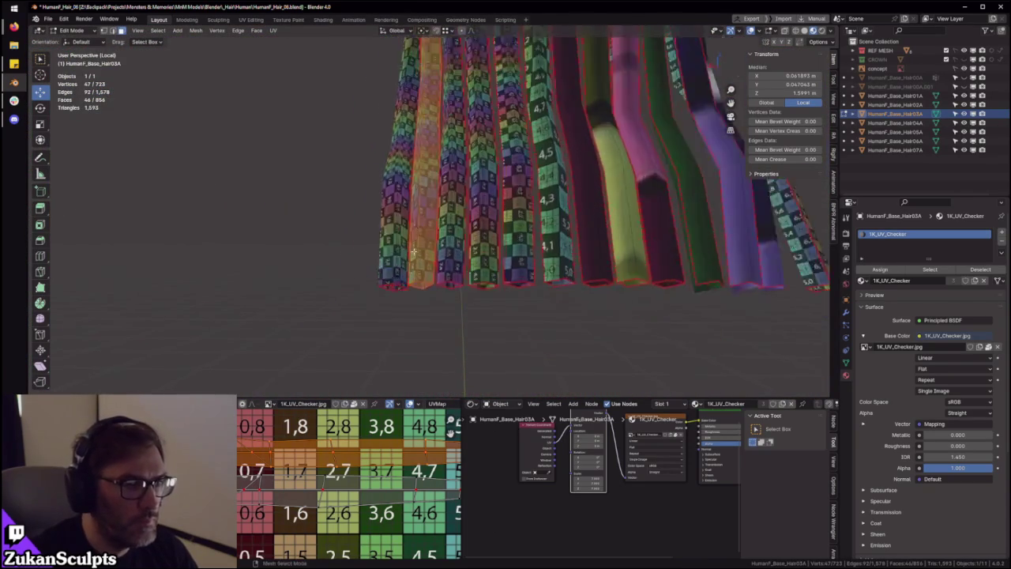
{"action": "scroll", "coordinate": [469, 267], "scroll_direction": "up", "scroll_amount": 3}
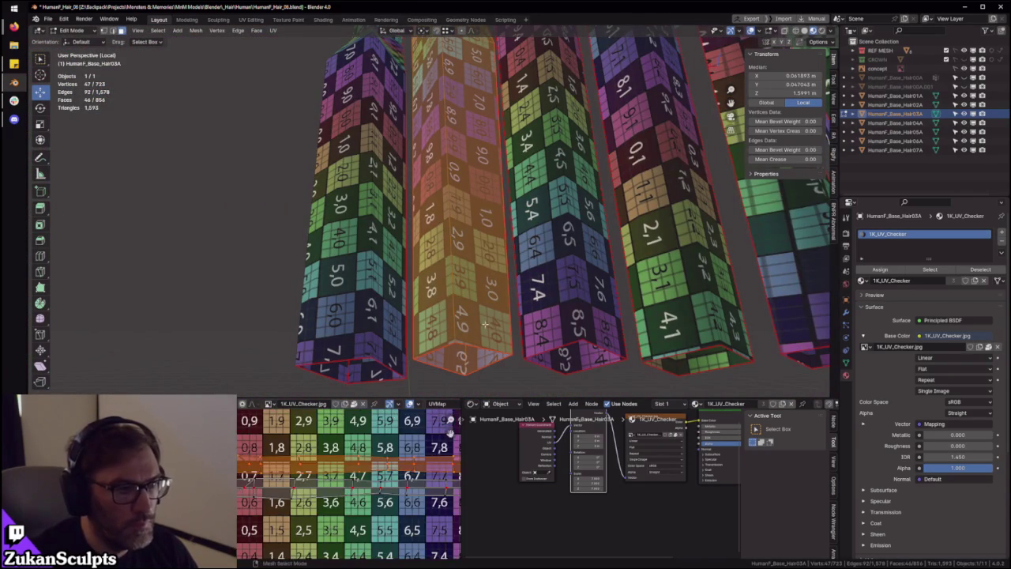
{"action": "scroll", "coordinate": [449, 433], "scroll_direction": "down", "scroll_amount": 3}
{"action": "scroll", "coordinate": [324, 473], "scroll_direction": "up", "scroll_amount": 2}
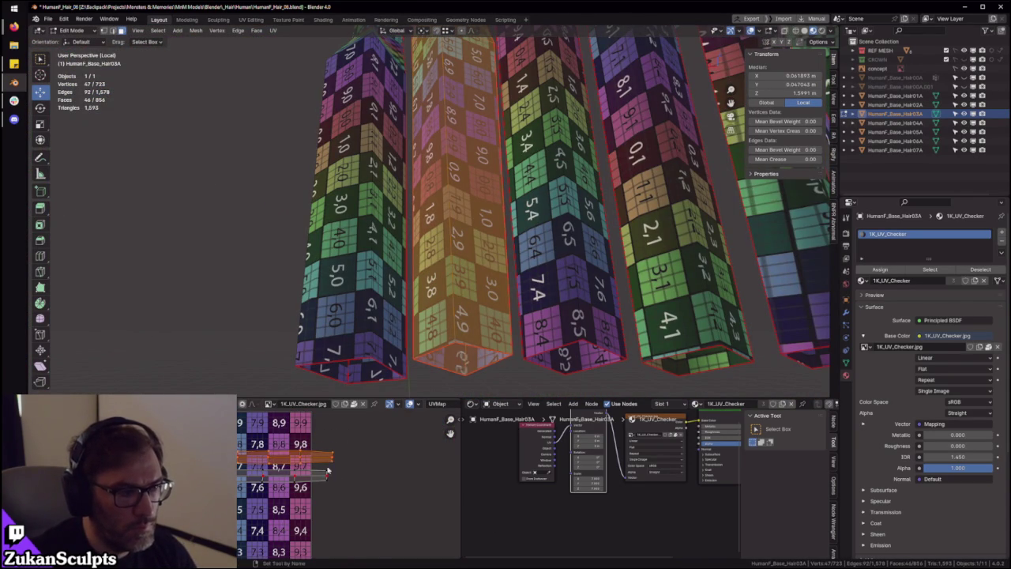
{"action": "scroll", "coordinate": [332, 467], "scroll_direction": "up", "scroll_amount": 3}
{"action": "key", "text": "ctrl+Tab"}
{"action": "left_click", "coordinate": [320, 451]}
{"action": "key", "text": "ctrl+Tab"}
{"action": "left_click", "coordinate": [326, 439]}
Select a single edge of the UV strip and adjust it in place
{"action": "left_click", "coordinate": [308, 465]}
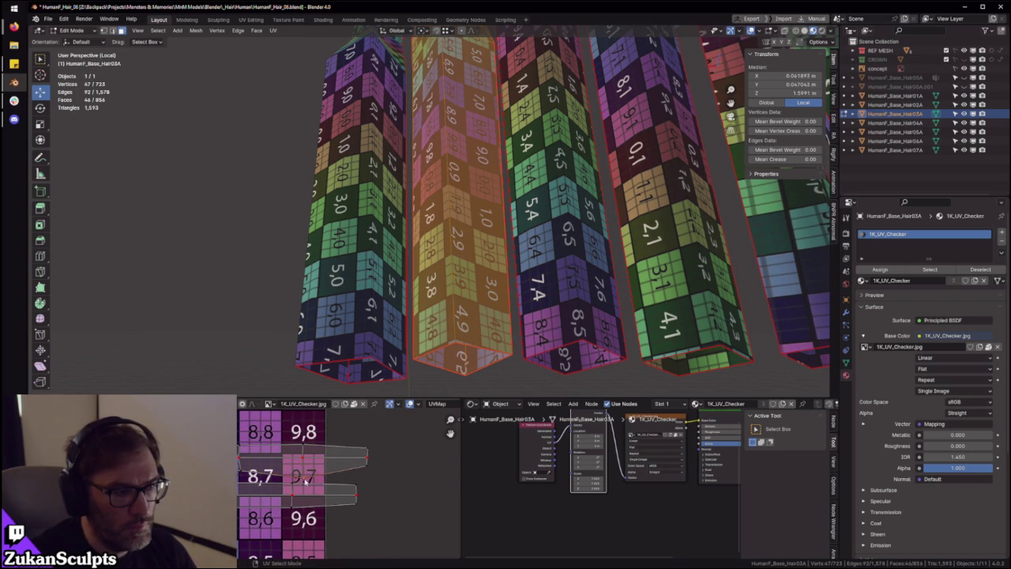
{"action": "key", "text": "w"}
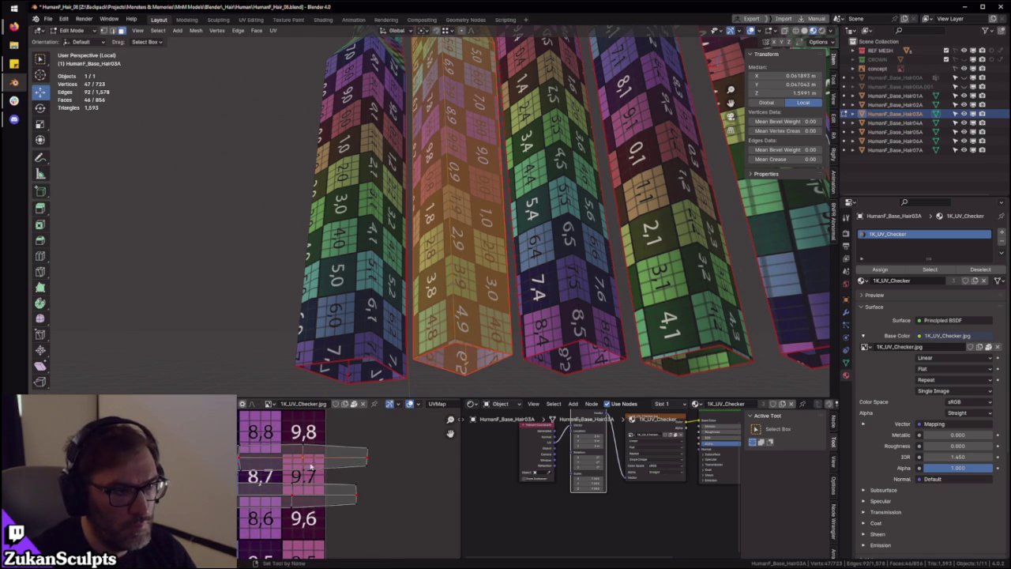
{"action": "key", "text": "g"}
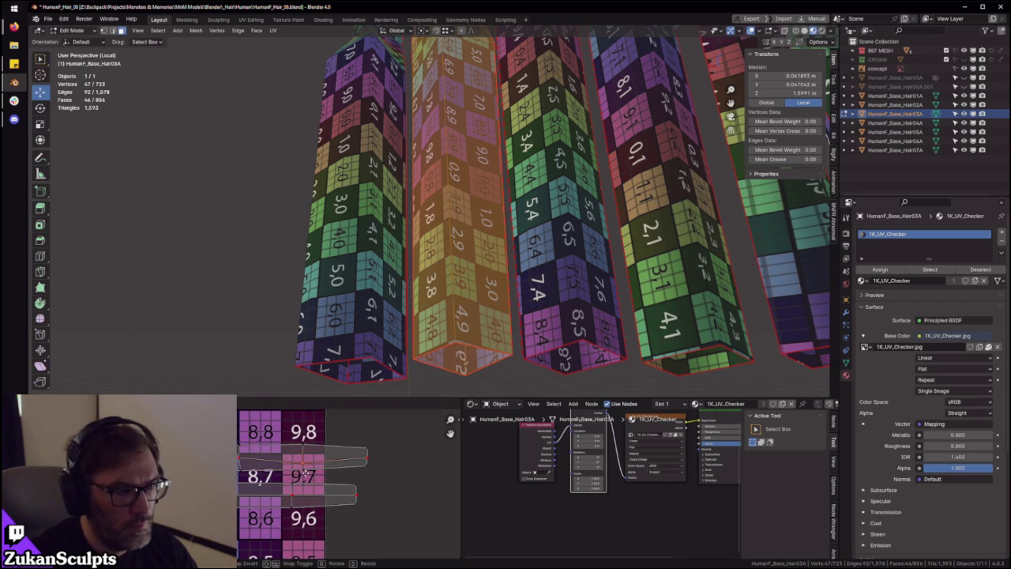
{"action": "left_click", "coordinate": [306, 479]}
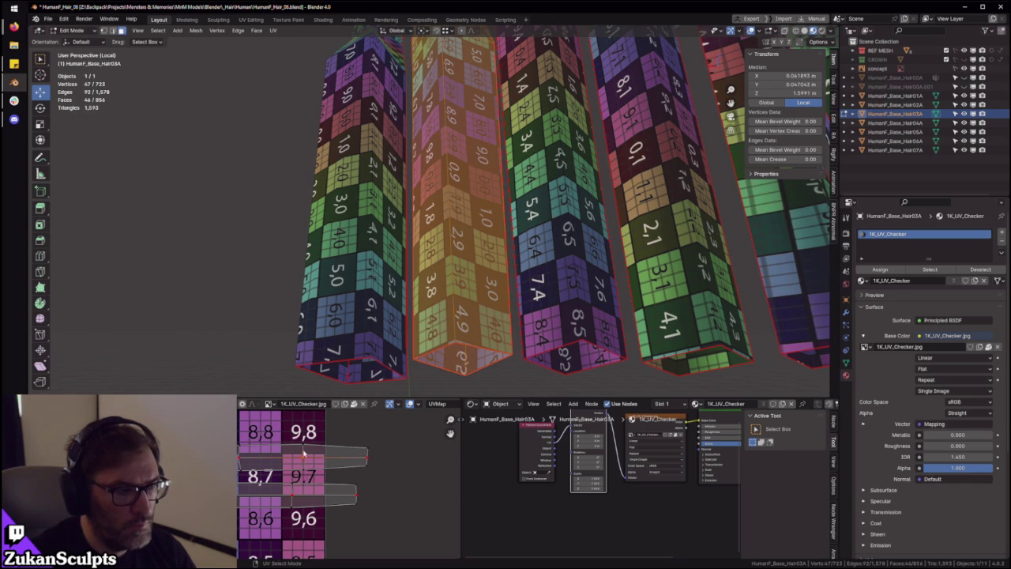
Place the next UV strip on the 0,6 row beneath the previous one, with the UV editor maximized
{"action": "left_click", "coordinate": [304, 452]}
{"action": "key", "text": "g"}
{"action": "left_click", "coordinate": [327, 519]}
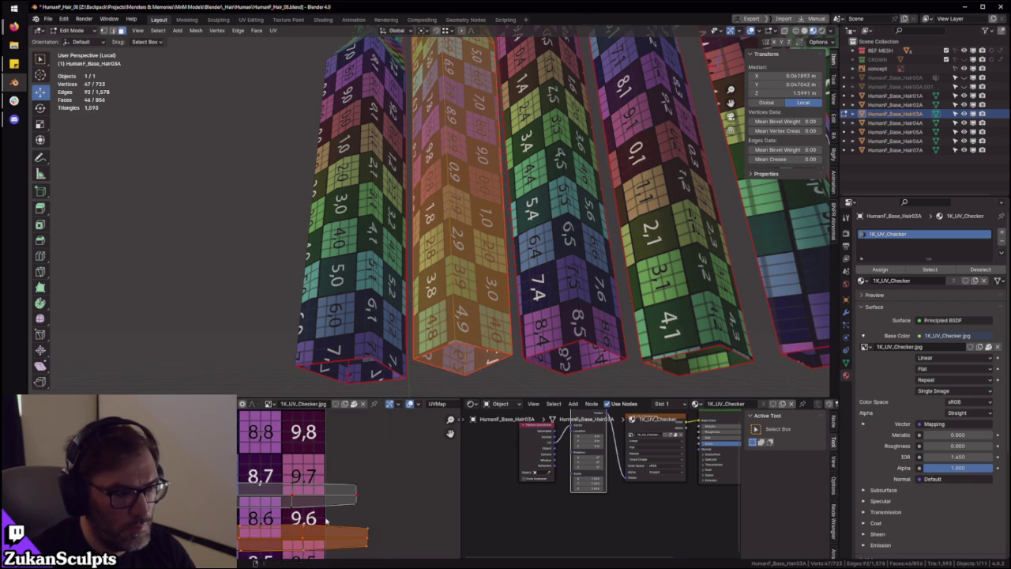
{"action": "scroll", "coordinate": [326, 519], "scroll_direction": "down", "scroll_amount": 1}
{"action": "scroll", "coordinate": [308, 509], "scroll_direction": "up", "scroll_amount": 1}
{"action": "key", "text": "g"}
{"action": "left_click", "coordinate": [288, 502]}
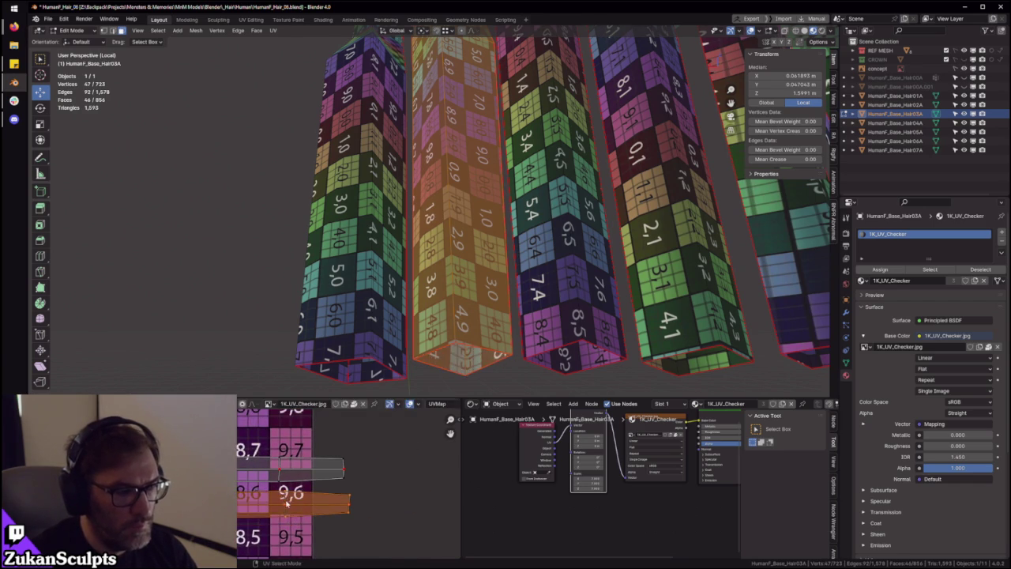
{"action": "key", "text": "ctrl+space"}
{"action": "scroll", "coordinate": [455, 374], "scroll_direction": "up", "scroll_amount": 3}
{"action": "scroll", "coordinate": [455, 374], "scroll_direction": "down", "scroll_amount": 1}
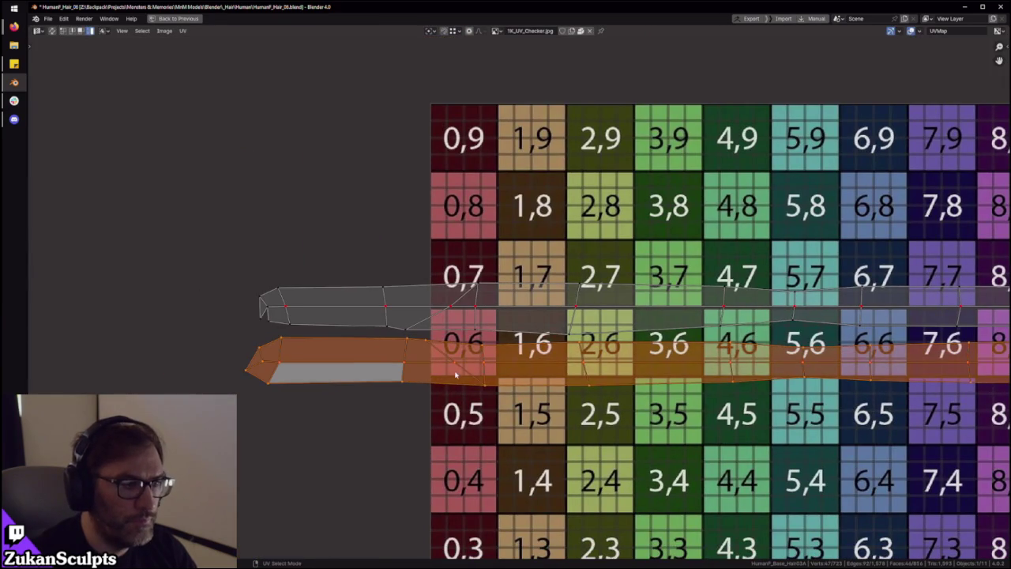
Nudge the selected strip slightly up and left into position
{"action": "key", "text": "g"}
{"action": "left_click", "coordinate": [458, 368]}
{"action": "key", "text": "g"}
{"action": "left_click", "coordinate": [462, 361]}
{"action": "key", "text": "ctrl+Tab"}
{"action": "key", "text": "Escape"}
{"action": "key", "text": "ctrl+Tab"}
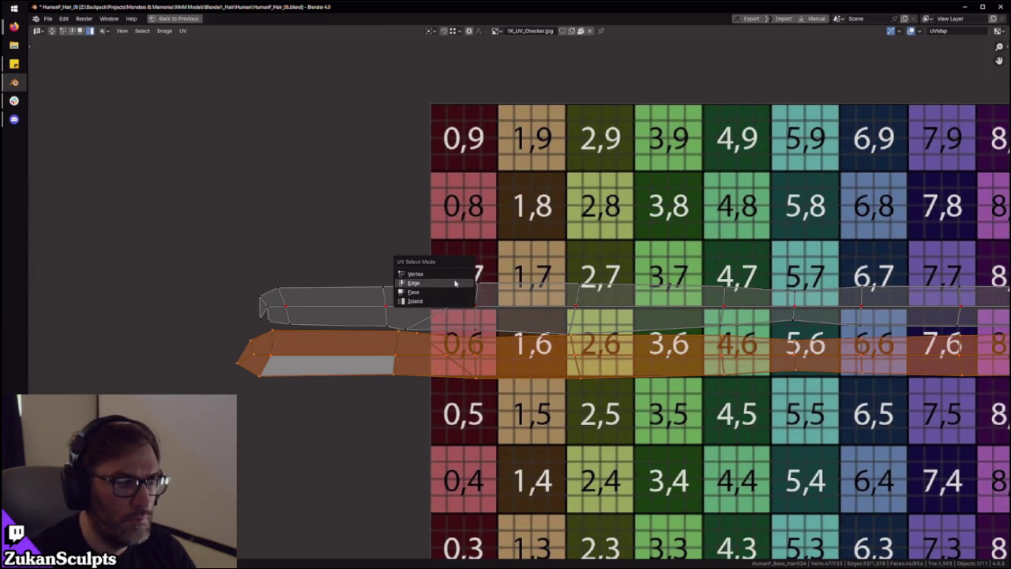
{"action": "key", "text": "Escape"}
Change the UV selection mode, clear the selection and reselect the lower strip
{"action": "middle_click_drag", "start_coordinate": [316, 335], "coordinate": [350, 340]}
{"action": "key", "text": "ctrl+Tab"}
{"action": "left_click", "coordinate": [327, 348]}
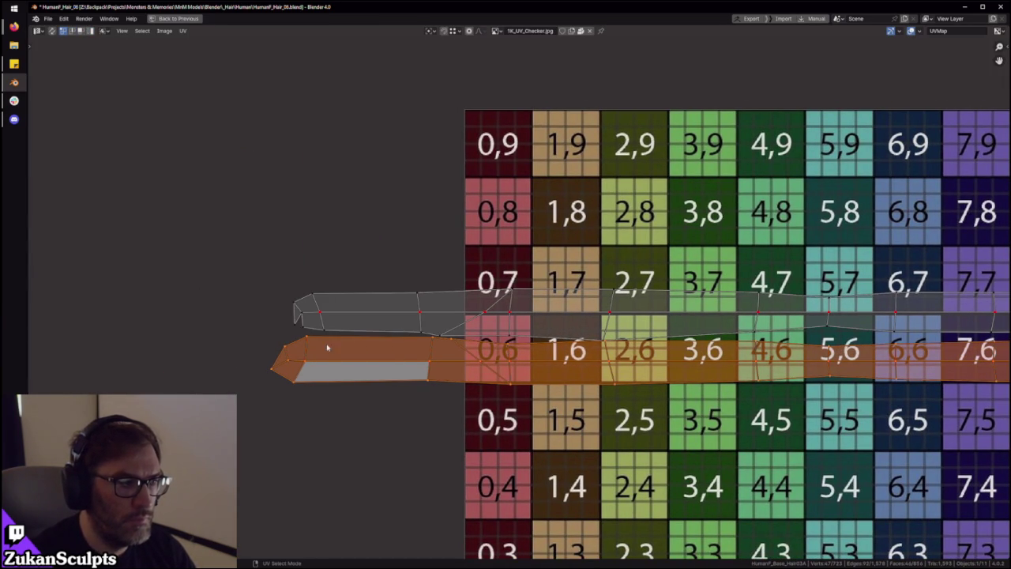
{"action": "key", "text": "ctrl+Tab"}
{"action": "left_click", "coordinate": [348, 378]}
{"action": "key", "text": "alt+a"}
{"action": "left_click", "coordinate": [363, 377]}
{"action": "scroll", "coordinate": [371, 371], "scroll_direction": "up", "scroll_amount": 1}
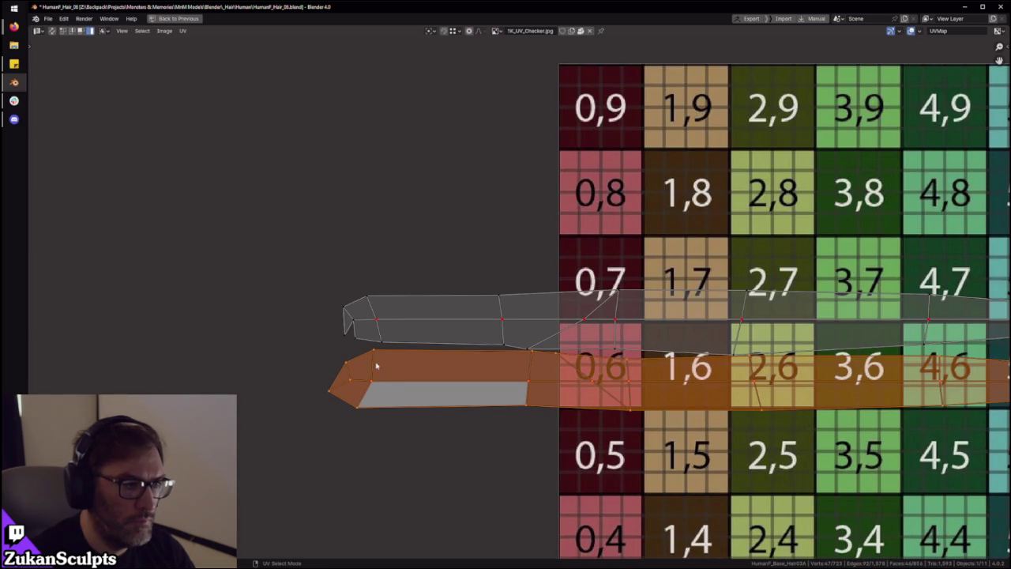
Switch to edge select, try stitching the strips' tips with V, then undo it
{"action": "key", "text": "ctrl+Tab"}
{"action": "left_click", "coordinate": [363, 357]}
{"action": "left_click", "coordinate": [381, 322]}
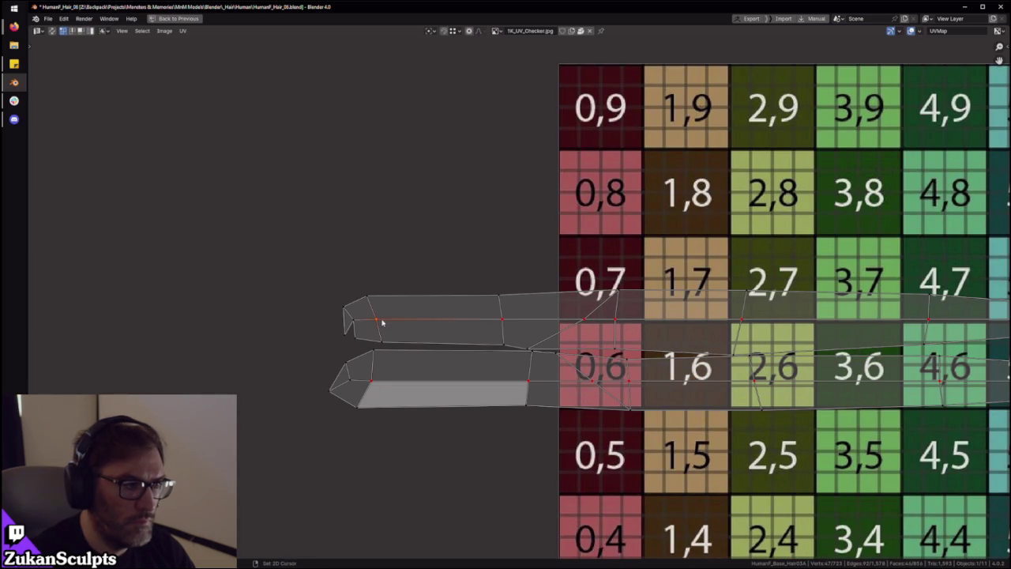
{"action": "key", "text": "v"}
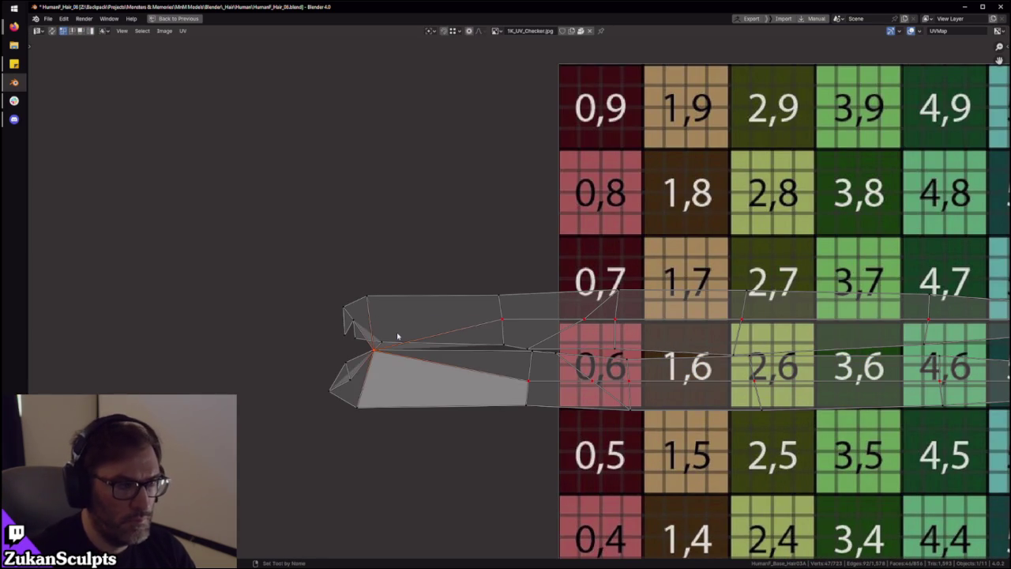
{"action": "key", "text": "ctrl+z"}
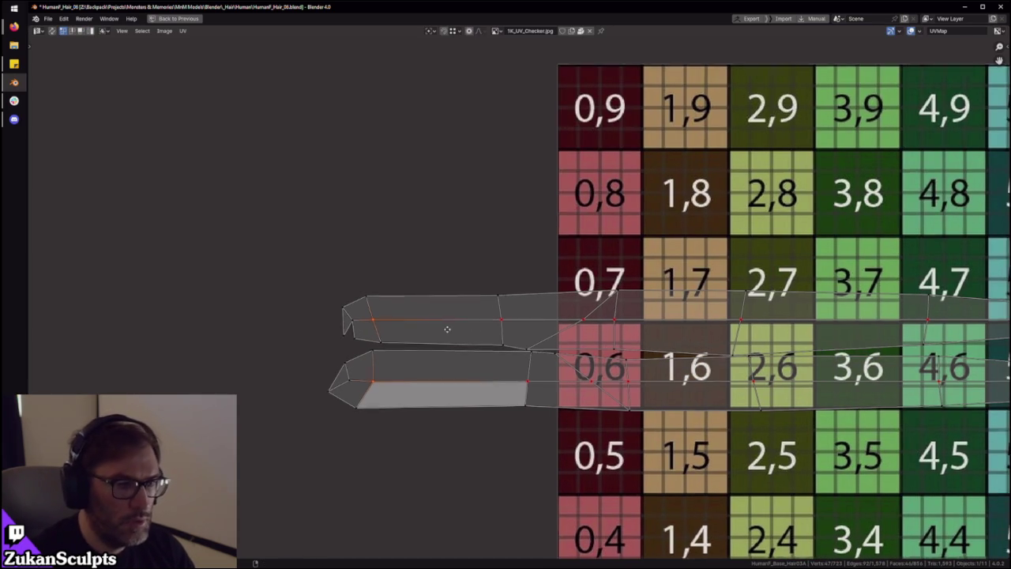
Box-select the strips' left-tip vertices and move them over to column 7,6
{"action": "middle_click_drag", "start_coordinate": [447, 329], "coordinate": [432, 328]}
{"action": "left_click_drag", "start_coordinate": [407, 229], "coordinate": [501, 452]}
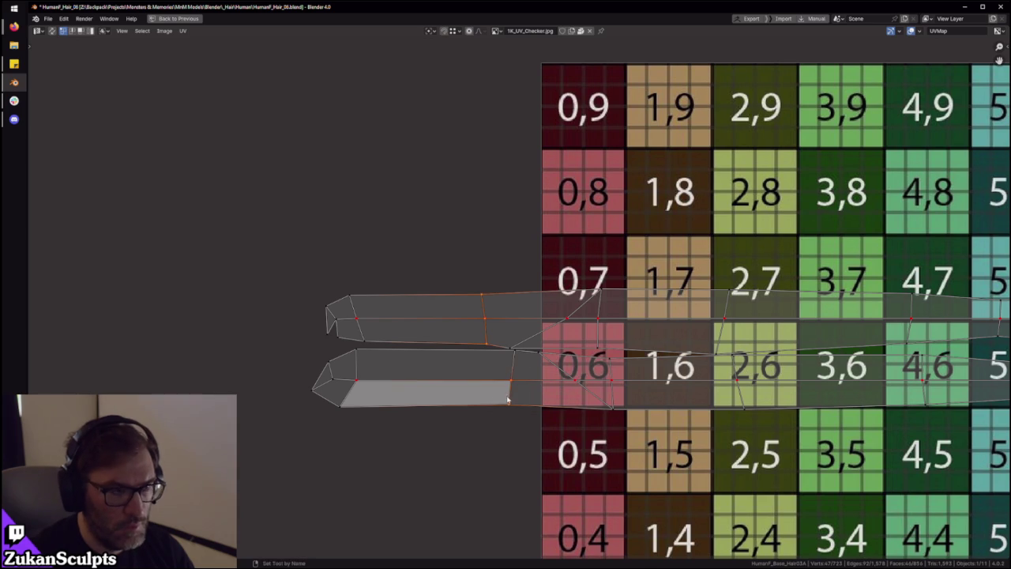
{"action": "middle_click_drag", "start_coordinate": [587, 427], "coordinate": [556, 399]}
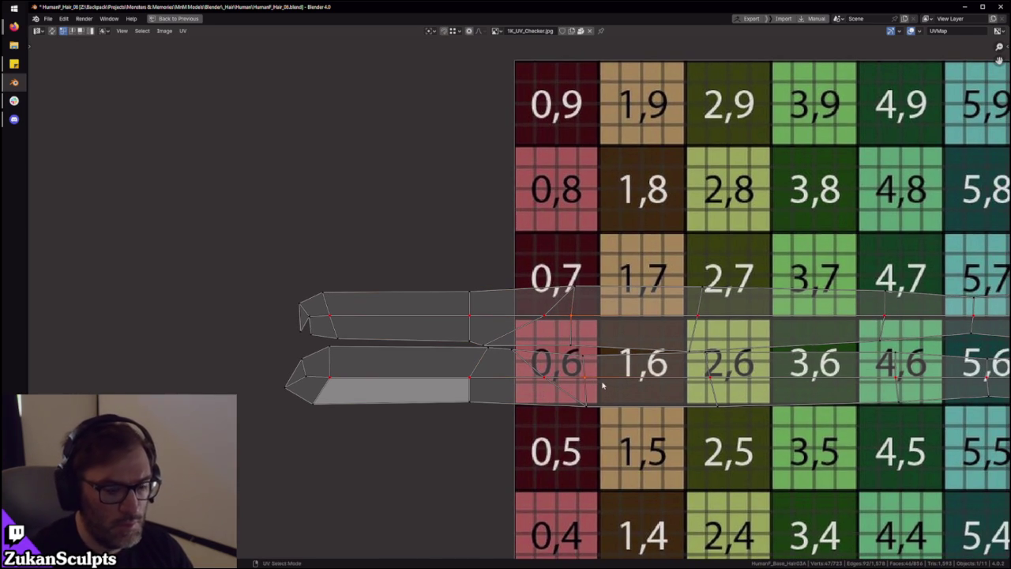
{"action": "middle_click_drag", "start_coordinate": [715, 395], "coordinate": [594, 328]}
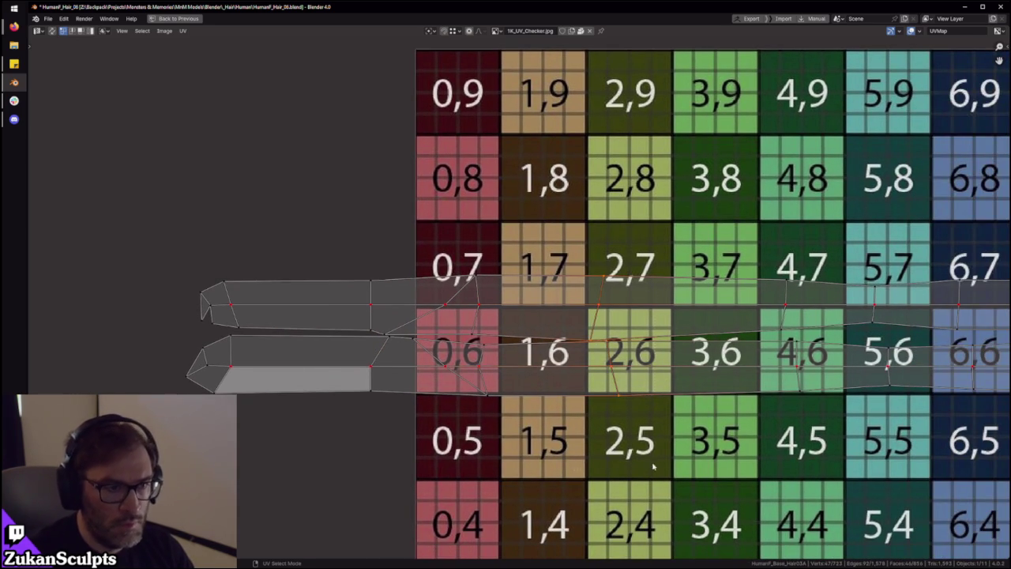
{"action": "middle_click_drag", "start_coordinate": [697, 446], "coordinate": [500, 446]}
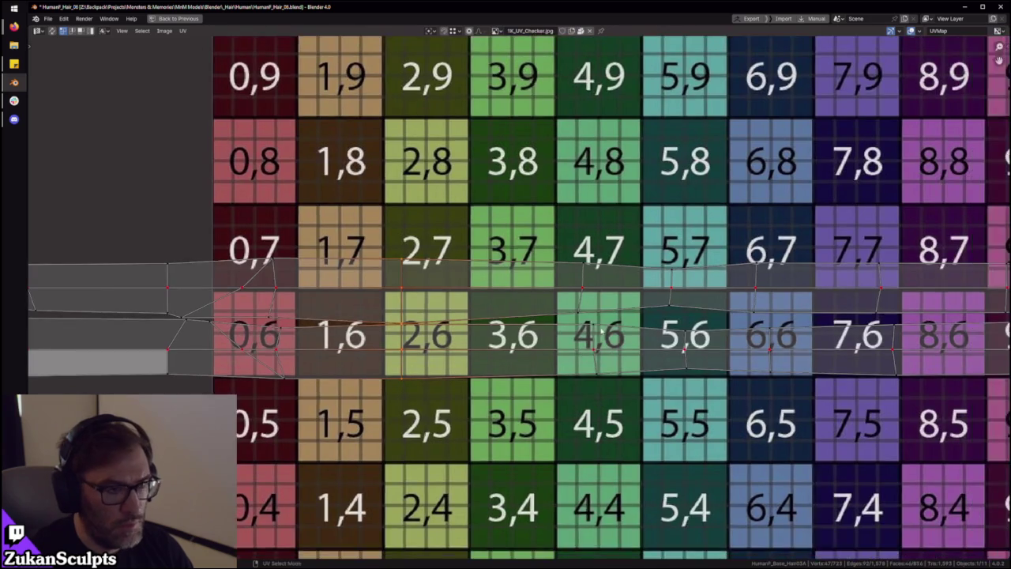
{"action": "scroll", "coordinate": [500, 446], "scroll_direction": "down", "scroll_amount": 2}
{"action": "left_click_drag", "start_coordinate": [724, 241], "coordinate": [791, 428]}
Select the far-right vertices, then both strips entirely, and restore the normal layout
{"action": "mouse_move", "coordinate": [808, 247]}
{"action": "left_mouse_down"}
{"action": "mouse_move", "coordinate": [869, 444]}
{"action": "mouse_move", "coordinate": [921, 450]}
{"action": "left_mouse_up"}
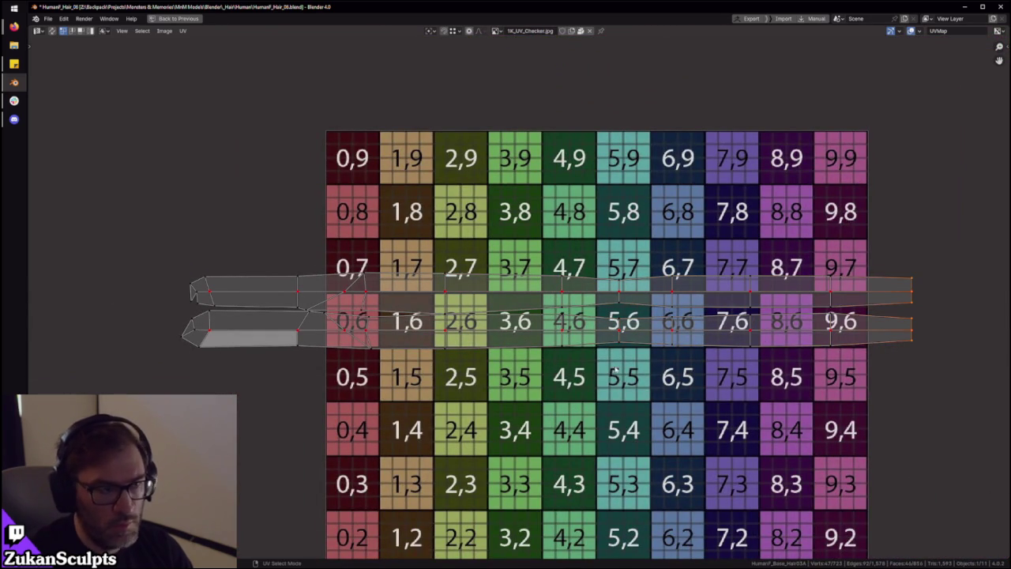
{"action": "scroll", "coordinate": [616, 371], "scroll_direction": "down", "scroll_amount": 4}
{"action": "left_click_drag", "start_coordinate": [276, 237], "coordinate": [828, 476]}
{"action": "scroll", "coordinate": [557, 359], "scroll_direction": "up", "scroll_amount": 3}
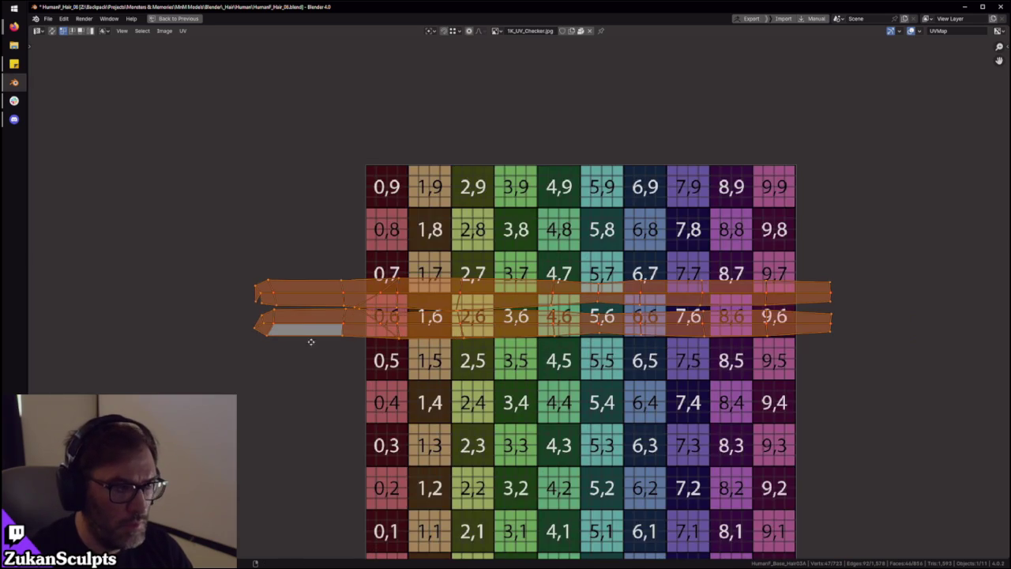
{"action": "scroll", "coordinate": [310, 341], "scroll_direction": "up", "scroll_amount": 3}
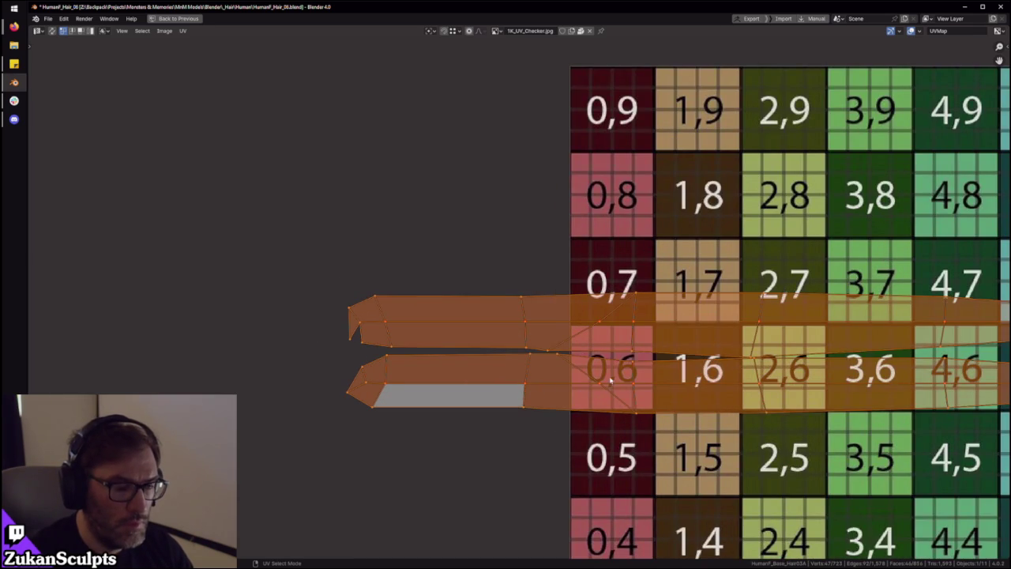
{"action": "scroll", "coordinate": [609, 381], "scroll_direction": "right", "scroll_amount": 3}
{"action": "scroll", "coordinate": [537, 368], "scroll_direction": "right", "scroll_amount": 3}
{"action": "scroll", "coordinate": [447, 354], "scroll_direction": "down", "scroll_amount": 2}
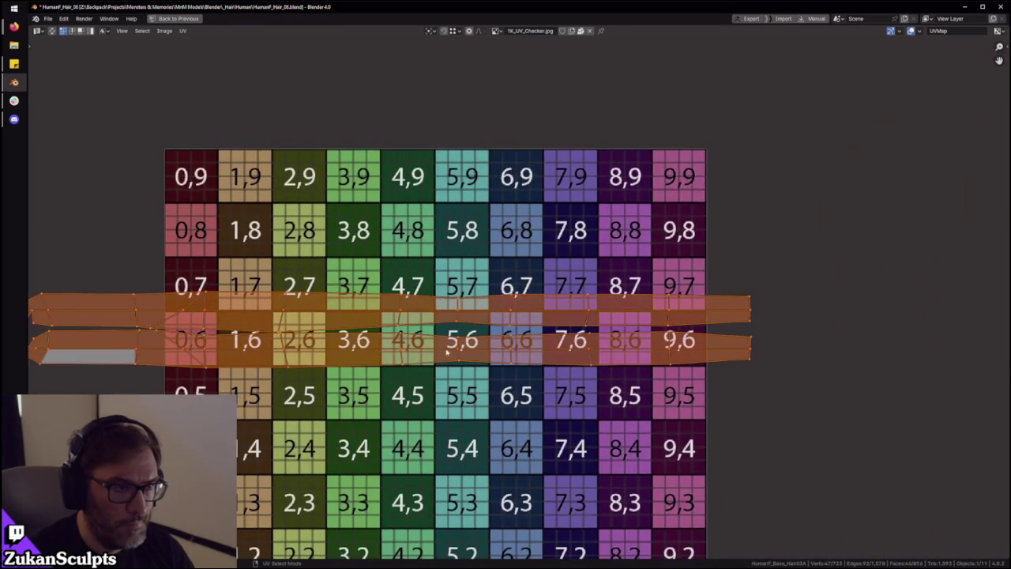
{"action": "middle_click_drag", "start_coordinate": [447, 353], "coordinate": [581, 361]}
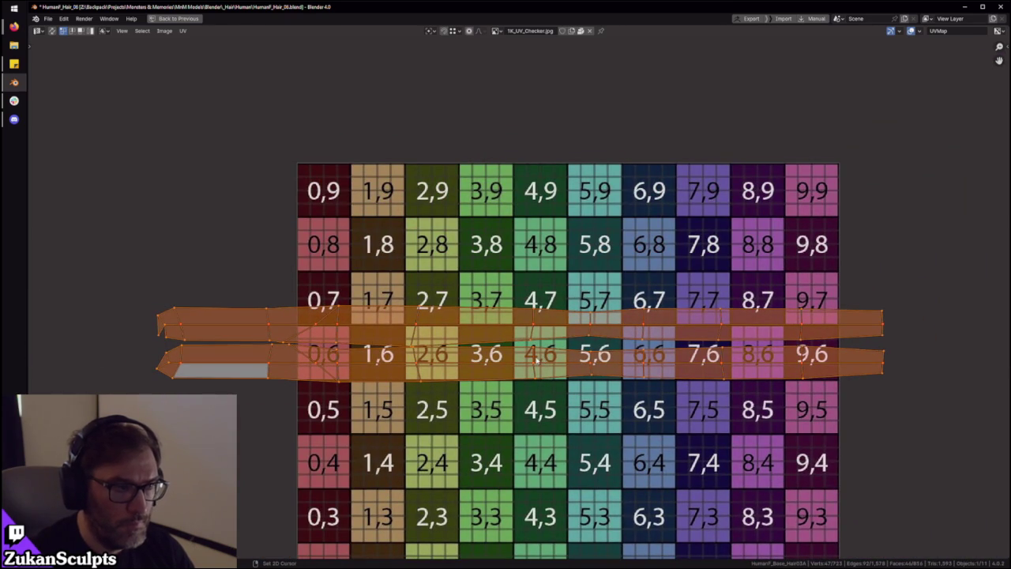
{"action": "key", "text": "ctrl+space"}
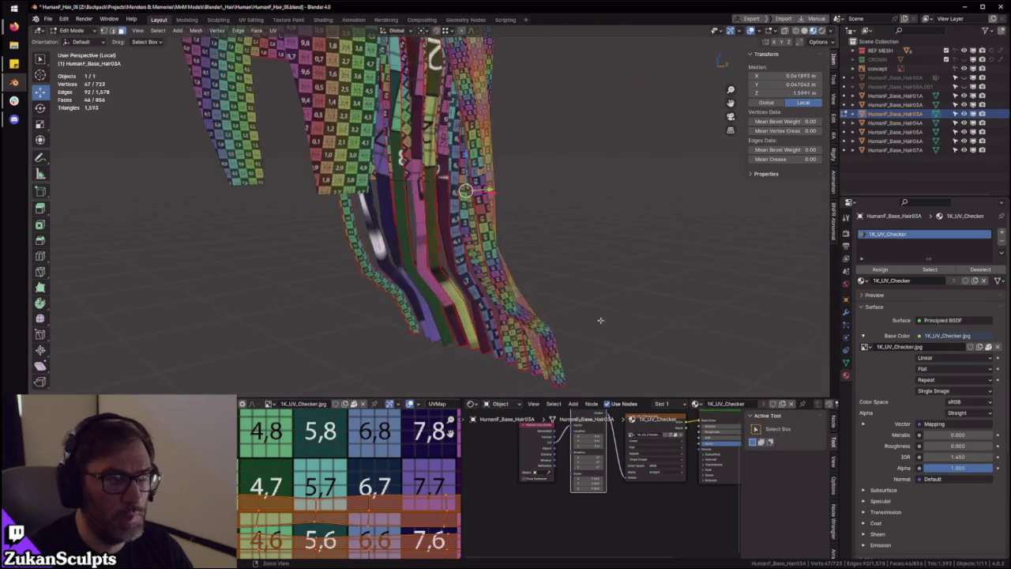
Switch to face select and select the whole diagonal hair strip with Ctrl+L
{"action": "middle_click_drag", "start_coordinate": [440, 192], "coordinate": [497, 40]}
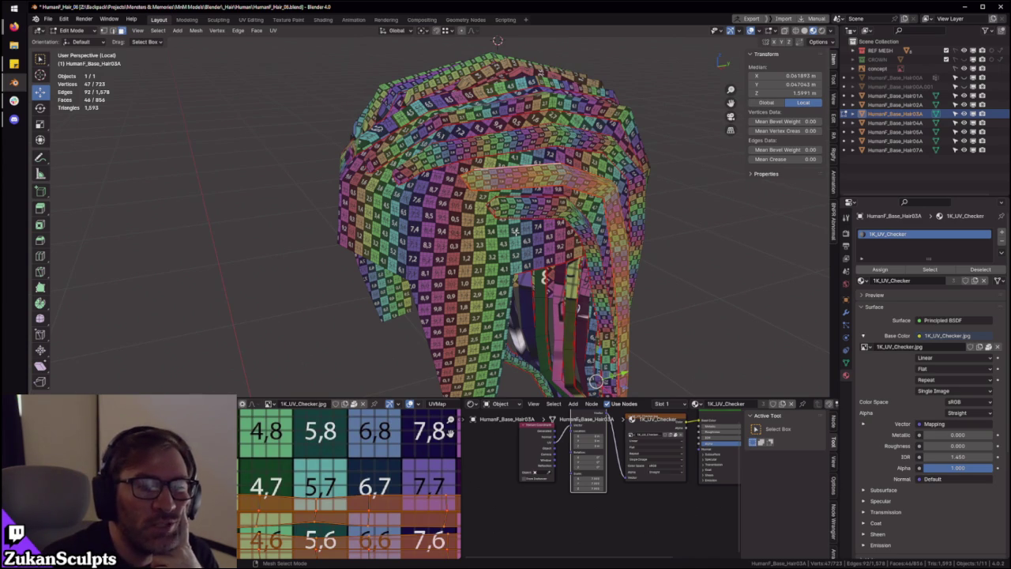
{"action": "scroll", "coordinate": [516, 233], "scroll_direction": "up", "scroll_amount": 1}
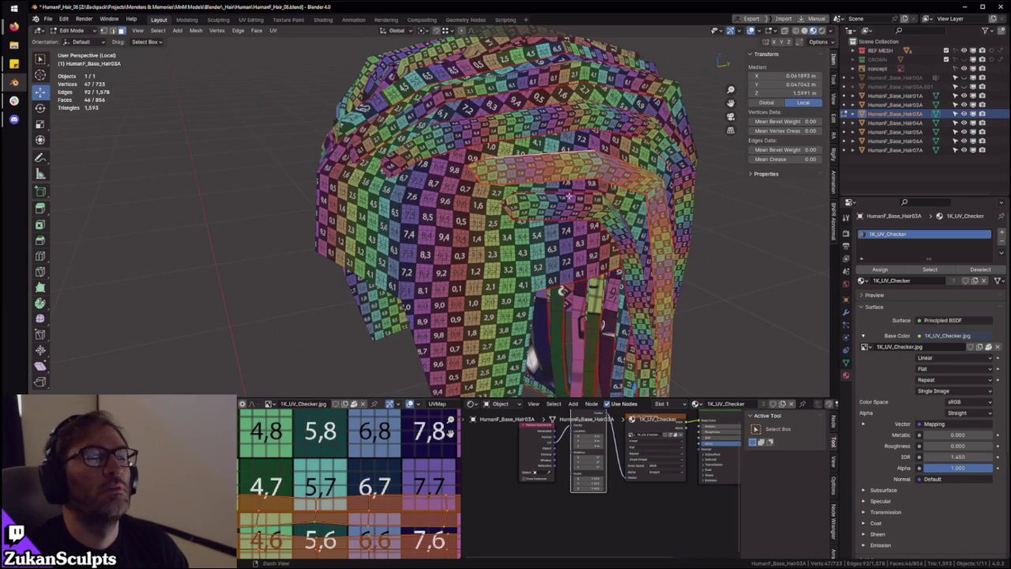
{"action": "middle_click_drag", "start_coordinate": [570, 196], "coordinate": [600, 237]}
{"action": "scroll", "coordinate": [601, 237], "scroll_direction": "up", "scroll_amount": 3}
{"action": "scroll", "coordinate": [608, 253], "scroll_direction": "up", "scroll_amount": 3}
{"action": "key", "text": "ctrl+Tab"}
{"action": "left_click", "coordinate": [615, 264]}
{"action": "scroll", "coordinate": [513, 237], "scroll_direction": "down", "scroll_amount": 4}
{"action": "left_click", "coordinate": [559, 229]}
{"action": "left_click", "coordinate": [505, 170], "text": "alt"}
{"action": "left_click", "coordinate": [448, 187], "text": "alt"}
{"action": "key", "text": "ctrl+l"}
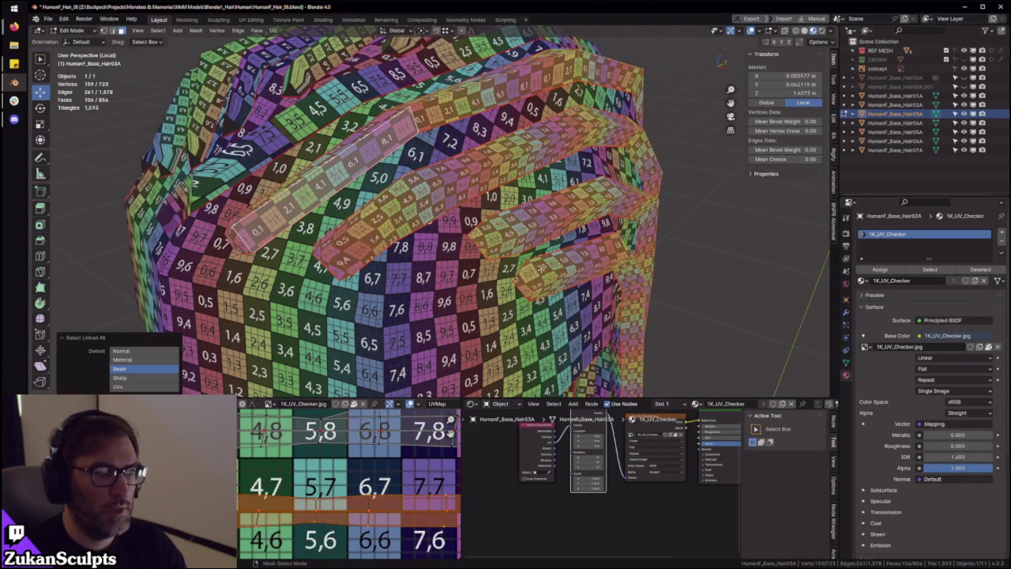
Check the UV layout full-screen, then select the next hair strip linked from one face
{"action": "scroll", "coordinate": [405, 448], "scroll_direction": "down", "scroll_amount": 3}
{"action": "key", "text": "ctrl+space"}
{"action": "scroll", "coordinate": [405, 447], "scroll_direction": "up", "scroll_amount": 1}
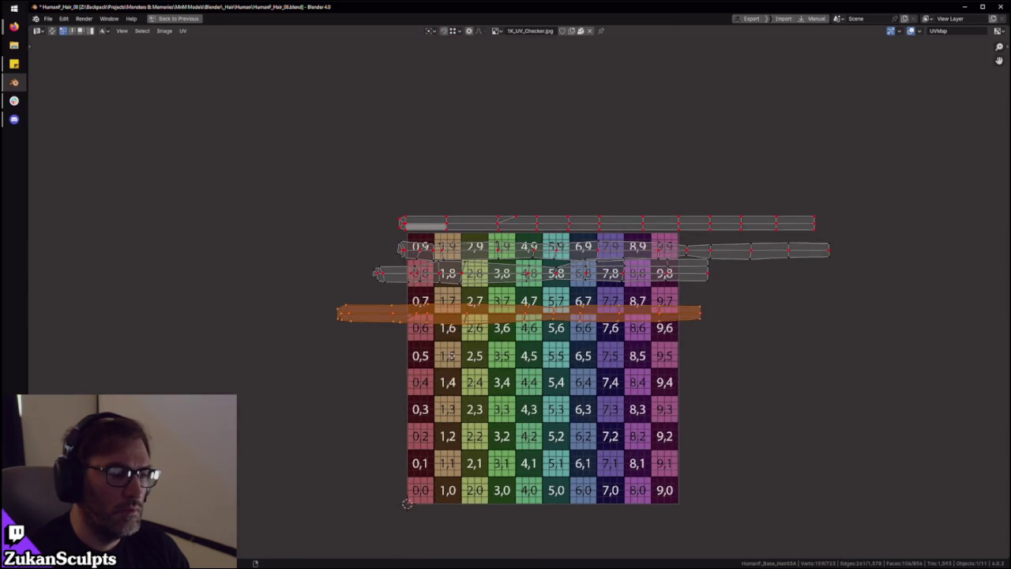
{"action": "scroll", "coordinate": [447, 371], "scroll_direction": "up", "scroll_amount": 1}
{"action": "middle_click_drag", "start_coordinate": [431, 348], "coordinate": [422, 375]}
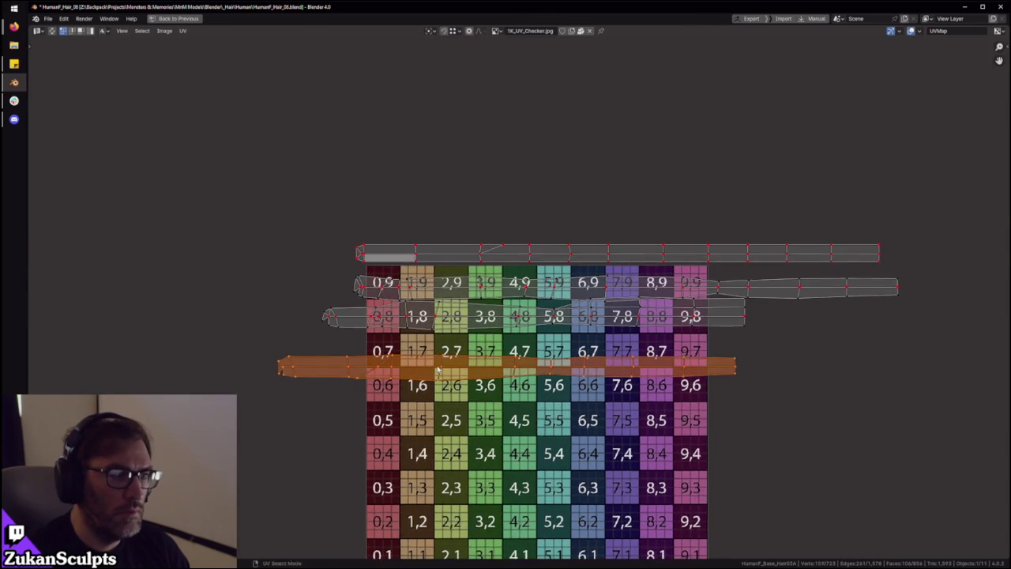
{"action": "key", "text": "ctrl+space"}
{"action": "mouse_move", "coordinate": [474, 237]}
{"action": "middle_mouse_down"}
{"action": "mouse_move", "coordinate": [505, 221]}
{"action": "mouse_move", "coordinate": [384, 203]}
{"action": "middle_mouse_up"}
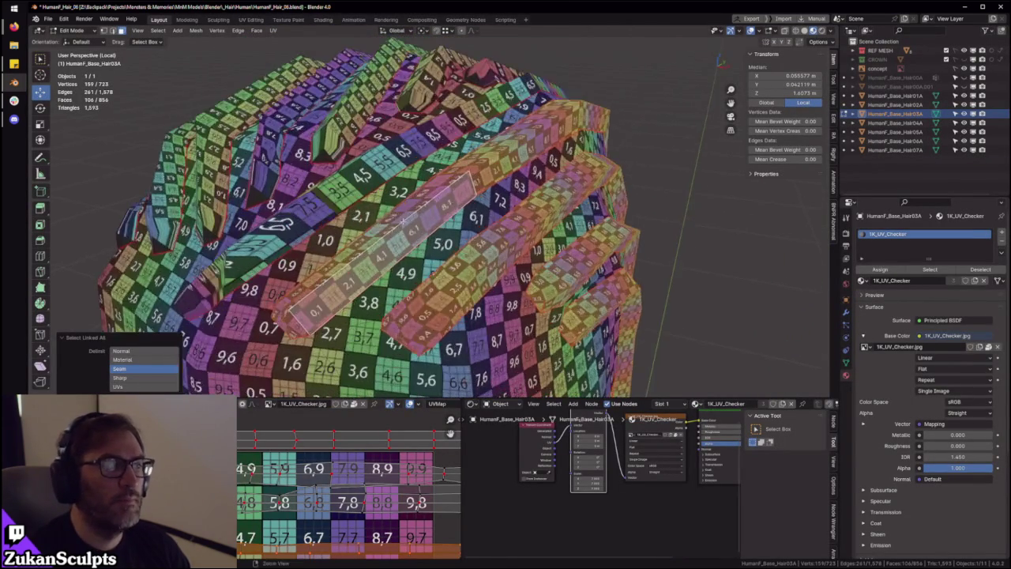
{"action": "left_click", "coordinate": [365, 201]}
{"action": "key", "text": "ctrl+l"}
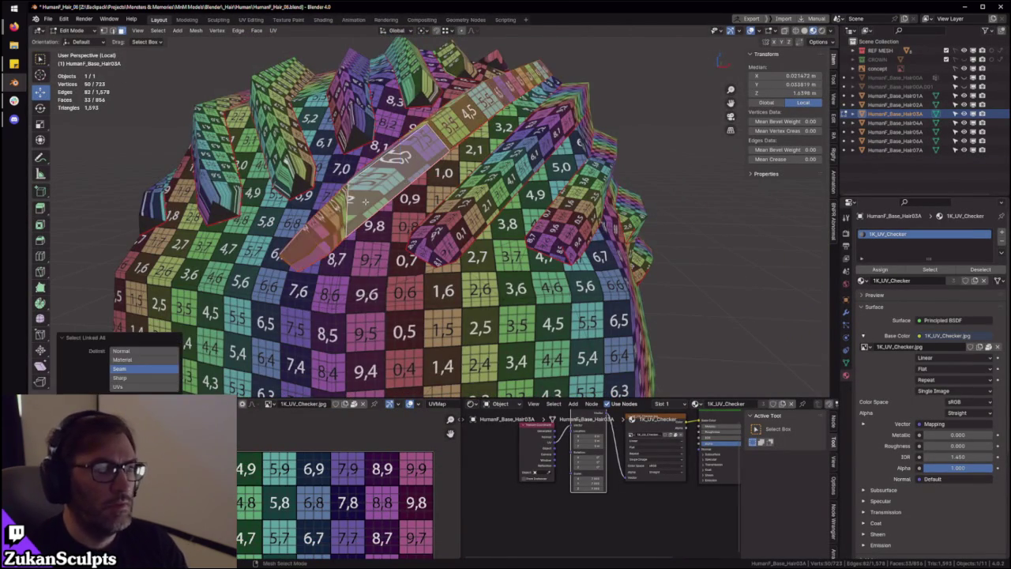
Frame the selected hair strip and view its UVs in the maximized UV editor
{"action": "middle_click_drag", "start_coordinate": [365, 201], "coordinate": [521, 163]}
{"action": "key", "text": "KP_Decimal"}
{"action": "middle_click_drag", "start_coordinate": [469, 195], "coordinate": [498, 216]}
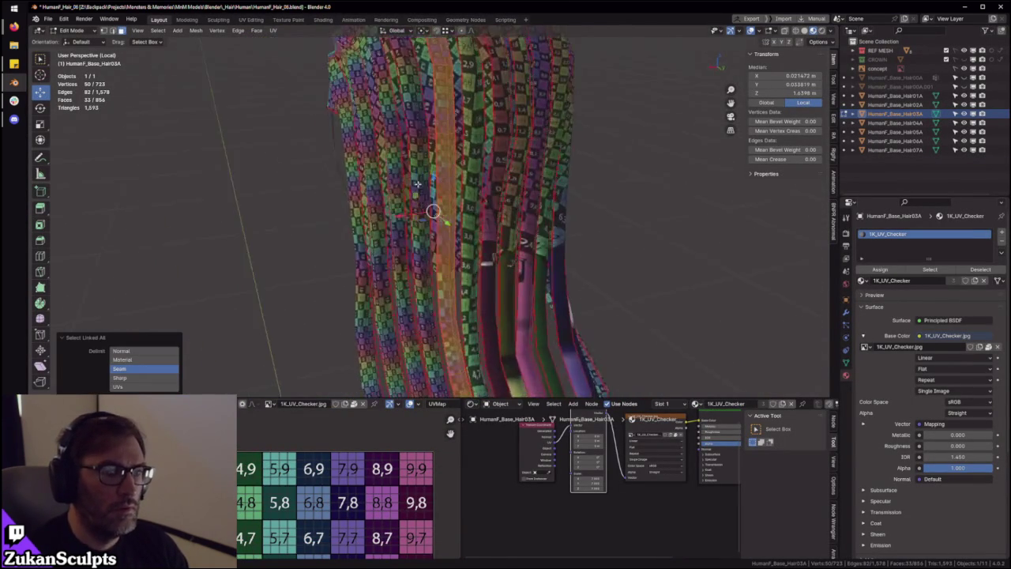
{"action": "key", "text": "ctrl+space"}
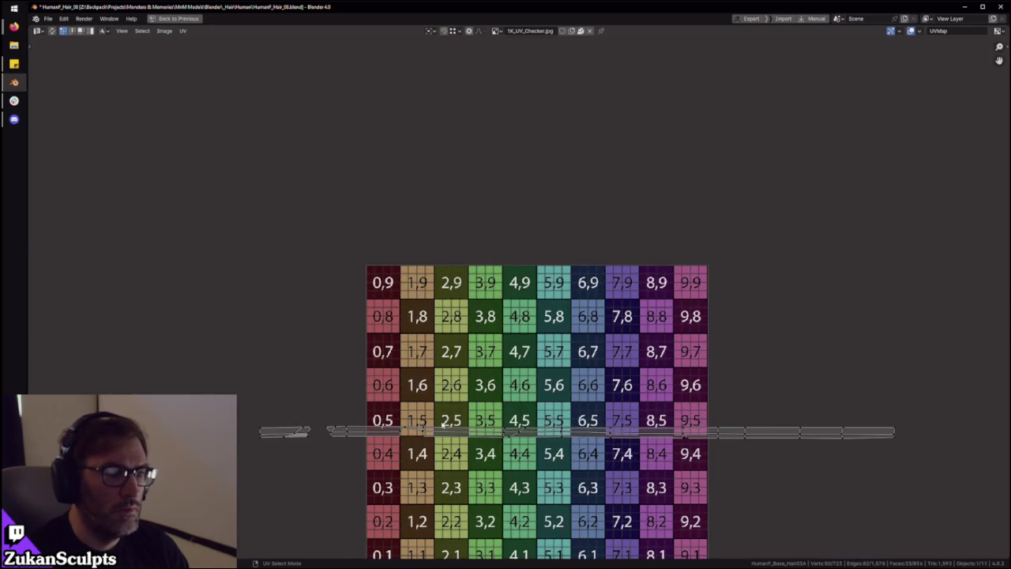
{"action": "key", "text": "ctrl+space"}
{"action": "middle_click_drag", "start_coordinate": [411, 315], "coordinate": [439, 324]}
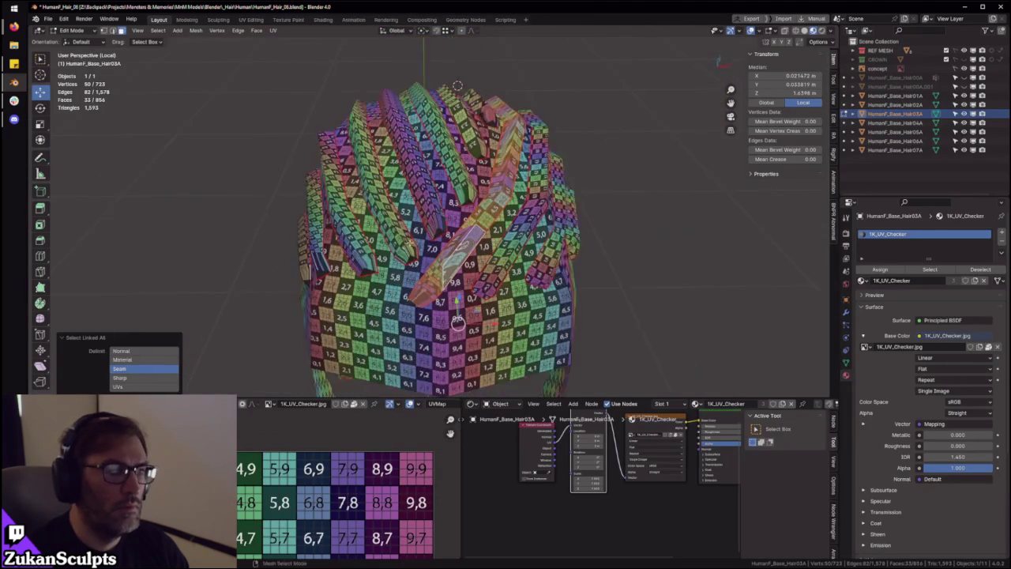
{"action": "scroll", "coordinate": [383, 265], "scroll_direction": "up", "scroll_amount": 2}
{"action": "key", "text": "ctrl+space"}
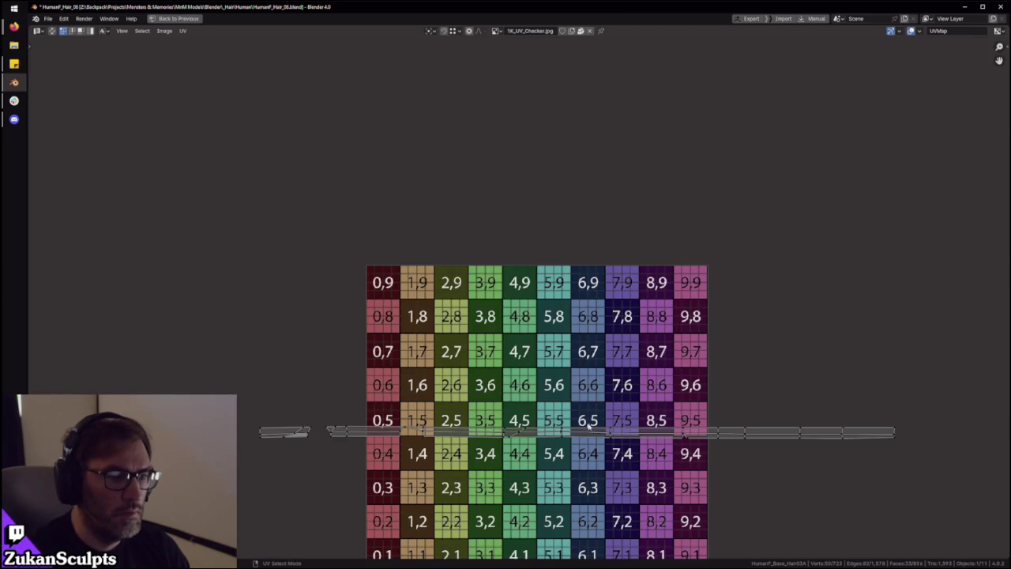
{"action": "scroll", "coordinate": [546, 400], "scroll_direction": "up", "scroll_amount": 1}
{"action": "scroll", "coordinate": [545, 399], "scroll_direction": "up", "scroll_amount": 2}
{"action": "scroll", "coordinate": [462, 403], "scroll_direction": "down", "scroll_amount": 2}
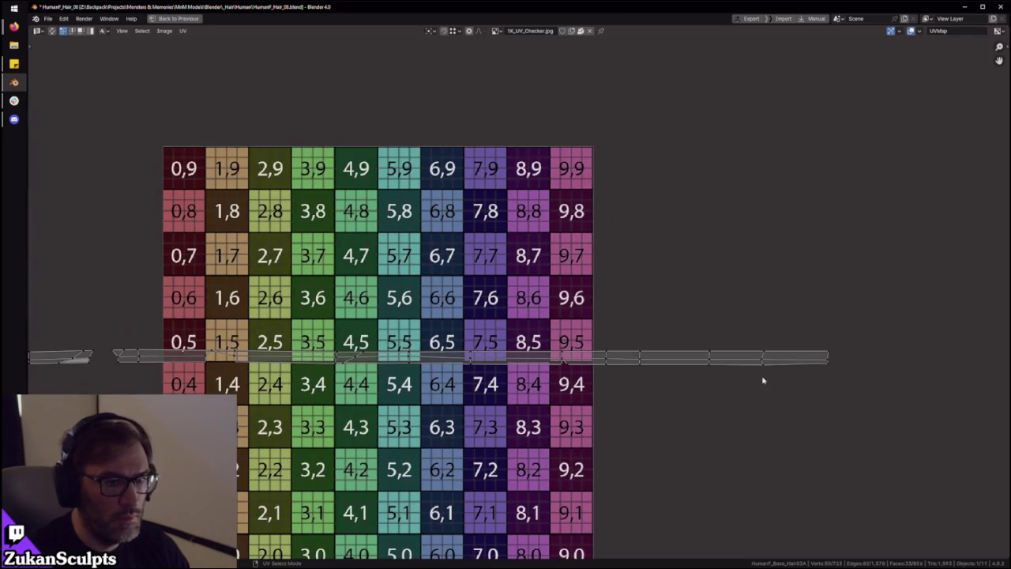
Stitch the loose left piece of the UV strip back into one strip
{"action": "mouse_move", "coordinate": [835, 362]}
{"action": "left_mouse_down"}
{"action": "mouse_move", "coordinate": [228, 341]}
{"action": "mouse_move", "coordinate": [229, 359]}
{"action": "left_mouse_up"}
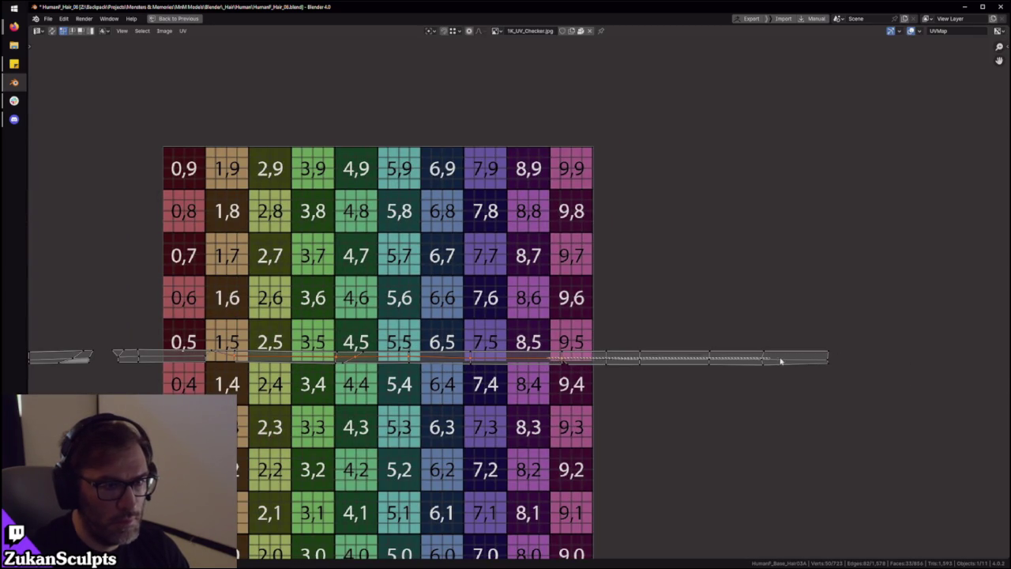
{"action": "left_click_drag", "start_coordinate": [780, 361], "coordinate": [831, 363], "text": "shift"}
{"action": "scroll", "coordinate": [632, 380], "scroll_direction": "down", "scroll_amount": 2}
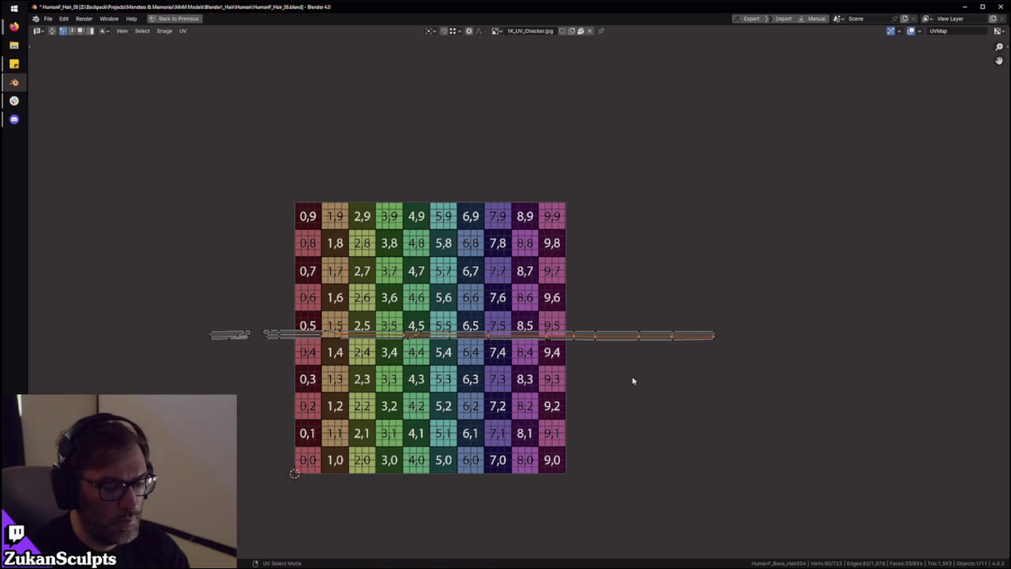
{"action": "scroll", "coordinate": [569, 374], "scroll_direction": "down", "scroll_amount": 1}
{"action": "scroll", "coordinate": [627, 384], "scroll_direction": "down", "scroll_amount": 2}
{"action": "key", "text": "a"}
{"action": "scroll", "coordinate": [531, 361], "scroll_direction": "up", "scroll_amount": 4}
{"action": "key", "text": "v"}
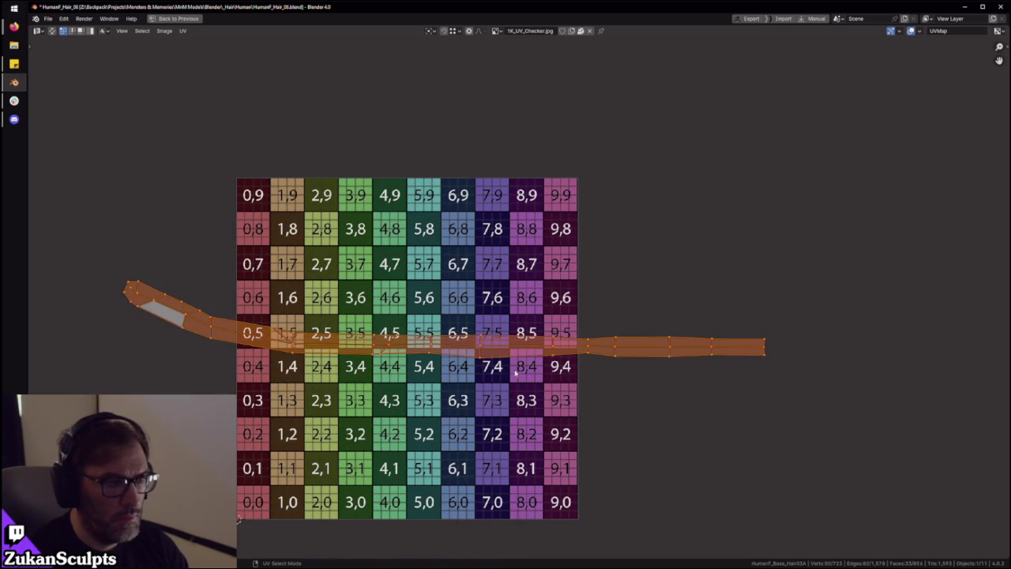
{"action": "key", "text": "ctrl+space"}
Convert the edge ring to faces, unwrap the hair strip, and frame its UVs
{"action": "left_click", "coordinate": [363, 237], "text": "ctrl+alt"}
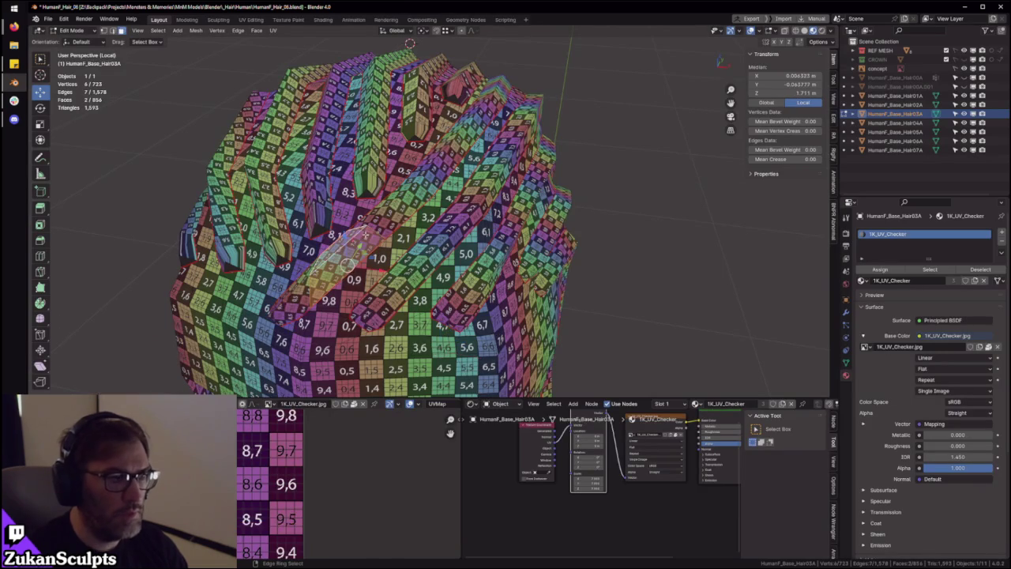
{"action": "key", "text": "3"}
{"action": "key", "text": "u"}
{"action": "left_click", "coordinate": [352, 265]}
{"action": "key", "text": "ctrl+space"}
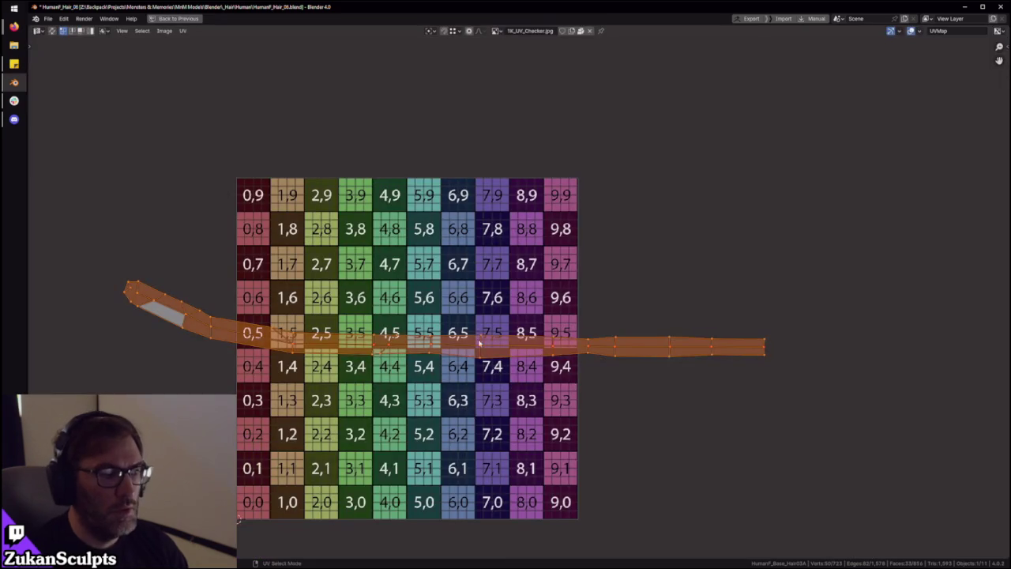
{"action": "scroll", "coordinate": [540, 347], "scroll_direction": "up", "scroll_amount": 1}
{"action": "left_click", "coordinate": [637, 327]}
{"action": "key", "text": "ctrl+l"}
{"action": "key", "text": "KP_Decimal"}
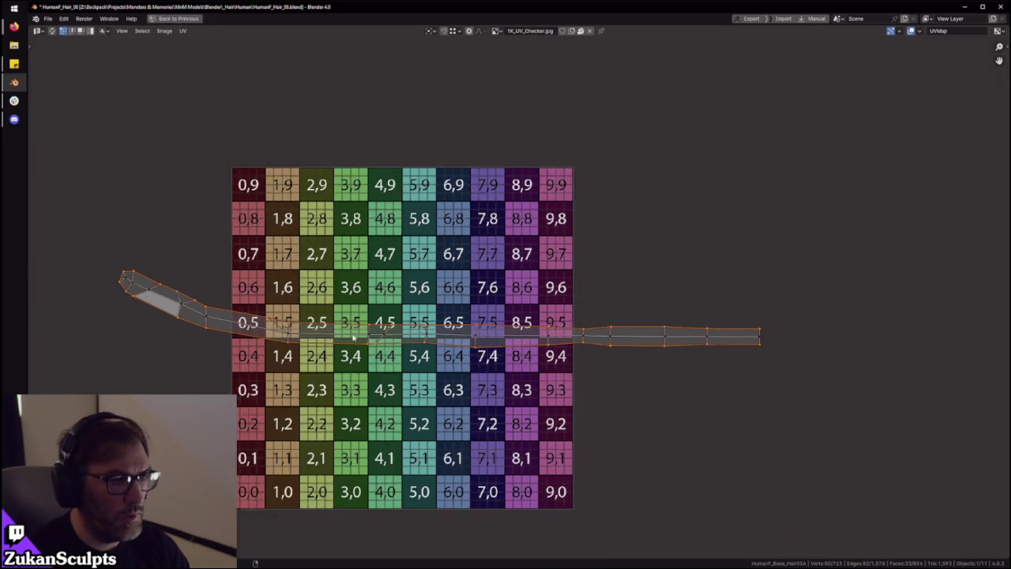
Straighten the strip's left-end edge, move it down, and flatten the whole strip horizontally
{"action": "mouse_move", "coordinate": [192, 245]}
{"action": "left_mouse_down"}
{"action": "mouse_move", "coordinate": [314, 318]}
{"action": "mouse_move", "coordinate": [419, 325]}
{"action": "mouse_move", "coordinate": [854, 313]}
{"action": "left_mouse_up"}
{"action": "key", "text": "shift+w"}
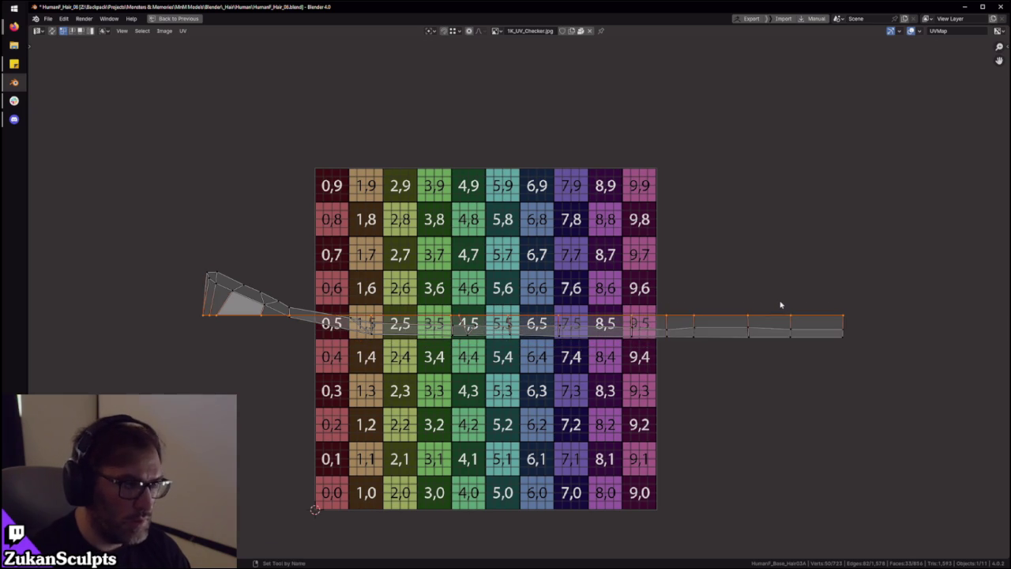
{"action": "key", "text": "g"}
{"action": "left_click", "coordinate": [566, 347]}
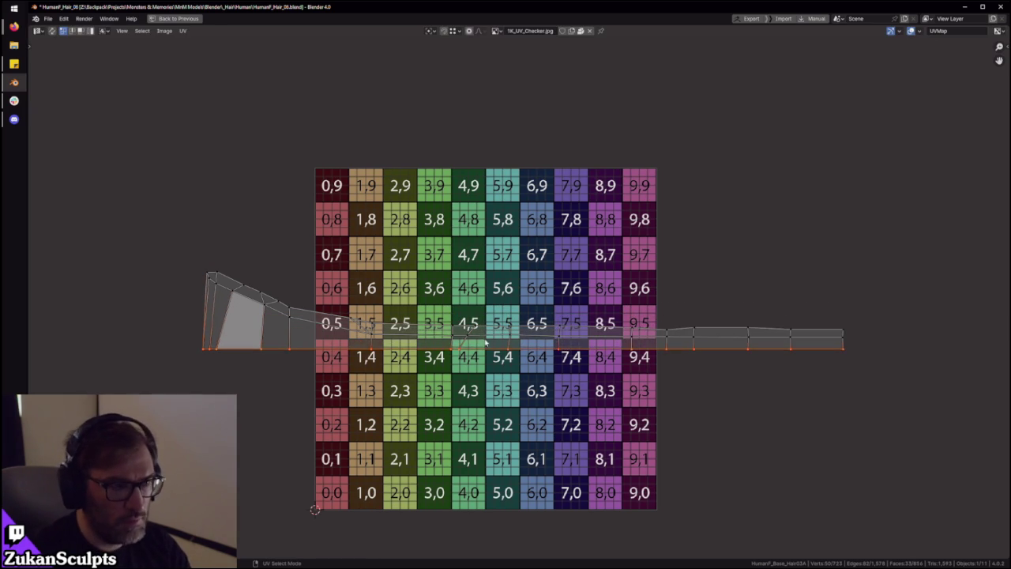
{"action": "key", "text": "a"}
{"action": "key", "text": "shift+w"}
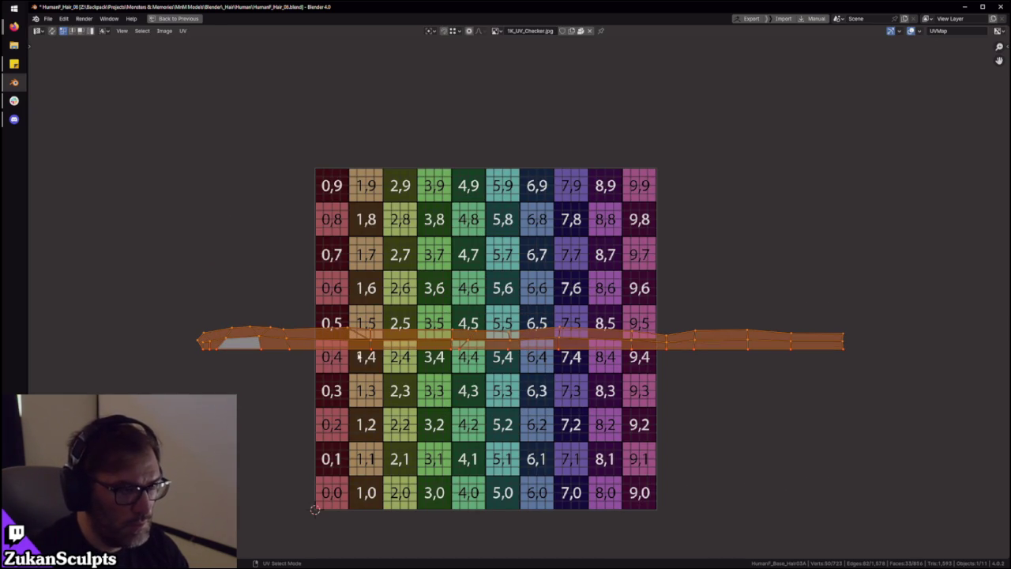
Select the flattened strip between the 0,4 and 0,5 rows and restore the normal layout
{"action": "left_click", "coordinate": [322, 344]}
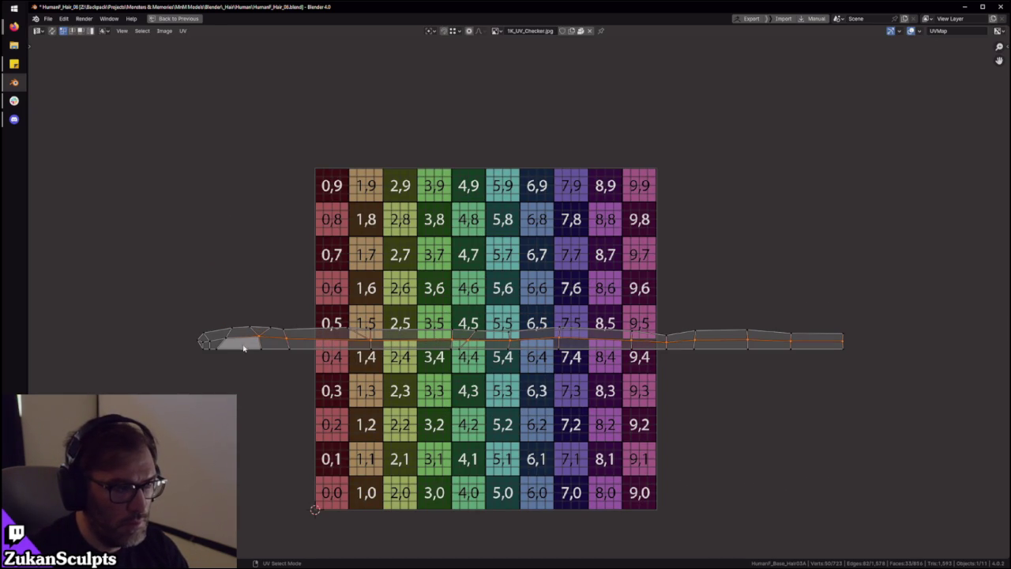
{"action": "middle_click_drag", "start_coordinate": [227, 346], "coordinate": [429, 345]}
{"action": "scroll", "coordinate": [389, 392], "scroll_direction": "up", "scroll_amount": 3}
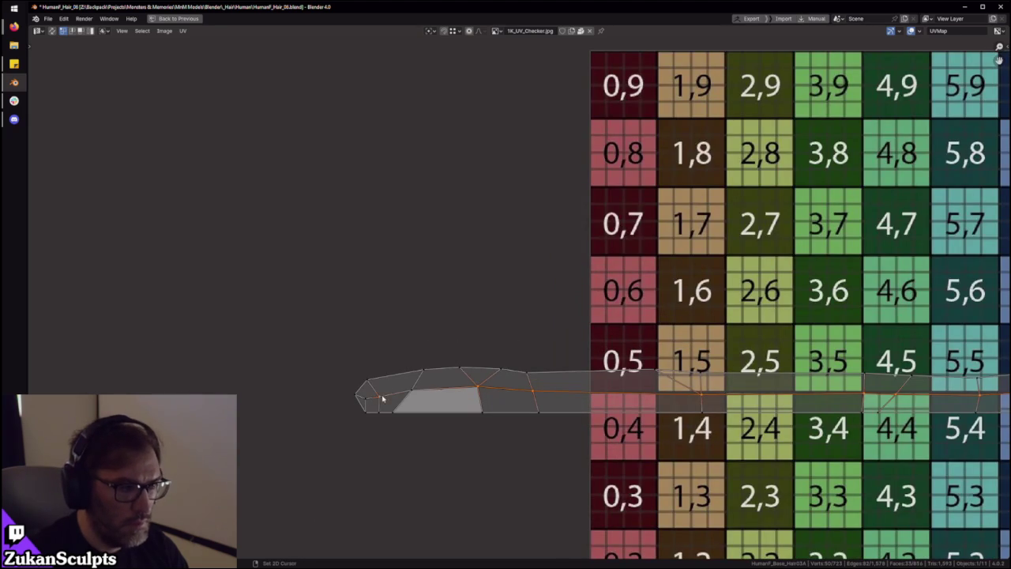
{"action": "scroll", "coordinate": [436, 392], "scroll_direction": "down", "scroll_amount": 5}
{"action": "middle_click_drag", "start_coordinate": [882, 347], "coordinate": [621, 346]}
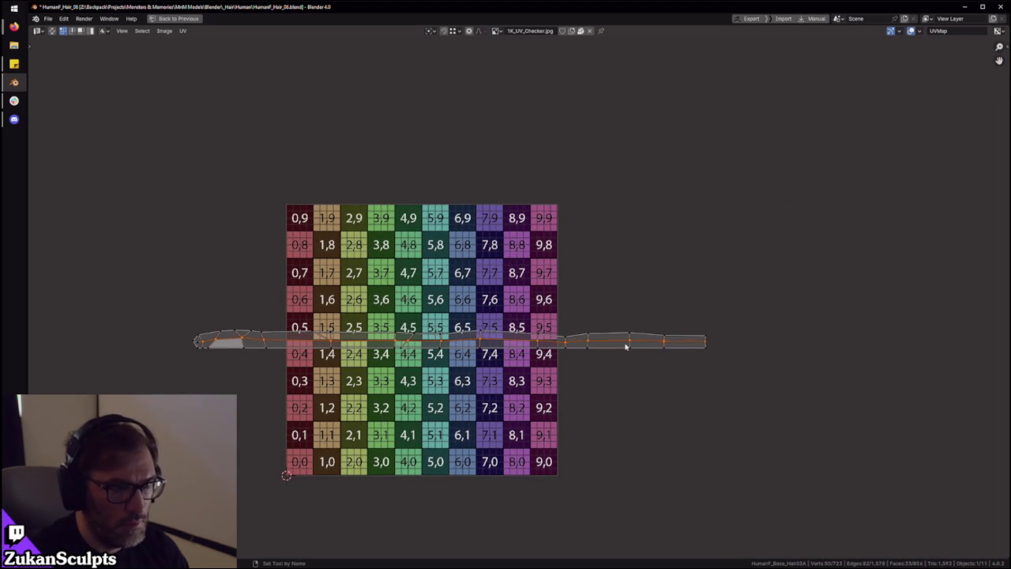
{"action": "left_click_drag", "start_coordinate": [269, 226], "coordinate": [735, 399]}
{"action": "scroll", "coordinate": [526, 294], "scroll_direction": "up", "scroll_amount": 1}
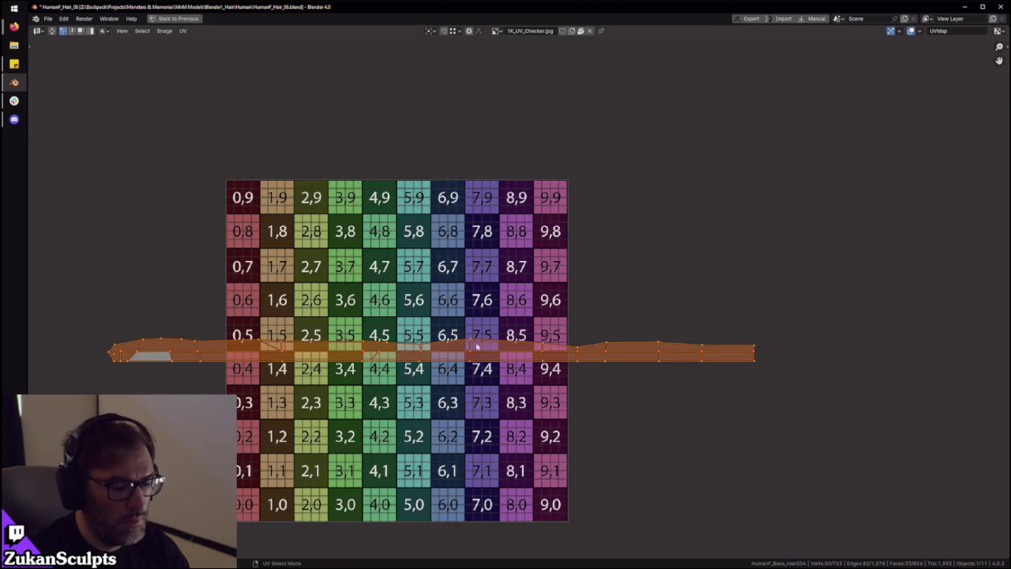
{"action": "middle_click_drag", "start_coordinate": [332, 376], "coordinate": [389, 362]}
{"action": "key", "text": "ctrl+space"}
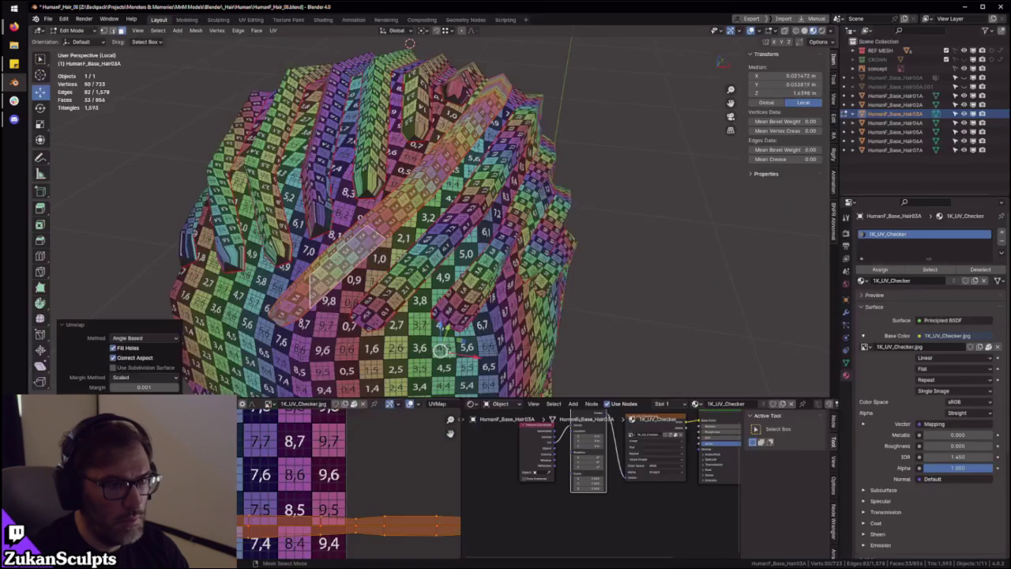
Orbit and frame the 3D view on the selected hair strip
{"action": "key", "text": "ctrl+space"}
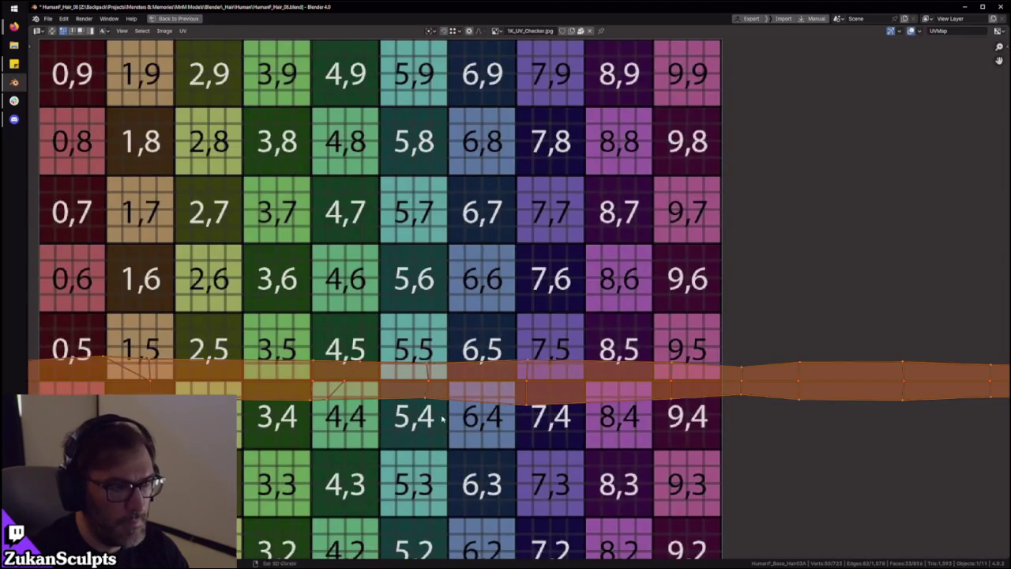
{"action": "key", "text": "ctrl+space"}
{"action": "key", "text": "KP_Decimal"}
{"action": "middle_click_drag", "start_coordinate": [474, 237], "coordinate": [553, 206]}
{"action": "mouse_move", "coordinate": [474, 237]}
{"action": "middle_mouse_down"}
{"action": "mouse_move", "coordinate": [416, 223]}
{"action": "mouse_move", "coordinate": [523, 190]}
{"action": "middle_mouse_up"}
{"action": "mouse_move", "coordinate": [481, 229]}
{"action": "middle_mouse_down"}
{"action": "mouse_move", "coordinate": [544, 214]}
{"action": "mouse_move", "coordinate": [523, 190]}
{"action": "middle_mouse_up"}
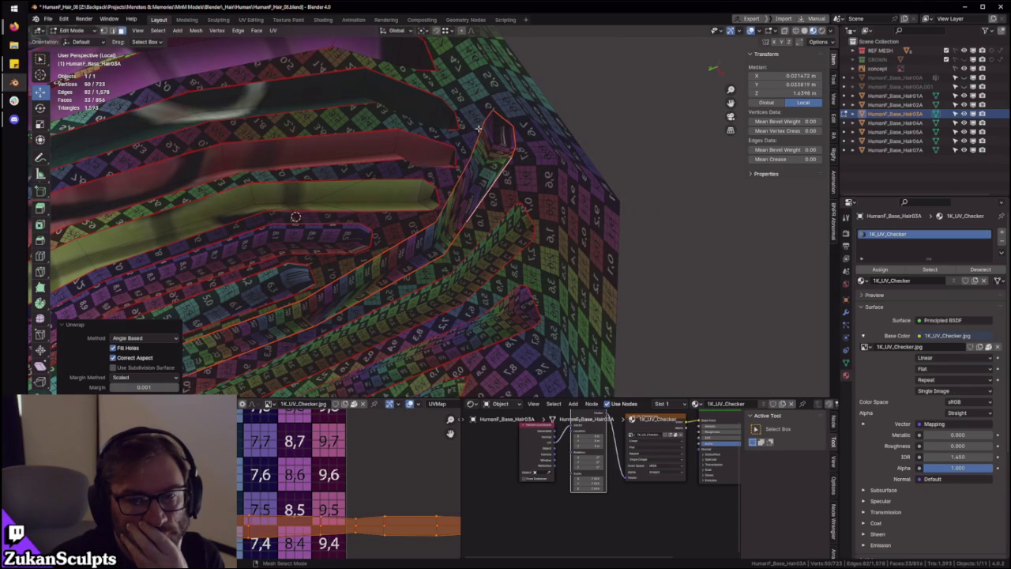
{"action": "key", "text": "KP_Decimal"}
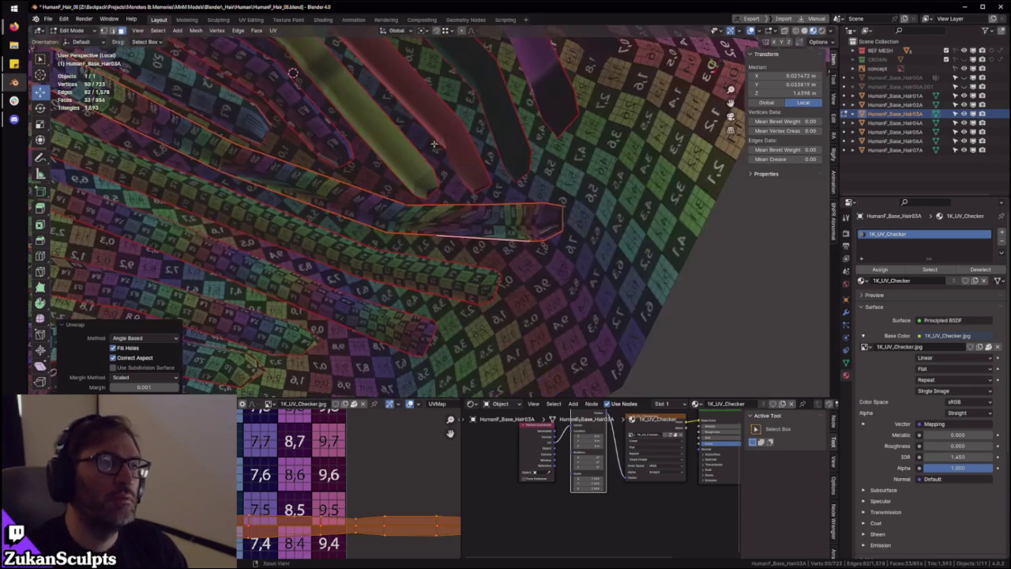
Select the linked hair strip and inspect its UVs in the maximized UV editor
{"action": "key", "text": "ctrl+l"}
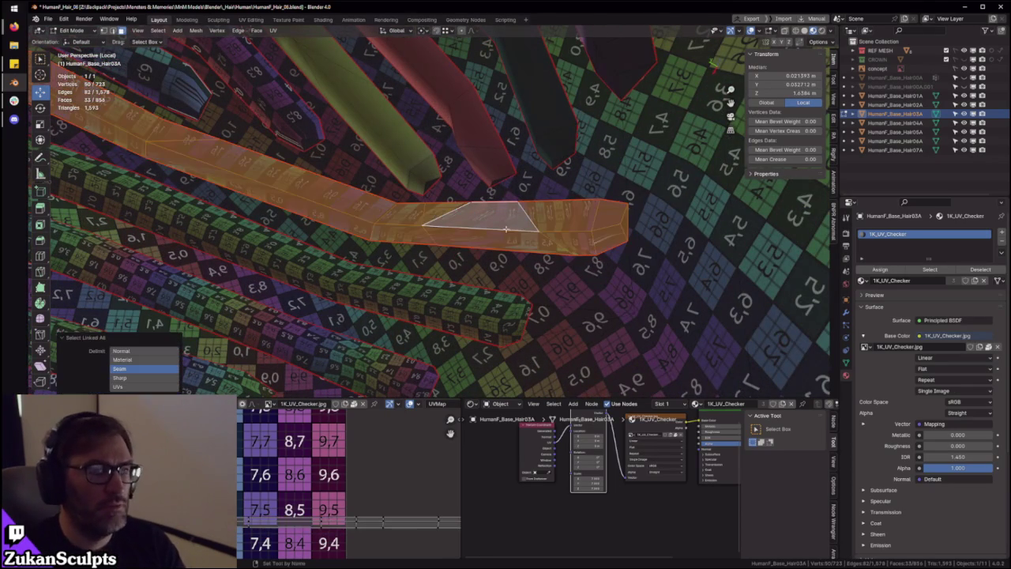
{"action": "scroll", "coordinate": [318, 462], "scroll_direction": "down", "scroll_amount": 5}
{"action": "key", "text": "ctrl+space"}
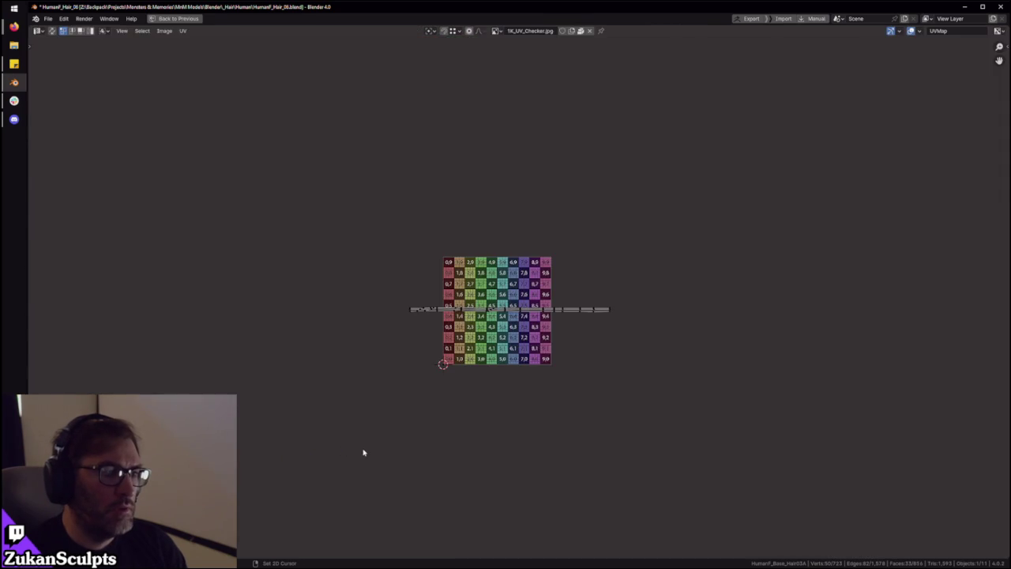
{"action": "key", "text": "ctrl+space"}
{"action": "middle_click_drag", "start_coordinate": [478, 261], "coordinate": [244, 210]}
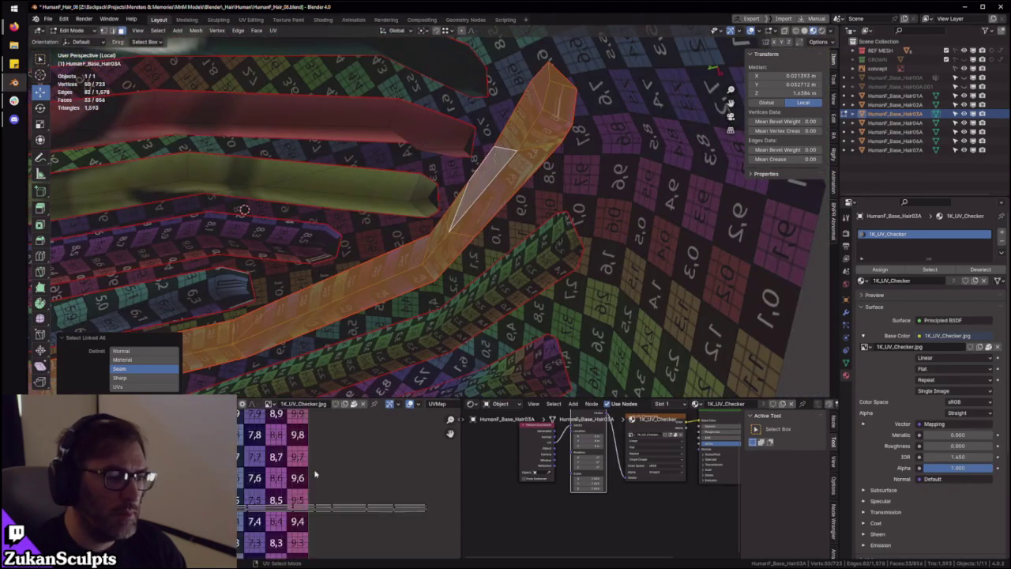
{"action": "key", "text": "ctrl+space"}
{"action": "scroll", "coordinate": [400, 387], "scroll_direction": "up", "scroll_amount": 3}
{"action": "scroll", "coordinate": [332, 365], "scroll_direction": "down", "scroll_amount": 2}
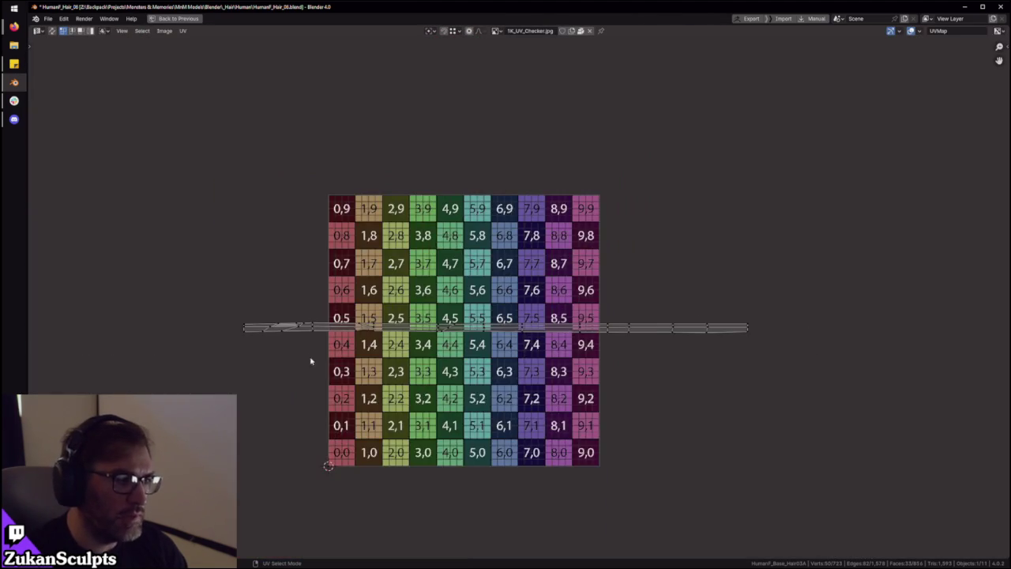
{"action": "scroll", "coordinate": [339, 360], "scroll_direction": "down", "scroll_amount": 1}
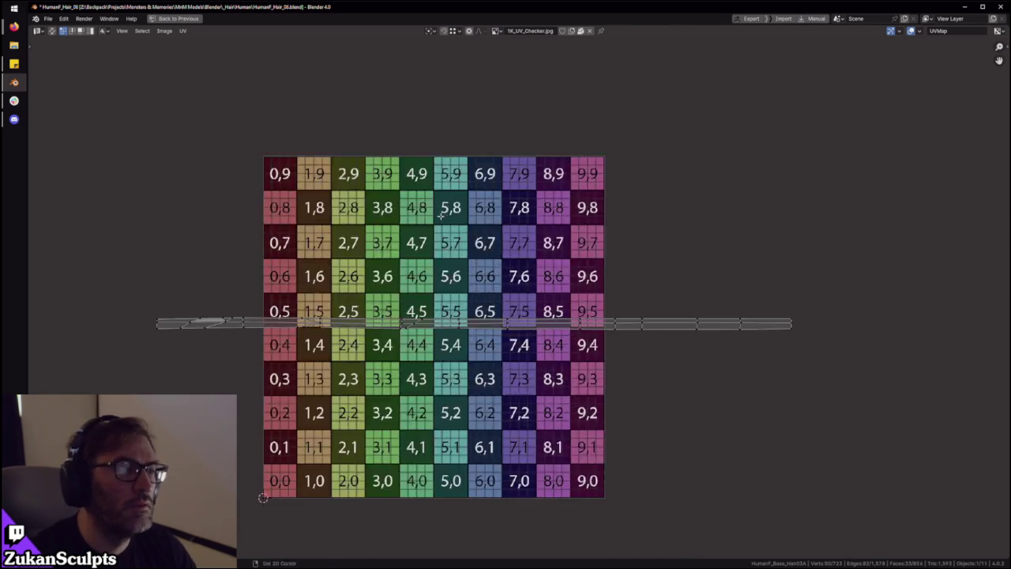
{"action": "key", "text": "ctrl+space"}
Reselect the whole connected hair strip, starting from a single face
{"action": "middle_click_drag", "start_coordinate": [458, 238], "coordinate": [352, 256]}
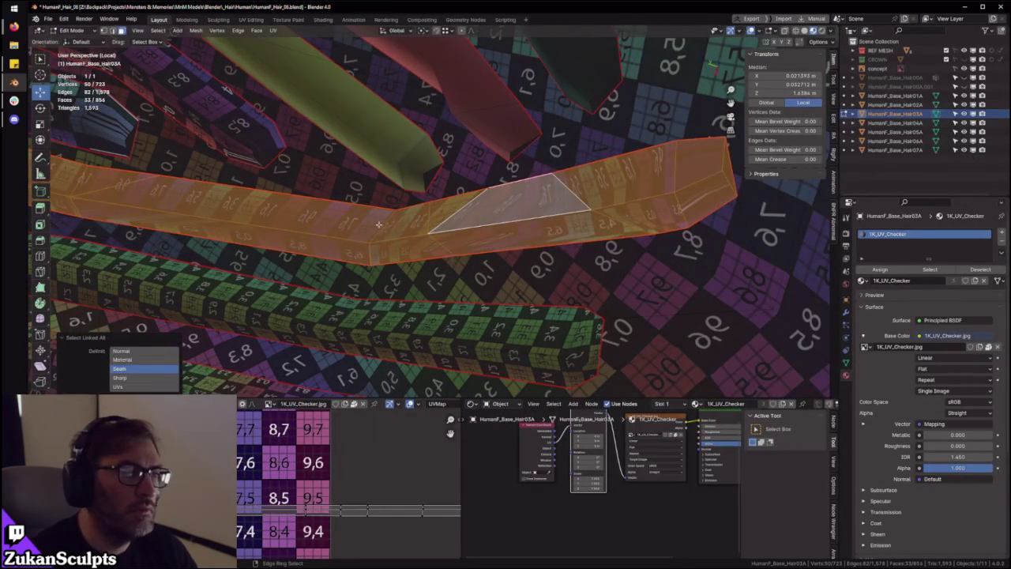
{"action": "left_click", "coordinate": [378, 224]}
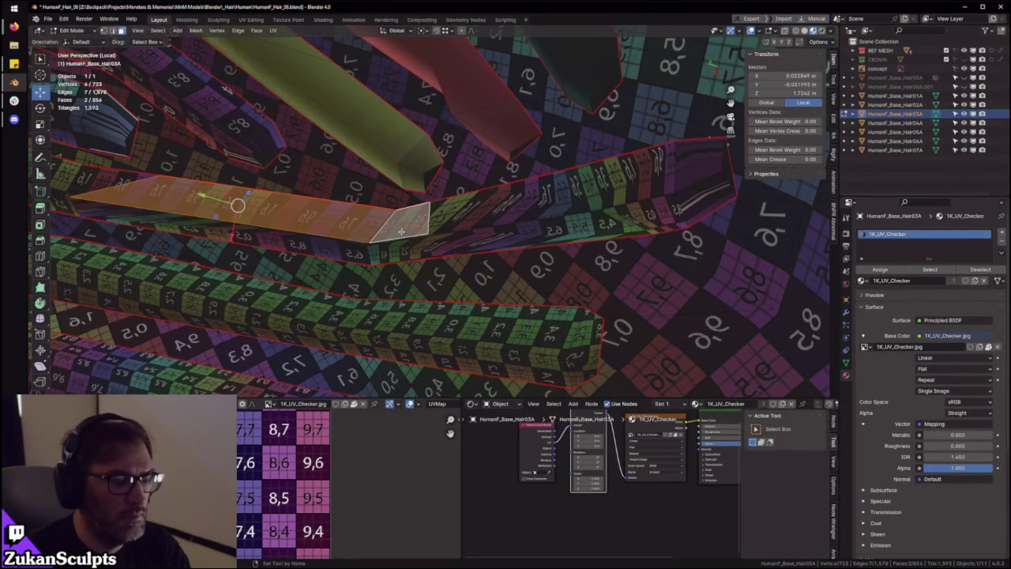
{"action": "key", "text": "ctrl+l"}
{"action": "key", "text": "ctrl+space"}
{"action": "scroll", "coordinate": [864, 342], "scroll_direction": "up", "scroll_amount": 4}
{"action": "scroll", "coordinate": [864, 342], "scroll_direction": "down", "scroll_amount": 2}
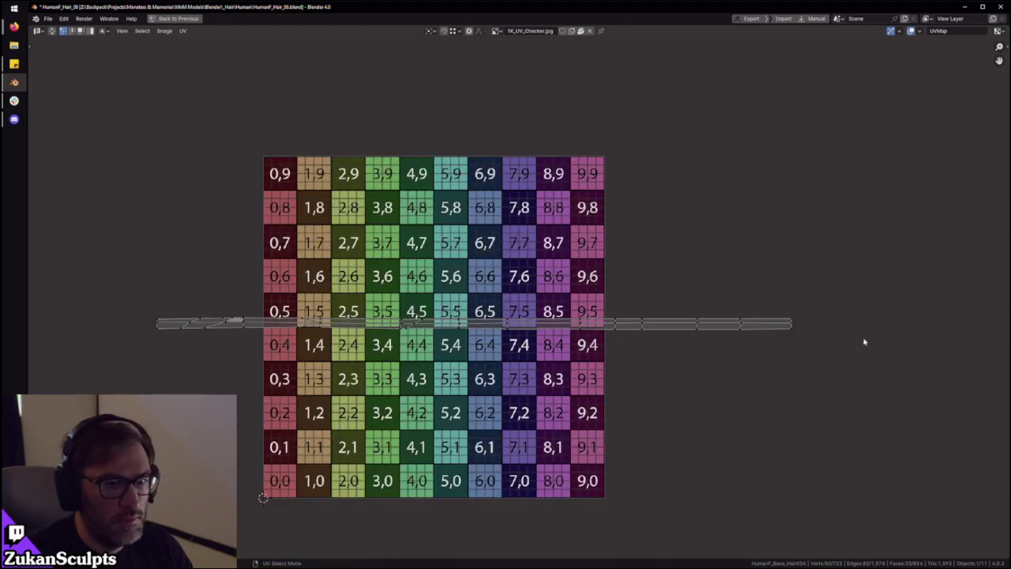
Box-select the entire UV strip from end to end
{"action": "left_click_drag", "start_coordinate": [805, 331], "coordinate": [158, 323]}
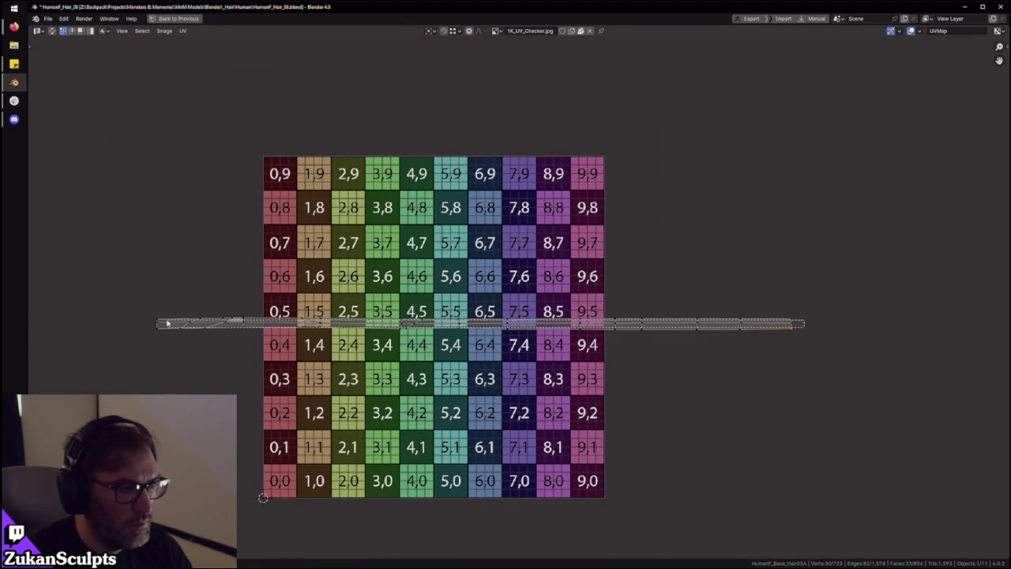
{"action": "mouse_move", "coordinate": [152, 320]}
{"action": "left_mouse_down"}
{"action": "mouse_move", "coordinate": [773, 337]}
{"action": "mouse_move", "coordinate": [808, 328]}
{"action": "left_mouse_up"}
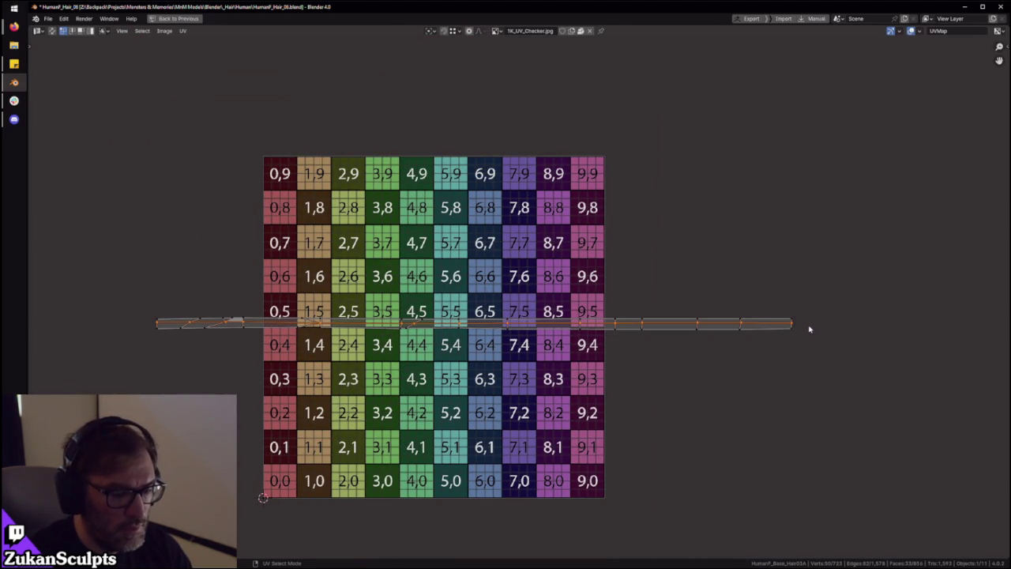
{"action": "scroll", "coordinate": [770, 329], "scroll_direction": "down", "scroll_amount": 2}
{"action": "left_click_drag", "start_coordinate": [160, 219], "coordinate": [623, 361]}
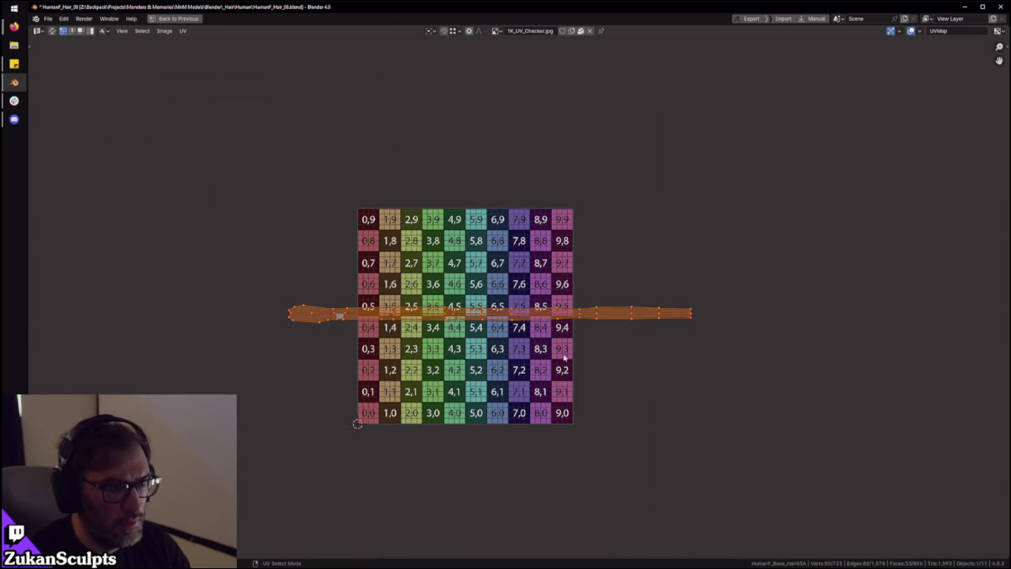
{"action": "scroll", "coordinate": [515, 348], "scroll_direction": "up", "scroll_amount": 1}
{"action": "key", "text": "alt+a"}
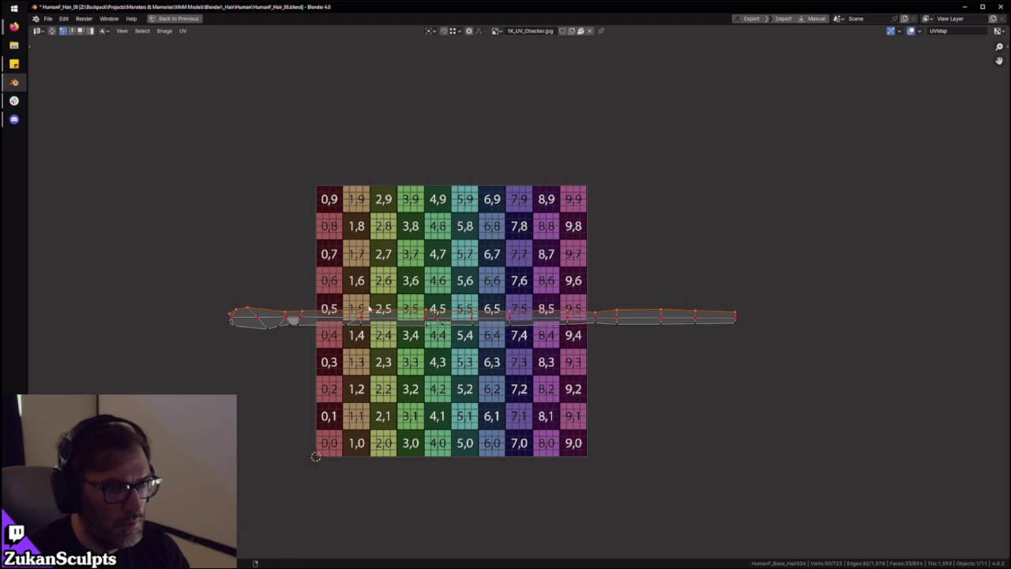
{"action": "left_click_drag", "start_coordinate": [109, 236], "coordinate": [814, 427]}
Select the strip's top, bottom and centre edge loops in the UV editor
{"action": "left_click", "coordinate": [477, 314], "text": "alt"}
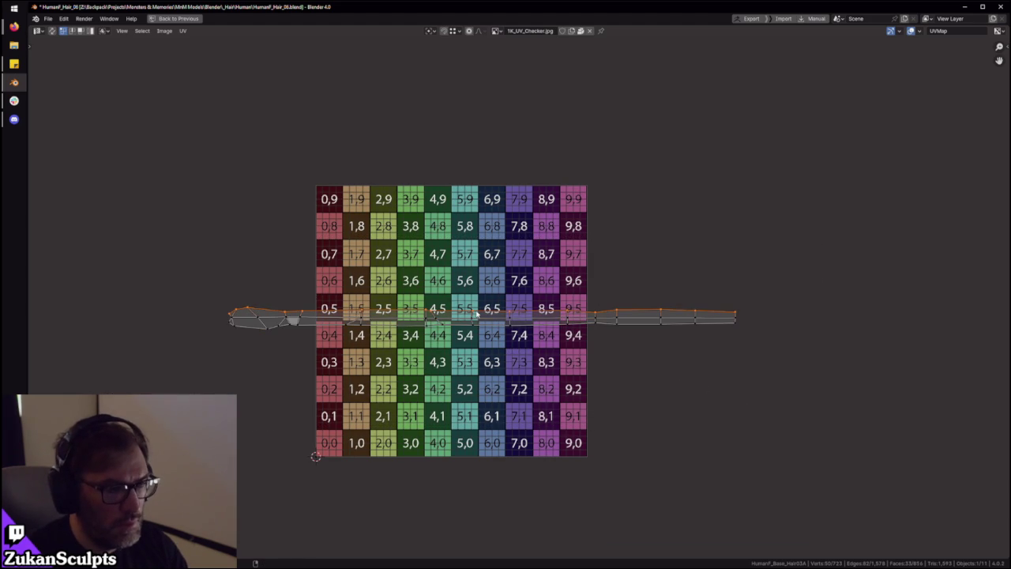
{"action": "left_click", "coordinate": [453, 338], "text": "alt+shift"}
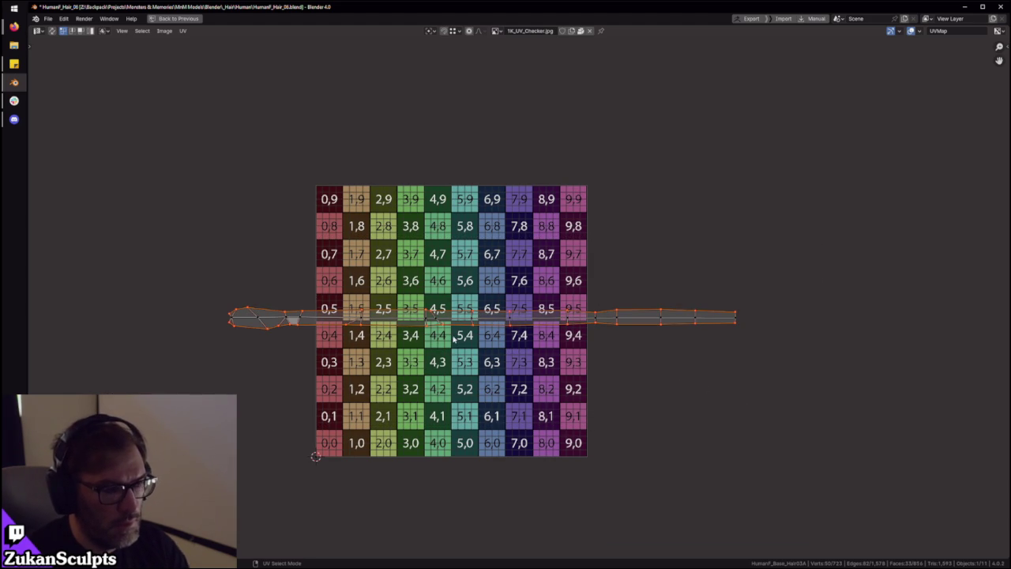
{"action": "left_click_drag", "start_coordinate": [152, 220], "coordinate": [789, 424]}
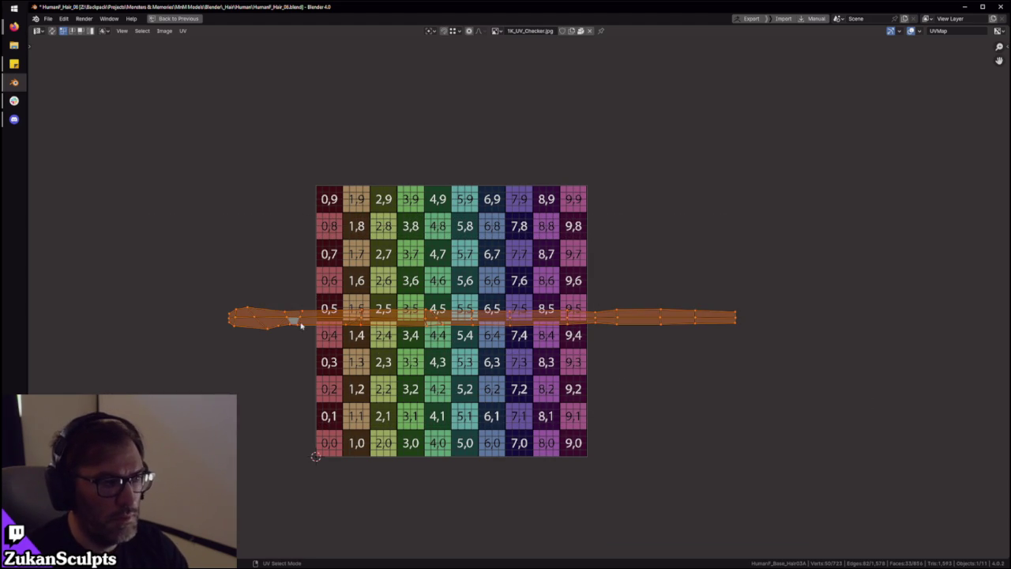
{"action": "left_click", "coordinate": [500, 320], "text": "alt"}
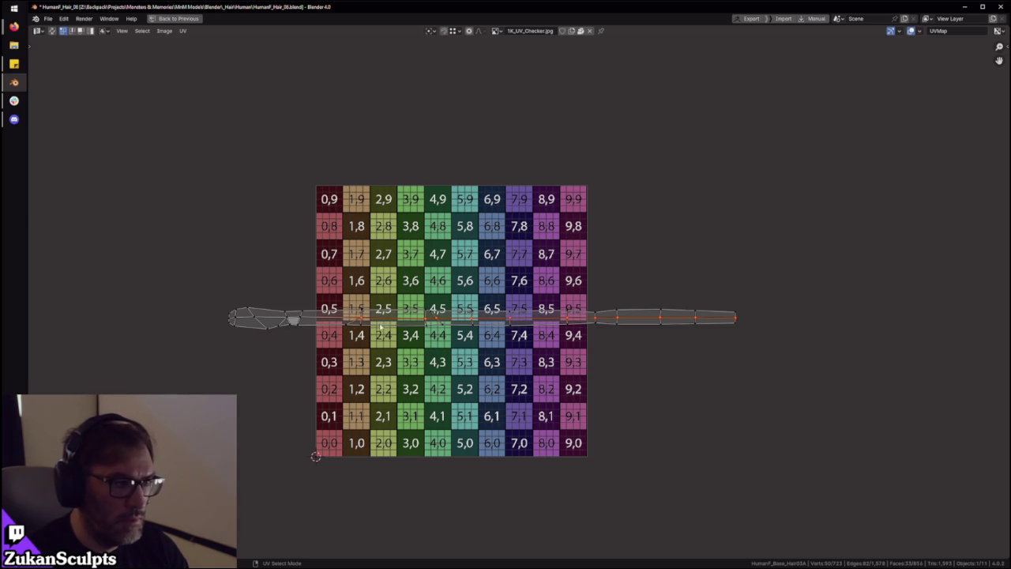
Select the whole UV strip, recentre it in view, and restore the layout
{"action": "scroll", "coordinate": [261, 320], "scroll_direction": "up", "scroll_amount": 2}
{"action": "scroll", "coordinate": [260, 320], "scroll_direction": "up", "scroll_amount": 1}
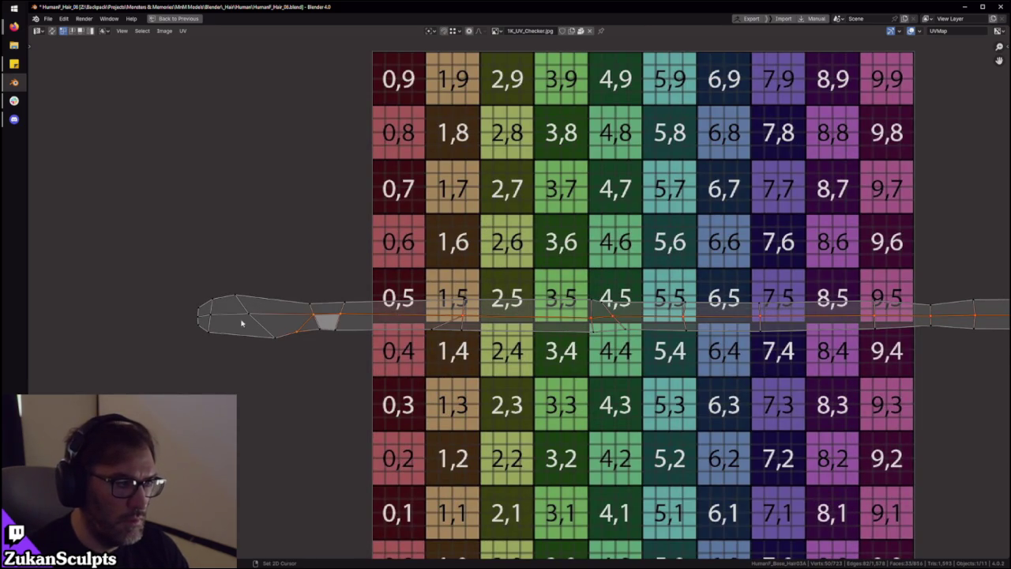
{"action": "scroll", "coordinate": [386, 352], "scroll_direction": "down", "scroll_amount": 4}
{"action": "scroll", "coordinate": [237, 258], "scroll_direction": "down", "scroll_amount": 3}
{"action": "key", "text": "a"}
{"action": "scroll", "coordinate": [548, 340], "scroll_direction": "up", "scroll_amount": 2}
{"action": "scroll", "coordinate": [521, 335], "scroll_direction": "up", "scroll_amount": 2}
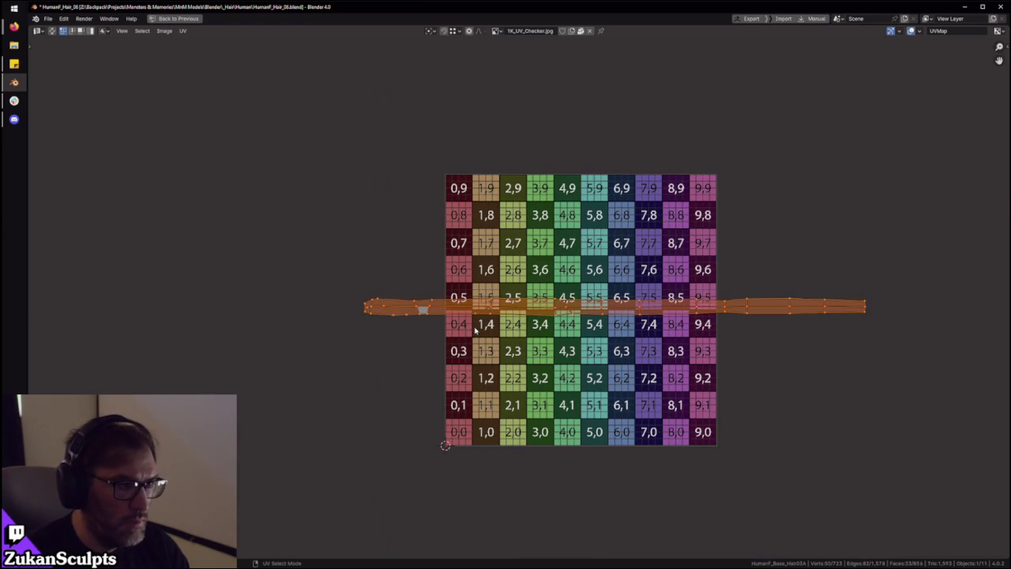
{"action": "middle_click_drag", "start_coordinate": [521, 354], "coordinate": [450, 338]}
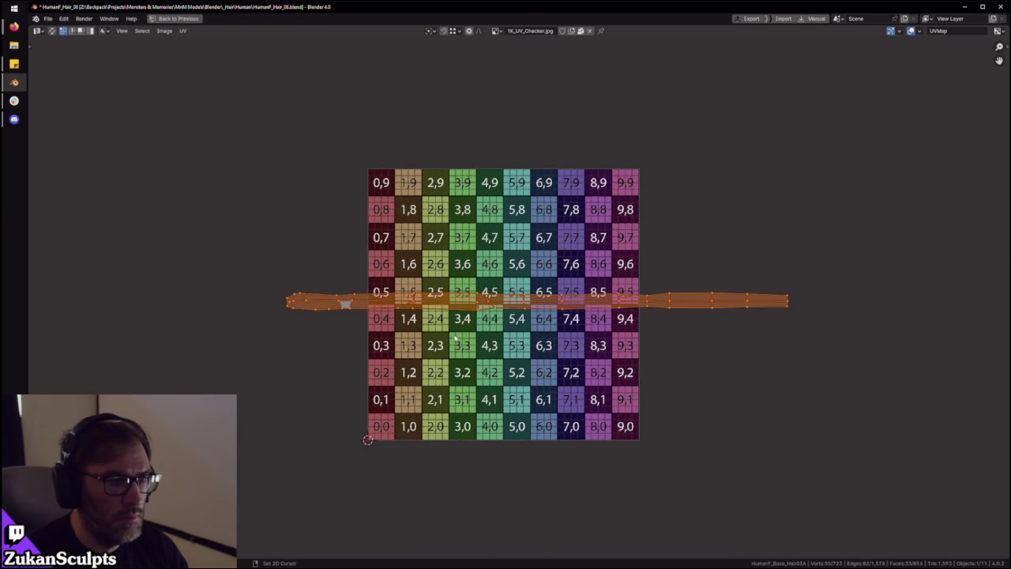
{"action": "key", "text": "ctrl+space"}
{"action": "scroll", "coordinate": [515, 267], "scroll_direction": "down", "scroll_amount": 2}
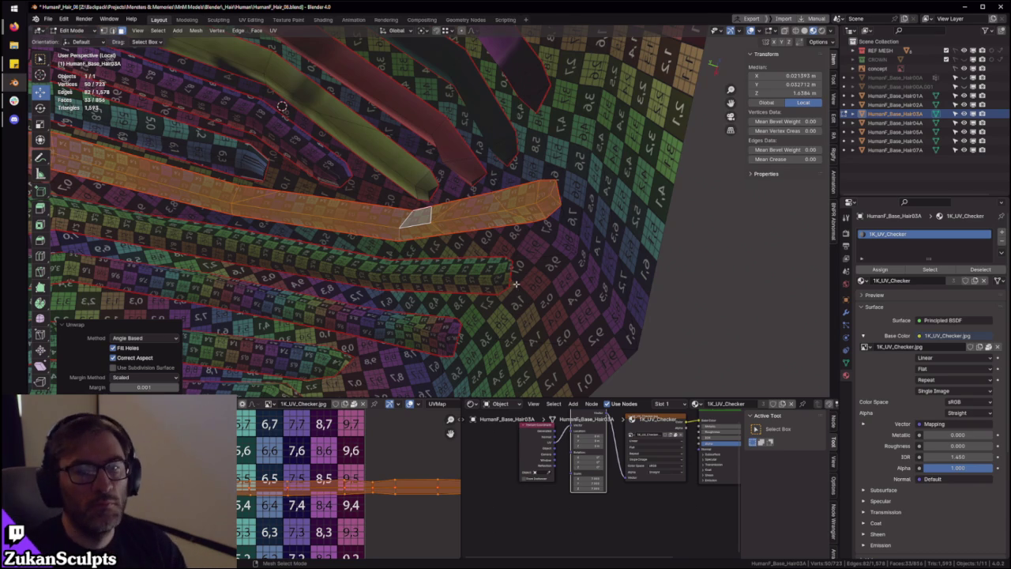
Select the UV edge rows near tiles 3,4–4,4 and across 7,5–9,5
{"action": "mouse_move", "coordinate": [519, 308]}
{"action": "middle_mouse_down"}
{"action": "mouse_move", "coordinate": [506, 233]}
{"action": "mouse_move", "coordinate": [535, 229]}
{"action": "mouse_move", "coordinate": [488, 213]}
{"action": "mouse_move", "coordinate": [474, 237]}
{"action": "middle_mouse_up"}
{"action": "key", "text": "ctrl+space"}
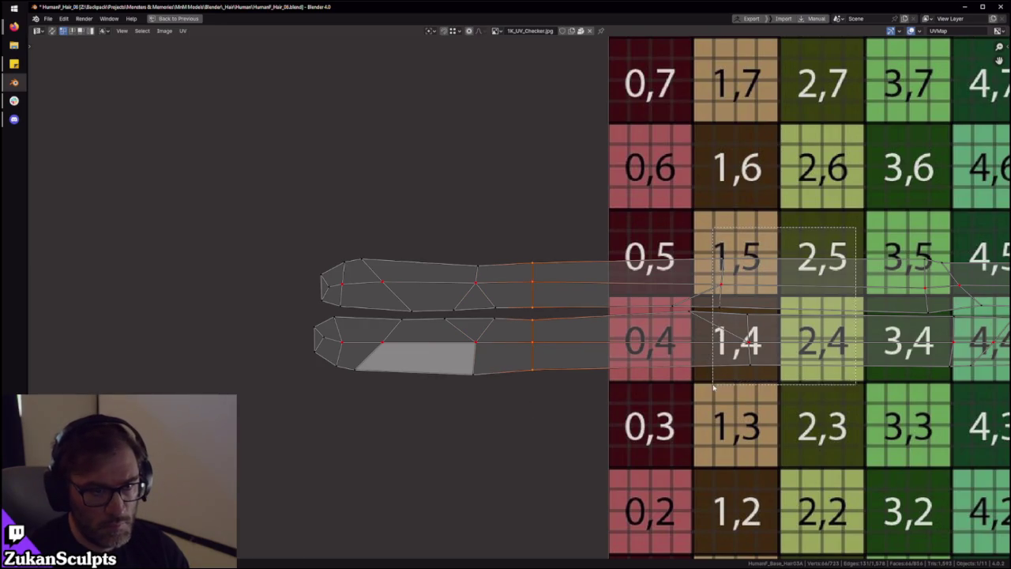
{"action": "middle_click_drag", "start_coordinate": [861, 352], "coordinate": [474, 363]}
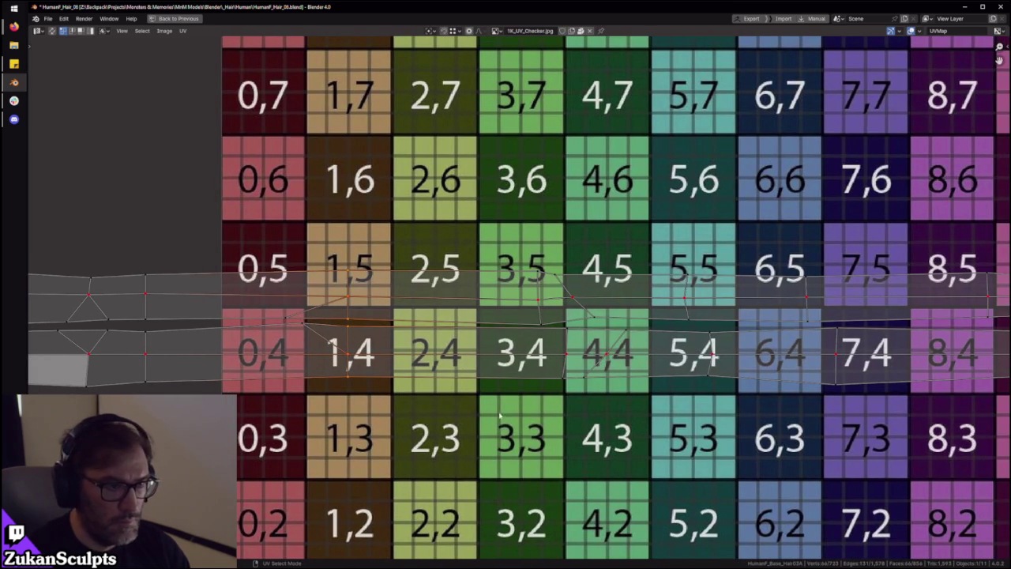
{"action": "left_click", "coordinate": [525, 294]}
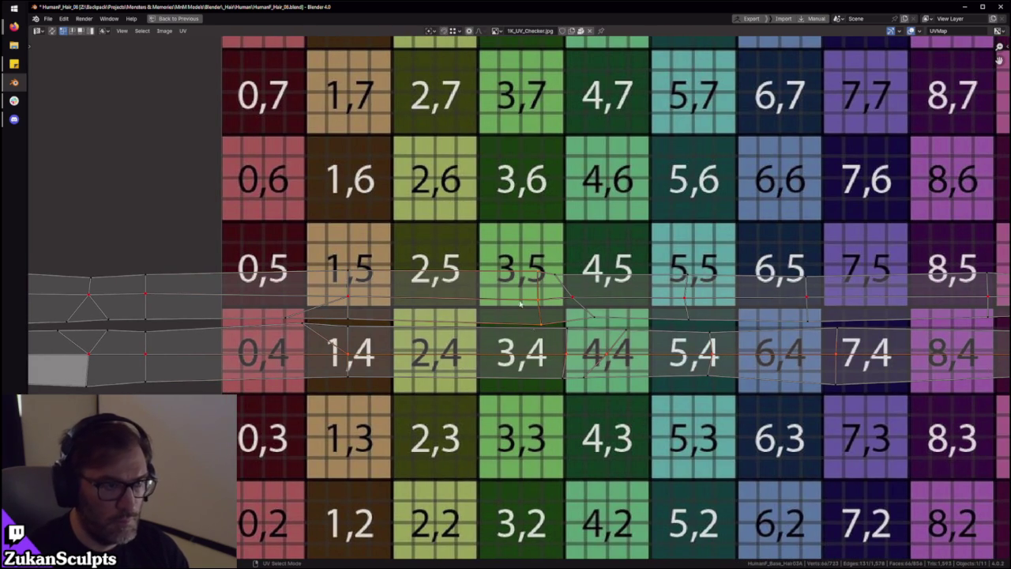
{"action": "left_click", "coordinate": [571, 345], "text": "shift"}
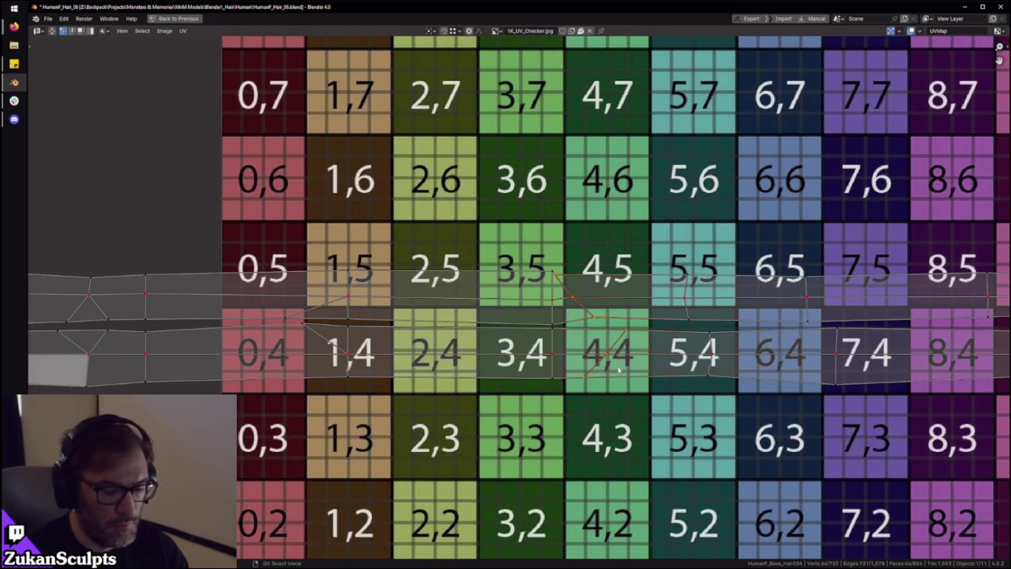
{"action": "scroll", "coordinate": [577, 337], "scroll_direction": "down", "scroll_amount": 1}
{"action": "scroll", "coordinate": [578, 337], "scroll_direction": "down", "scroll_amount": 2, "text": "ctrl"}
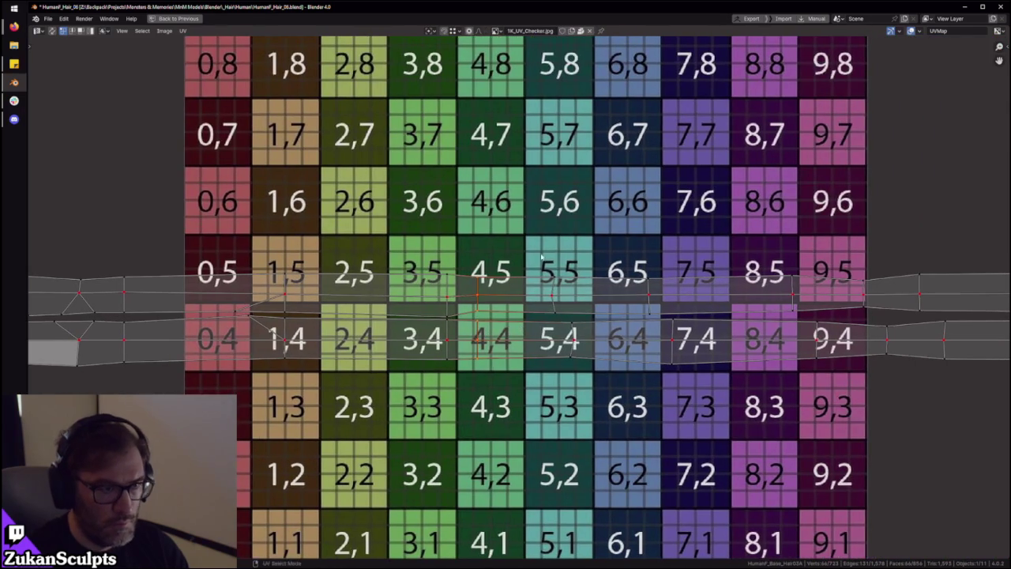
{"action": "left_click_drag", "start_coordinate": [619, 247], "coordinate": [731, 378], "text": "shift"}
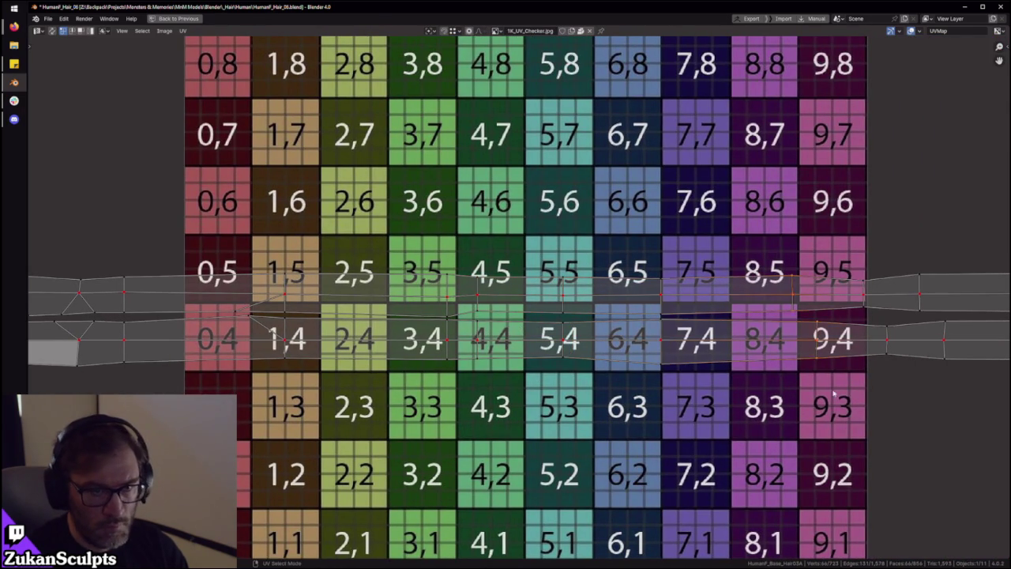
Align two right-end vertex columns to single x positions with S X 0
{"action": "key", "text": "Home"}
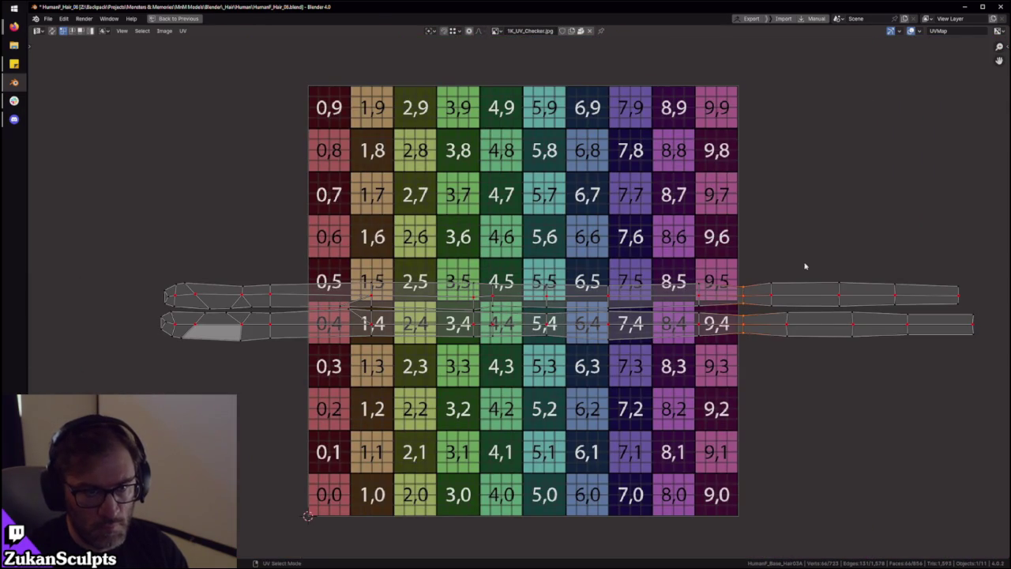
{"action": "mouse_move", "coordinate": [822, 257]}
{"action": "left_mouse_down"}
{"action": "mouse_move", "coordinate": [763, 381]}
{"action": "mouse_move", "coordinate": [851, 343]}
{"action": "left_mouse_up"}
{"action": "key", "text": "s"}
{"action": "key", "text": "x"}
{"action": "key", "text": "0"}
{"action": "key", "text": "Return"}
{"action": "key", "text": "s"}
{"action": "key", "text": "x"}
{"action": "key", "text": "0"}
{"action": "key", "text": "Return"}
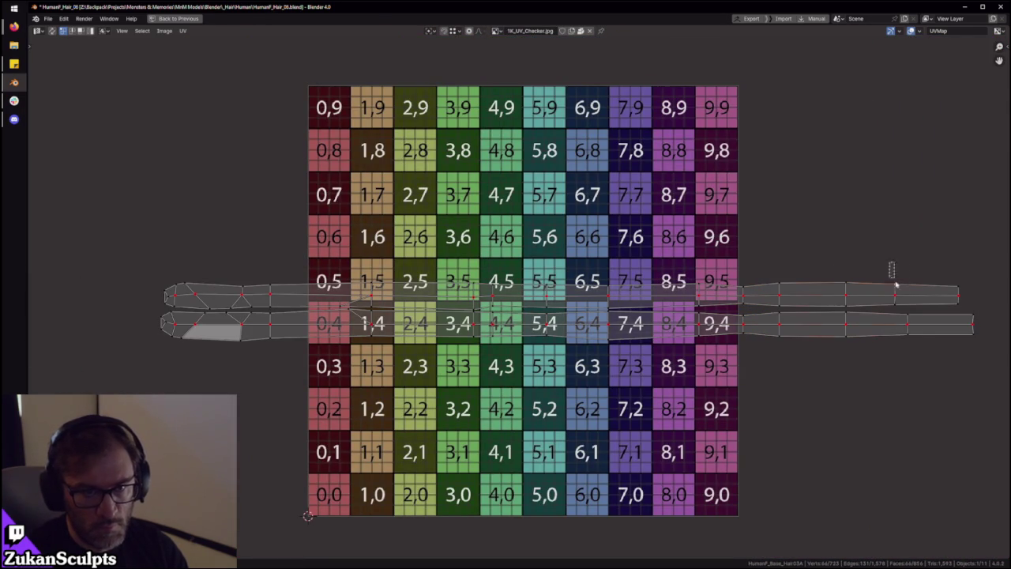
Select all UV islands and go back to the normal layout
{"action": "scroll", "coordinate": [770, 415], "scroll_direction": "down", "scroll_amount": 4}
{"action": "key", "text": "a"}
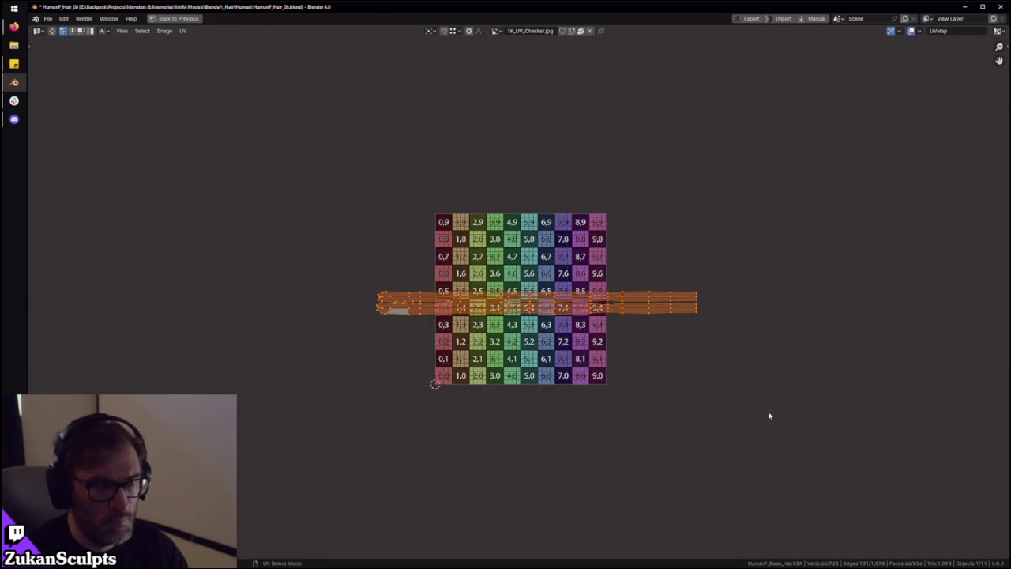
{"action": "scroll", "coordinate": [769, 415], "scroll_direction": "up", "scroll_amount": 2}
{"action": "mouse_move", "coordinate": [483, 342]}
{"action": "middle_mouse_down"}
{"action": "mouse_move", "coordinate": [537, 354]}
{"action": "mouse_move", "coordinate": [621, 269]}
{"action": "mouse_move", "coordinate": [642, 270]}
{"action": "mouse_move", "coordinate": [404, 245]}
{"action": "mouse_move", "coordinate": [427, 225]}
{"action": "middle_mouse_up"}
{"action": "key", "text": "ctrl+space"}
Deselect everything, then select and frame an edge on the hair card
{"action": "key", "text": "alt+a"}
{"action": "scroll", "coordinate": [405, 245], "scroll_direction": "up", "scroll_amount": 3}
{"action": "scroll", "coordinate": [414, 246], "scroll_direction": "up", "scroll_amount": 3}
{"action": "left_click", "coordinate": [427, 225]}
{"action": "key", "text": "KP_Decimal"}
{"action": "scroll", "coordinate": [402, 246], "scroll_direction": "down", "scroll_amount": 3}
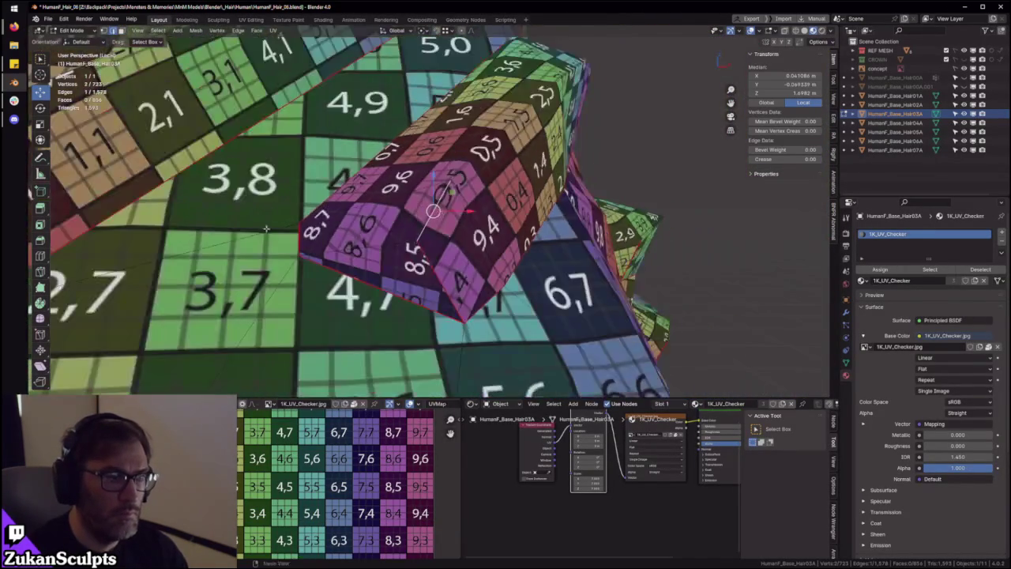
Orbit to the right-hand hair card and select it with L
{"action": "scroll", "coordinate": [402, 247], "scroll_direction": "down", "scroll_amount": 2}
{"action": "middle_click_drag", "start_coordinate": [402, 246], "coordinate": [402, 246]}
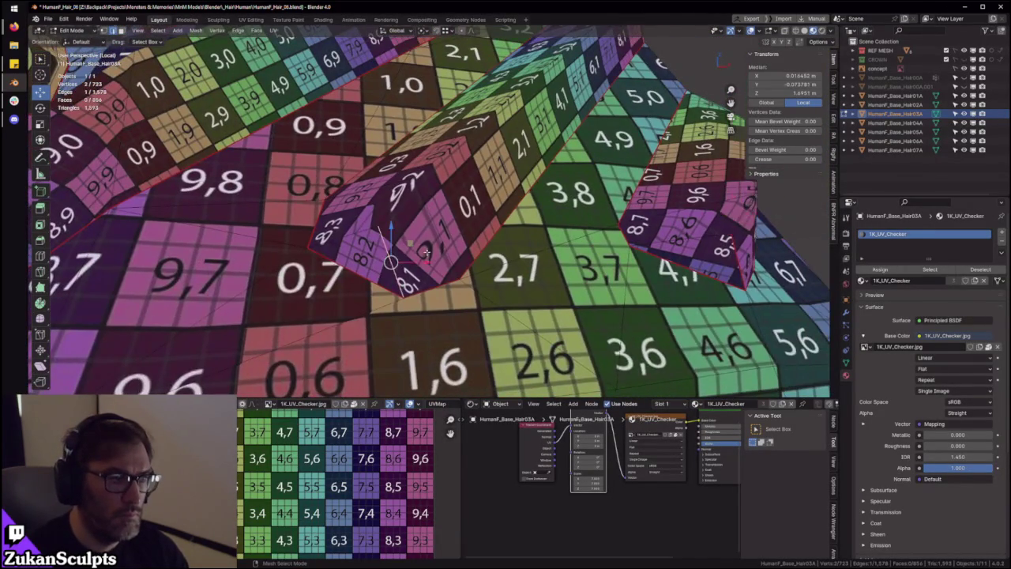
{"action": "scroll", "coordinate": [402, 246], "scroll_direction": "down", "scroll_amount": 2}
{"action": "scroll", "coordinate": [401, 248], "scroll_direction": "down", "scroll_amount": 3}
{"action": "scroll", "coordinate": [400, 251], "scroll_direction": "down", "scroll_amount": 2}
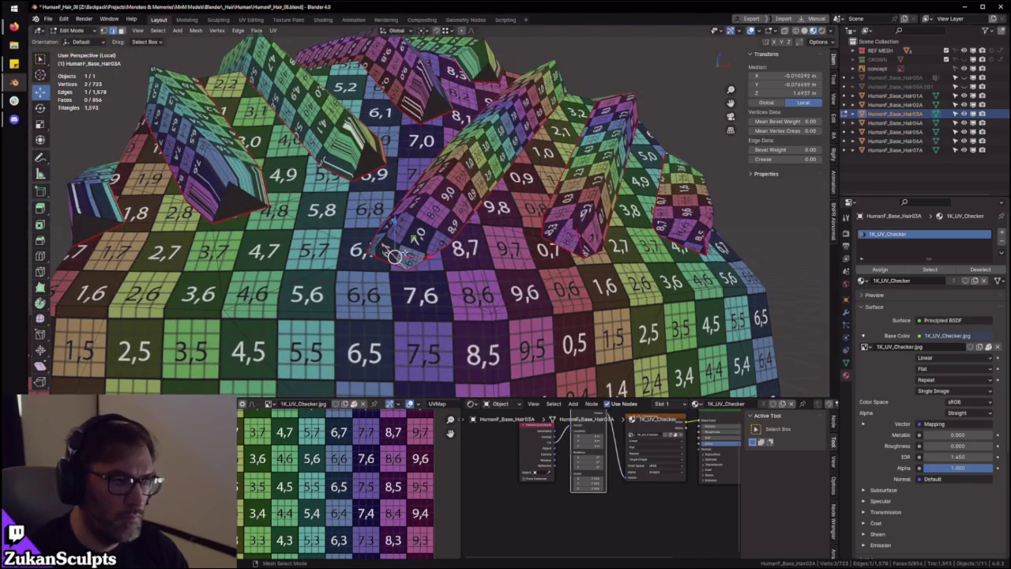
{"action": "key", "text": "l"}
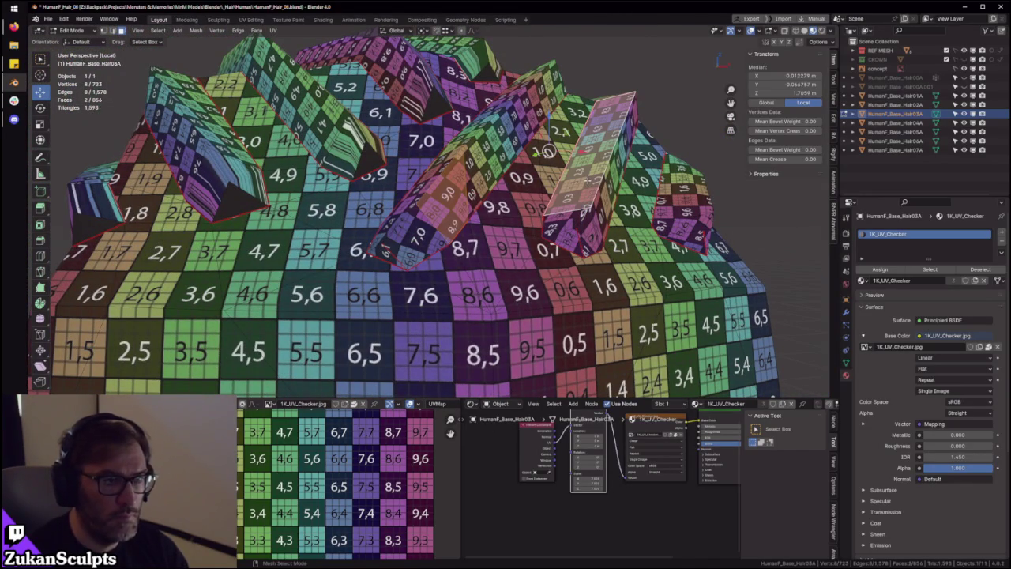
Inspect the card's UV strip in the maximized UV editor and select both strips
{"action": "key", "text": "ctrl+space"}
{"action": "scroll", "coordinate": [355, 280], "scroll_direction": "down", "scroll_amount": 2}
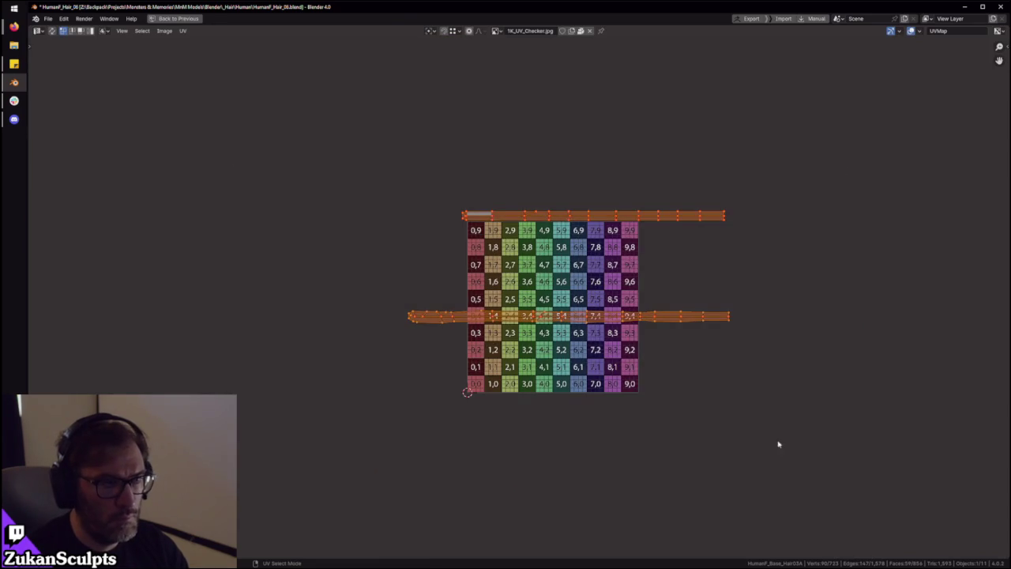
{"action": "scroll", "coordinate": [599, 380], "scroll_direction": "up", "scroll_amount": 3}
{"action": "scroll", "coordinate": [410, 357], "scroll_direction": "up", "scroll_amount": 1}
{"action": "scroll", "coordinate": [399, 389], "scroll_direction": "up", "scroll_amount": 1}
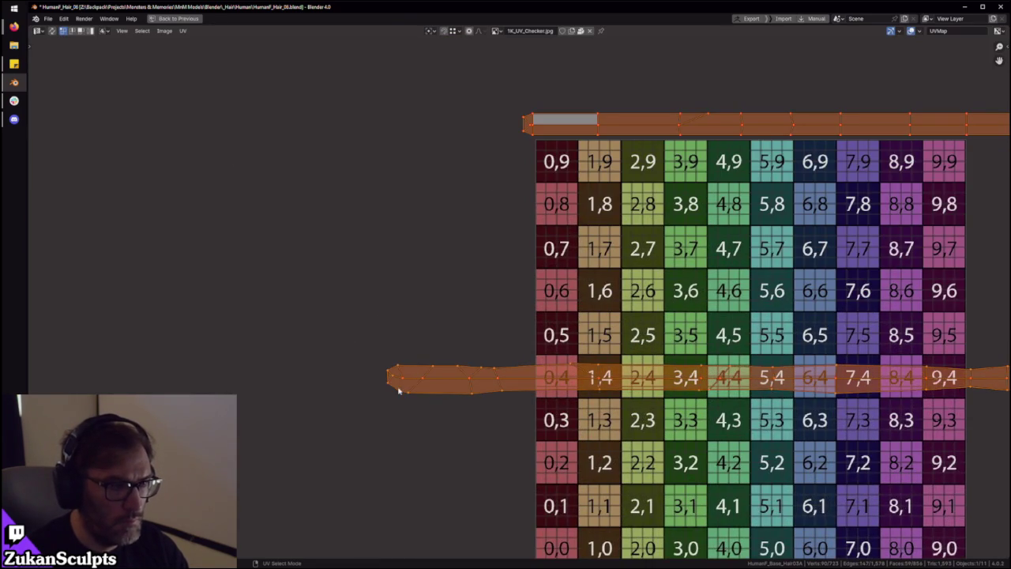
{"action": "mouse_move", "coordinate": [467, 68]}
{"action": "left_mouse_down"}
{"action": "mouse_move", "coordinate": [544, 158]}
{"action": "mouse_move", "coordinate": [601, 199]}
{"action": "mouse_move", "coordinate": [604, 223]}
{"action": "left_mouse_up"}
{"action": "scroll", "coordinate": [600, 260], "scroll_direction": "up", "scroll_amount": 3}
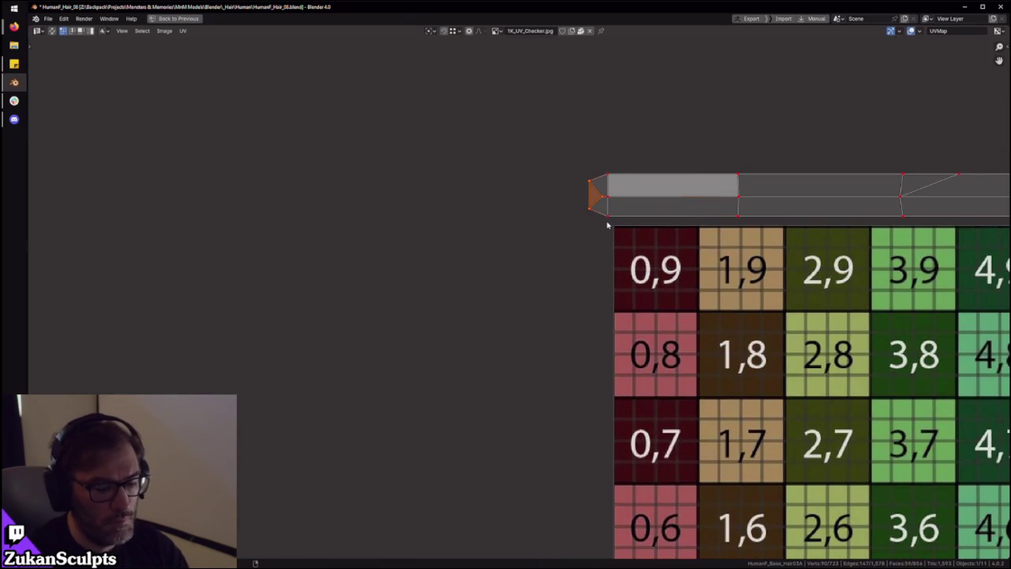
{"action": "scroll", "coordinate": [608, 225], "scroll_direction": "down", "scroll_amount": 5}
{"action": "key", "text": "a"}
{"action": "scroll", "coordinate": [901, 460], "scroll_direction": "down", "scroll_amount": 3}
{"action": "scroll", "coordinate": [598, 347], "scroll_direction": "up", "scroll_amount": 4}
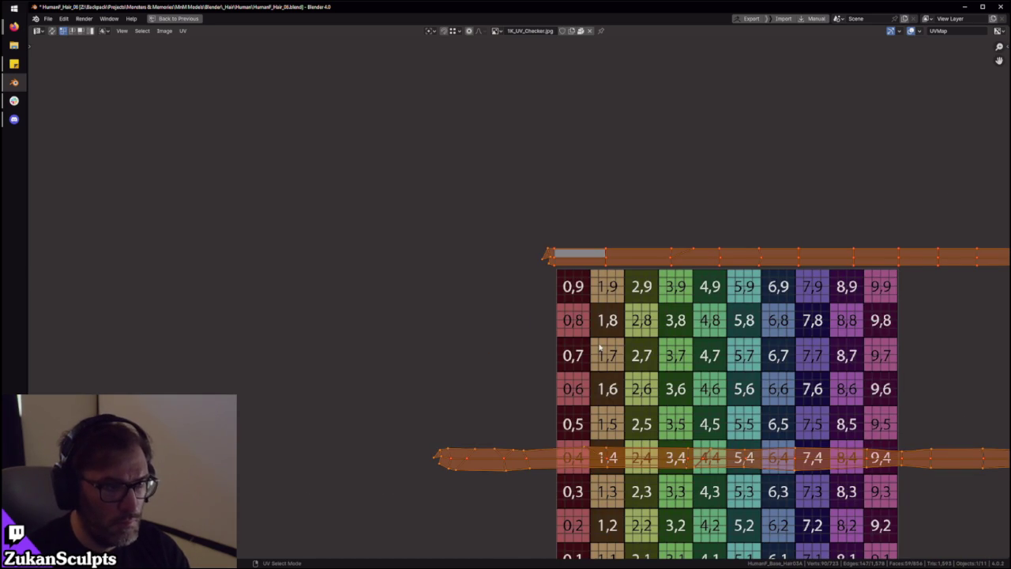
Restore the layout and orbit around the hair mesh from above and the side
{"action": "key", "text": "ctrl+space"}
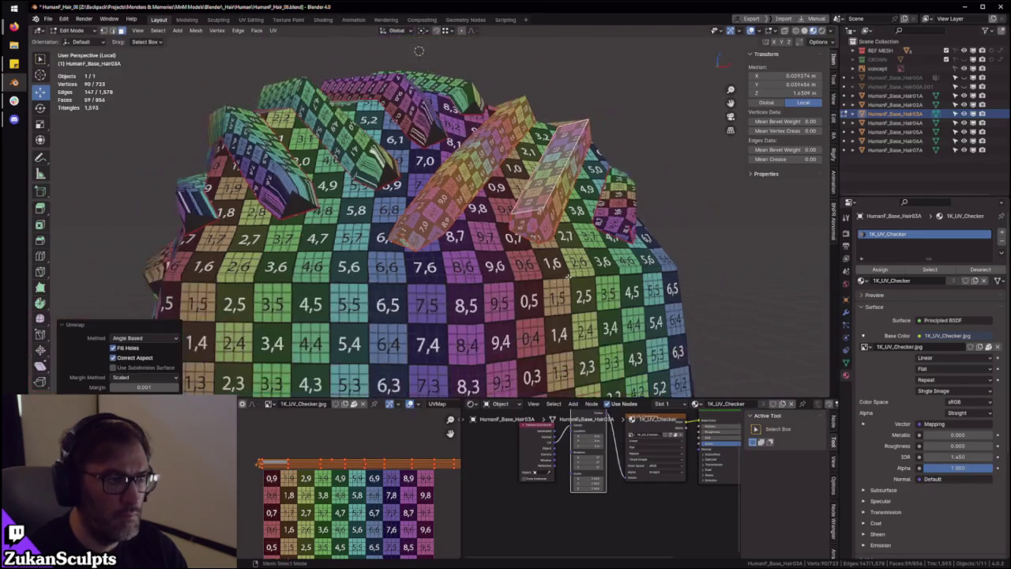
{"action": "middle_click_drag", "start_coordinate": [513, 237], "coordinate": [517, 40]}
{"action": "scroll", "coordinate": [516, 40], "scroll_direction": "down", "scroll_amount": 8}
{"action": "middle_click_drag", "start_coordinate": [474, 203], "coordinate": [521, 213]}
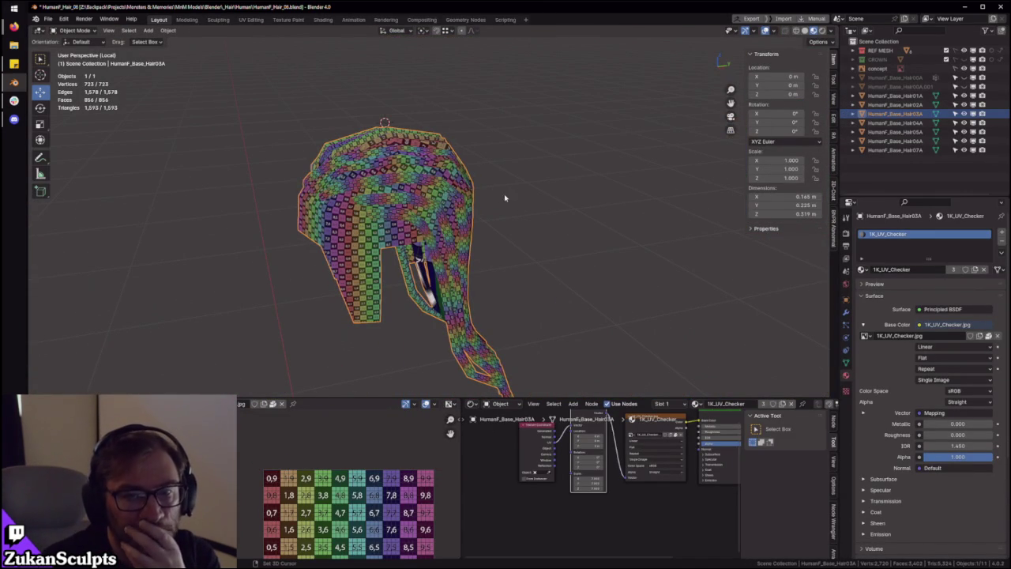
Enter Edit Mode and select the seam-bounded lower scalp piece
{"action": "scroll", "coordinate": [467, 188], "scroll_direction": "up", "scroll_amount": 3}
{"action": "scroll", "coordinate": [489, 180], "scroll_direction": "up", "scroll_amount": 2}
{"action": "scroll", "coordinate": [527, 168], "scroll_direction": "up", "scroll_amount": 4}
{"action": "key", "text": "Tab"}
{"action": "scroll", "coordinate": [528, 168], "scroll_direction": "down", "scroll_amount": 6}
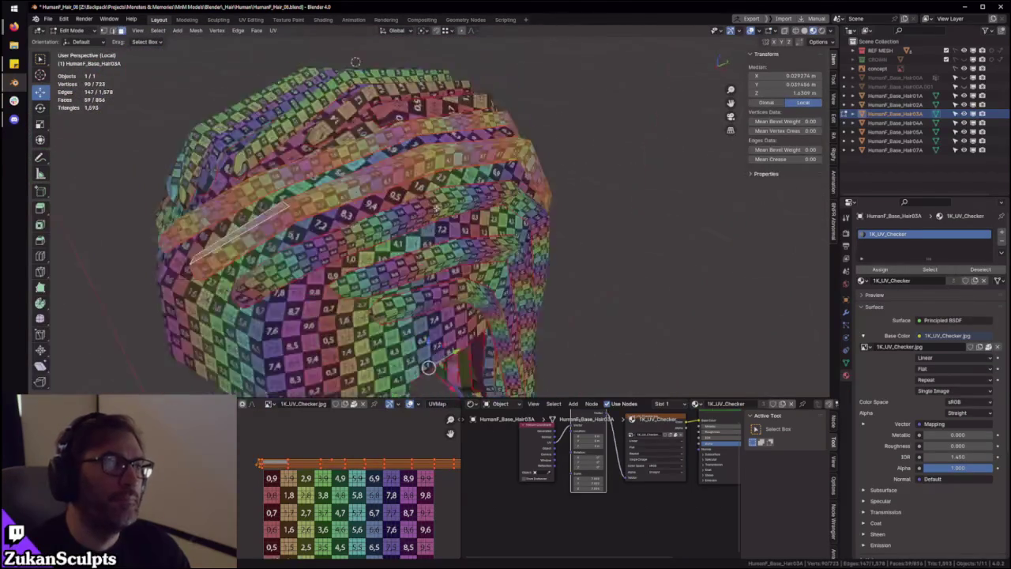
{"action": "middle_click_drag", "start_coordinate": [505, 206], "coordinate": [485, 237]}
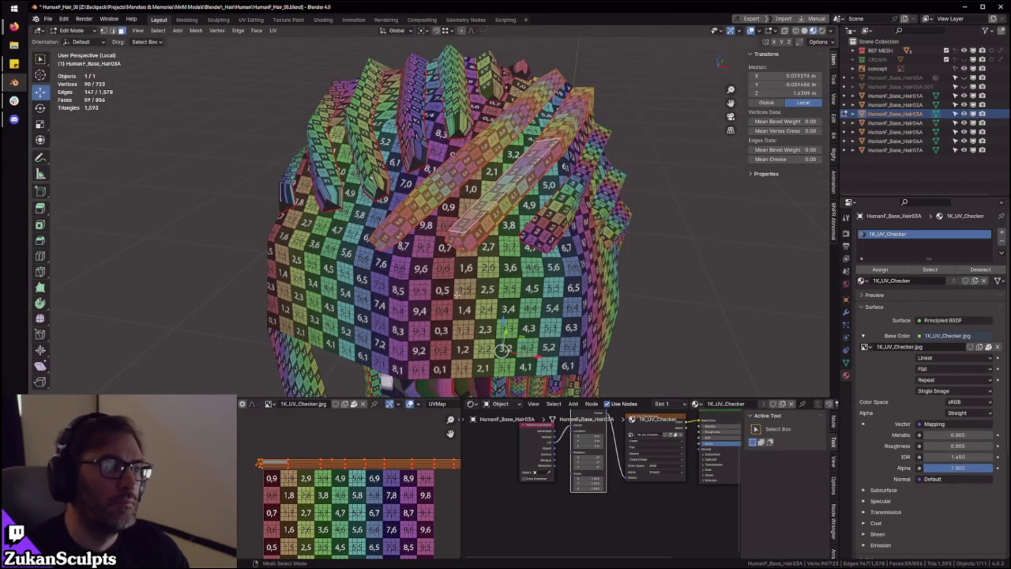
{"action": "left_click", "coordinate": [446, 324]}
{"action": "key", "text": "ctrl+l"}
Inspect and select all of the scalp's sprawling UV islands in the maximized UV editor
{"action": "key", "text": "ctrl+space"}
{"action": "scroll", "coordinate": [400, 453], "scroll_direction": "down", "scroll_amount": 3}
{"action": "middle_click_drag", "start_coordinate": [442, 505], "coordinate": [255, 282]}
{"action": "scroll", "coordinate": [233, 163], "scroll_direction": "up", "scroll_amount": 1}
{"action": "key", "text": "a"}
{"action": "scroll", "coordinate": [605, 411], "scroll_direction": "up", "scroll_amount": 2}
{"action": "scroll", "coordinate": [582, 375], "scroll_direction": "up", "scroll_amount": 1}
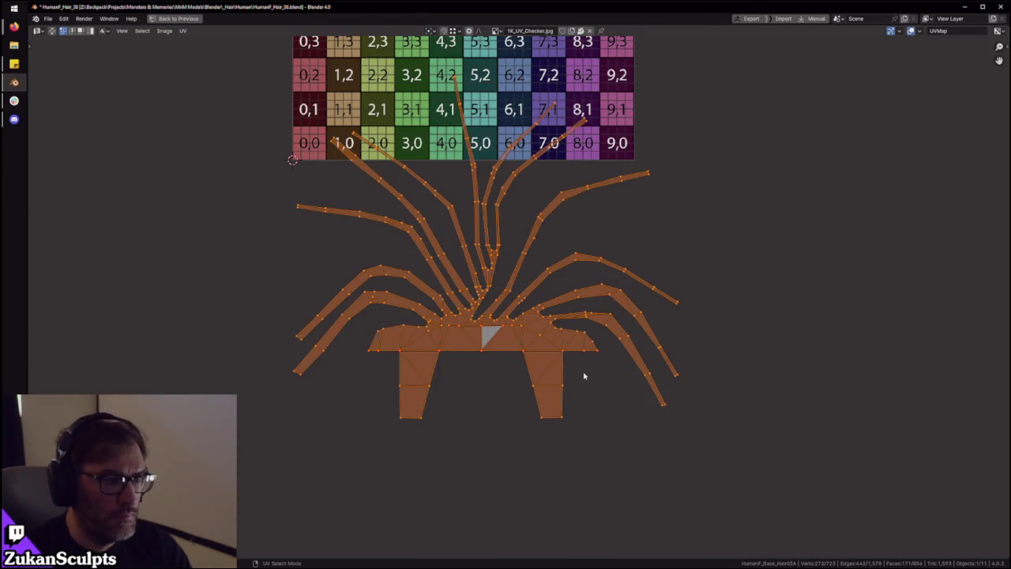
{"action": "scroll", "coordinate": [578, 380], "scroll_direction": "up", "scroll_amount": 2}
{"action": "scroll", "coordinate": [542, 385], "scroll_direction": "up", "scroll_amount": 1}
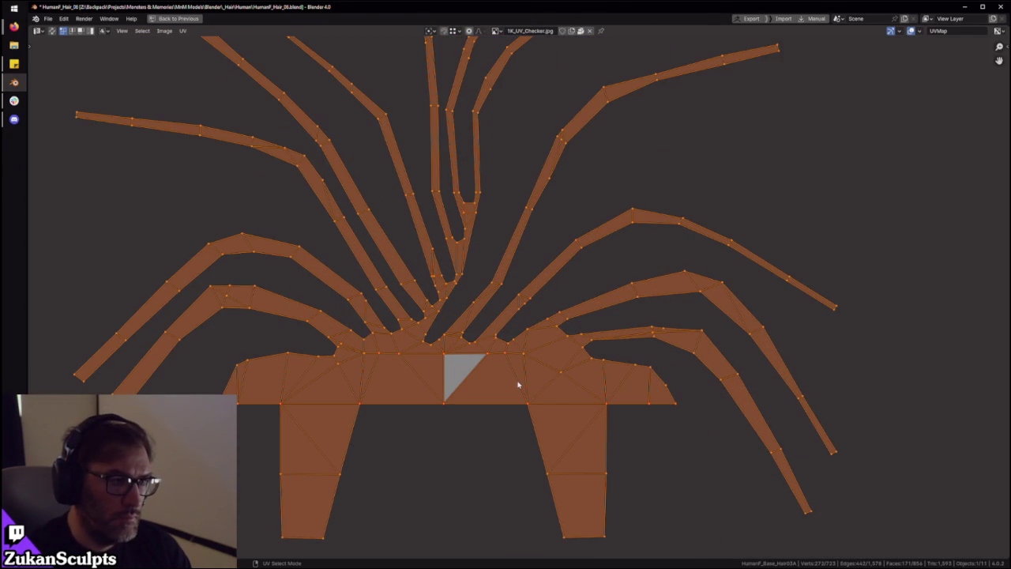
{"action": "key", "text": "ctrl+space"}
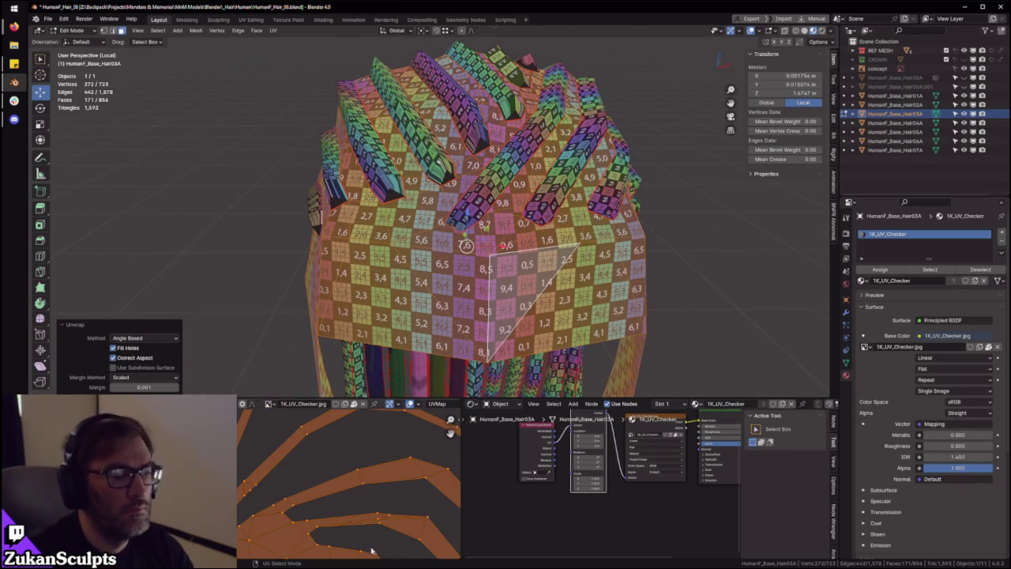
Recheck the UV editor, then orbit and zoom onto the hair strands
{"action": "key", "text": "ctrl+space"}
{"action": "scroll", "coordinate": [383, 442], "scroll_direction": "up", "scroll_amount": 3}
{"action": "key", "text": "ctrl+space"}
{"action": "mouse_move", "coordinate": [480, 376]}
{"action": "middle_mouse_down"}
{"action": "mouse_move", "coordinate": [567, 344]}
{"action": "mouse_move", "coordinate": [499, 222]}
{"action": "middle_mouse_up"}
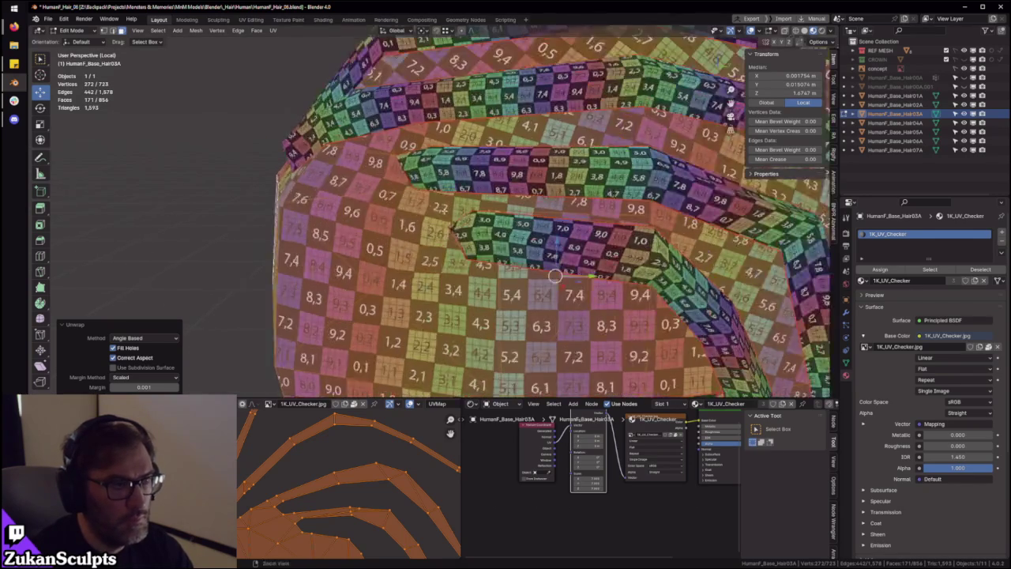
{"action": "middle_click_drag", "start_coordinate": [591, 224], "coordinate": [561, 224], "text": "ctrl"}
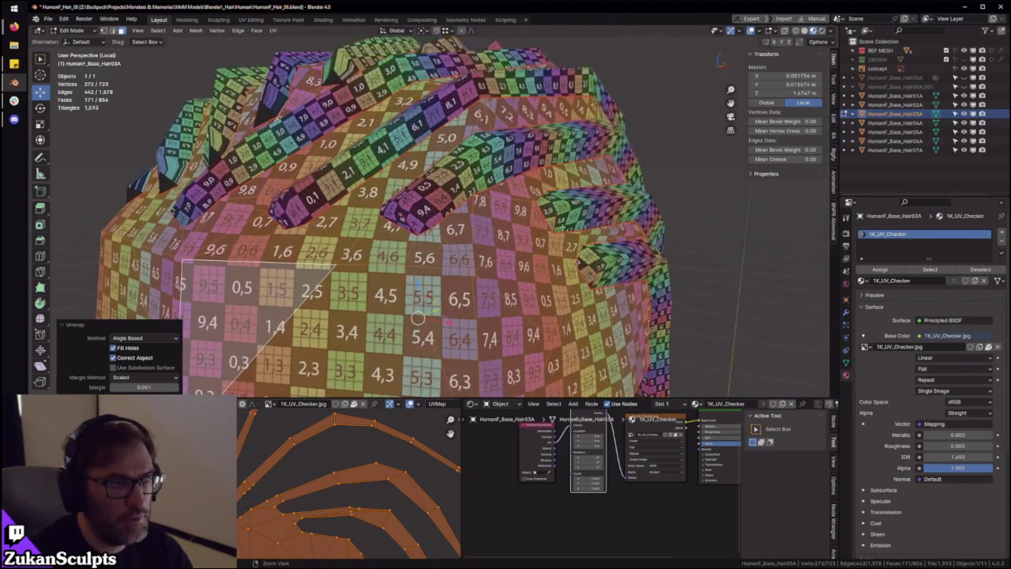
{"action": "mouse_move", "coordinate": [417, 318]}
{"action": "middle_mouse_down"}
{"action": "mouse_move", "coordinate": [488, 239]}
{"action": "mouse_move", "coordinate": [633, 203]}
{"action": "mouse_move", "coordinate": [603, 208]}
{"action": "mouse_move", "coordinate": [564, 135]}
{"action": "mouse_move", "coordinate": [569, 180]}
{"action": "mouse_move", "coordinate": [486, 175]}
{"action": "mouse_move", "coordinate": [515, 226]}
{"action": "mouse_move", "coordinate": [497, 232]}
{"action": "mouse_move", "coordinate": [533, 150]}
{"action": "middle_mouse_up"}
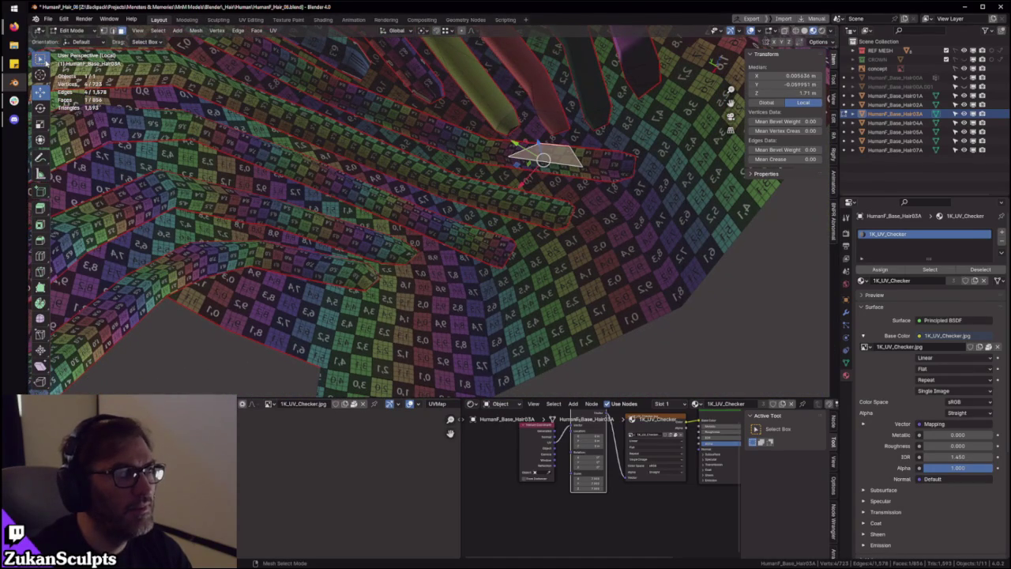
Look under the hair and add faces on three uncorrected strands to the selection
{"action": "middle_click_drag", "start_coordinate": [533, 199], "coordinate": [559, 147]}
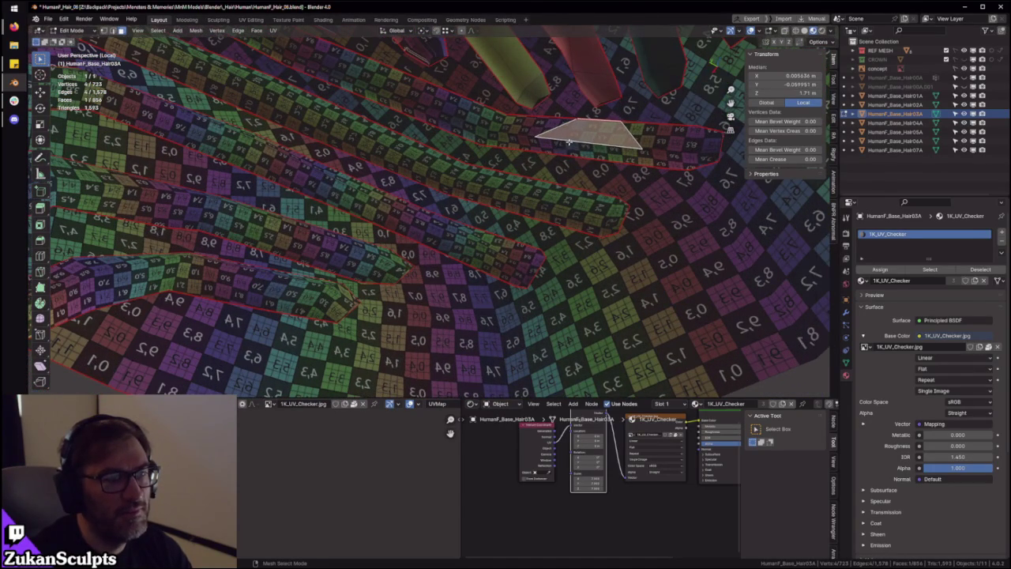
{"action": "mouse_move", "coordinate": [506, 223]}
{"action": "middle_mouse_down"}
{"action": "mouse_move", "coordinate": [517, 189]}
{"action": "mouse_move", "coordinate": [474, 219]}
{"action": "middle_mouse_up"}
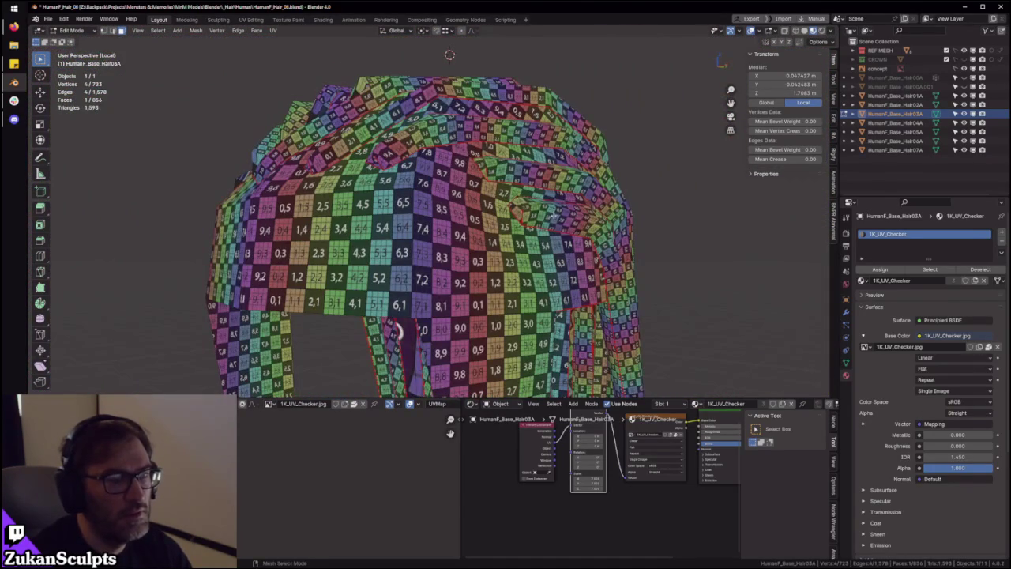
{"action": "left_click", "coordinate": [538, 174], "text": "shift"}
{"action": "middle_click_drag", "start_coordinate": [539, 174], "coordinate": [518, 178]}
{"action": "left_click", "coordinate": [496, 95], "text": "shift"}
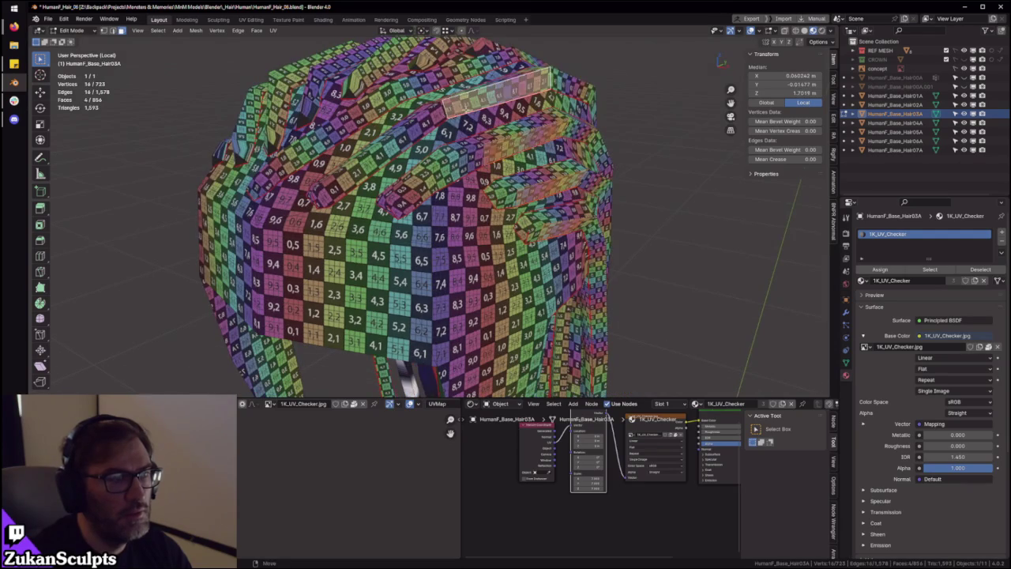
{"action": "middle_click_drag", "start_coordinate": [496, 94], "coordinate": [474, 127]}
{"action": "left_click", "coordinate": [398, 108], "text": "shift"}
{"action": "mouse_move", "coordinate": [398, 107]}
{"action": "middle_mouse_down", "text": "ctrl"}
{"action": "mouse_move", "coordinate": [468, 285]}
{"action": "mouse_move", "coordinate": [461, 219]}
{"action": "middle_mouse_up", "text": "ctrl"}
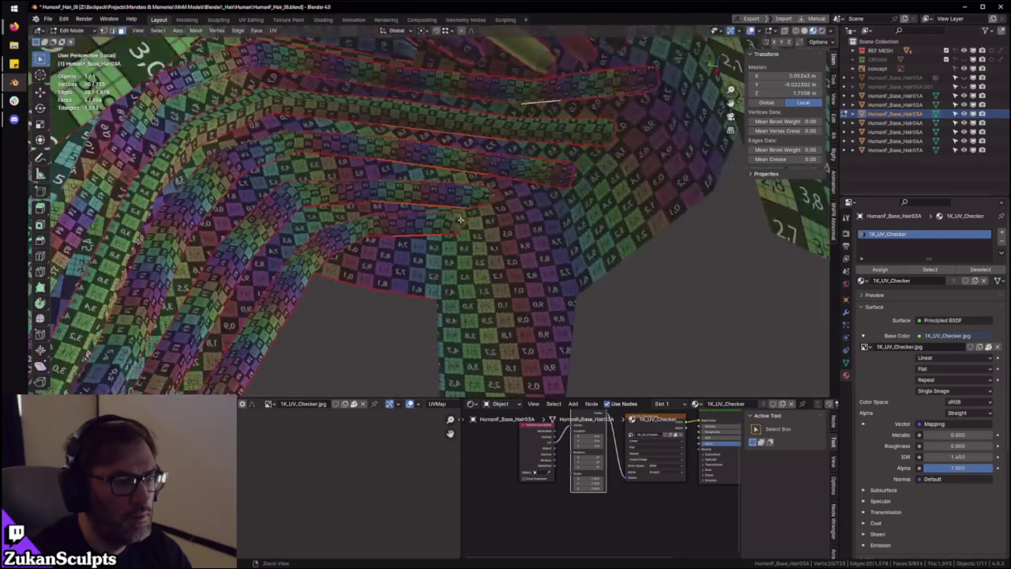
Add two more strand faces and grow the selection to whole seam-bounded strands
{"action": "left_click", "coordinate": [485, 168], "text": "shift"}
{"action": "left_click", "coordinate": [550, 122], "text": "shift"}
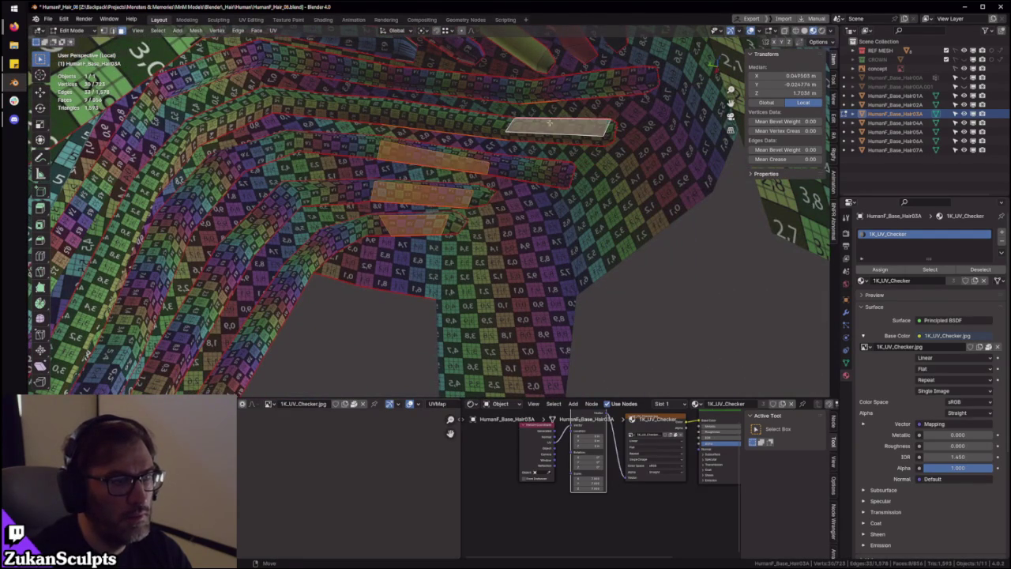
{"action": "middle_click_drag", "start_coordinate": [575, 95], "coordinate": [556, 247]}
{"action": "key", "text": "ctrl+l"}
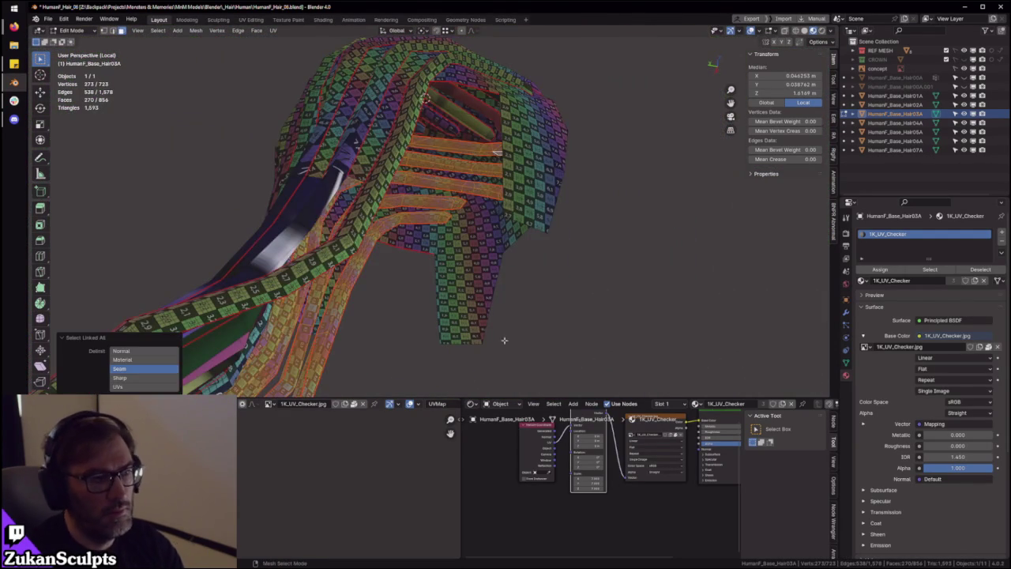
{"action": "middle_click_drag", "start_coordinate": [501, 338], "coordinate": [625, 316]}
{"action": "key", "text": "ctrl+space"}
Switch to island selection and rotate the vertical hair strip 90° to lie horizontal
{"action": "scroll", "coordinate": [511, 350], "scroll_direction": "down", "scroll_amount": 2}
{"action": "scroll", "coordinate": [463, 343], "scroll_direction": "up", "scroll_amount": 3}
{"action": "key", "text": "ctrl+Tab"}
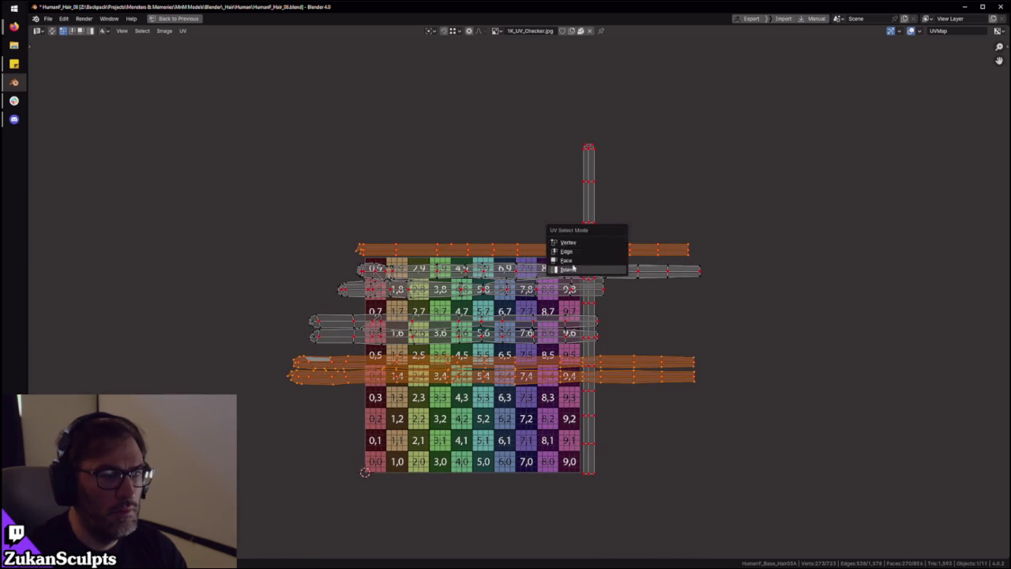
{"action": "left_click", "coordinate": [574, 269]}
{"action": "key", "text": "r"}
{"action": "left_click", "coordinate": [717, 278]}
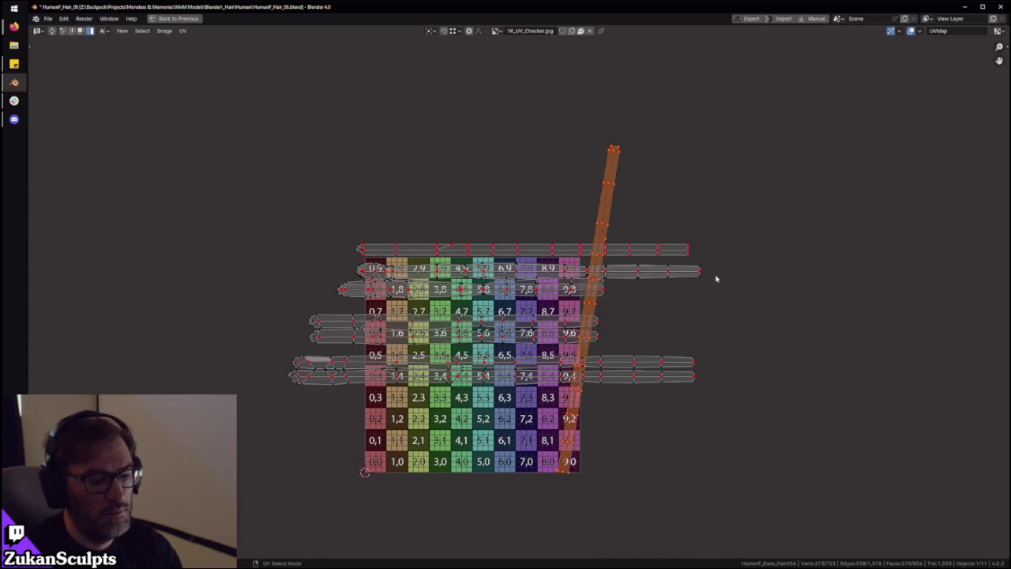
{"action": "key", "text": "ctrl+z"}
{"action": "type", "text": "r90"}
{"action": "key", "text": "Return"}
Move the horizontal strip to sit just above the checker grid, nudged slightly left
{"action": "key", "text": "r"}
{"action": "key", "text": "Escape"}
{"action": "key", "text": "g"}
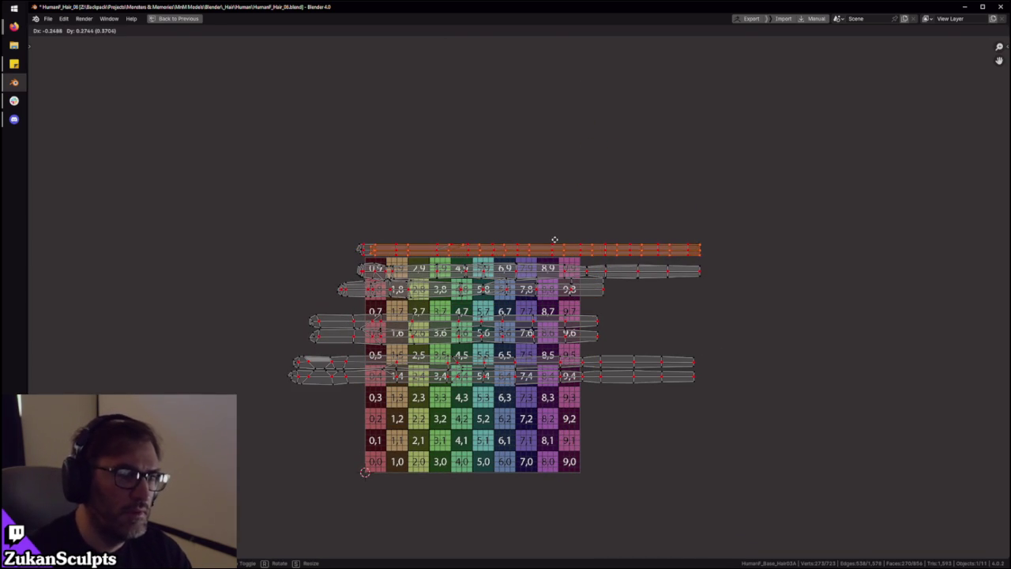
{"action": "left_click", "coordinate": [555, 239]}
{"action": "scroll", "coordinate": [506, 253], "scroll_direction": "up", "scroll_amount": 3}
{"action": "scroll", "coordinate": [437, 268], "scroll_direction": "up", "scroll_amount": 2}
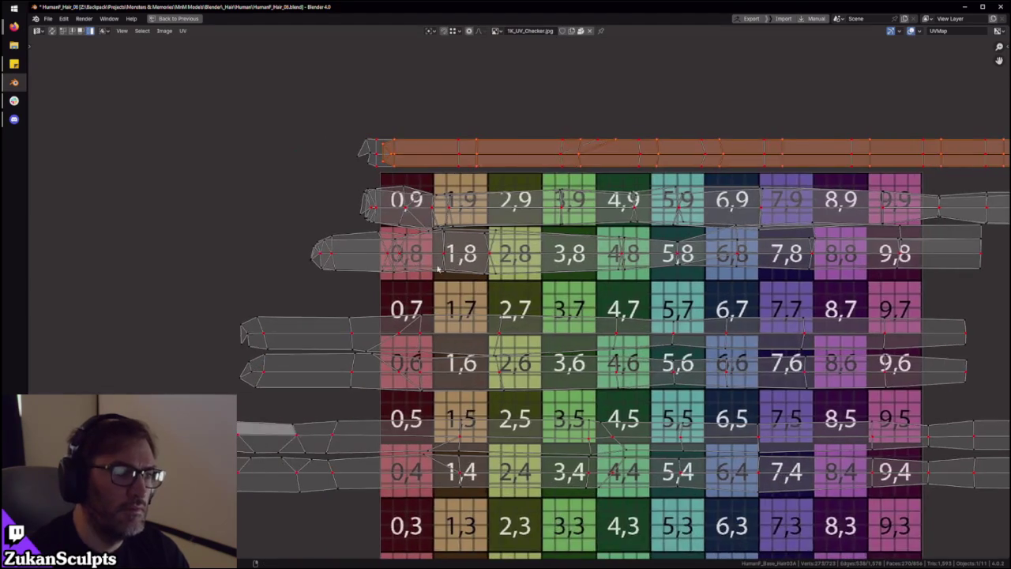
{"action": "scroll", "coordinate": [437, 268], "scroll_direction": "up", "scroll_amount": 1}
{"action": "scroll", "coordinate": [490, 253], "scroll_direction": "up", "scroll_amount": 2}
{"action": "key", "text": "g"}
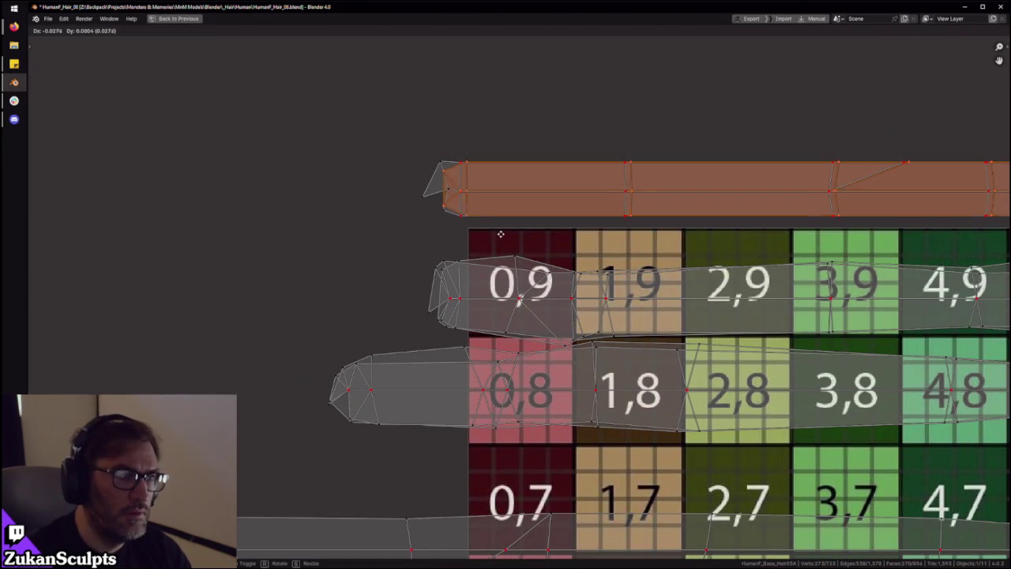
{"action": "left_click", "coordinate": [489, 226]}
Box-select all the UV strips
{"action": "scroll", "coordinate": [514, 221], "scroll_direction": "down", "scroll_amount": 2}
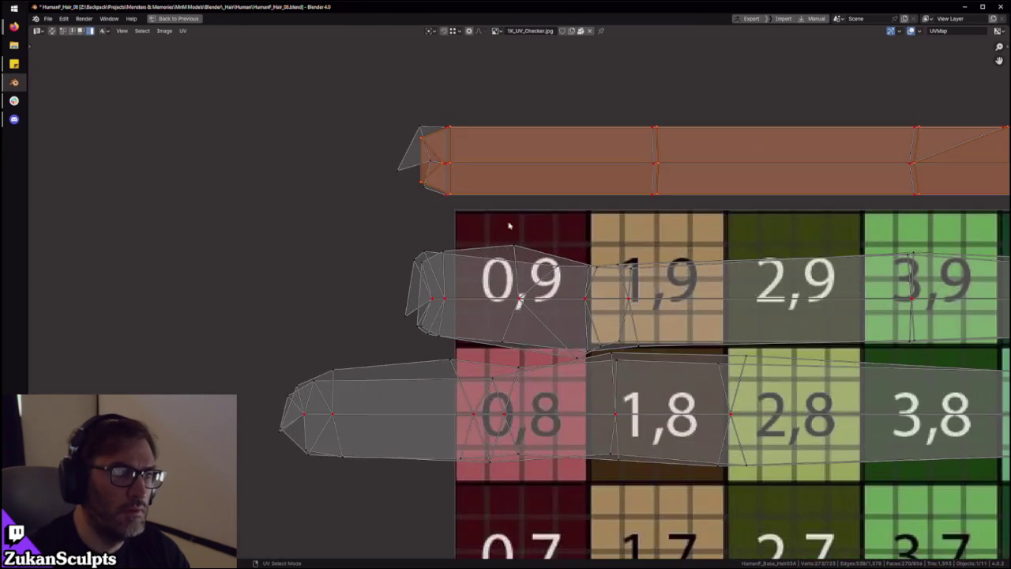
{"action": "scroll", "coordinate": [569, 253], "scroll_direction": "down", "scroll_amount": 2}
{"action": "scroll", "coordinate": [552, 253], "scroll_direction": "down", "scroll_amount": 4}
{"action": "left_click_drag", "start_coordinate": [267, 180], "coordinate": [870, 485]}
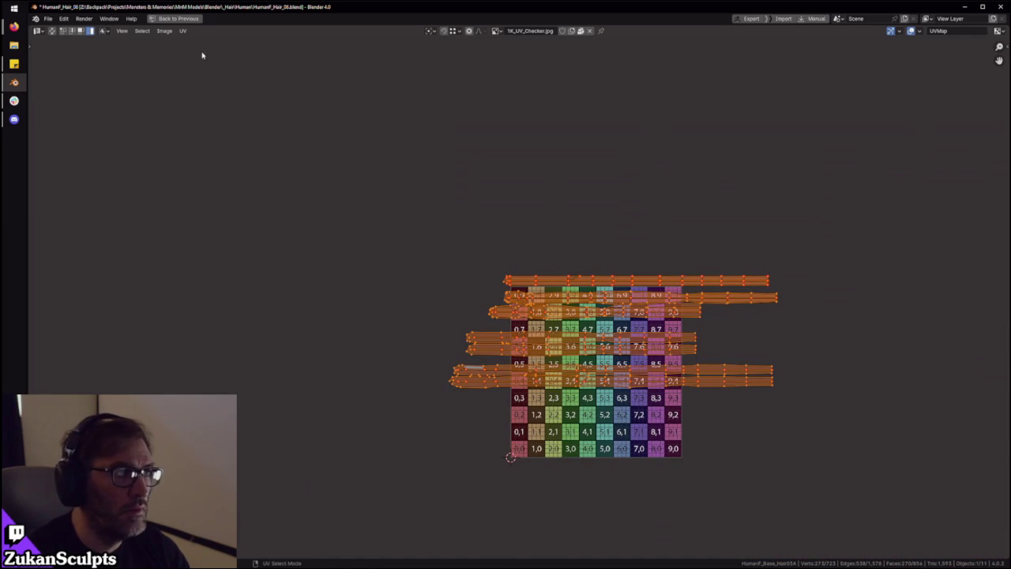
Average the scale of all UV islands and switch to island select mode
{"action": "left_click", "coordinate": [184, 31]}
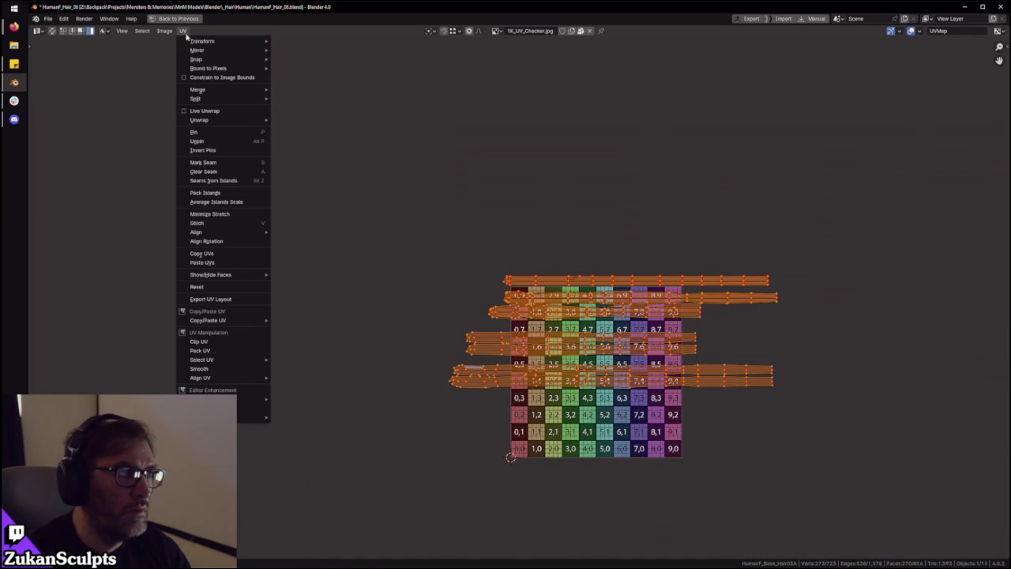
{"action": "left_click", "coordinate": [226, 203]}
{"action": "scroll", "coordinate": [637, 372], "scroll_direction": "up", "scroll_amount": 3}
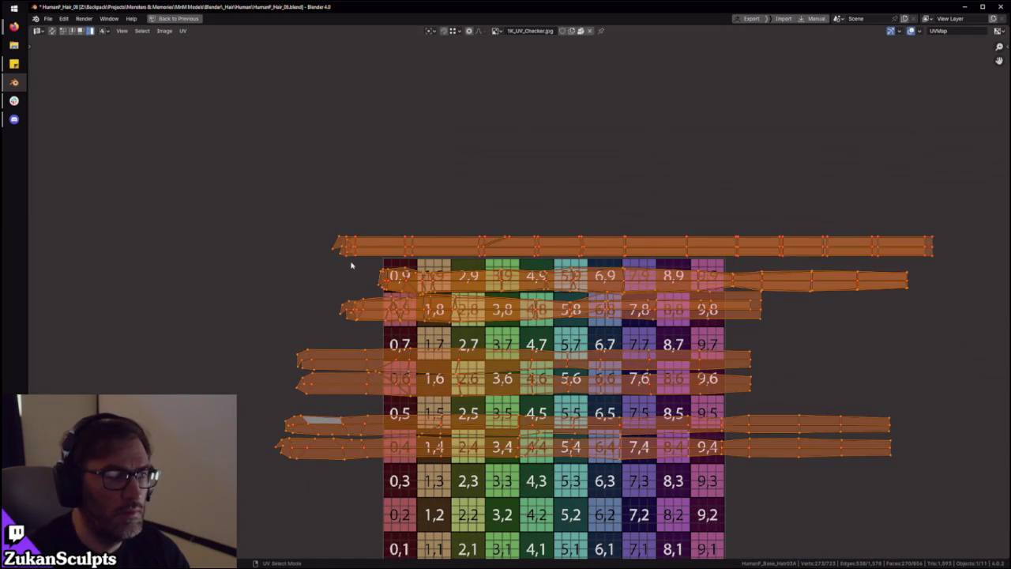
{"action": "scroll", "coordinate": [935, 276], "scroll_direction": "down", "scroll_amount": 2, "text": "ctrl"}
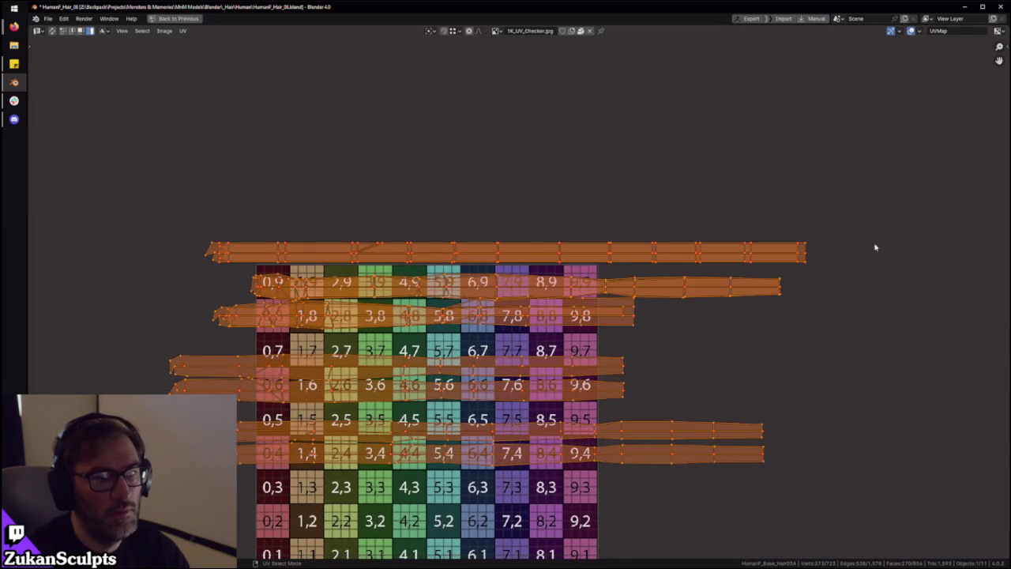
{"action": "scroll", "coordinate": [474, 326], "scroll_direction": "up", "scroll_amount": 2}
{"action": "scroll", "coordinate": [474, 325], "scroll_direction": "up", "scroll_amount": 3}
{"action": "key", "text": "ctrl+Tab"}
{"action": "left_click", "coordinate": [478, 308]}
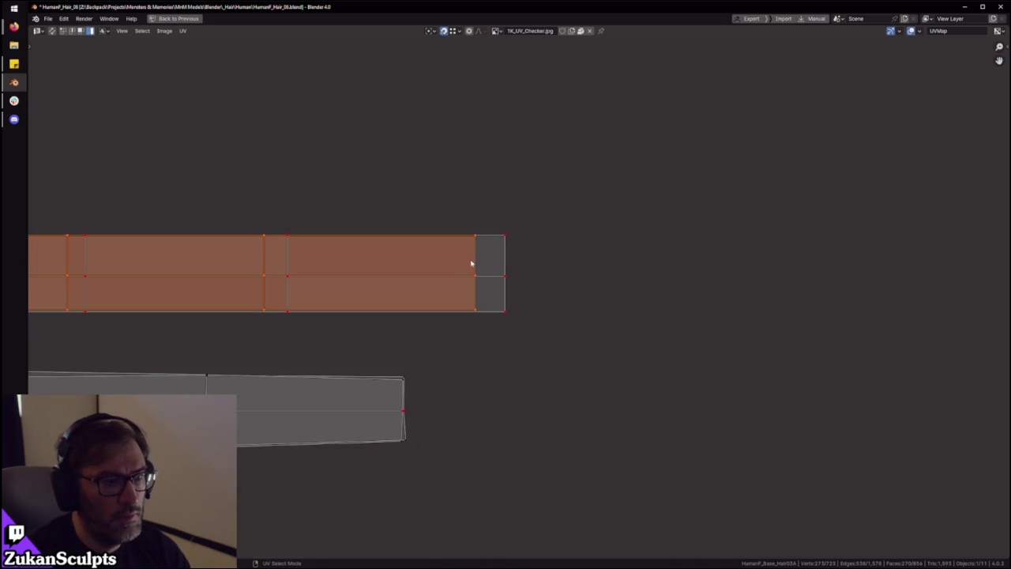
Select the upper and lower UV strips on the checker grid
{"action": "left_click", "coordinate": [471, 263]}
{"action": "scroll", "coordinate": [505, 311], "scroll_direction": "down", "scroll_amount": 1}
{"action": "scroll", "coordinate": [521, 312], "scroll_direction": "down", "scroll_amount": 2}
{"action": "scroll", "coordinate": [541, 312], "scroll_direction": "down", "scroll_amount": 2}
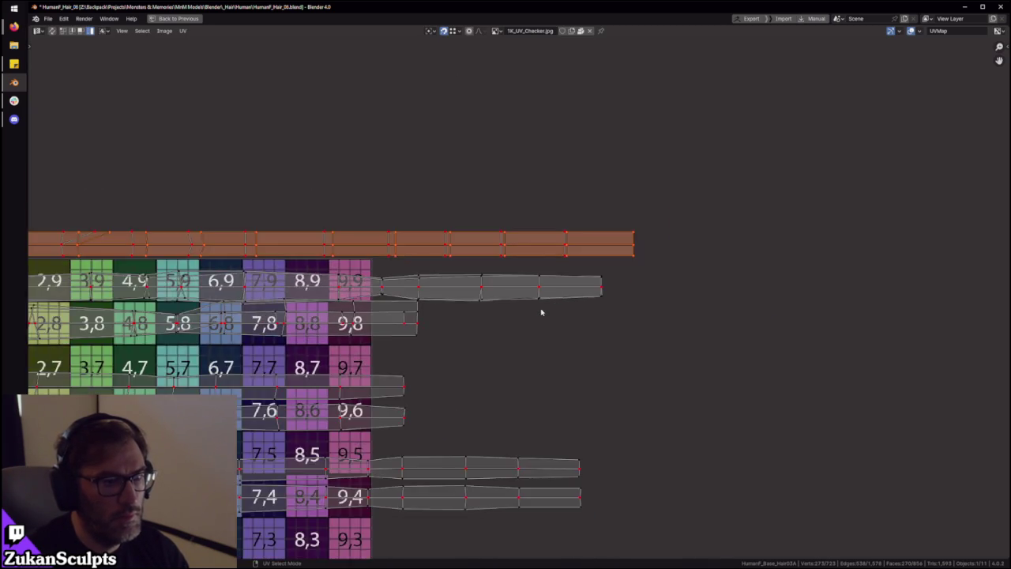
{"action": "scroll", "coordinate": [692, 316], "scroll_direction": "up", "scroll_amount": 3}
{"action": "scroll", "coordinate": [693, 361], "scroll_direction": "up", "scroll_amount": 2}
{"action": "left_click", "coordinate": [624, 362]}
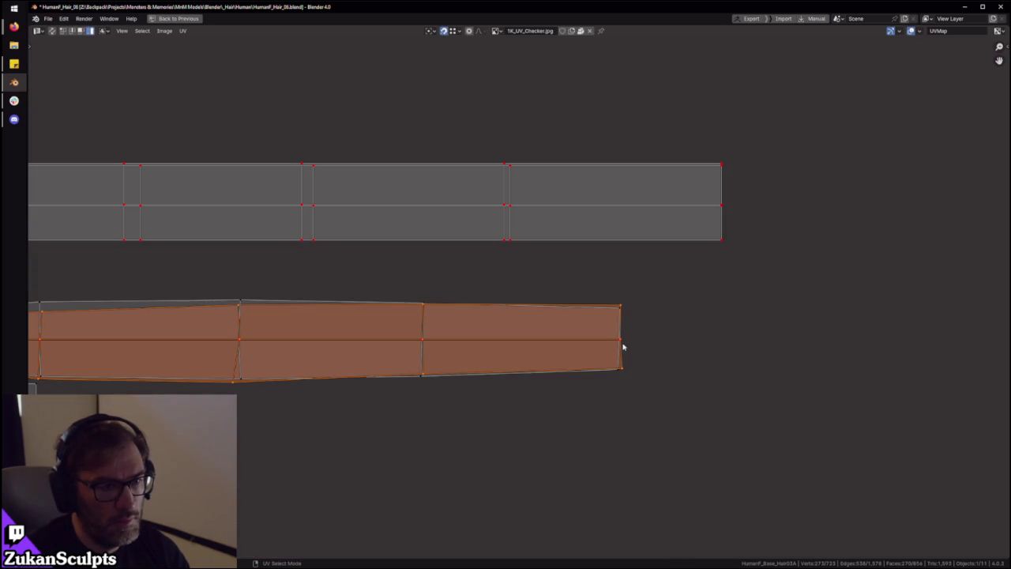
{"action": "left_click", "coordinate": [582, 173]}
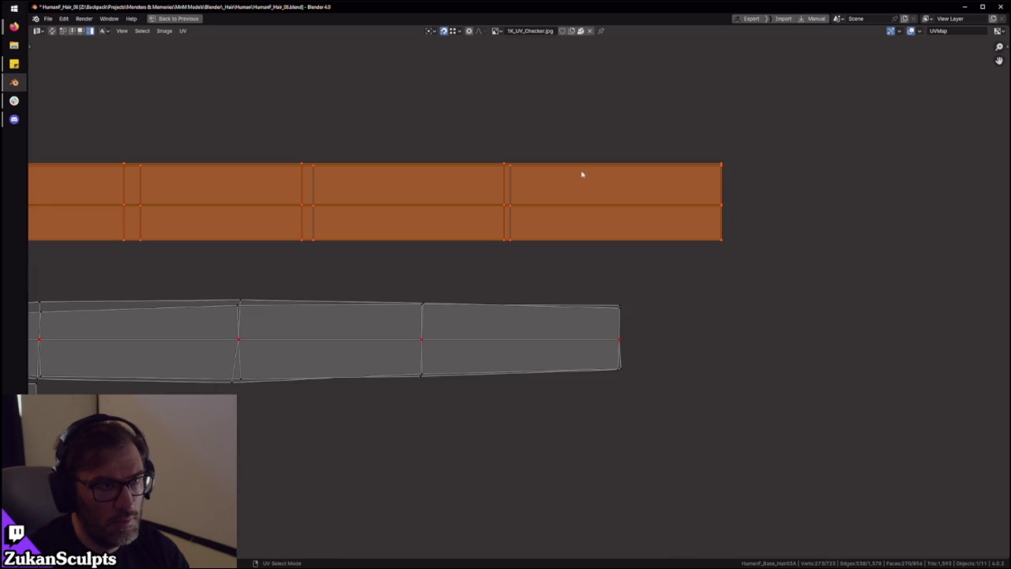
Move the row-5 strip down to sit on the 9,4 strip
{"action": "scroll", "coordinate": [686, 203], "scroll_direction": "down", "scroll_amount": 2}
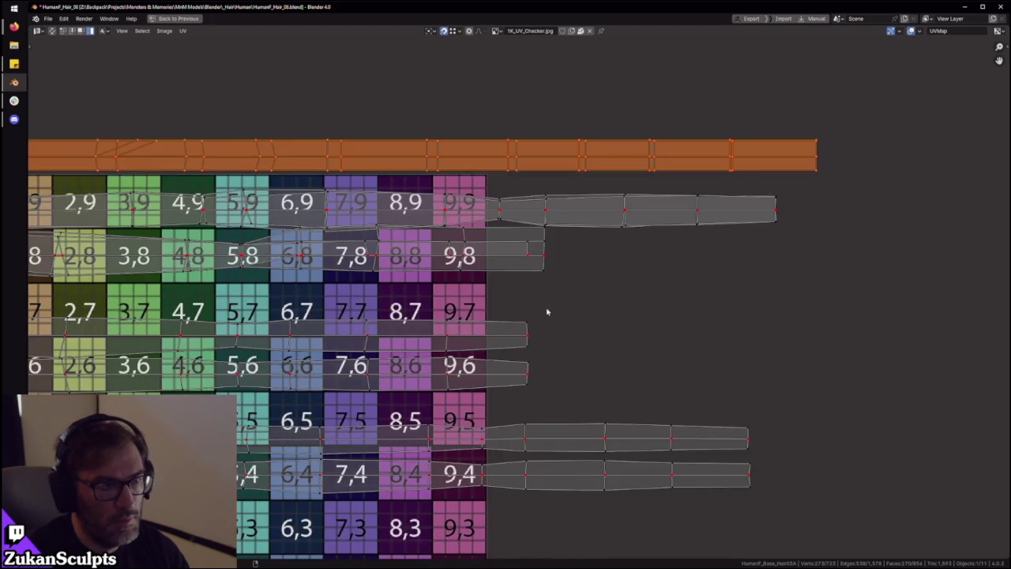
{"action": "scroll", "coordinate": [548, 311], "scroll_direction": "down", "scroll_amount": 2}
{"action": "scroll", "coordinate": [576, 292], "scroll_direction": "up", "scroll_amount": 3}
{"action": "left_click_drag", "start_coordinate": [695, 323], "coordinate": [699, 351]}
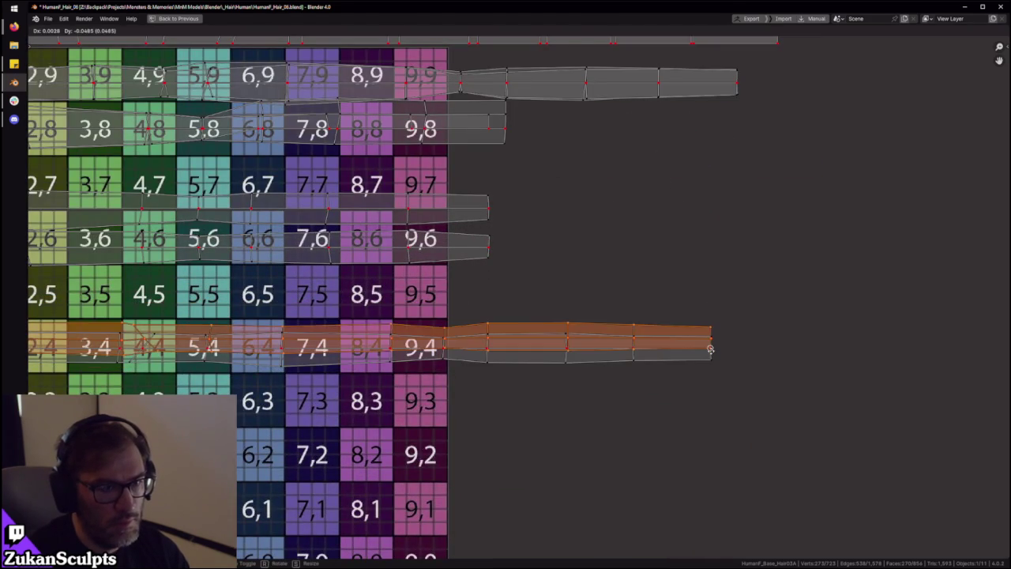
{"action": "scroll", "coordinate": [703, 353], "scroll_direction": "up", "scroll_amount": 2}
{"action": "middle_click_drag", "start_coordinate": [708, 356], "coordinate": [483, 286]}
{"action": "scroll", "coordinate": [482, 287], "scroll_direction": "up", "scroll_amount": 2}
{"action": "key", "text": "g"}
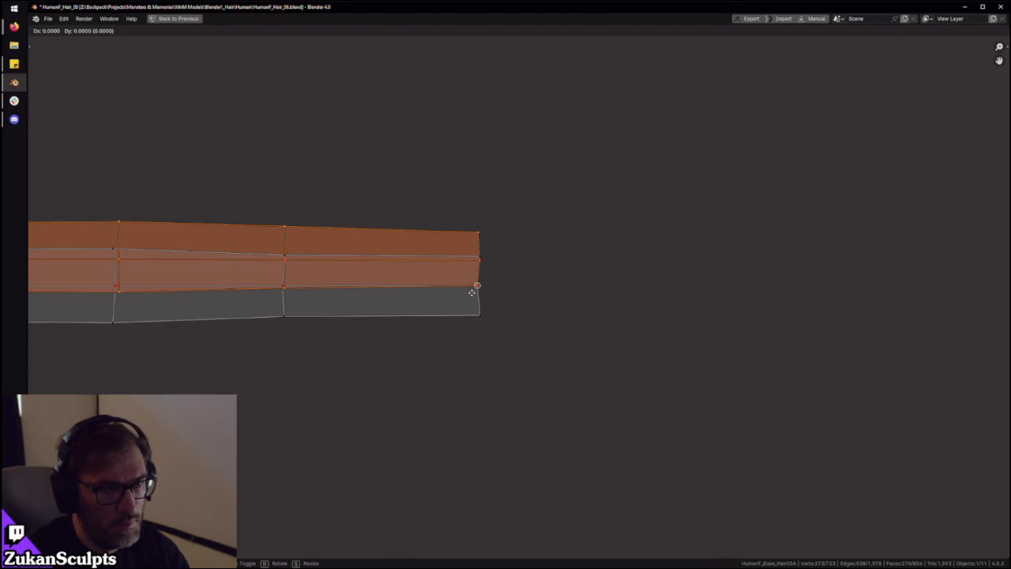
{"action": "left_click", "coordinate": [484, 301]}
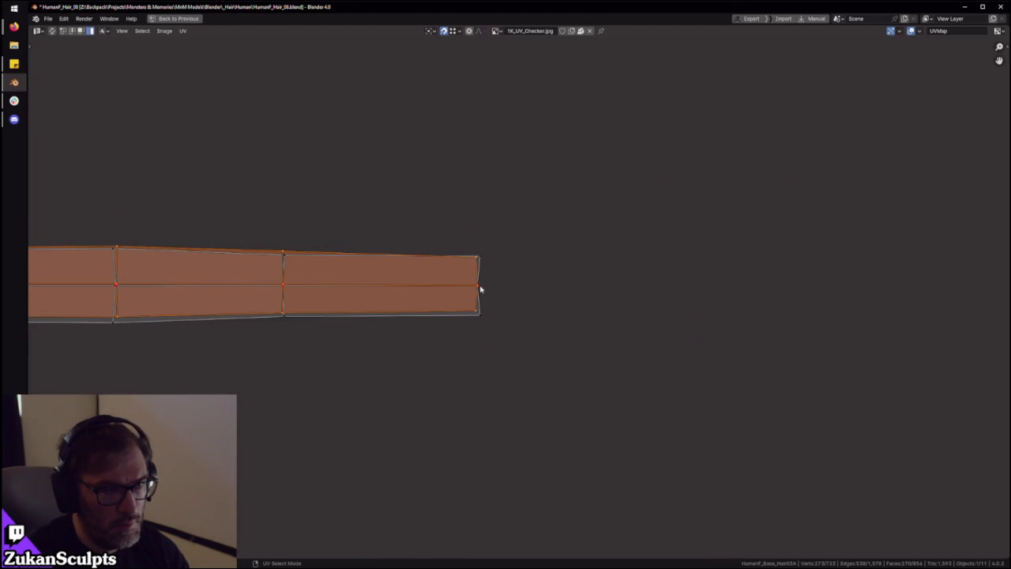
Raise the strip on the 9,6 row to a higher position on the grid
{"action": "scroll", "coordinate": [480, 289], "scroll_direction": "down", "scroll_amount": 3}
{"action": "scroll", "coordinate": [480, 289], "scroll_direction": "down", "scroll_amount": 3}
{"action": "scroll", "coordinate": [566, 332], "scroll_direction": "up", "scroll_amount": 2}
{"action": "scroll", "coordinate": [566, 231], "scroll_direction": "up", "scroll_amount": 3}
{"action": "left_click", "coordinate": [893, 335]}
{"action": "middle_click_drag", "start_coordinate": [893, 335], "coordinate": [632, 352]}
{"action": "scroll", "coordinate": [632, 351], "scroll_direction": "up", "scroll_amount": 1}
{"action": "key", "text": "g"}
{"action": "right_click", "coordinate": [632, 308]}
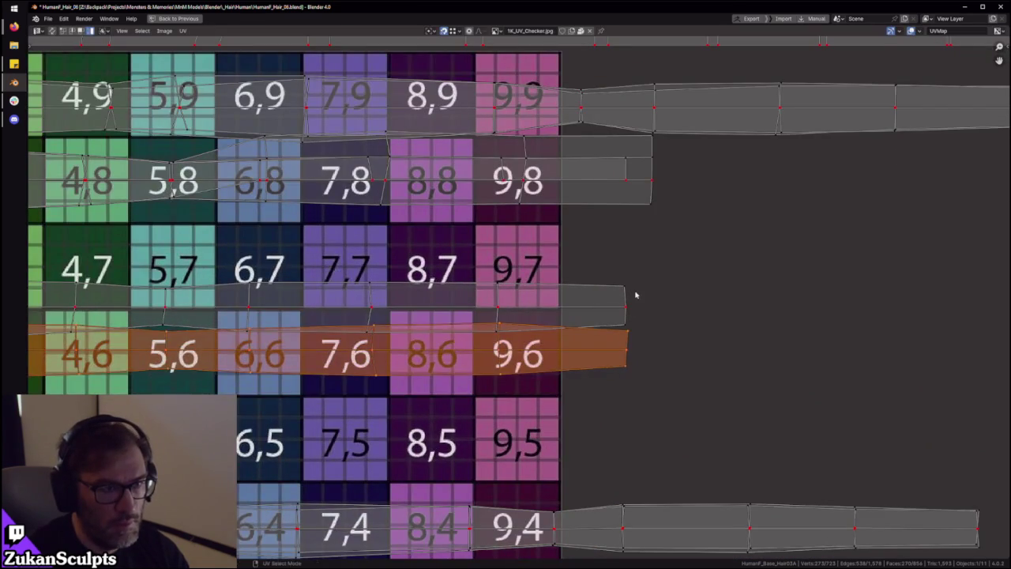
{"action": "scroll", "coordinate": [636, 291], "scroll_direction": "up", "scroll_amount": 3}
{"action": "key", "text": "g"}
{"action": "left_click", "coordinate": [789, 326]}
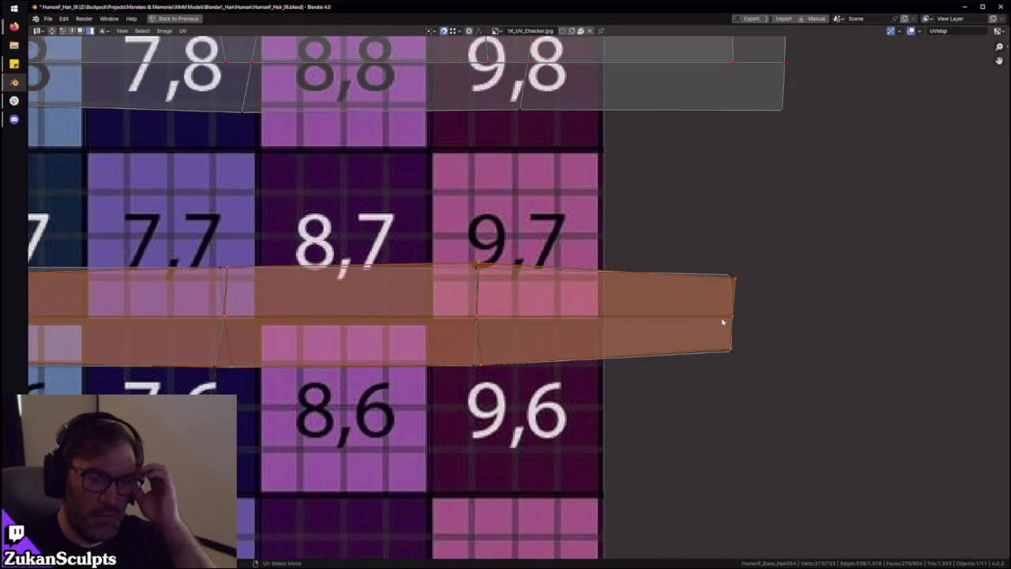
Slide the row-8 strip horizontally along X, select the top strip, and restore the layout
{"action": "scroll", "coordinate": [670, 300], "scroll_direction": "down", "scroll_amount": 3}
{"action": "middle_click_drag", "start_coordinate": [553, 292], "coordinate": [666, 361], "text": "shift"}
{"action": "scroll", "coordinate": [504, 303], "scroll_direction": "down", "scroll_amount": 3}
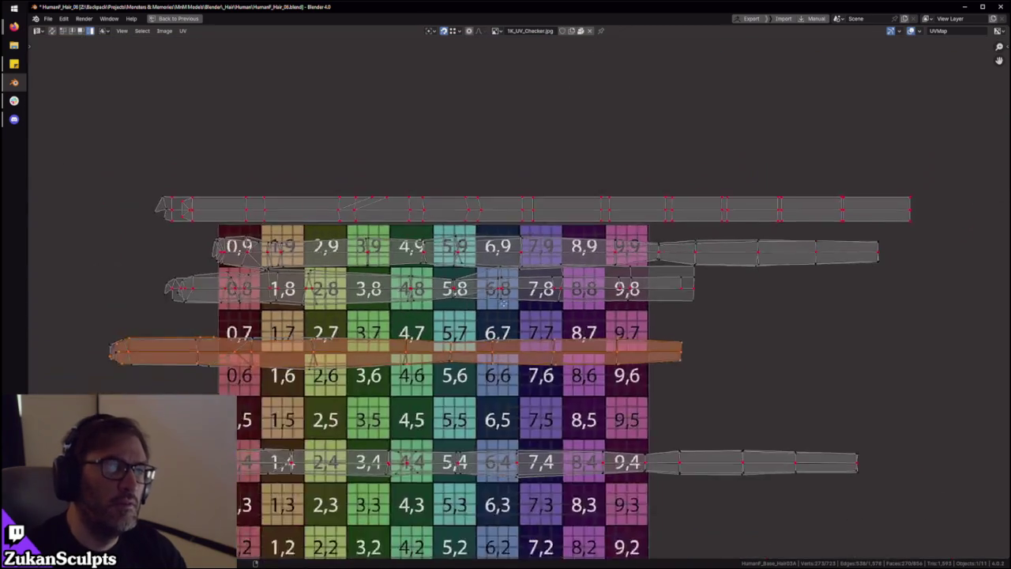
{"action": "scroll", "coordinate": [504, 301], "scroll_direction": "up", "scroll_amount": 2}
{"action": "scroll", "coordinate": [547, 310], "scroll_direction": "down", "scroll_amount": 3}
{"action": "middle_click_drag", "start_coordinate": [570, 335], "coordinate": [545, 348], "text": "shift"}
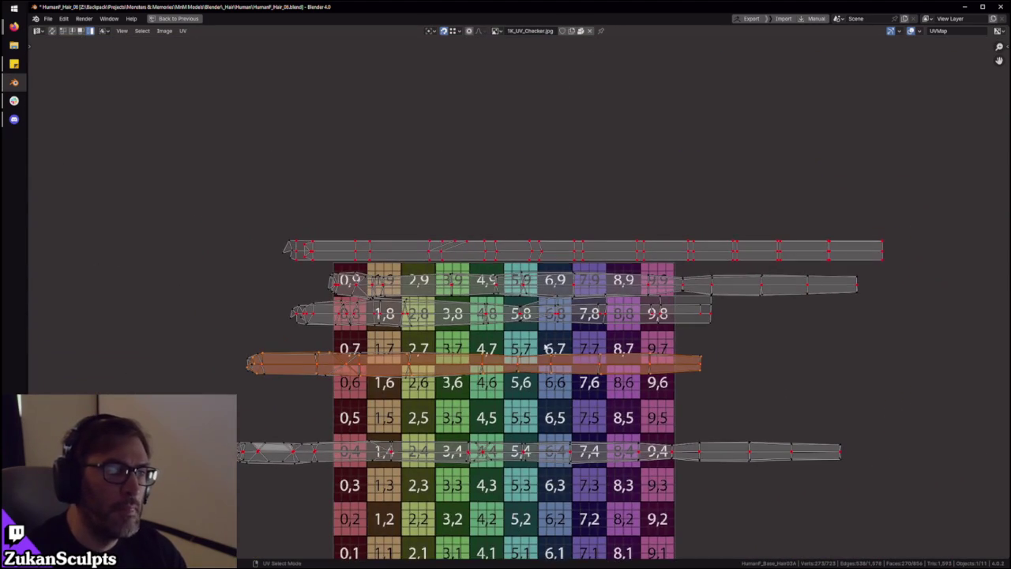
{"action": "scroll", "coordinate": [538, 341], "scroll_direction": "up", "scroll_amount": 3}
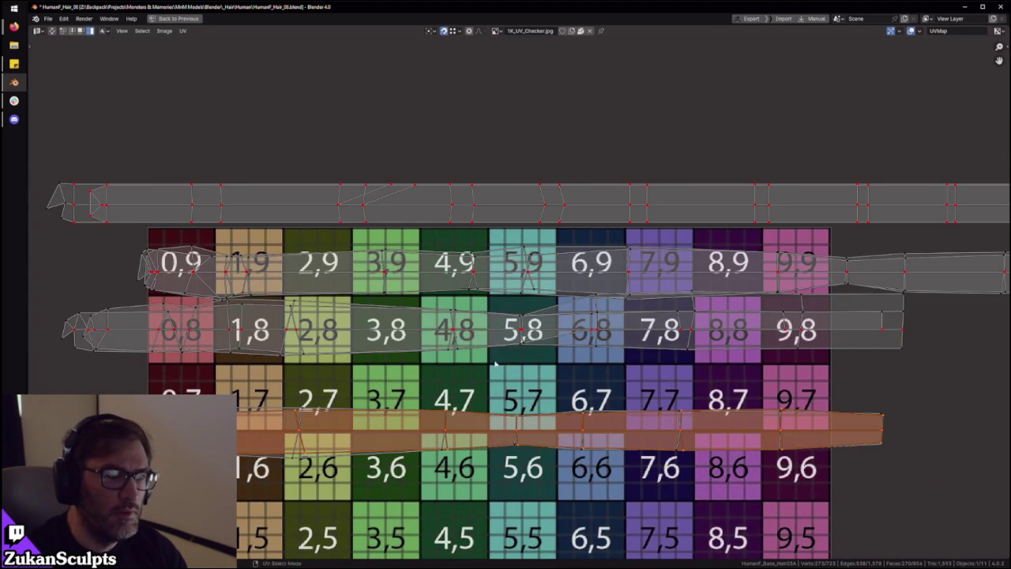
{"action": "left_click", "coordinate": [516, 351]}
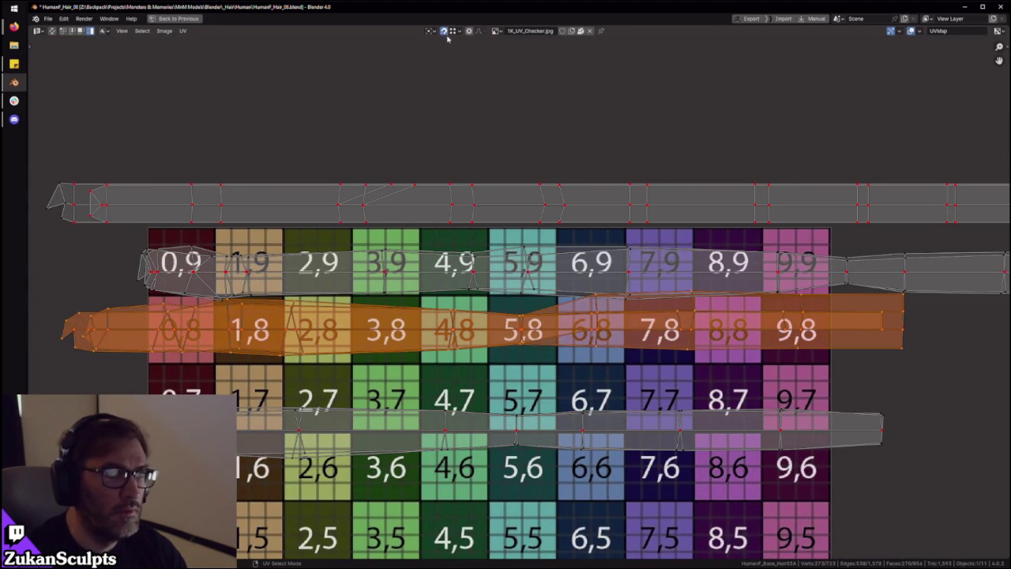
{"action": "key", "text": "g"}
{"action": "key", "text": "x"}
{"action": "scroll", "coordinate": [505, 301], "scroll_direction": "down", "scroll_amount": 3}
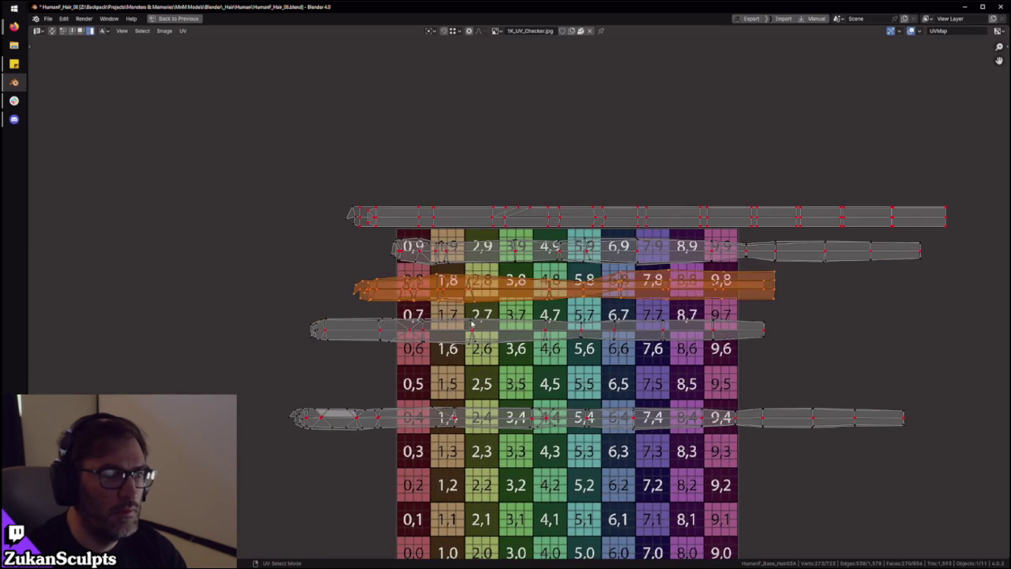
{"action": "left_click", "coordinate": [514, 302]}
{"action": "left_click_drag", "start_coordinate": [289, 124], "coordinate": [395, 215]}
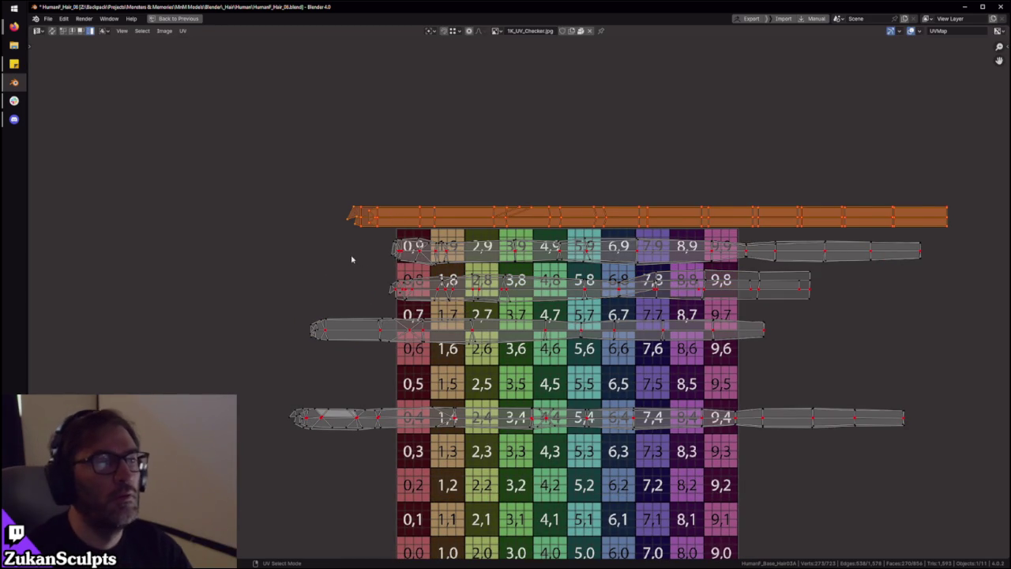
{"action": "key", "text": "ctrl+space"}
Maximize the UV editor and zoom in on the orange hair strip
{"action": "scroll", "coordinate": [387, 289], "scroll_direction": "up", "scroll_amount": 5}
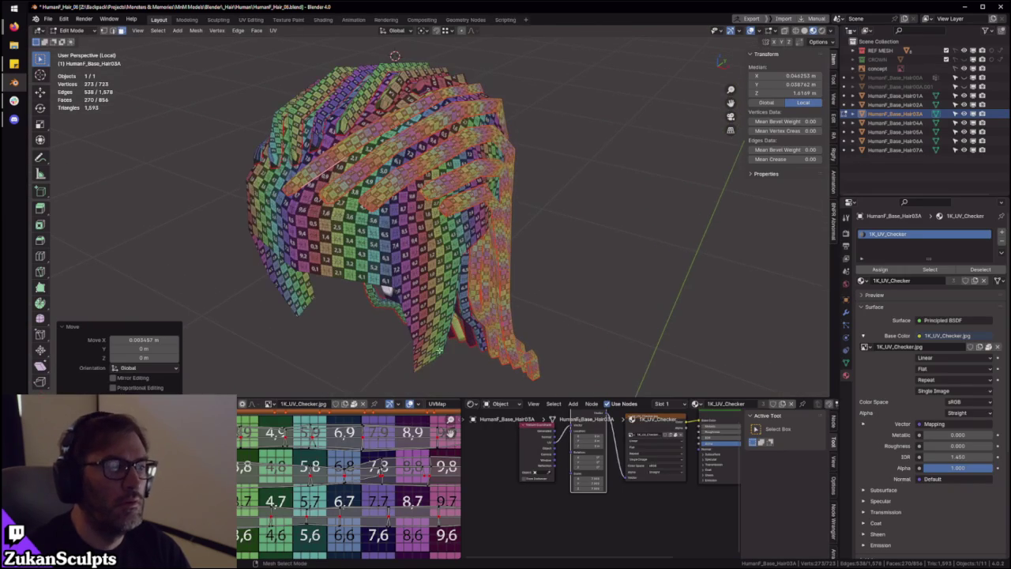
{"action": "middle_click_drag", "start_coordinate": [347, 505], "coordinate": [376, 525]}
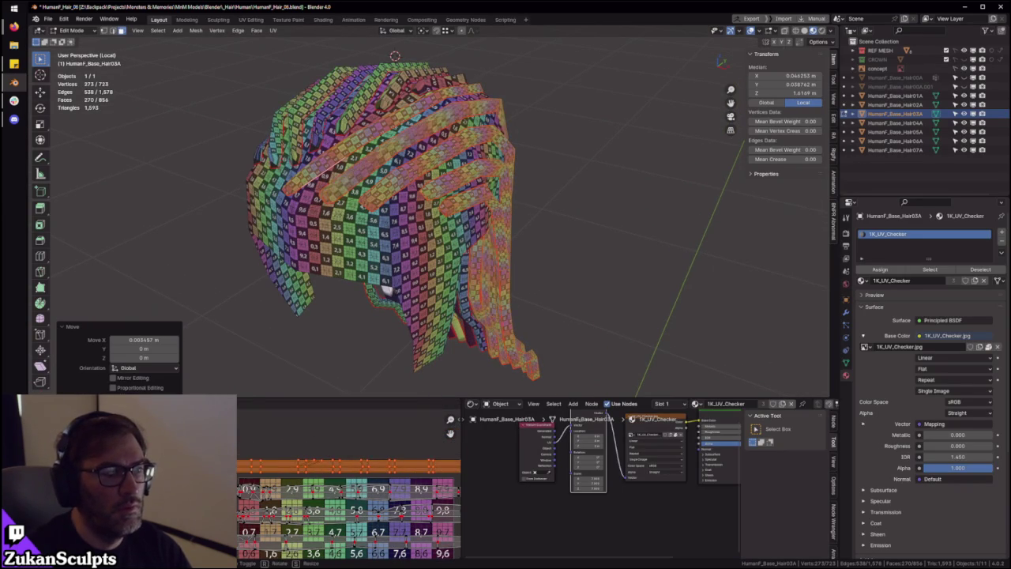
{"action": "middle_click_drag", "start_coordinate": [407, 347], "coordinate": [371, 371]}
{"action": "scroll", "coordinate": [361, 479], "scroll_direction": "up", "scroll_amount": 4}
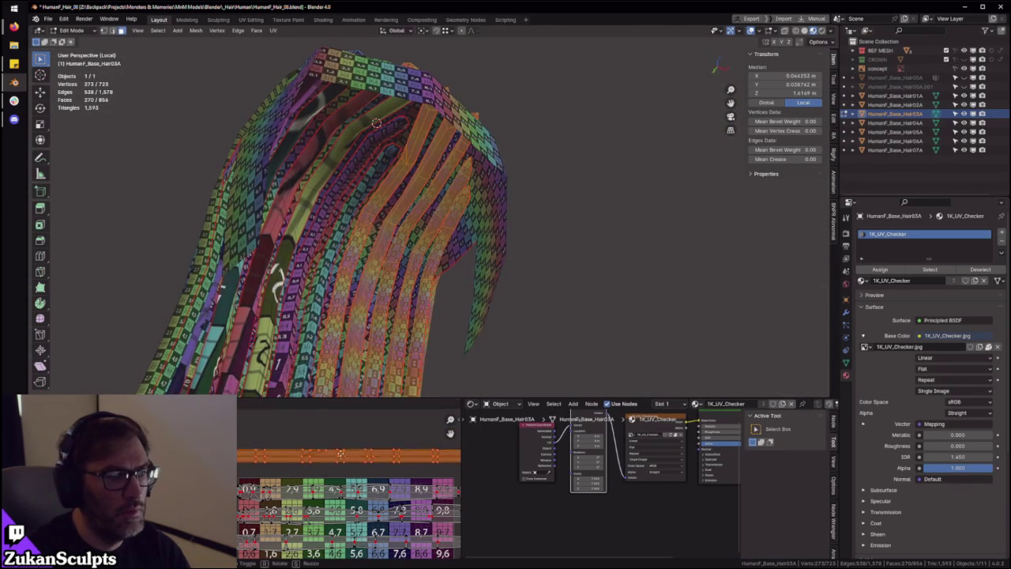
{"action": "key", "text": "ctrl+space"}
{"action": "middle_click_drag", "start_coordinate": [529, 282], "coordinate": [418, 379]}
{"action": "scroll", "coordinate": [492, 368], "scroll_direction": "up", "scroll_amount": 2}
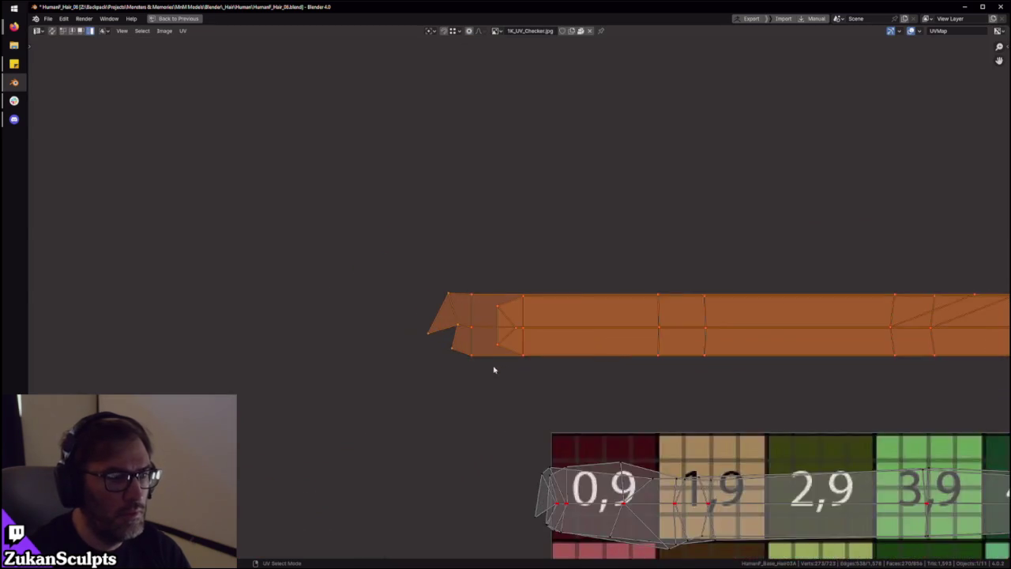
{"action": "scroll", "coordinate": [508, 345], "scroll_direction": "up", "scroll_amount": 2}
In vertex select mode, slide the strip's tip vertices along X
{"action": "key", "text": "ctrl+Tab"}
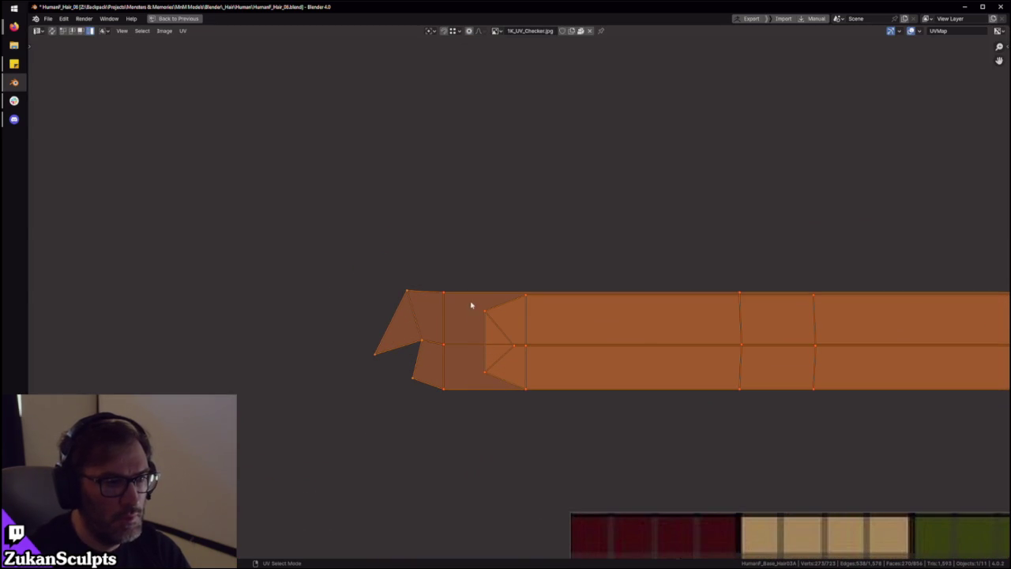
{"action": "key", "text": "ctrl+Tab"}
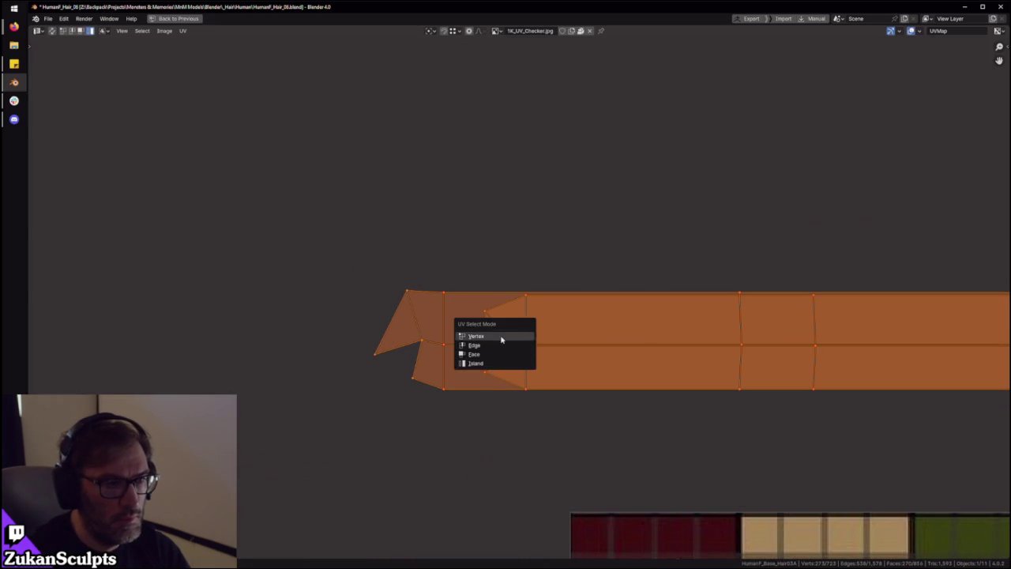
{"action": "left_click", "coordinate": [500, 339]}
{"action": "left_click_drag", "start_coordinate": [467, 288], "coordinate": [519, 388]}
{"action": "key", "text": "g"}
{"action": "key", "text": "x"}
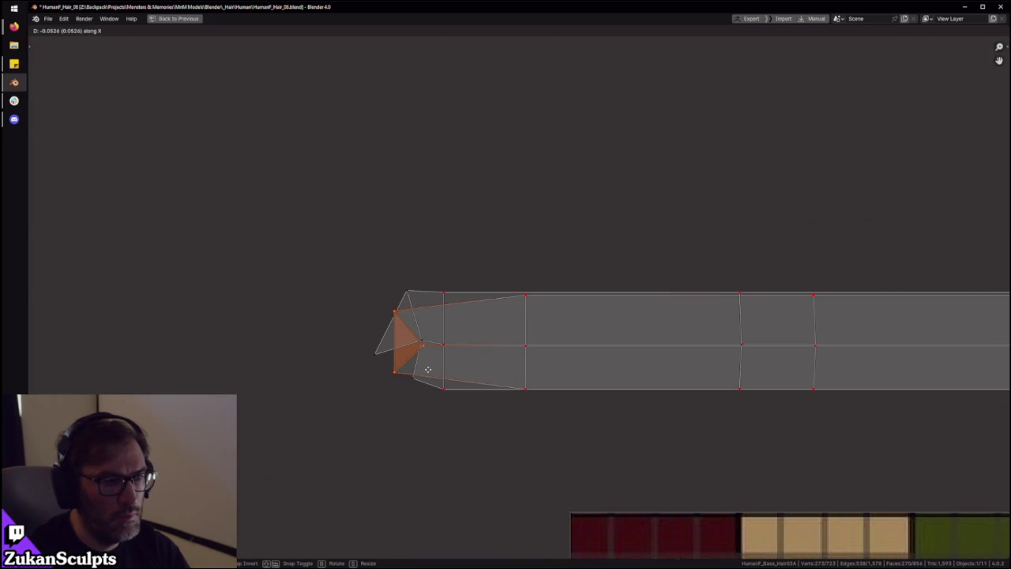
{"action": "left_click", "coordinate": [427, 369]}
Grow the selection across the strip's left section and move it into place
{"action": "key", "text": "ctrl+KP_Add"}
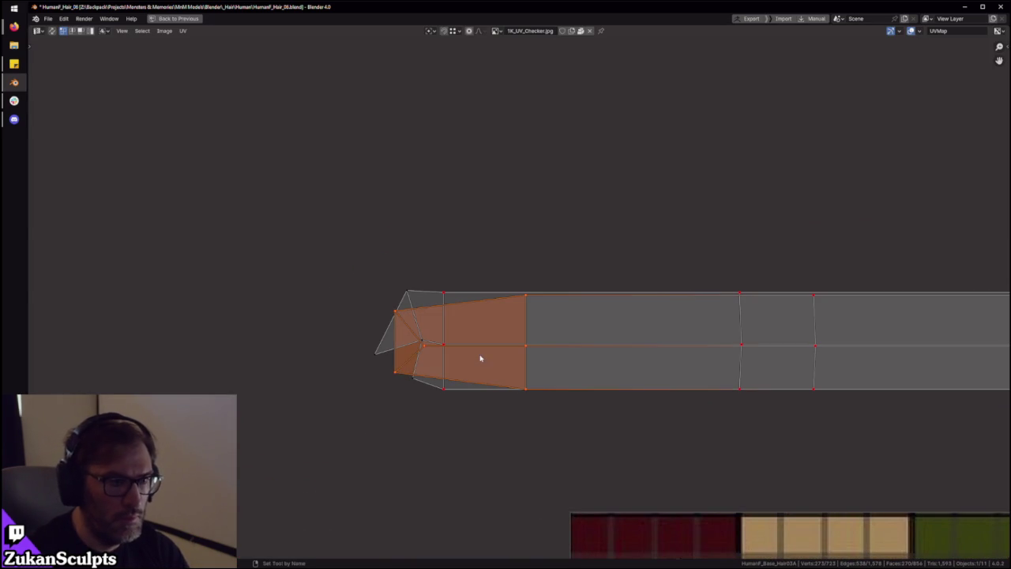
{"action": "key", "text": "2"}
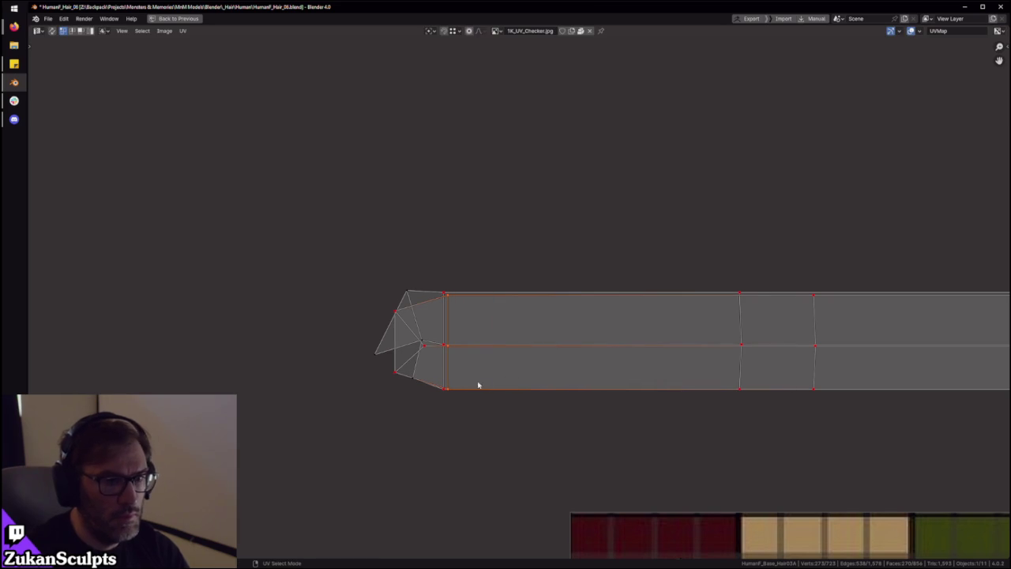
{"action": "key", "text": "3"}
{"action": "scroll", "coordinate": [648, 375], "scroll_direction": "down", "scroll_amount": 1}
{"action": "key", "text": "2"}
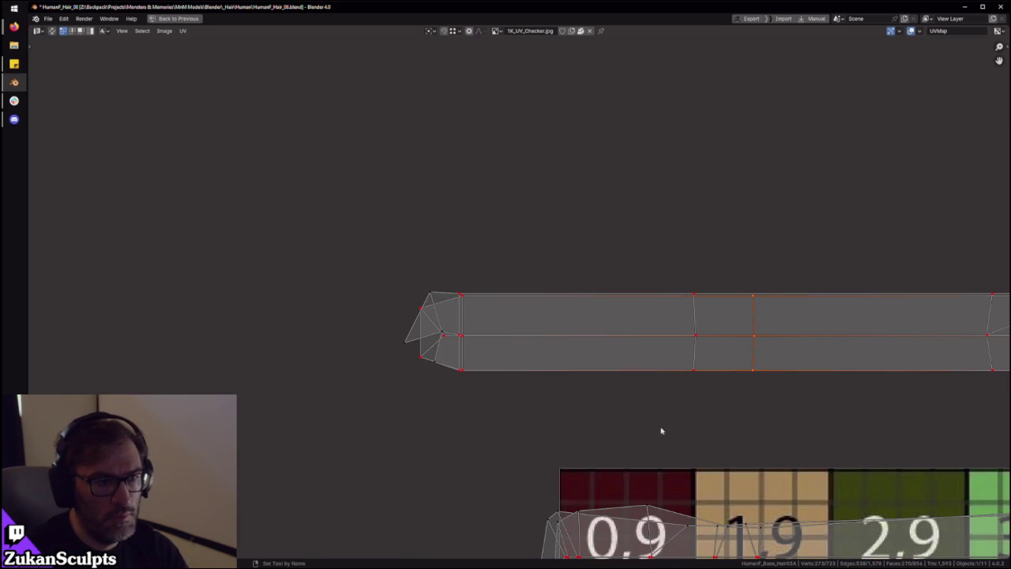
{"action": "key", "text": "g"}
{"action": "left_click", "coordinate": [730, 349]}
{"action": "scroll", "coordinate": [695, 360], "scroll_direction": "down", "scroll_amount": 3}
{"action": "scroll", "coordinate": [624, 375], "scroll_direction": "up", "scroll_amount": 3}
In face mode, box-select the strip's left section and shift it horizontally
{"action": "key", "text": "3"}
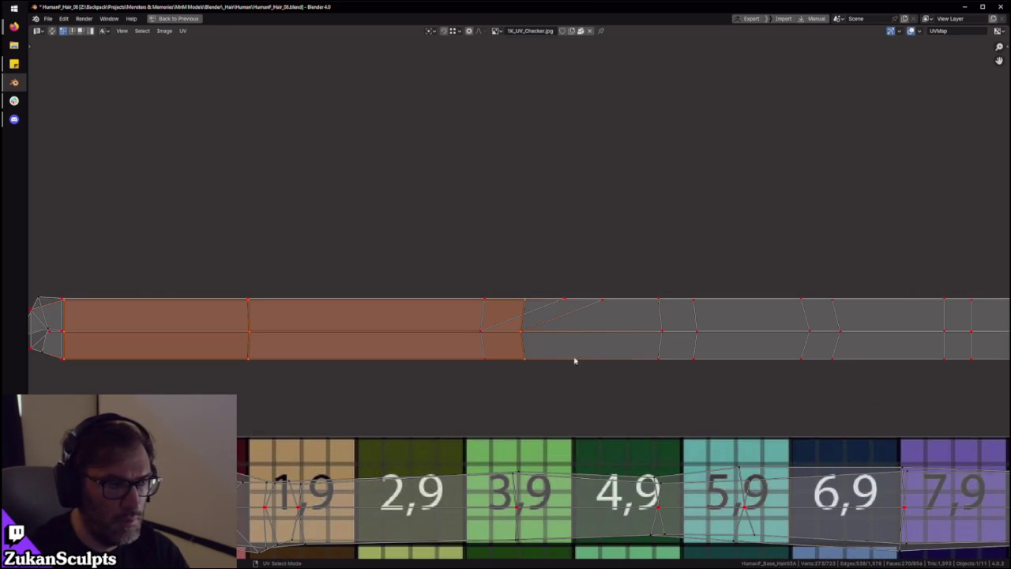
{"action": "scroll", "coordinate": [150, 293], "scroll_direction": "down", "scroll_amount": 2}
{"action": "scroll", "coordinate": [151, 293], "scroll_direction": "down", "scroll_amount": 1}
{"action": "left_click_drag", "start_coordinate": [113, 244], "coordinate": [395, 395]}
{"action": "scroll", "coordinate": [582, 334], "scroll_direction": "up", "scroll_amount": 2}
{"action": "key", "text": "g"}
{"action": "key", "text": "x"}
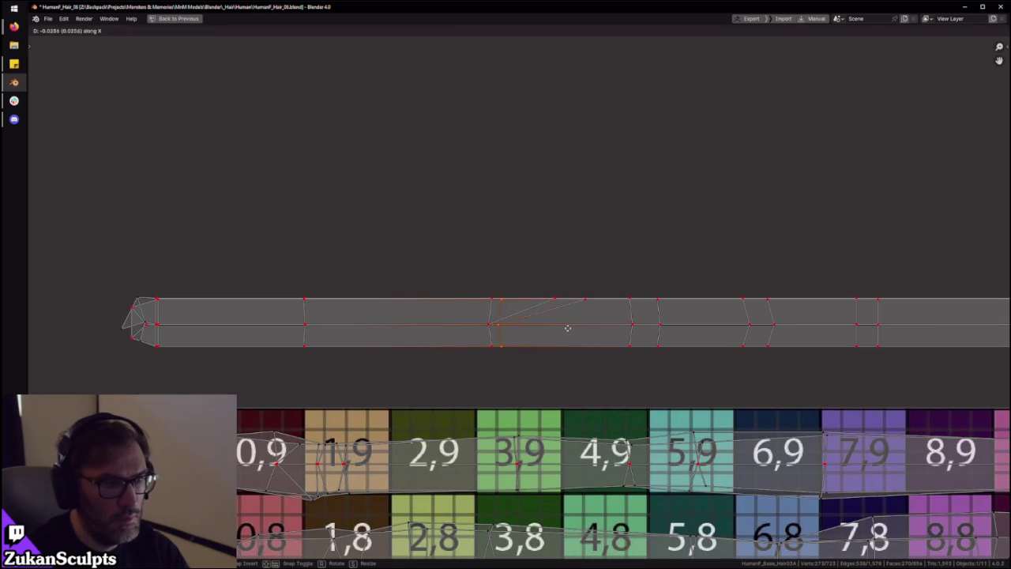
{"action": "left_click", "coordinate": [558, 327]}
Slide the first two vertical edge columns horizontally to even their spacing
{"action": "key", "text": "3"}
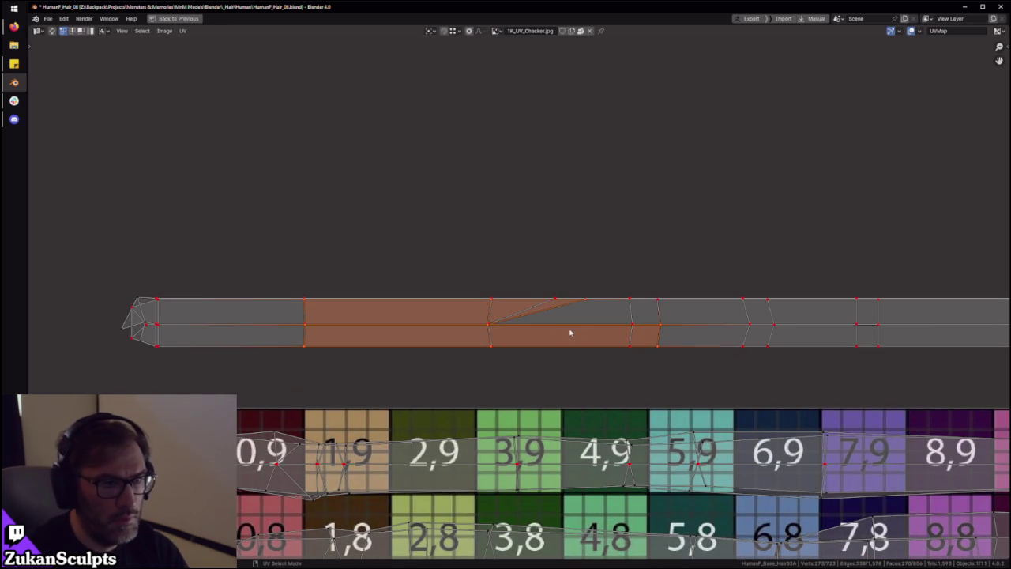
{"action": "left_click_drag", "start_coordinate": [230, 222], "coordinate": [632, 431], "text": "ctrl"}
{"action": "key", "text": "g"}
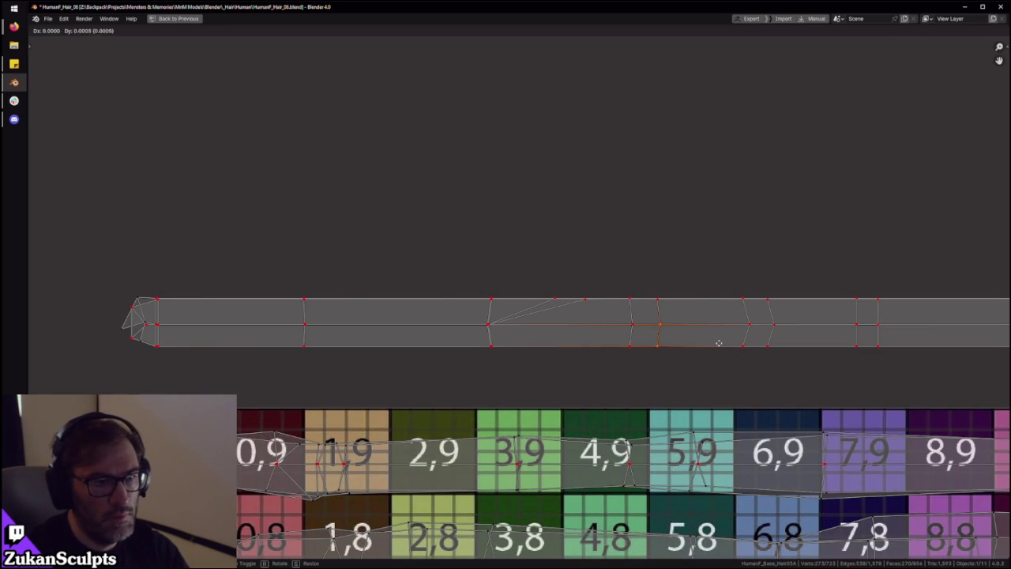
{"action": "left_click", "coordinate": [696, 327]}
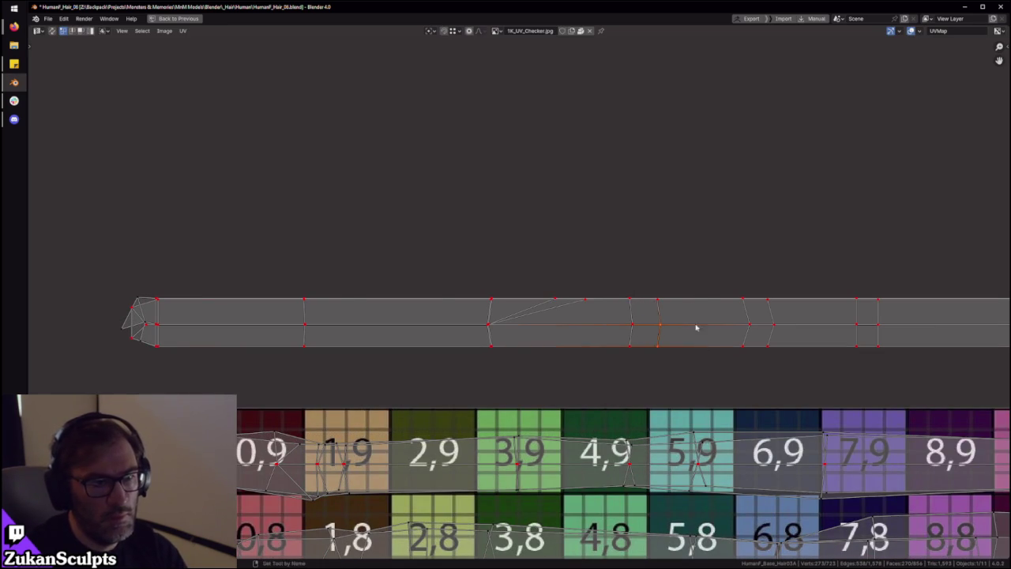
{"action": "left_click_drag", "start_coordinate": [698, 269], "coordinate": [646, 357]}
{"action": "key", "text": "g"}
{"action": "key", "text": "x"}
{"action": "left_click", "coordinate": [628, 345]}
Select the next strip section's linked faces and slide its edge column upright
{"action": "middle_click_drag", "start_coordinate": [729, 365], "coordinate": [578, 382]}
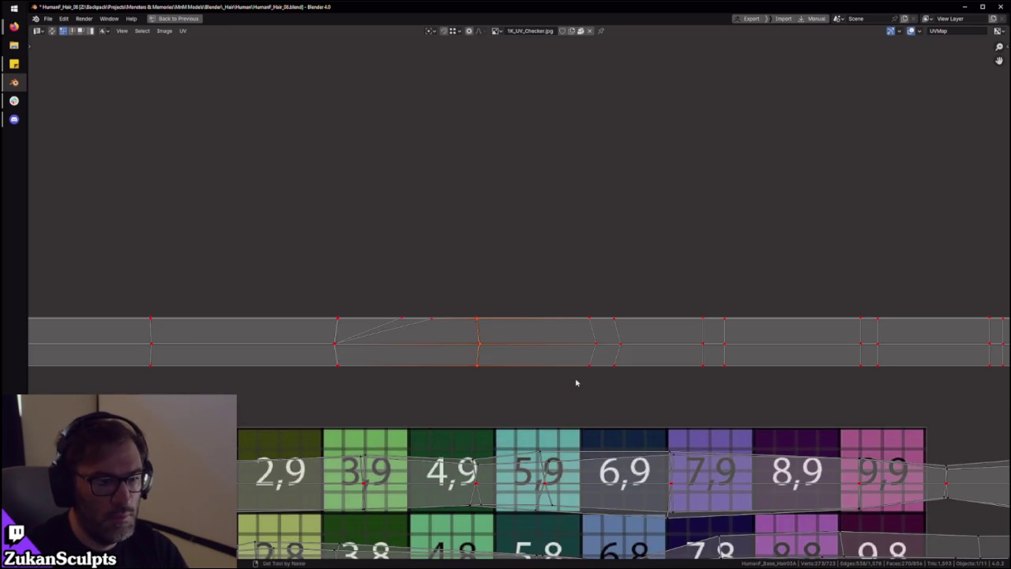
{"action": "scroll", "coordinate": [473, 403], "scroll_direction": "down", "scroll_amount": 1}
{"action": "left_click_drag", "start_coordinate": [472, 403], "coordinate": [474, 403]}
{"action": "scroll", "coordinate": [562, 365], "scroll_direction": "up", "scroll_amount": 2}
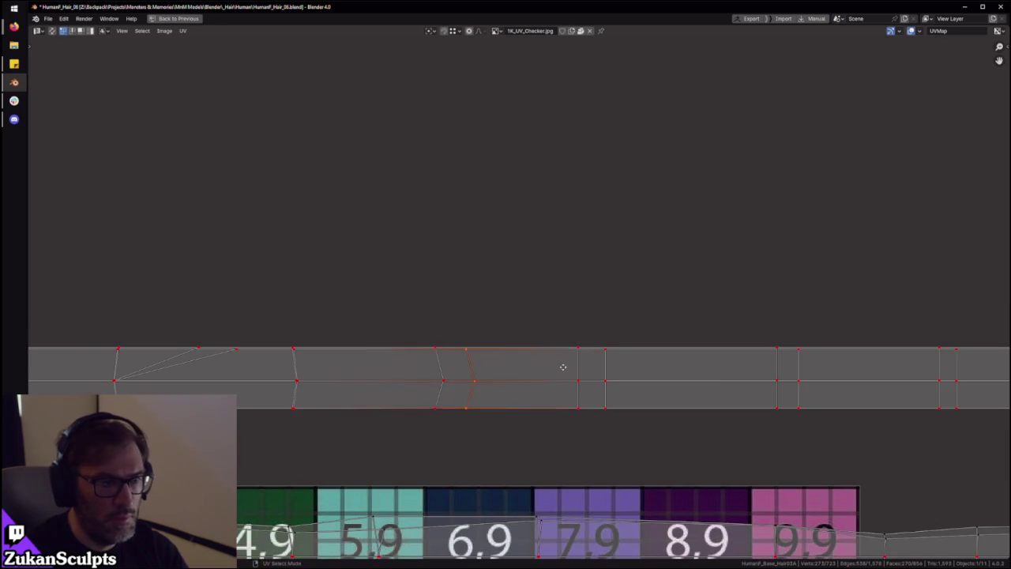
{"action": "key", "text": "l"}
{"action": "mouse_move", "coordinate": [234, 298]}
{"action": "left_mouse_down", "text": "ctrl"}
{"action": "mouse_move", "coordinate": [501, 445]}
{"action": "mouse_move", "coordinate": [576, 452]}
{"action": "left_mouse_up", "text": "ctrl"}
{"action": "key", "text": "g"}
{"action": "left_click", "coordinate": [601, 389]}
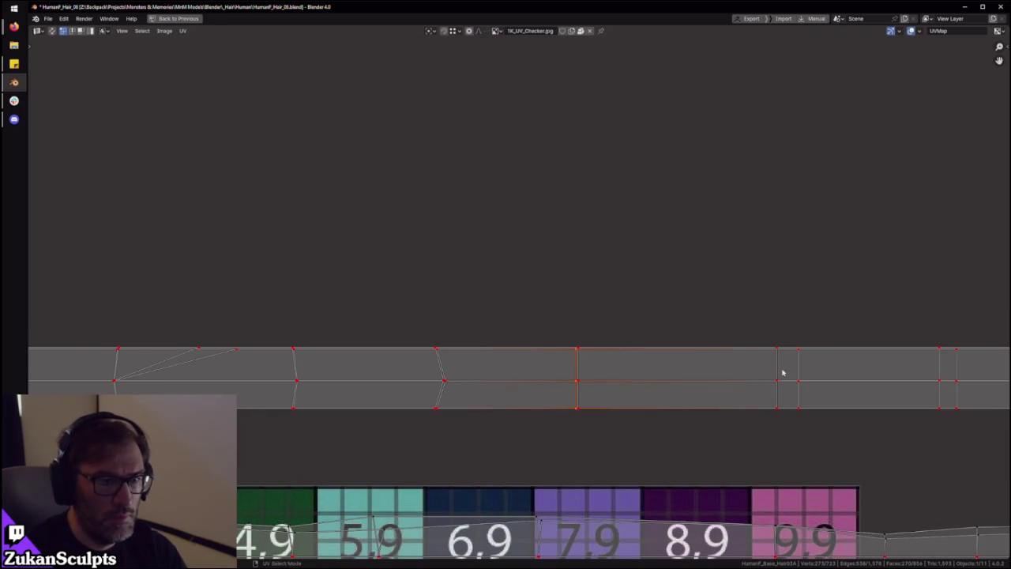
Isolate the following edge column and shift it along X
{"action": "middle_click_drag", "start_coordinate": [783, 368], "coordinate": [522, 355]}
{"action": "key", "text": "ctrl+l"}
{"action": "scroll", "coordinate": [521, 355], "scroll_direction": "down", "scroll_amount": 1}
{"action": "left_click_drag", "start_coordinate": [138, 278], "coordinate": [348, 397]}
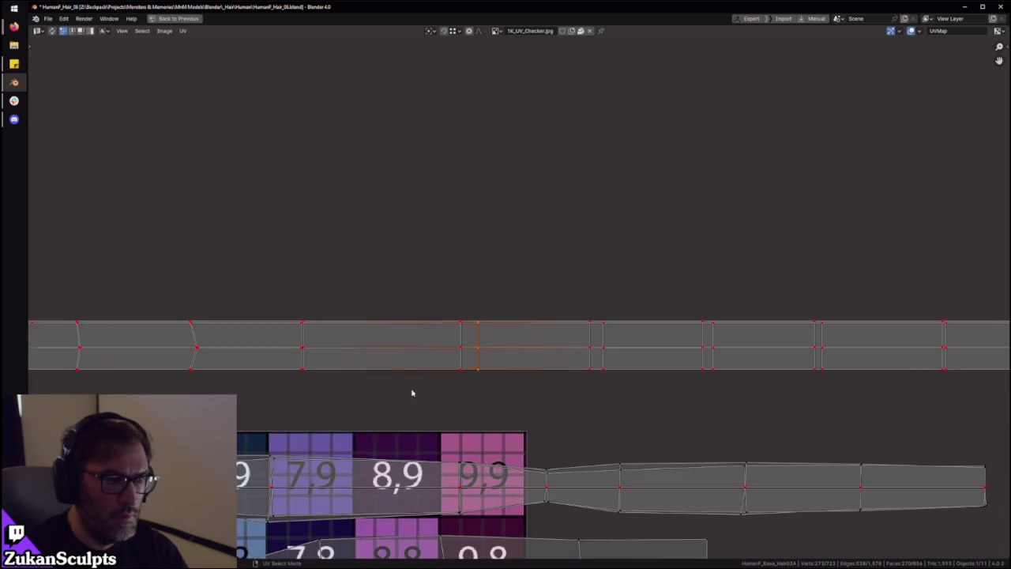
{"action": "scroll", "coordinate": [411, 390], "scroll_direction": "up", "scroll_amount": 2}
{"action": "key", "text": "g"}
{"action": "key", "text": "x"}
{"action": "left_click", "coordinate": [475, 392]}
Narrow the linked faces to the next edge column and reposition it
{"action": "key", "text": "ctrl+l"}
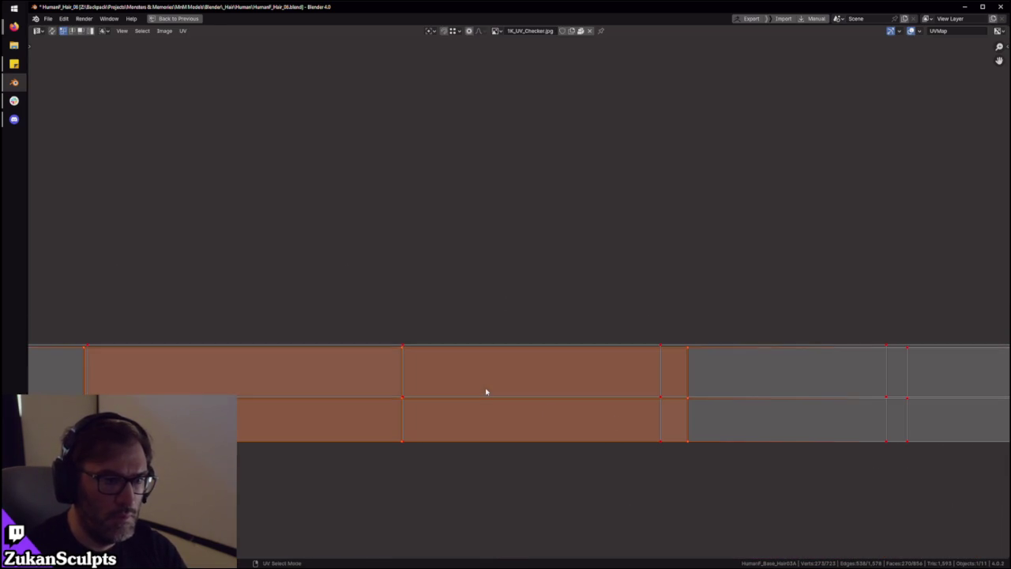
{"action": "scroll", "coordinate": [538, 408], "scroll_direction": "down", "scroll_amount": 1}
{"action": "scroll", "coordinate": [537, 409], "scroll_direction": "down", "scroll_amount": 1}
{"action": "left_click_drag", "start_coordinate": [120, 280], "coordinate": [421, 423]}
{"action": "key", "text": "g"}
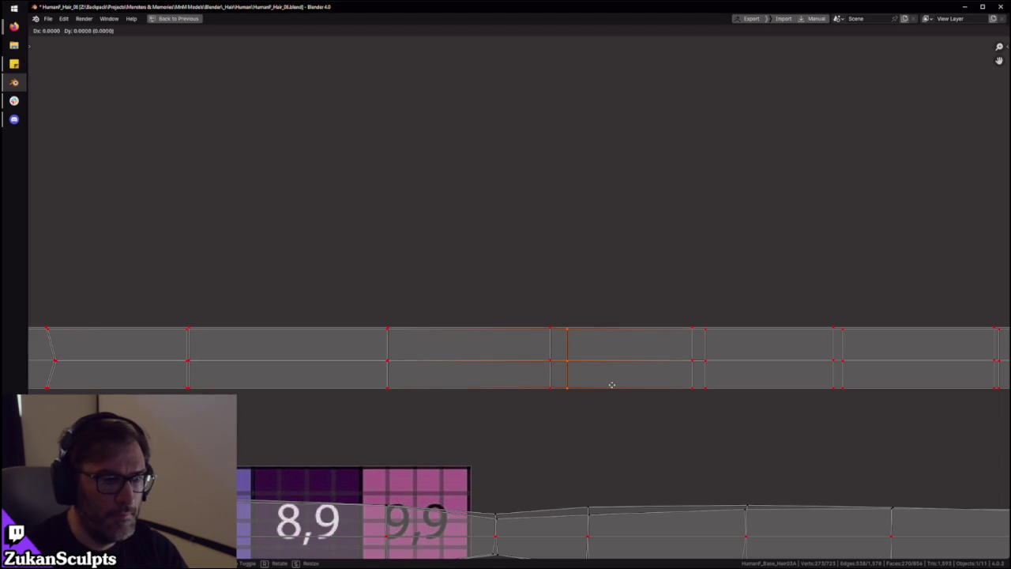
{"action": "left_click", "coordinate": [592, 381]}
Isolate another edge column from the linked faces and slide it horizontally
{"action": "key", "text": "ctrl+l"}
{"action": "middle_click_drag", "start_coordinate": [485, 369], "coordinate": [429, 343]}
{"action": "left_click_drag", "start_coordinate": [171, 223], "coordinate": [527, 380]}
{"action": "scroll", "coordinate": [619, 348], "scroll_direction": "up", "scroll_amount": 2}
{"action": "key", "text": "g"}
{"action": "key", "text": "x"}
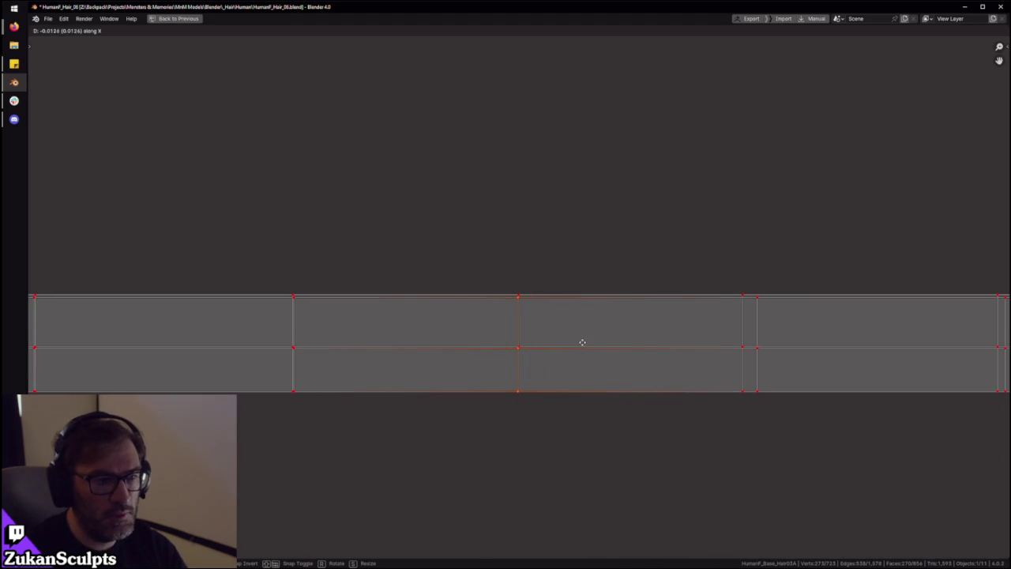
{"action": "left_click", "coordinate": [582, 342]}
Re-unwrap the linked strip faces, then undo back to the earlier layout
{"action": "key", "text": "ctrl+l"}
{"action": "key", "text": "u"}
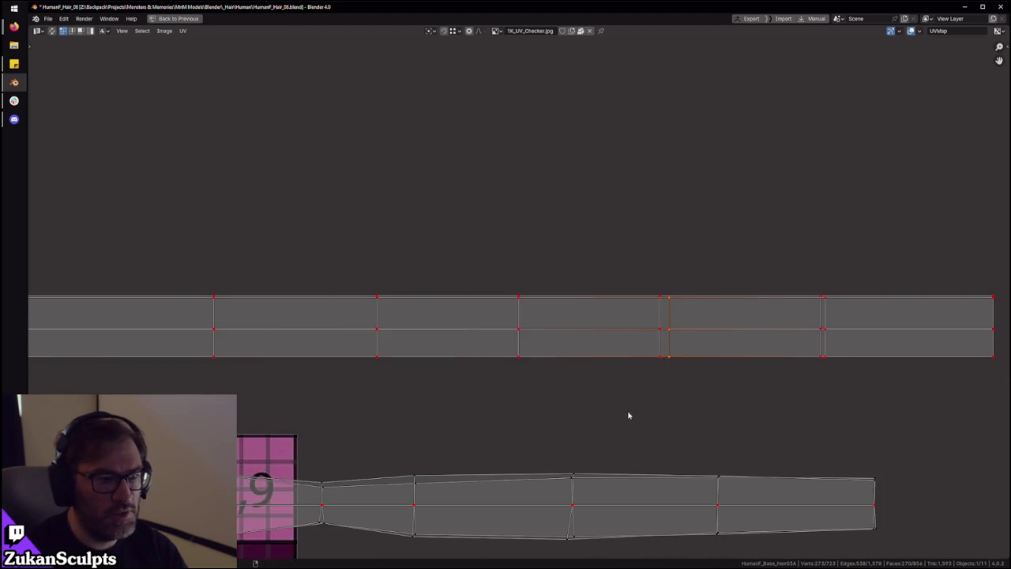
{"action": "key", "text": "ctrl+z"}
{"action": "key", "text": "ctrl+z"}
{"action": "key", "text": "g"}
{"action": "key", "text": "x"}
Re-unwrap the linked strip, slide one more edge column along X, and unwrap again
{"action": "left_click", "coordinate": [610, 358]}
{"action": "key", "text": "ctrl+l"}
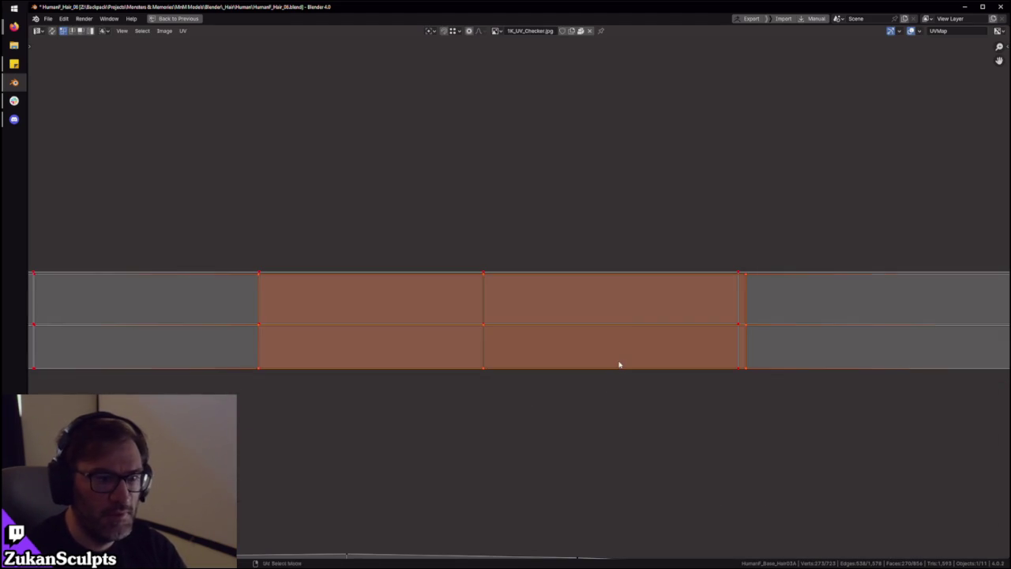
{"action": "key", "text": "u"}
{"action": "left_click_drag", "start_coordinate": [224, 190], "coordinate": [498, 420], "text": "ctrl"}
{"action": "key", "text": "g"}
{"action": "key", "text": "x"}
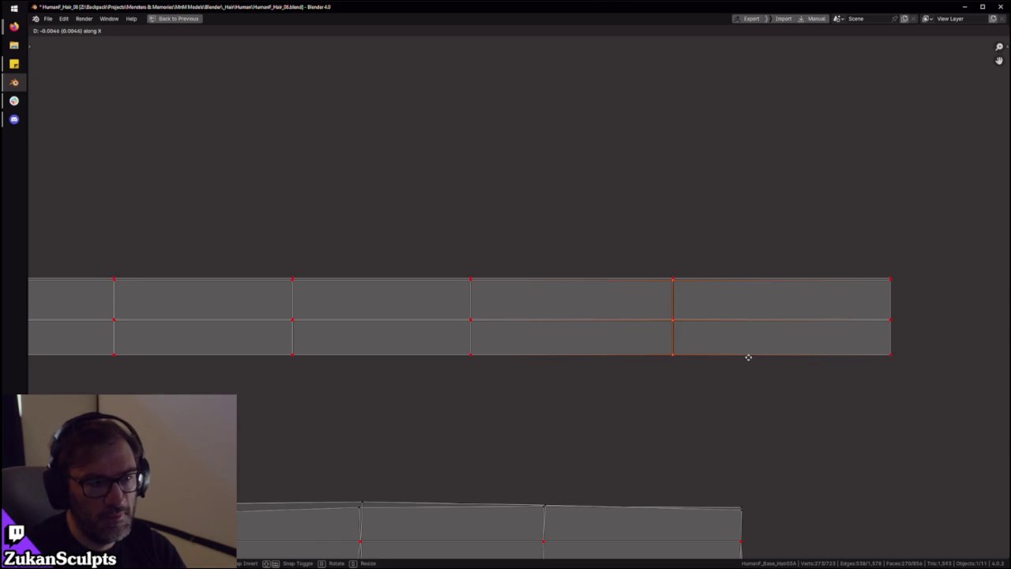
{"action": "left_click", "coordinate": [748, 357]}
{"action": "key", "text": "u"}
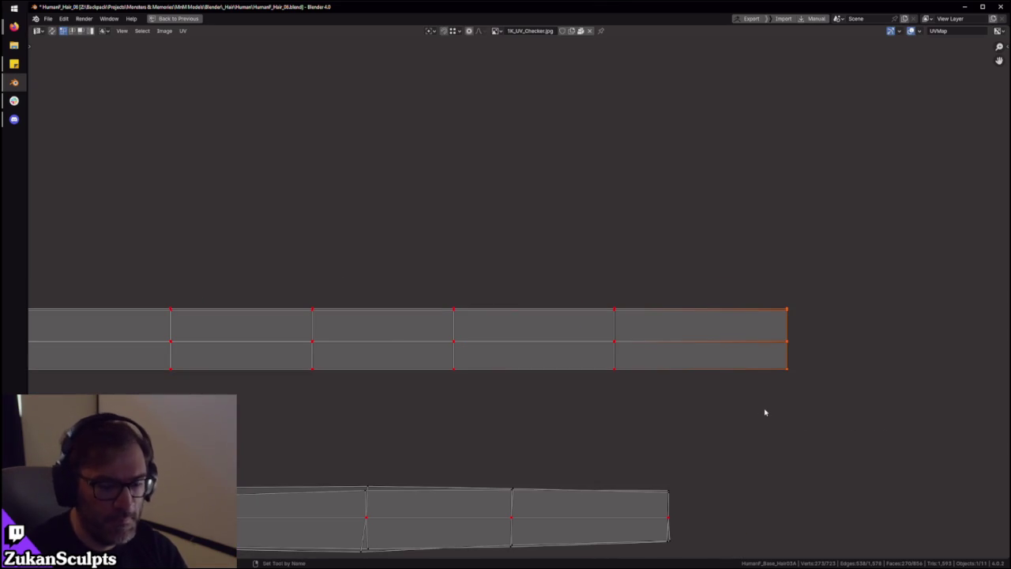
Select successive strip sections and re-unwrap each to straighten them
{"action": "left_click_drag", "start_coordinate": [691, 263], "coordinate": [599, 390]}
{"action": "left_click_drag", "start_coordinate": [535, 270], "coordinate": [432, 375]}
{"action": "key", "text": "u"}
{"action": "left_click_drag", "start_coordinate": [650, 266], "coordinate": [552, 411]}
{"action": "left_click_drag", "start_coordinate": [467, 258], "coordinate": [406, 406]}
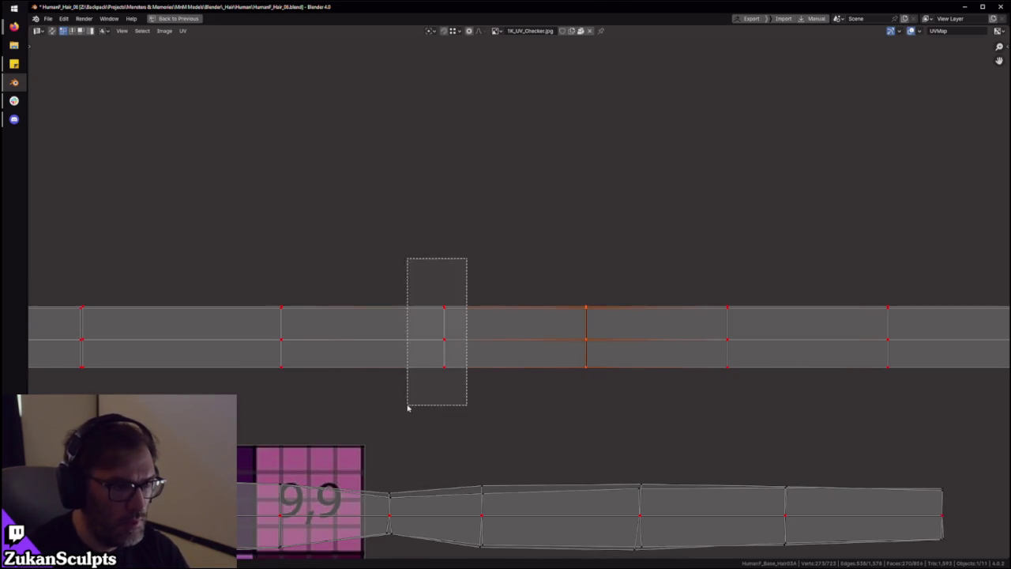
{"action": "key", "text": "u"}
Work toward the strip's left end, re-unwrapping each selected edge column
{"action": "left_click_drag", "start_coordinate": [629, 267], "coordinate": [557, 330]}
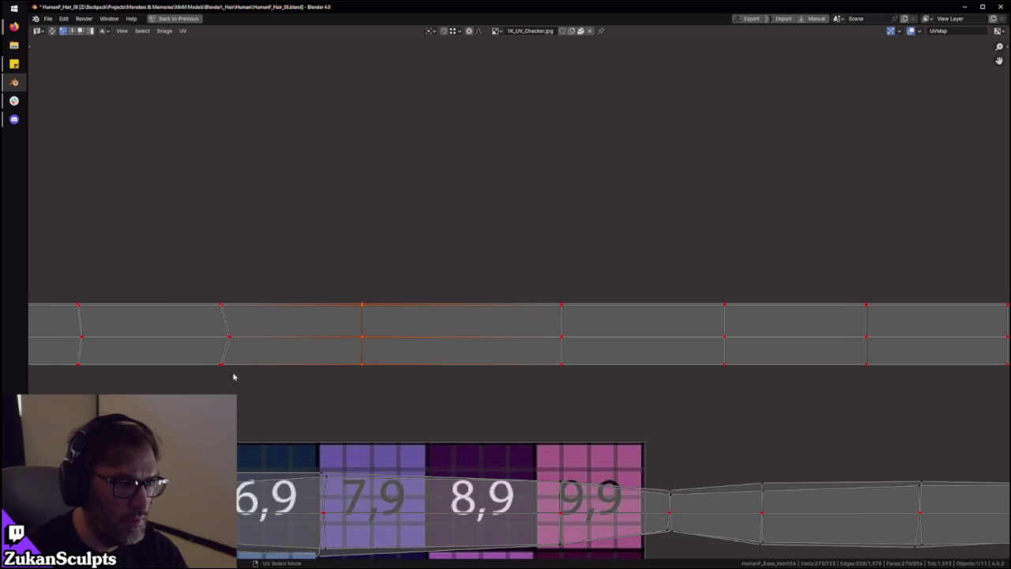
{"action": "middle_click_drag", "start_coordinate": [233, 376], "coordinate": [594, 334]}
{"action": "left_click_drag", "start_coordinate": [426, 357], "coordinate": [415, 375]}
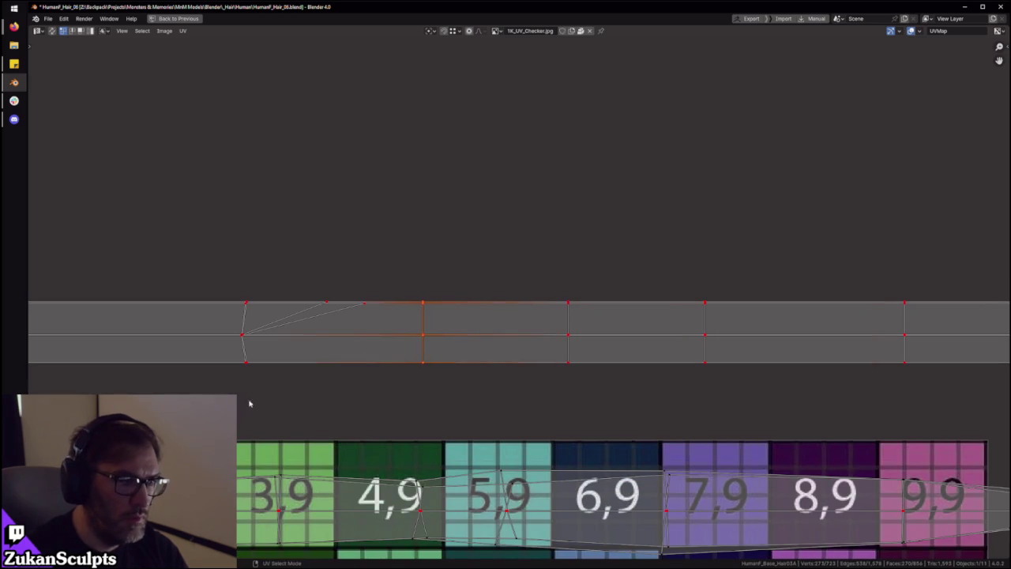
{"action": "key", "text": "u"}
{"action": "left_click_drag", "start_coordinate": [457, 276], "coordinate": [528, 346]}
{"action": "left_click_drag", "start_coordinate": [323, 264], "coordinate": [415, 416]}
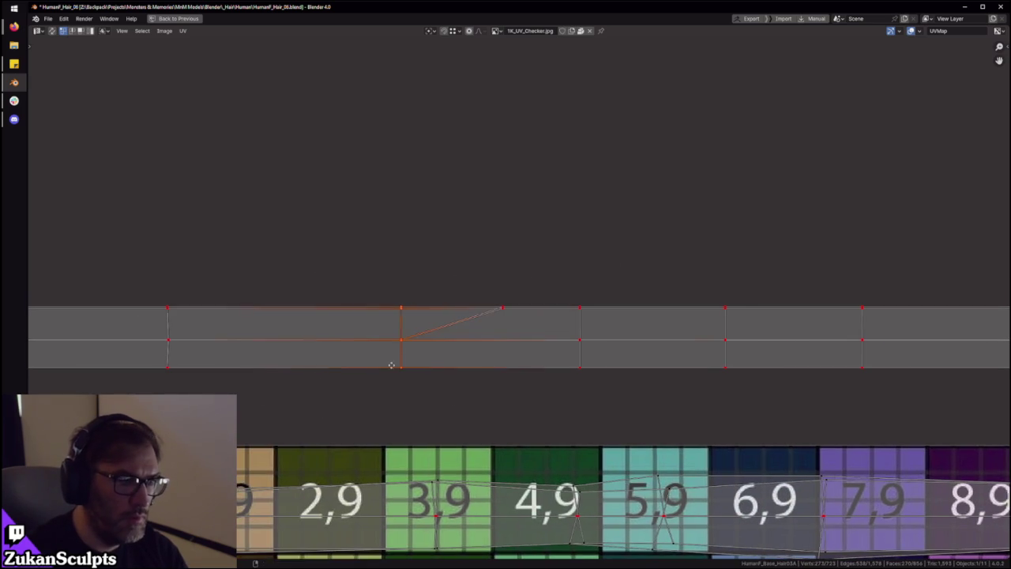
{"action": "key", "text": "u"}
Select the last edge columns and the triangles at the strip's left end
{"action": "left_click_drag", "start_coordinate": [558, 267], "coordinate": [395, 417]}
{"action": "scroll", "coordinate": [413, 355], "scroll_direction": "up", "scroll_amount": 3}
{"action": "left_click_drag", "start_coordinate": [532, 237], "coordinate": [485, 421]}
{"action": "left_click_drag", "start_coordinate": [351, 210], "coordinate": [485, 394]}
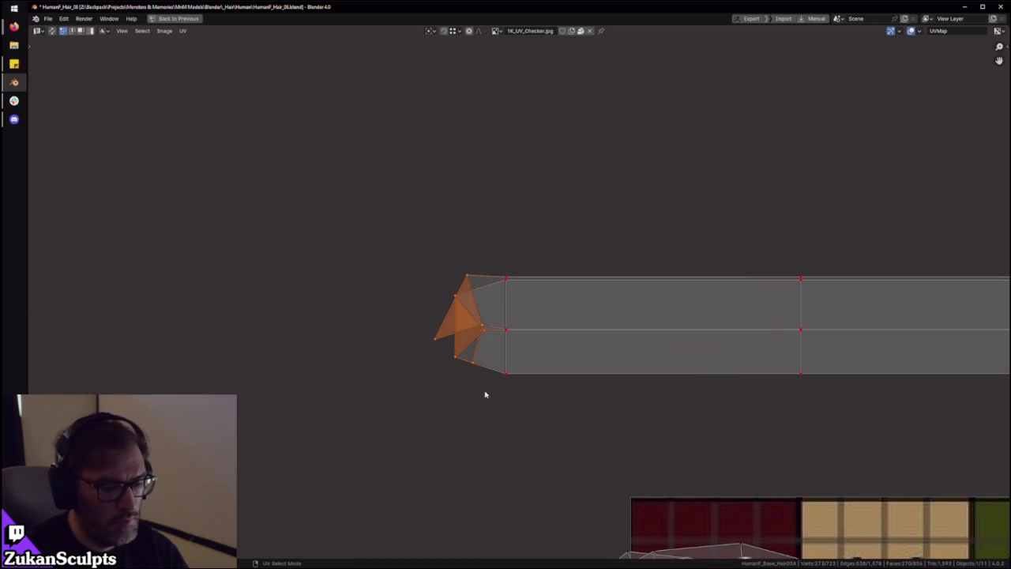
Cycle the UV select mode through Island, Edge, then Vertex
{"action": "scroll", "coordinate": [485, 392], "scroll_direction": "down", "scroll_amount": 5}
{"action": "left_click", "coordinate": [474, 293]}
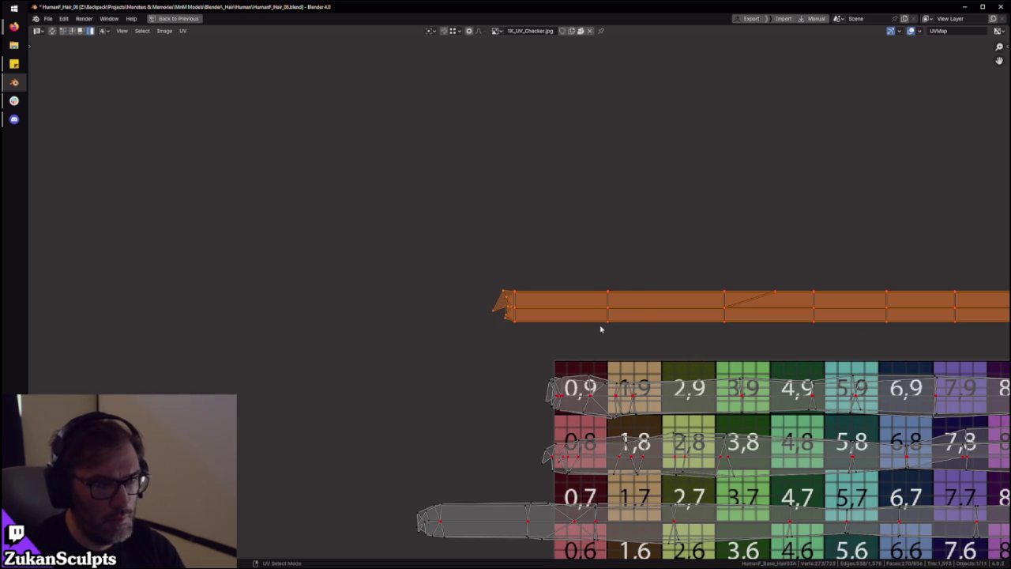
{"action": "scroll", "coordinate": [600, 329], "scroll_direction": "up", "scroll_amount": 5}
{"action": "scroll", "coordinate": [573, 332], "scroll_direction": "up", "scroll_amount": 3}
{"action": "scroll", "coordinate": [463, 363], "scroll_direction": "down", "scroll_amount": 3}
{"action": "scroll", "coordinate": [517, 355], "scroll_direction": "up", "scroll_amount": 3}
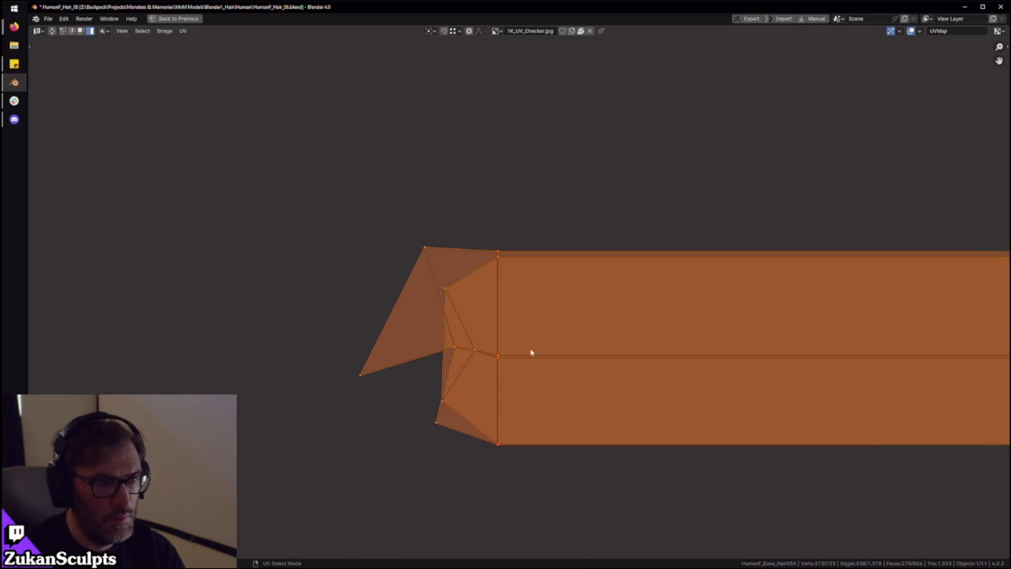
{"action": "scroll", "coordinate": [531, 353], "scroll_direction": "down", "scroll_amount": 3}
{"action": "scroll", "coordinate": [552, 339], "scroll_direction": "down", "scroll_amount": 2}
{"action": "key", "text": "ctrl+Tab"}
{"action": "left_click", "coordinate": [451, 301]}
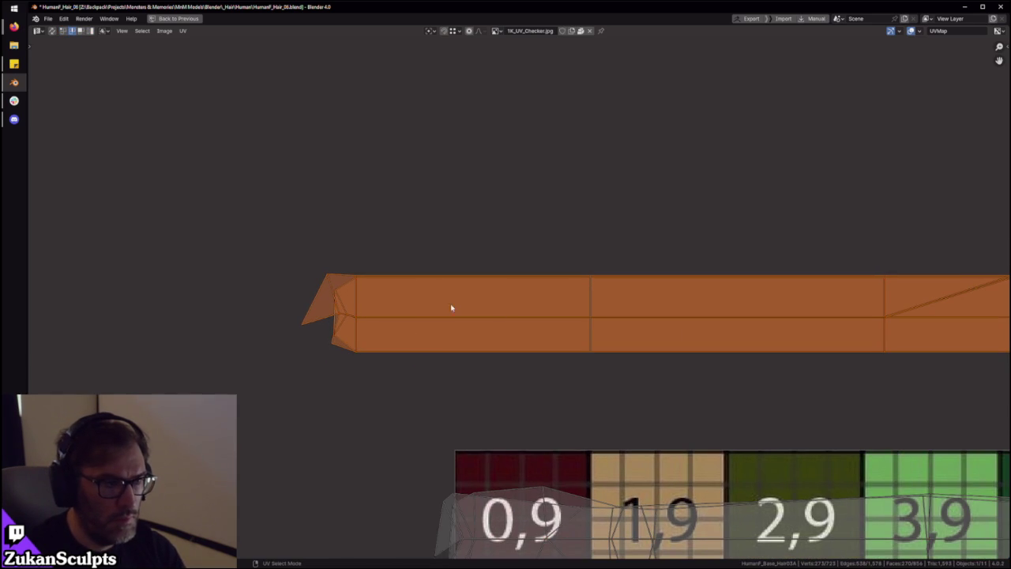
{"action": "key", "text": "ctrl+Tab"}
{"action": "left_click", "coordinate": [347, 305]}
Box-select the middle edge running along the full length of the strip
{"action": "left_click_drag", "start_coordinate": [355, 312], "coordinate": [893, 324]}
{"action": "scroll", "coordinate": [869, 318], "scroll_direction": "down", "scroll_amount": 2}
{"action": "middle_click_drag", "start_coordinate": [869, 318], "coordinate": [360, 326]}
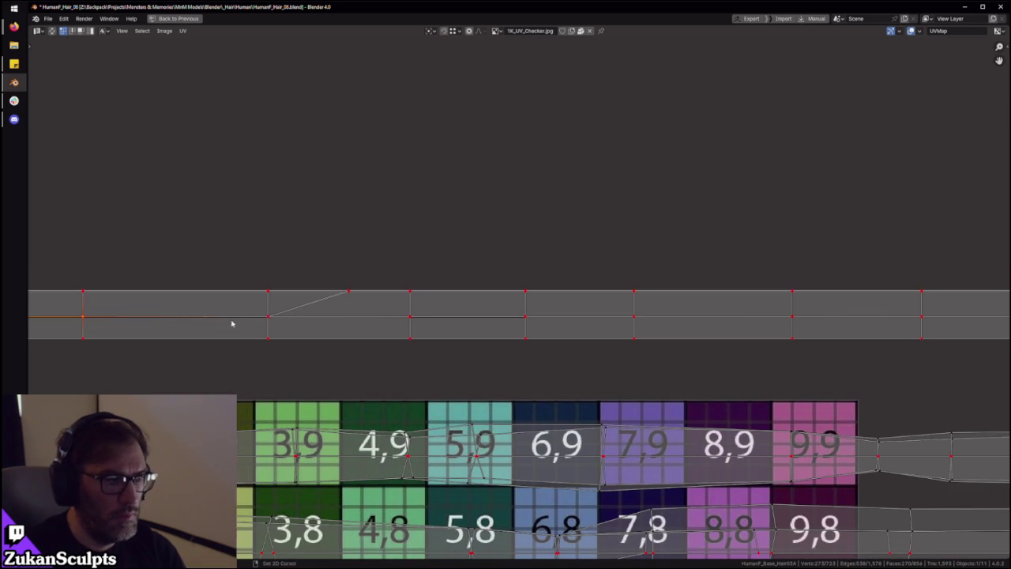
{"action": "left_click_drag", "start_coordinate": [232, 323], "coordinate": [790, 321]}
{"action": "scroll", "coordinate": [432, 318], "scroll_direction": "down", "scroll_amount": 2}
{"action": "scroll", "coordinate": [336, 312], "scroll_direction": "down", "scroll_amount": 1}
{"action": "left_click_drag", "start_coordinate": [336, 311], "coordinate": [814, 317]}
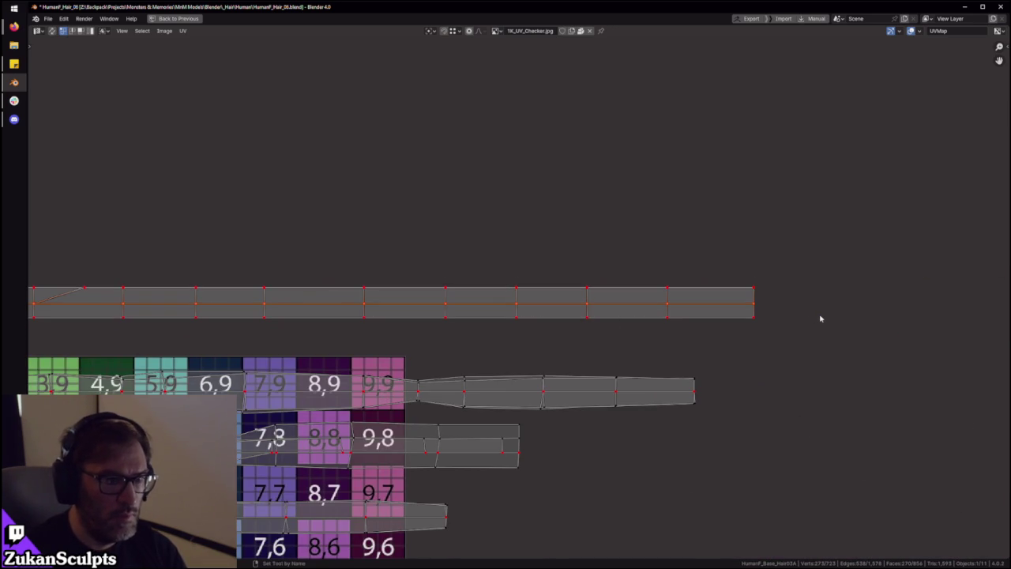
Box-select the entire straightened strip as one piece
{"action": "scroll", "coordinate": [788, 311], "scroll_direction": "down", "scroll_amount": 1}
{"action": "scroll", "coordinate": [500, 260], "scroll_direction": "down", "scroll_amount": 1}
{"action": "left_click_drag", "start_coordinate": [134, 248], "coordinate": [849, 298]}
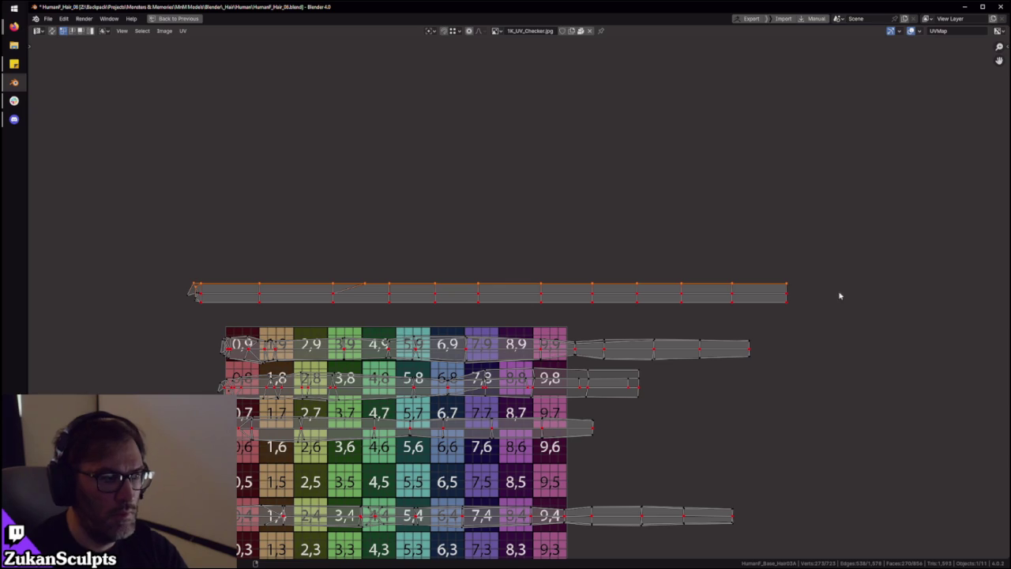
{"action": "left_click_drag", "start_coordinate": [177, 316], "coordinate": [822, 297]}
{"action": "mouse_move", "coordinate": [879, 234]}
{"action": "left_mouse_down"}
{"action": "mouse_move", "coordinate": [579, 305]}
{"action": "mouse_move", "coordinate": [151, 316]}
{"action": "left_mouse_up"}
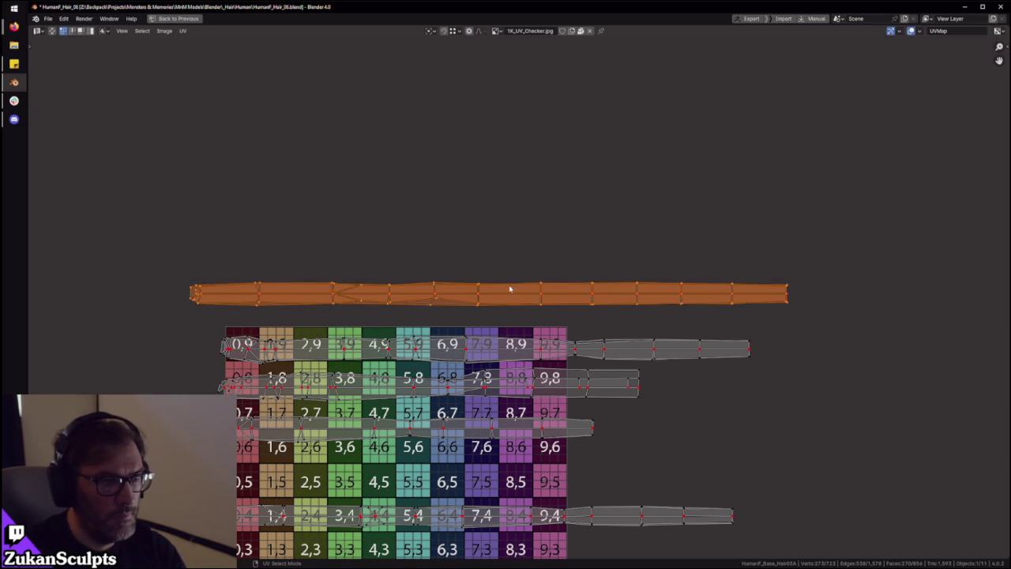
Change the UV selection mode and slide the selected strip vertically onto a checker row
{"action": "scroll", "coordinate": [505, 316], "scroll_direction": "up", "scroll_amount": 3}
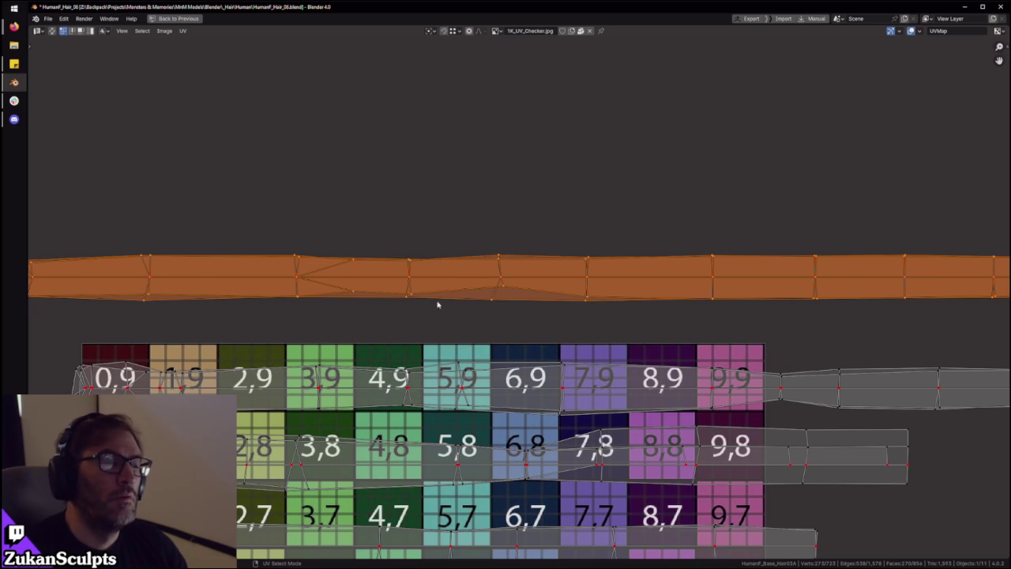
{"action": "scroll", "coordinate": [395, 300], "scroll_direction": "down", "scroll_amount": 2}
{"action": "scroll", "coordinate": [514, 321], "scroll_direction": "up", "scroll_amount": 3}
{"action": "scroll", "coordinate": [399, 329], "scroll_direction": "down", "scroll_amount": 2}
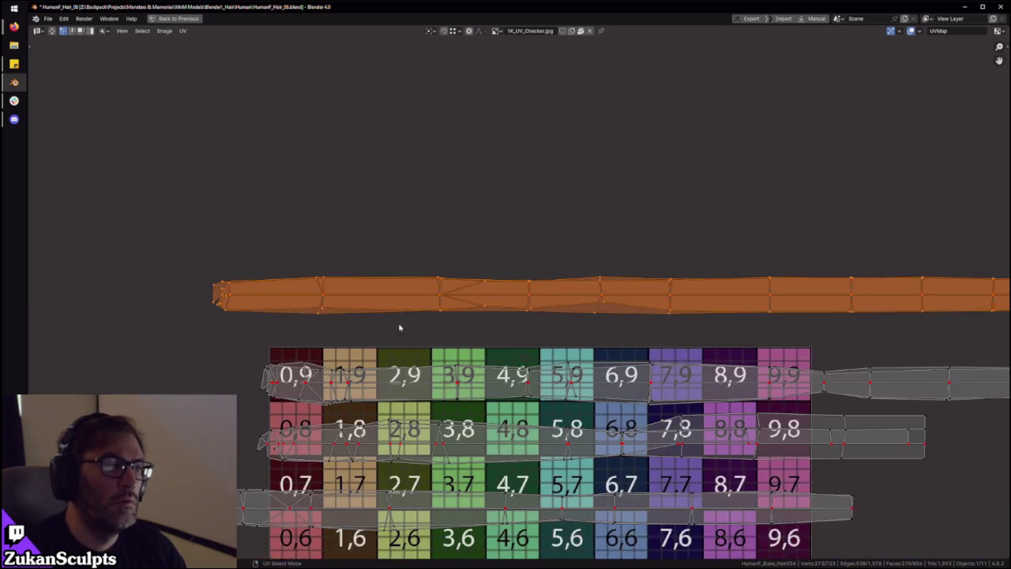
{"action": "middle_click_drag", "start_coordinate": [408, 308], "coordinate": [458, 315]}
{"action": "key", "text": "ctrl+Tab"}
{"action": "left_click", "coordinate": [339, 338]}
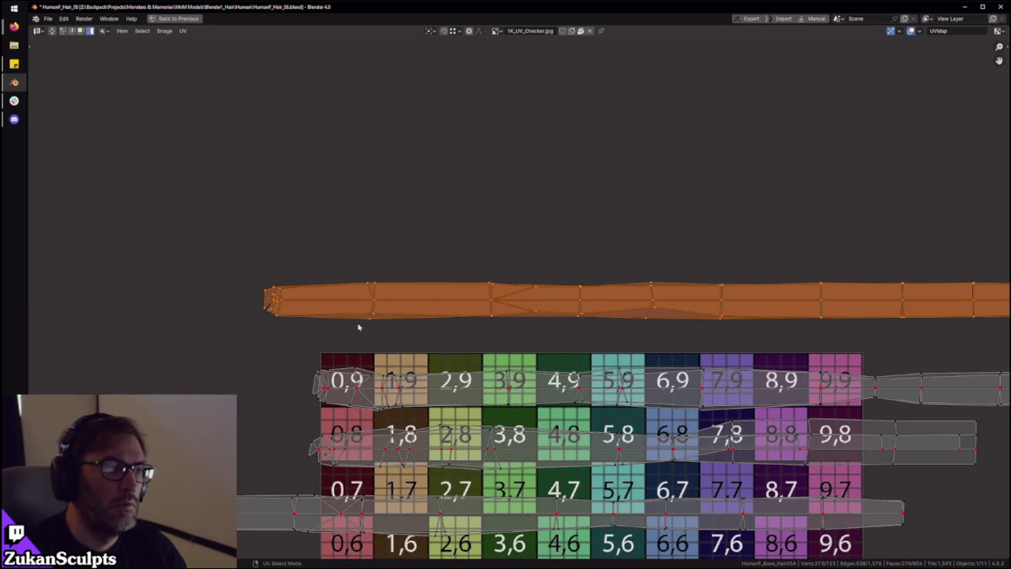
{"action": "key", "text": "g"}
{"action": "key", "text": "y"}
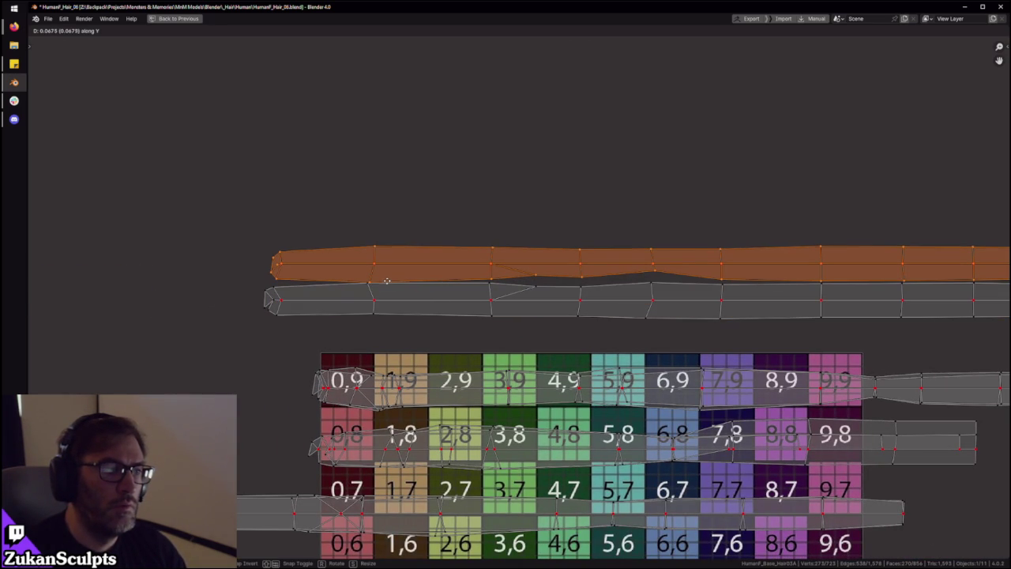
{"action": "left_click", "coordinate": [387, 293]}
Frame the checker grid and move the lower-left strip to a new position
{"action": "scroll", "coordinate": [442, 331], "scroll_direction": "down", "scroll_amount": 2}
{"action": "middle_click_drag", "start_coordinate": [457, 363], "coordinate": [440, 316]}
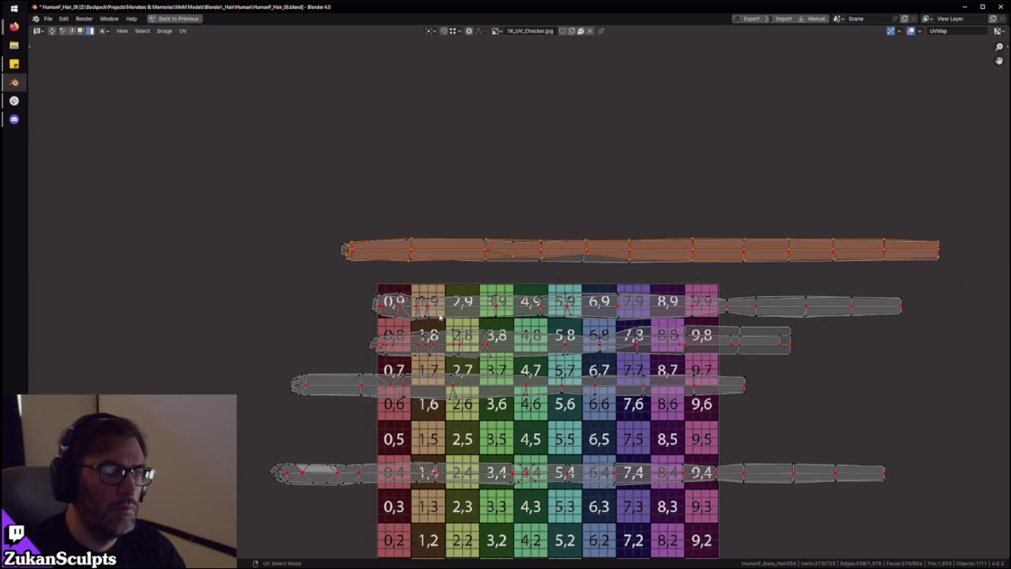
{"action": "middle_click_drag", "start_coordinate": [521, 330], "coordinate": [498, 310]}
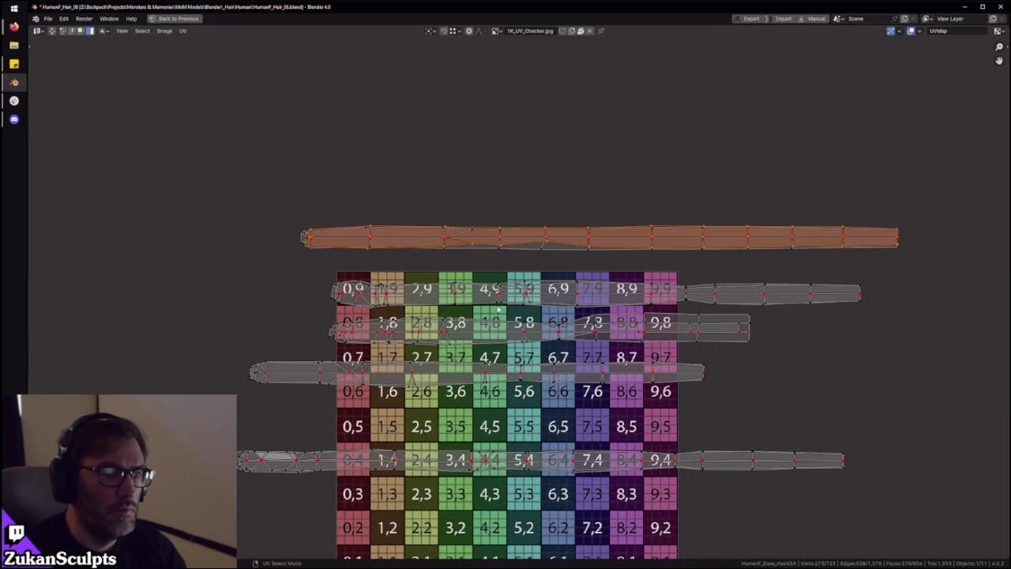
{"action": "scroll", "coordinate": [592, 362], "scroll_direction": "down", "scroll_amount": 2}
{"action": "middle_click_drag", "start_coordinate": [566, 383], "coordinate": [549, 337]}
{"action": "left_click_drag", "start_coordinate": [282, 335], "coordinate": [393, 401]}
{"action": "scroll", "coordinate": [371, 395], "scroll_direction": "up", "scroll_amount": 2}
{"action": "key", "text": "g"}
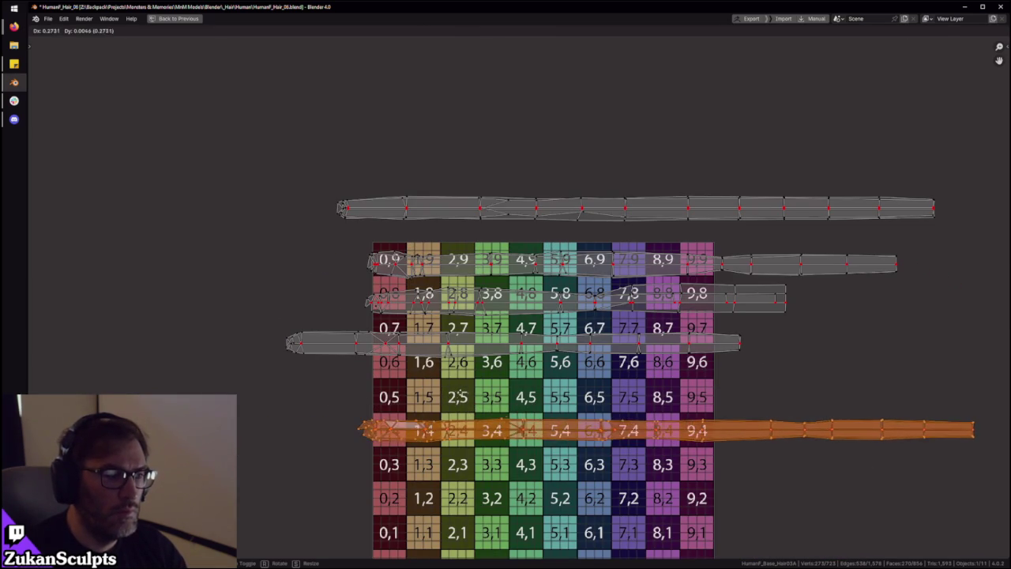
{"action": "left_click", "coordinate": [460, 395]}
Undo a two-strip move and place the lower strip on the 0,5 row instead
{"action": "left_click_drag", "start_coordinate": [562, 308], "coordinate": [268, 358]}
{"action": "key", "text": "g"}
{"action": "left_click", "coordinate": [340, 375]}
{"action": "key", "text": "ctrl+z"}
{"action": "left_click", "coordinate": [288, 343]}
{"action": "key", "text": "g"}
{"action": "left_click", "coordinate": [376, 390]}
Lower the short strip and set the top strip on the 0,9 row
{"action": "left_click_drag", "start_coordinate": [351, 335], "coordinate": [413, 294]}
{"action": "key", "text": "g"}
{"action": "left_click", "coordinate": [412, 343]}
{"action": "left_click", "coordinate": [371, 264]}
{"action": "key", "text": "g"}
{"action": "left_click", "coordinate": [418, 299]}
{"action": "left_click_drag", "start_coordinate": [316, 255], "coordinate": [406, 192]}
{"action": "key", "text": "g"}
{"action": "left_click", "coordinate": [443, 243]}
Move the four lower strips up together onto their checker rows
{"action": "left_click_drag", "start_coordinate": [322, 506], "coordinate": [434, 303]}
{"action": "key", "text": "g"}
{"action": "left_click", "coordinate": [501, 332]}
{"action": "scroll", "coordinate": [501, 332], "scroll_direction": "down", "scroll_amount": 1}
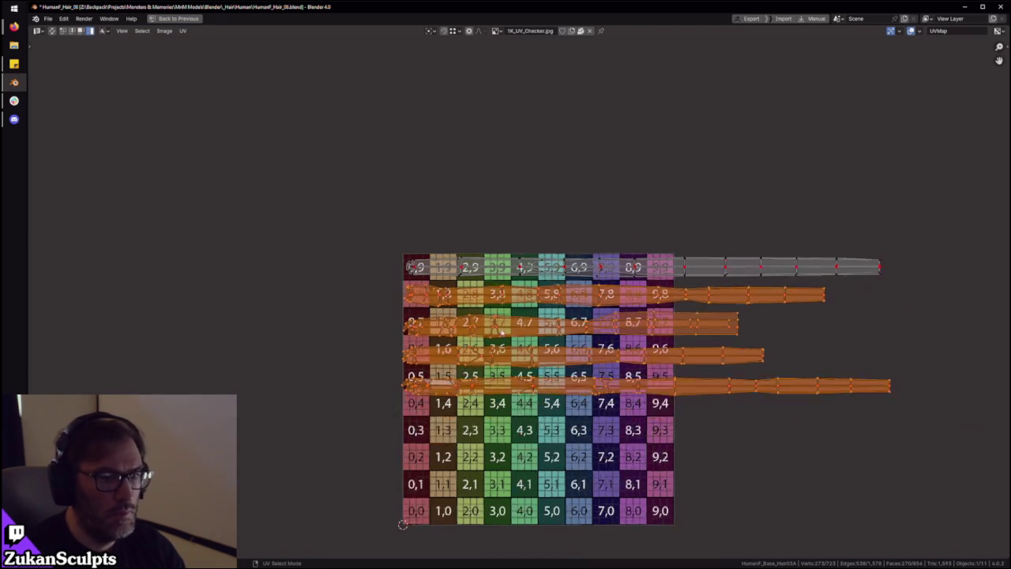
{"action": "scroll", "coordinate": [403, 525], "scroll_direction": "down", "scroll_amount": 2}
Restore the normal layout and orbit around the checker-textured hair from above and behind
{"action": "key", "text": "ctrl+alt+space"}
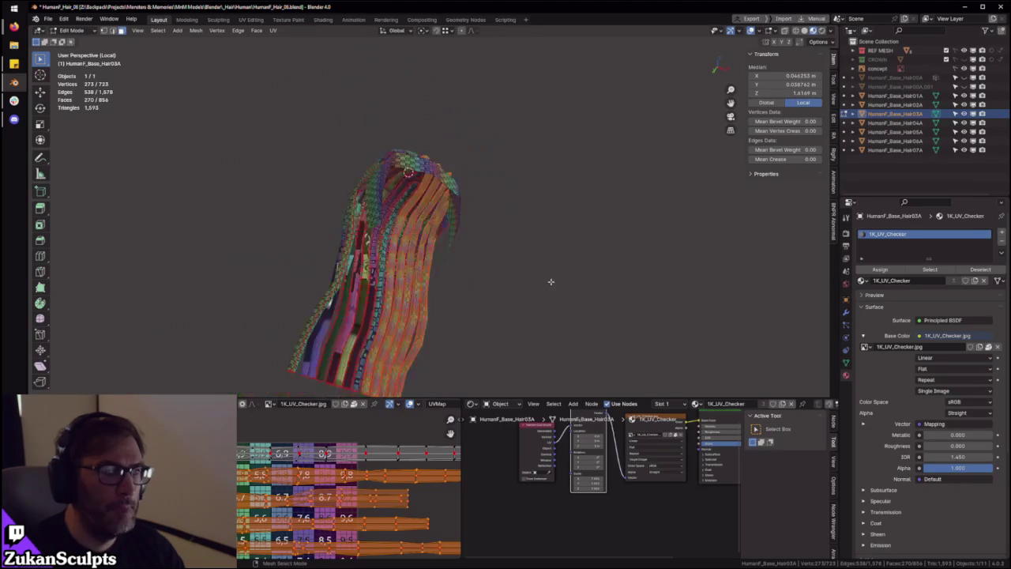
{"action": "middle_click_drag", "start_coordinate": [551, 282], "coordinate": [474, 316]}
{"action": "scroll", "coordinate": [249, 464], "scroll_direction": "down", "scroll_amount": 2}
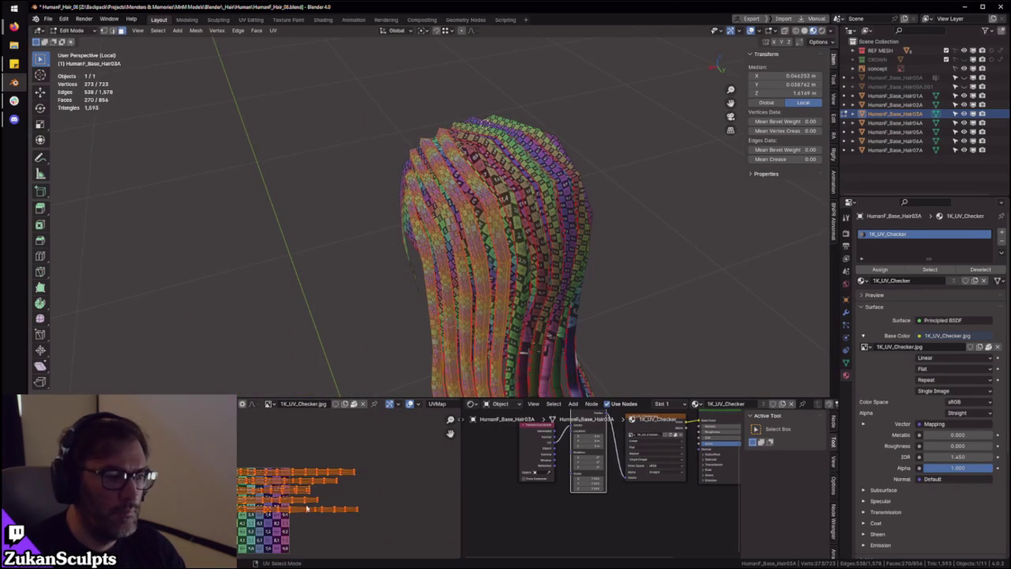
{"action": "mouse_move", "coordinate": [371, 342]}
{"action": "middle_mouse_down"}
{"action": "mouse_move", "coordinate": [473, 204]}
{"action": "mouse_move", "coordinate": [411, 237]}
{"action": "middle_mouse_up"}
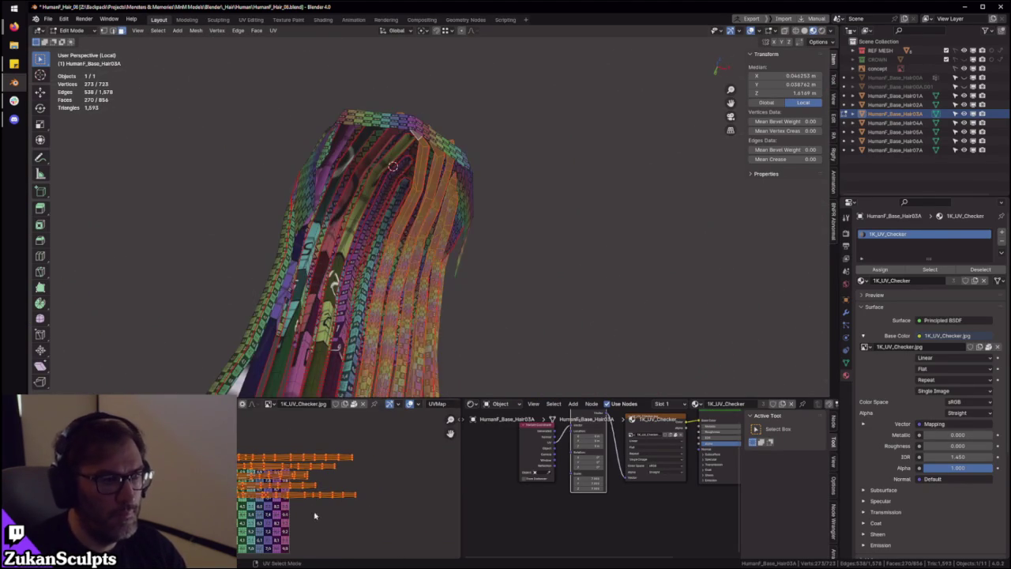
{"action": "scroll", "coordinate": [353, 480], "scroll_direction": "up", "scroll_amount": 3}
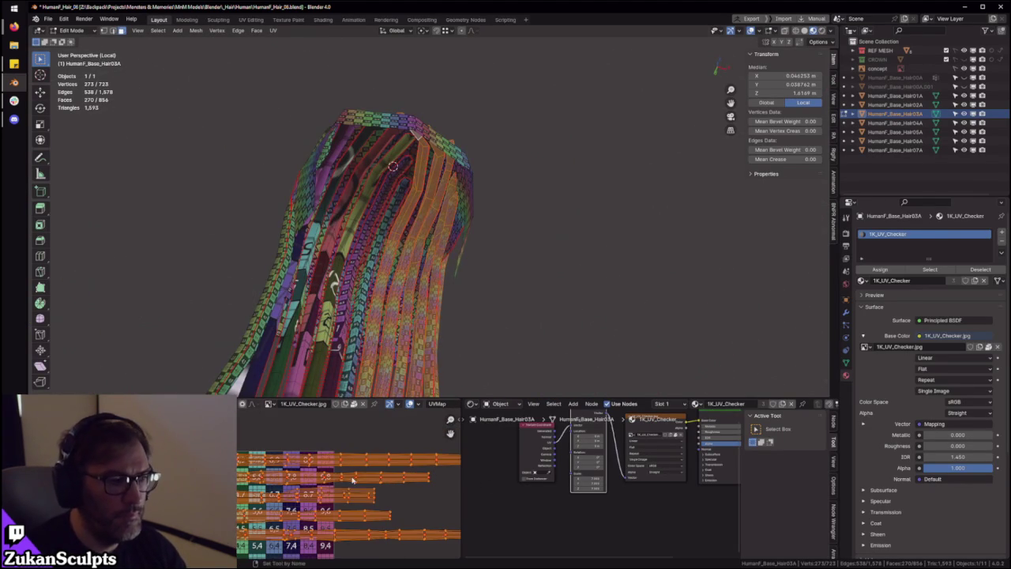
{"action": "middle_click_drag", "start_coordinate": [482, 271], "coordinate": [519, 250]}
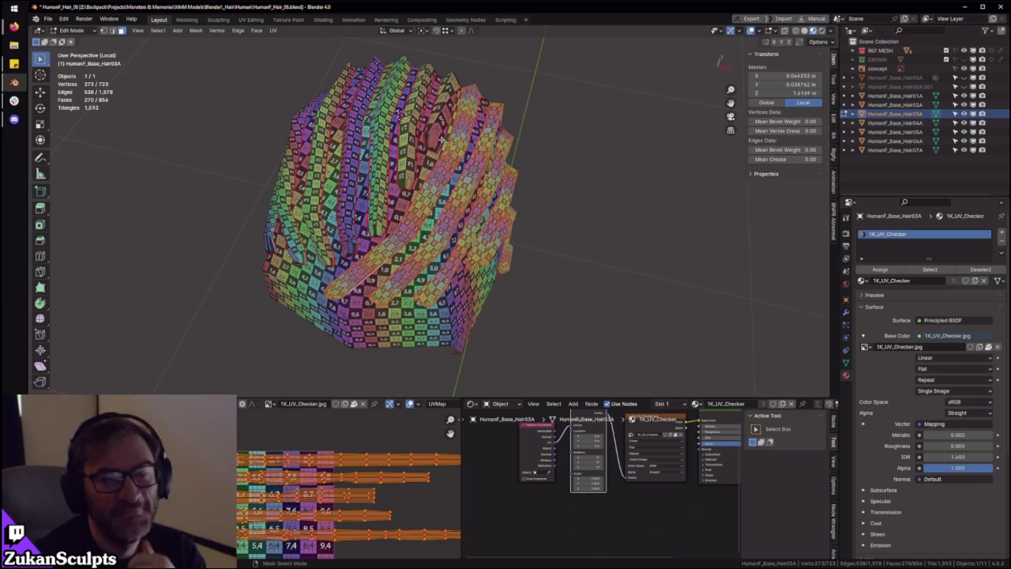
{"action": "scroll", "coordinate": [471, 212], "scroll_direction": "up", "scroll_amount": 4}
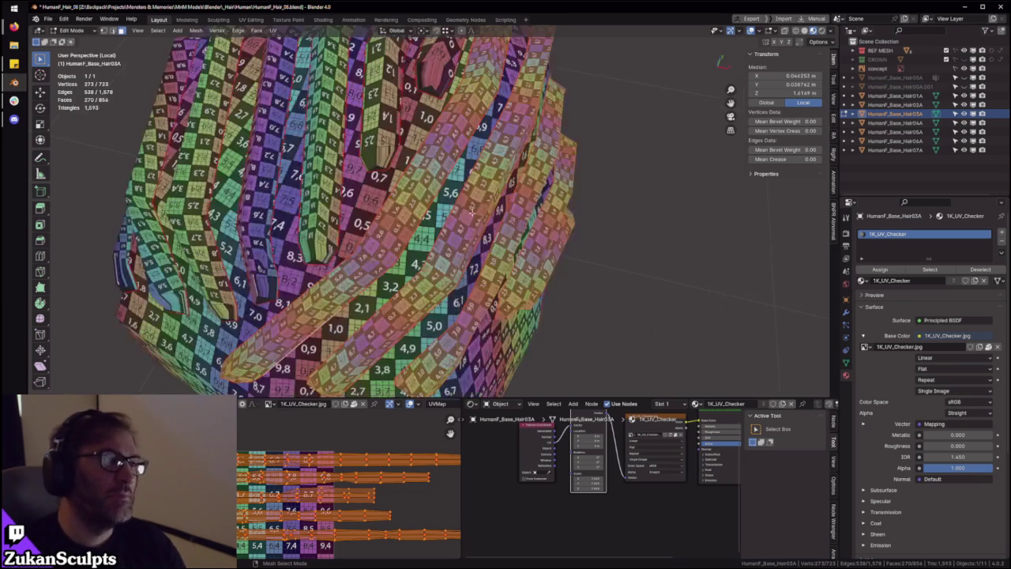
Turn the view so strands run horizontally and select one whole hair strip
{"action": "middle_click_drag", "start_coordinate": [471, 212], "coordinate": [537, 261]}
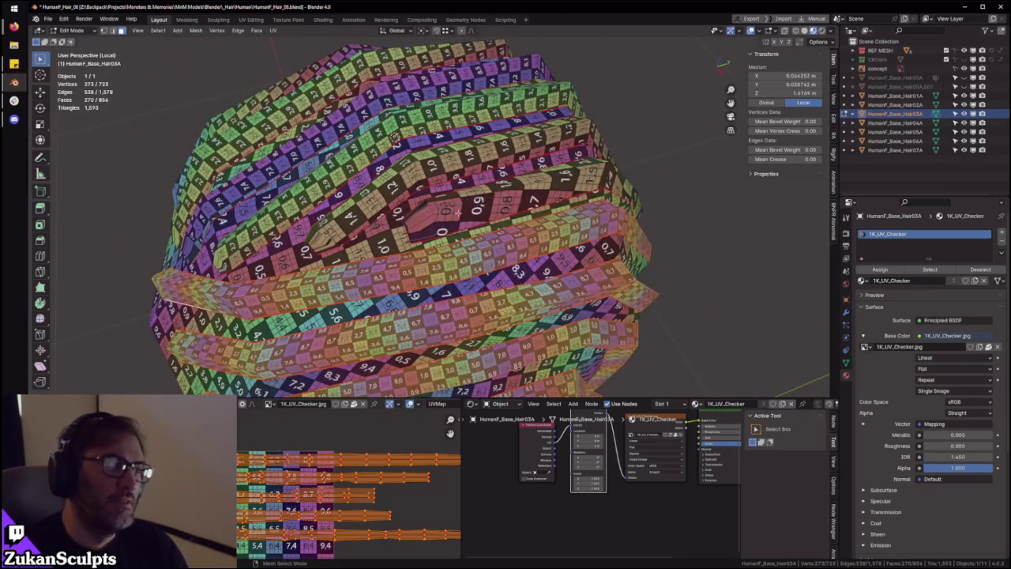
{"action": "left_click", "coordinate": [457, 211]}
{"action": "key", "text": "ctrl+l"}
Unwrap the selected hair strip with U > Unwrap
{"action": "mouse_move", "coordinate": [456, 211]}
{"action": "middle_mouse_down"}
{"action": "mouse_move", "coordinate": [510, 161]}
{"action": "mouse_move", "coordinate": [371, 340]}
{"action": "mouse_move", "coordinate": [336, 427]}
{"action": "mouse_move", "coordinate": [307, 439]}
{"action": "middle_mouse_up"}
{"action": "scroll", "coordinate": [510, 162], "scroll_direction": "up", "scroll_amount": 3}
{"action": "key", "text": "ctrl+space"}
{"action": "scroll", "coordinate": [335, 427], "scroll_direction": "up", "scroll_amount": 3}
{"action": "key", "text": "ctrl+space"}
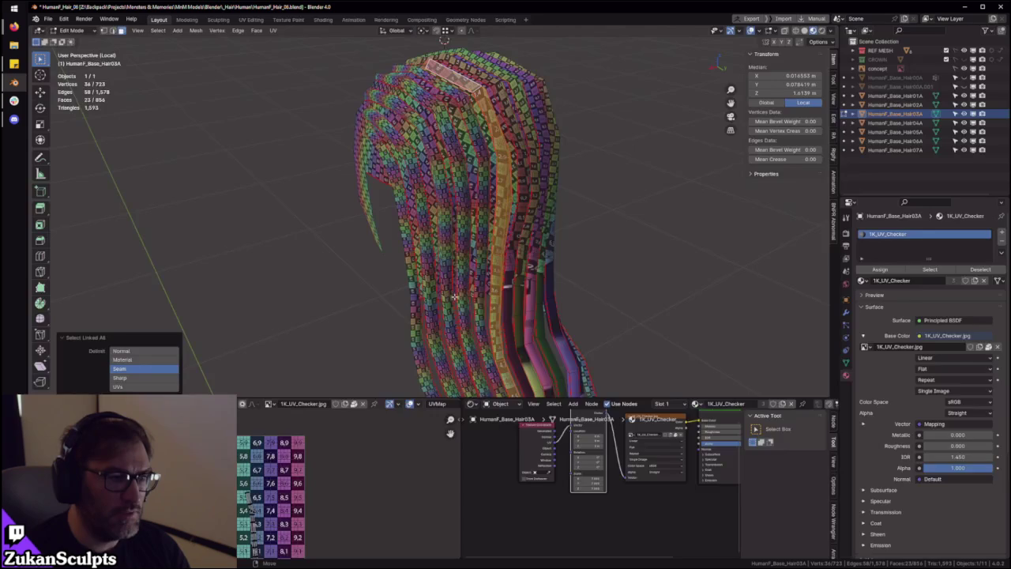
{"action": "key", "text": "u"}
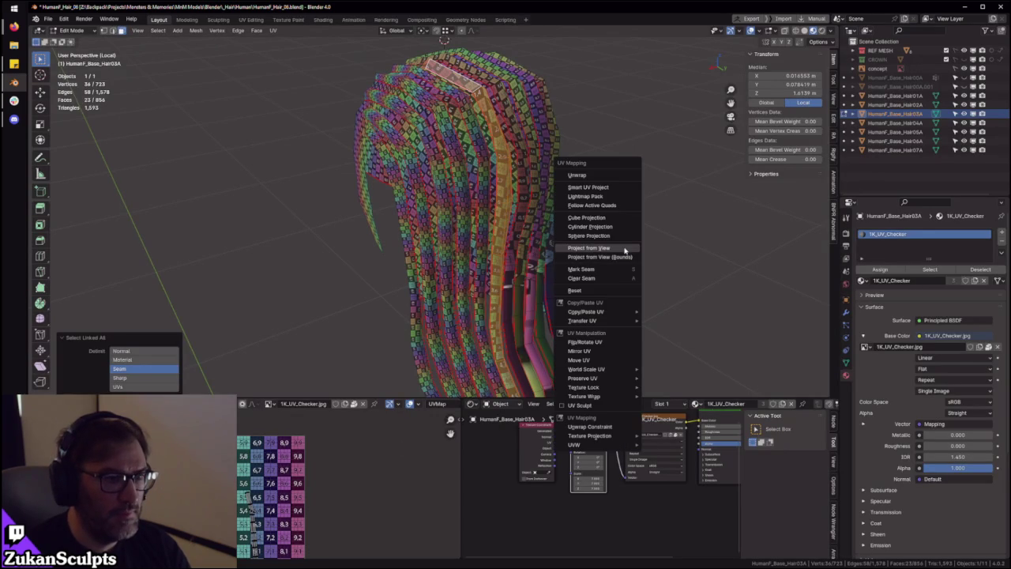
{"action": "left_click", "coordinate": [583, 174]}
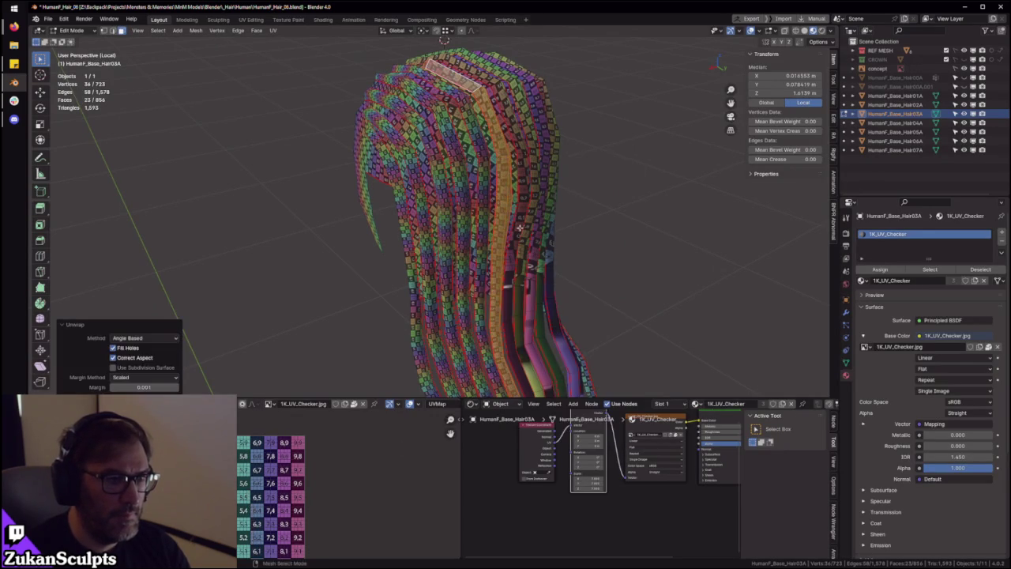
Rotate the new strip's UV island and move it down to the bottom checker row
{"action": "key", "text": "ctrl+space"}
{"action": "left_click_drag", "start_coordinate": [304, 151], "coordinate": [521, 402]}
{"action": "key", "text": "r"}
{"action": "left_click", "coordinate": [532, 219]}
{"action": "key", "text": "g"}
{"action": "left_click", "coordinate": [620, 312]}
Level the strip with a slight rotation and fine-tune its position on the row
{"action": "key", "text": "r"}
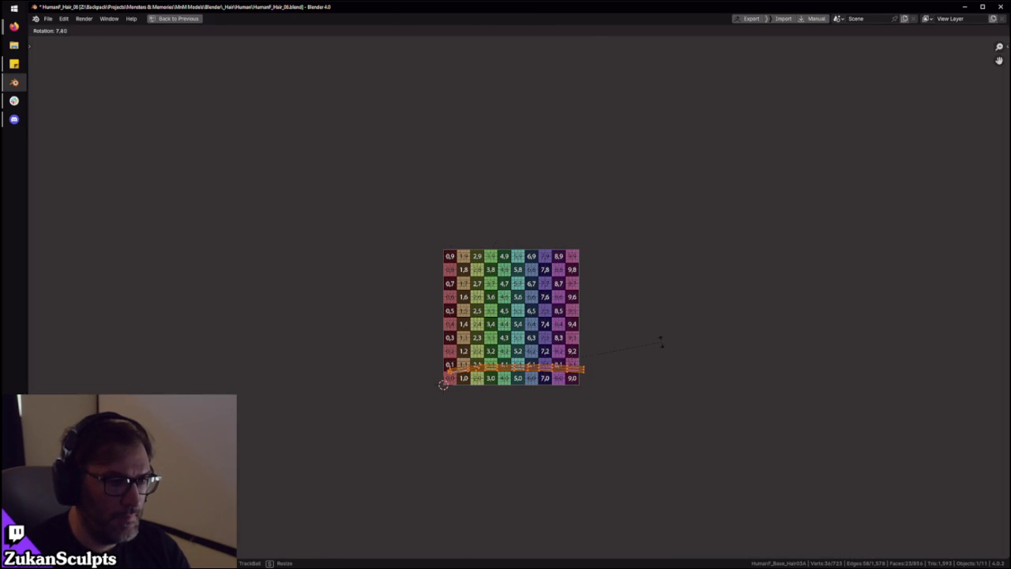
{"action": "left_click", "coordinate": [662, 341]}
{"action": "scroll", "coordinate": [545, 367], "scroll_direction": "up", "scroll_amount": 7}
{"action": "scroll", "coordinate": [553, 360], "scroll_direction": "up", "scroll_amount": 3}
{"action": "key", "text": "g"}
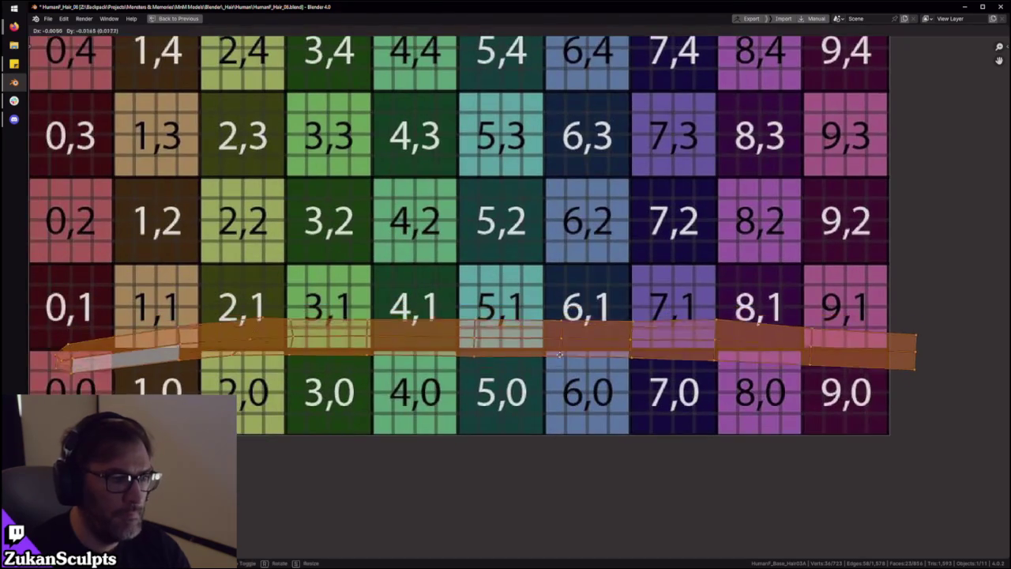
{"action": "left_click", "coordinate": [559, 354]}
{"action": "scroll", "coordinate": [560, 355], "scroll_direction": "down", "scroll_amount": 1}
Straighten the strip's centre edge loop by scaling it to 0 on Y
{"action": "left_click", "coordinate": [498, 347]}
{"action": "key", "text": "s"}
{"action": "key", "text": "y"}
{"action": "key", "text": "0"}
{"action": "key", "text": "Return"}
{"action": "scroll", "coordinate": [409, 214], "scroll_direction": "down", "scroll_amount": 4}
{"action": "key", "text": "l"}
Check the strip near the 0,0 corner, switch to island selection, and restore the normal layout
{"action": "scroll", "coordinate": [564, 350], "scroll_direction": "up", "scroll_amount": 3}
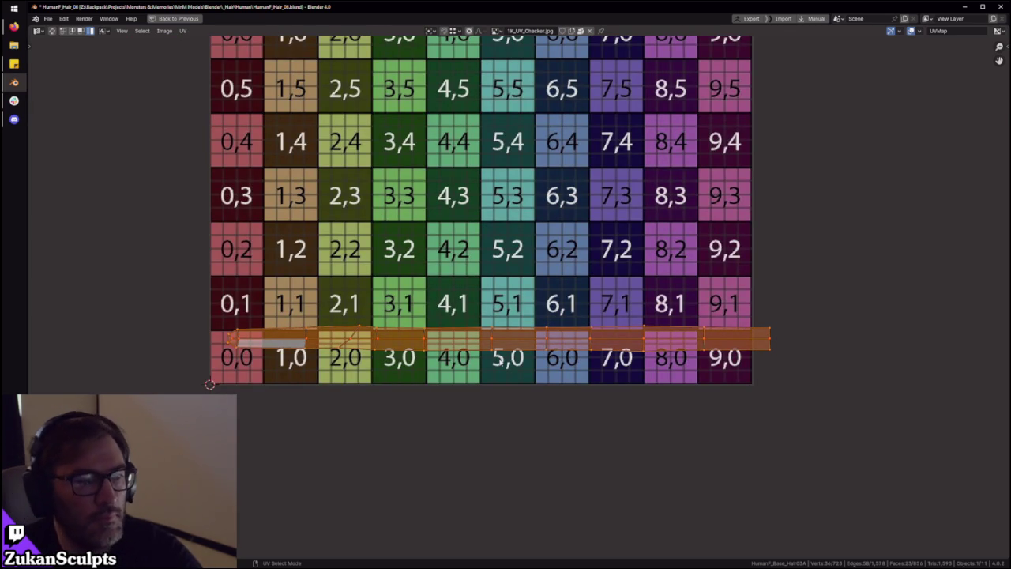
{"action": "scroll", "coordinate": [378, 330], "scroll_direction": "up", "scroll_amount": 3}
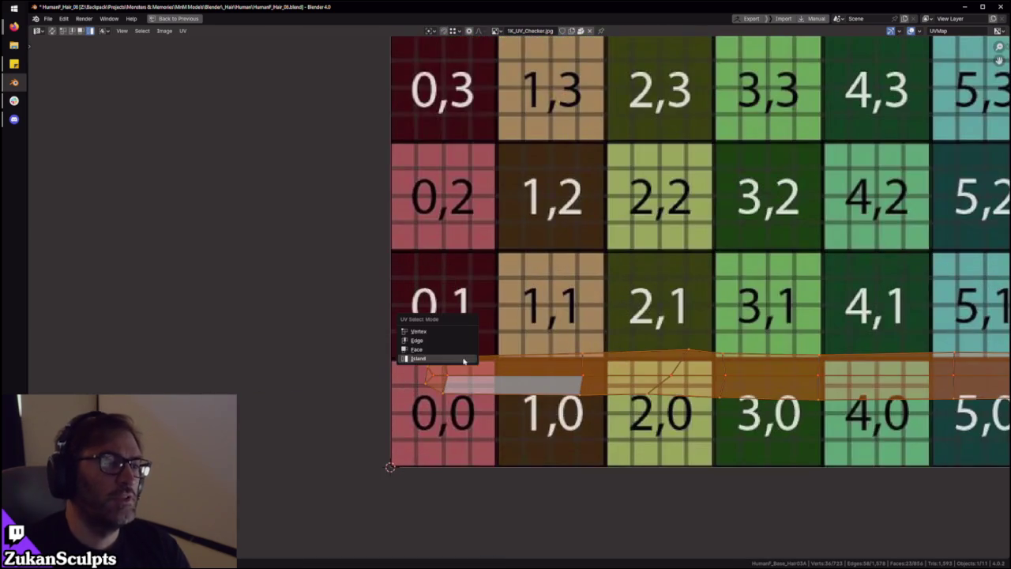
{"action": "scroll", "coordinate": [348, 395], "scroll_direction": "up", "scroll_amount": 3}
{"action": "mouse_move", "coordinate": [328, 316]}
{"action": "left_mouse_down"}
{"action": "mouse_move", "coordinate": [360, 474]}
{"action": "mouse_move", "coordinate": [346, 469]}
{"action": "left_mouse_up"}
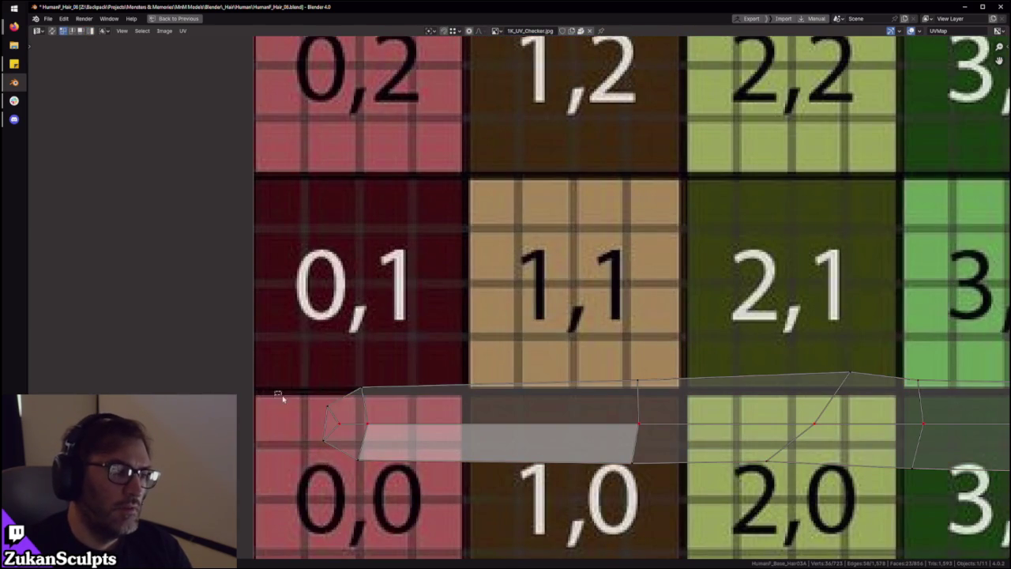
{"action": "scroll", "coordinate": [347, 462], "scroll_direction": "down", "scroll_amount": 5}
{"action": "key", "text": "ctrl+Tab"}
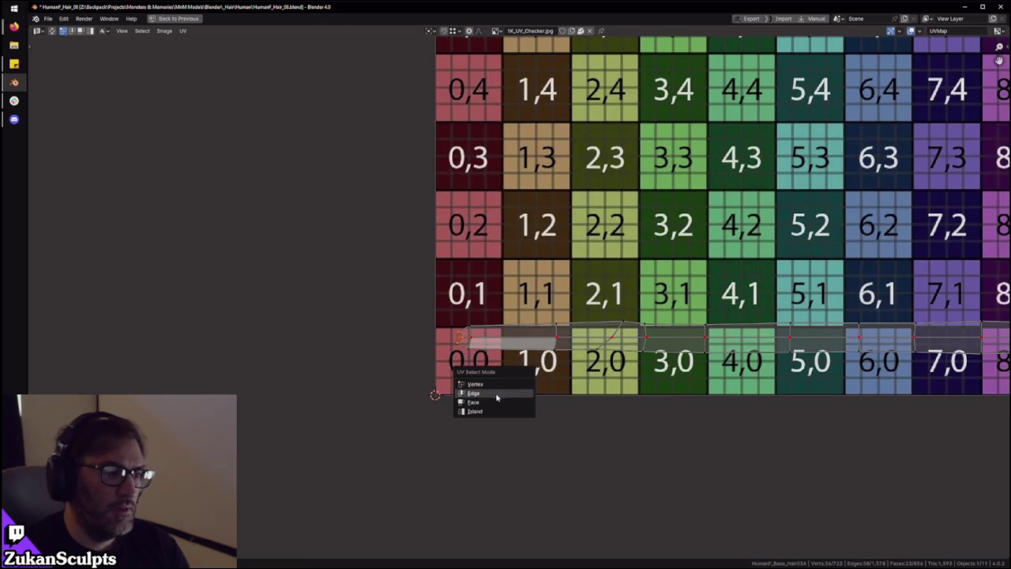
{"action": "scroll", "coordinate": [482, 387], "scroll_direction": "right", "scroll_amount": 5, "text": "ctrl"}
{"action": "key", "text": "ctrl+Tab"}
{"action": "left_click", "coordinate": [456, 372]}
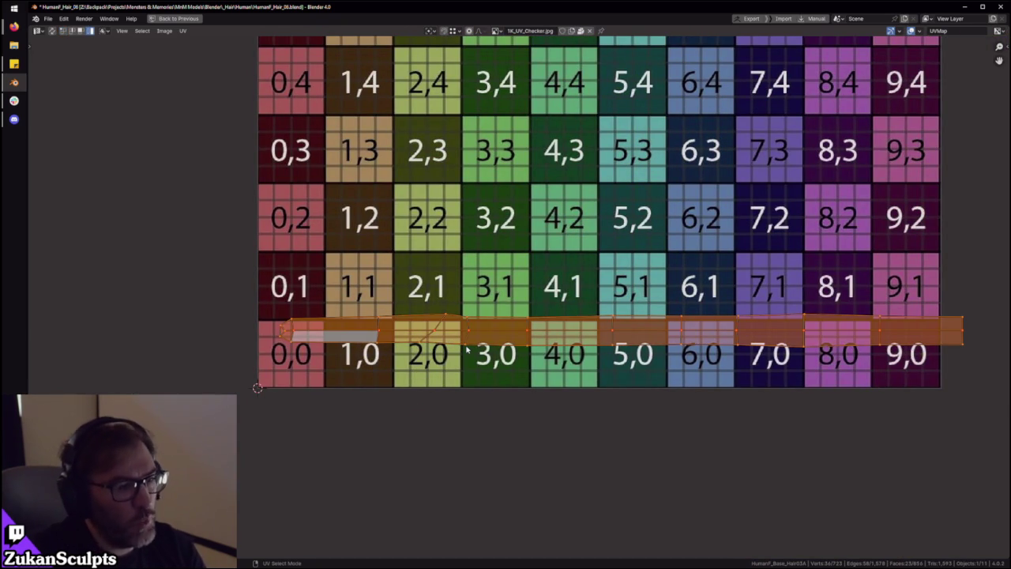
{"action": "scroll", "coordinate": [399, 311], "scroll_direction": "down", "scroll_amount": 1}
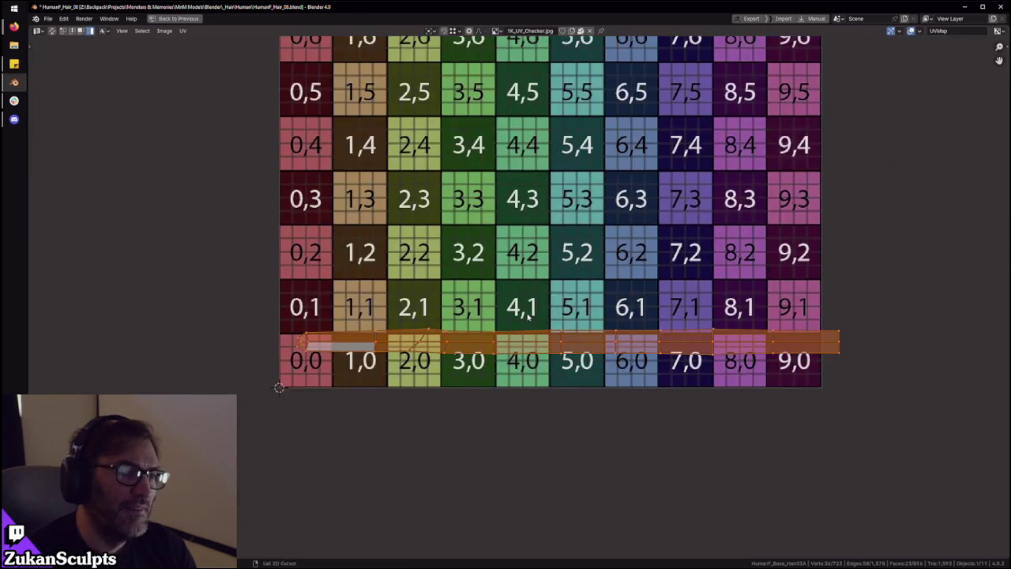
{"action": "key", "text": "ctrl+space"}
{"action": "middle_click_drag", "start_coordinate": [527, 264], "coordinate": [452, 113]}
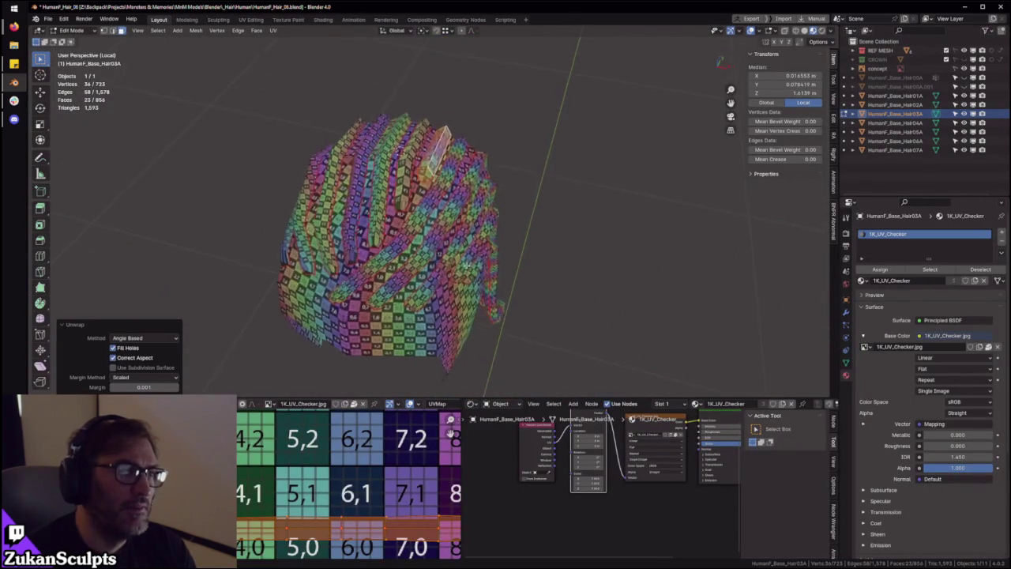
Select the next whole hair strip and unwrap it
{"action": "key", "text": "KP_Decimal"}
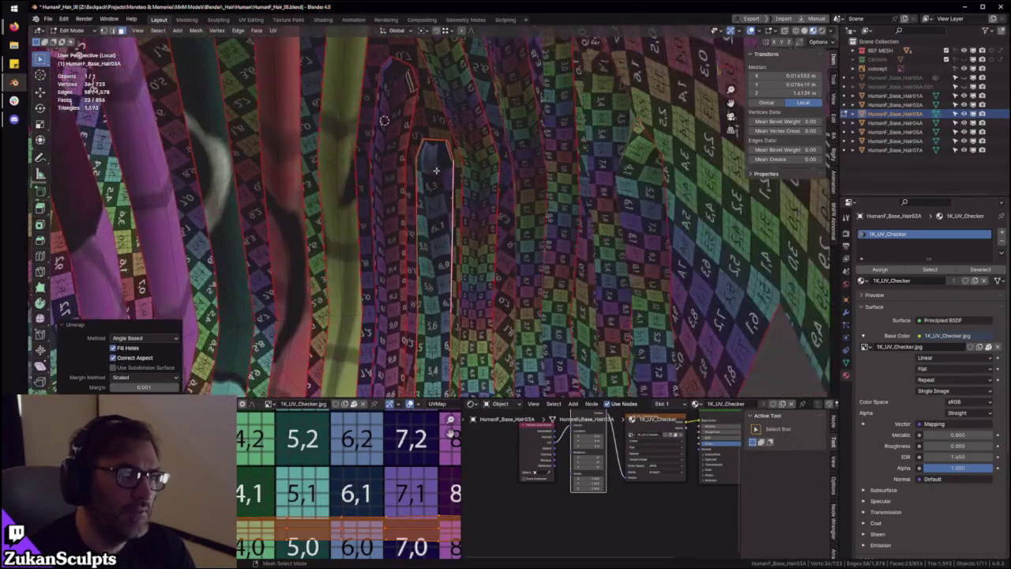
{"action": "left_click", "coordinate": [436, 168]}
{"action": "key", "text": "ctrl+l"}
{"action": "key", "text": "ctrl+space"}
{"action": "scroll", "coordinate": [490, 381], "scroll_direction": "down", "scroll_amount": 1}
{"action": "key", "text": "ctrl+space"}
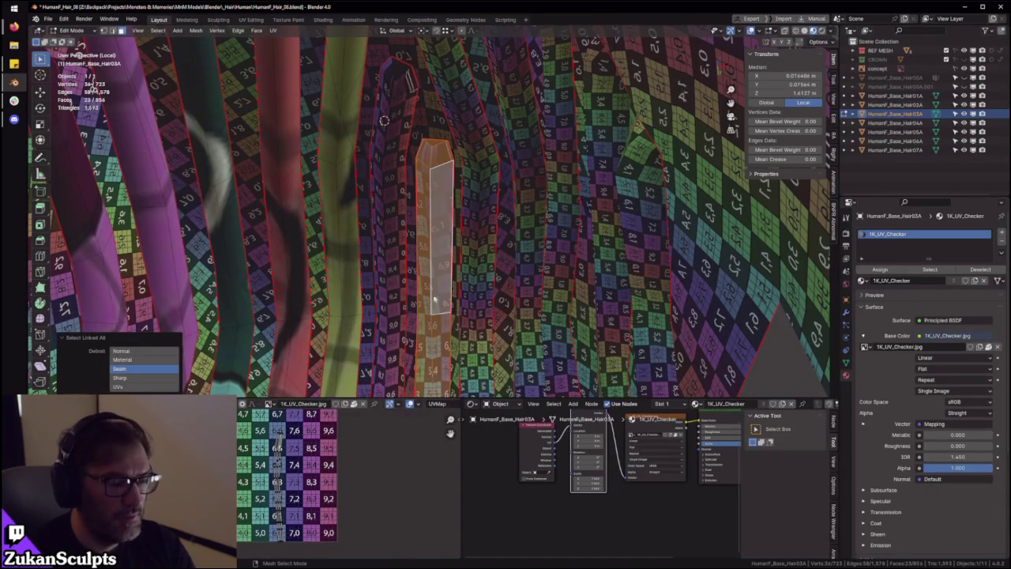
{"action": "key", "text": "u"}
{"action": "left_click", "coordinate": [433, 294]}
Rotate the strip's UV island horizontal and place it on the 0,2 row
{"action": "key", "text": "ctrl+space"}
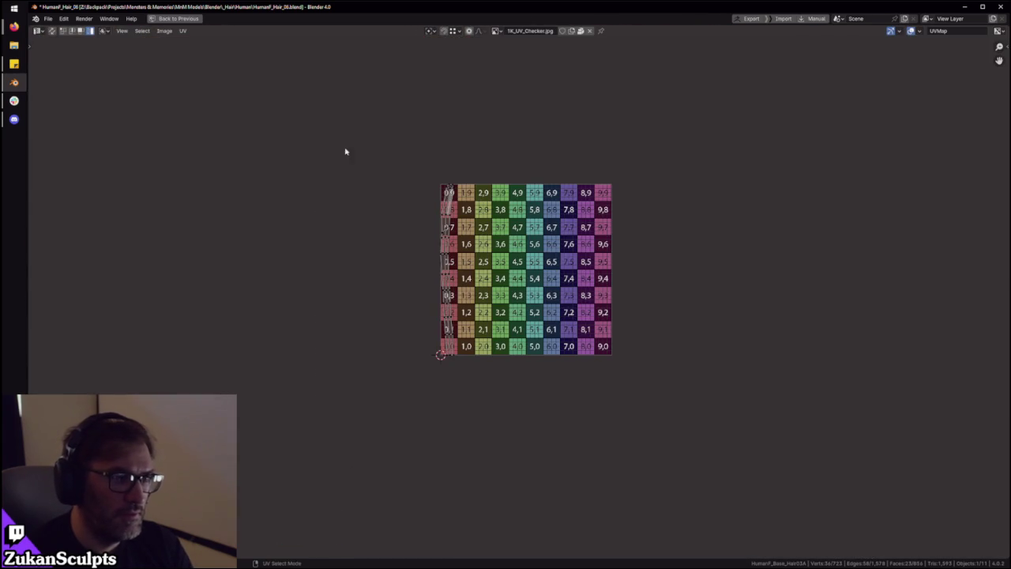
{"action": "key", "text": "r"}
{"action": "left_click", "coordinate": [600, 237]}
{"action": "key", "text": "g"}
{"action": "left_click", "coordinate": [612, 215]}
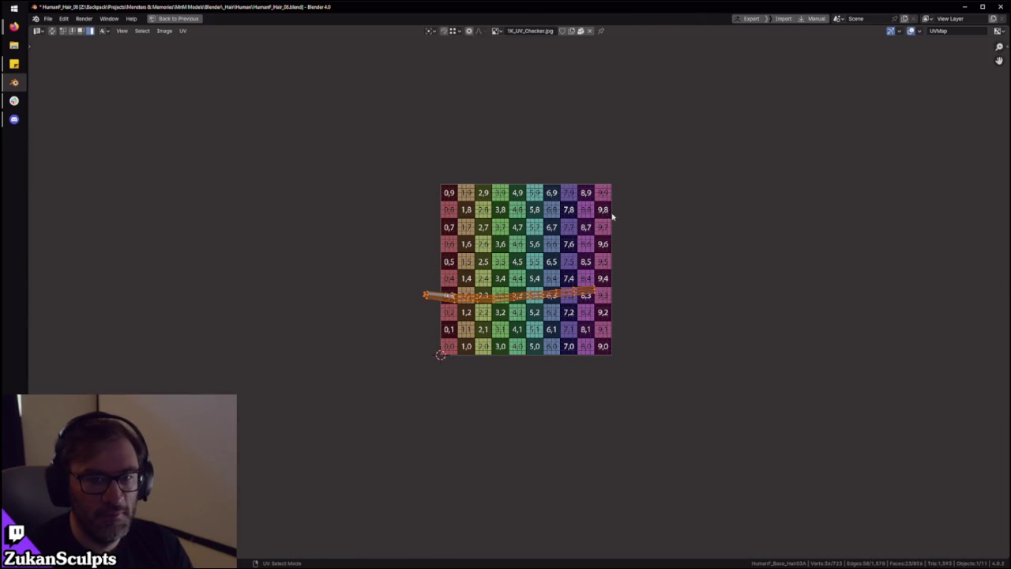
{"action": "scroll", "coordinate": [346, 318], "scroll_direction": "up", "scroll_amount": 5}
{"action": "key", "text": "g"}
{"action": "left_click", "coordinate": [505, 350]}
Straighten the strip into a uniform band with Shift+W, then select the next hair strip
{"action": "left_click", "coordinate": [503, 350], "text": "alt"}
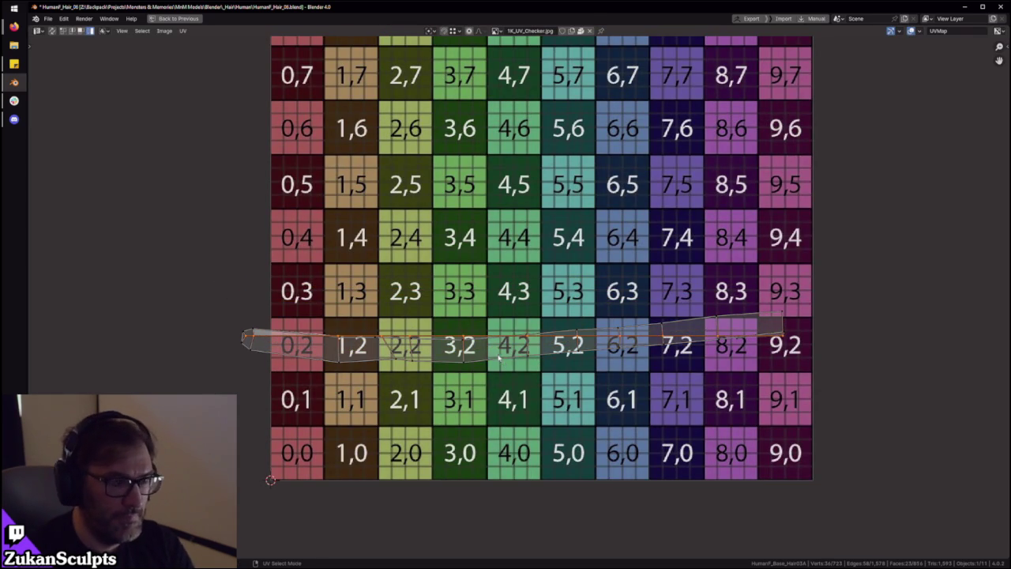
{"action": "key", "text": "l"}
{"action": "key", "text": "shift+w"}
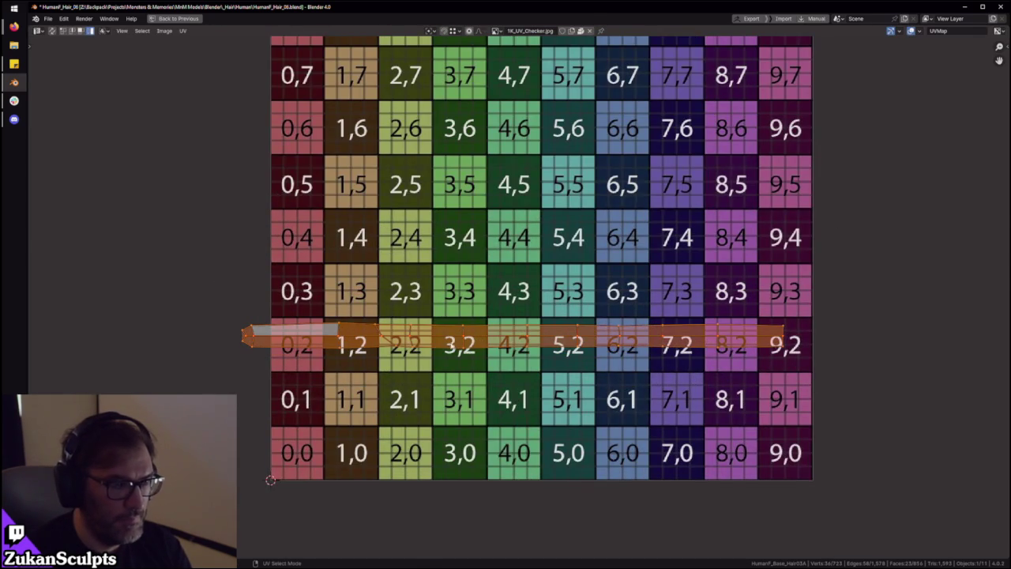
{"action": "key", "text": "ctrl+space"}
{"action": "mouse_move", "coordinate": [471, 300]}
{"action": "middle_mouse_down"}
{"action": "mouse_move", "coordinate": [455, 280]}
{"action": "mouse_move", "coordinate": [520, 105]}
{"action": "middle_mouse_up"}
{"action": "scroll", "coordinate": [456, 281], "scroll_direction": "down", "scroll_amount": 3}
{"action": "left_click", "coordinate": [520, 105], "text": "shift"}
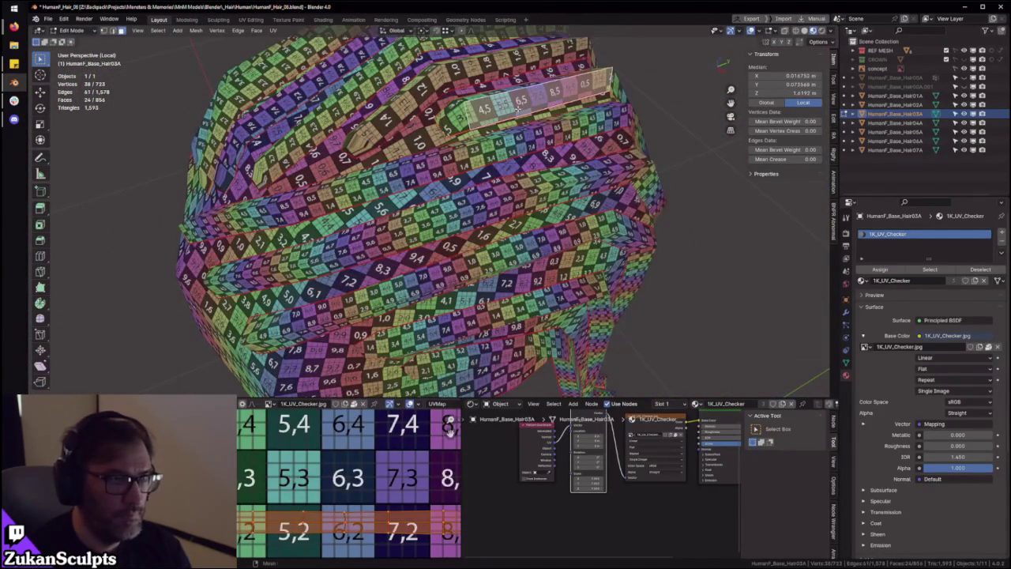
{"action": "key", "text": "ctrl+space"}
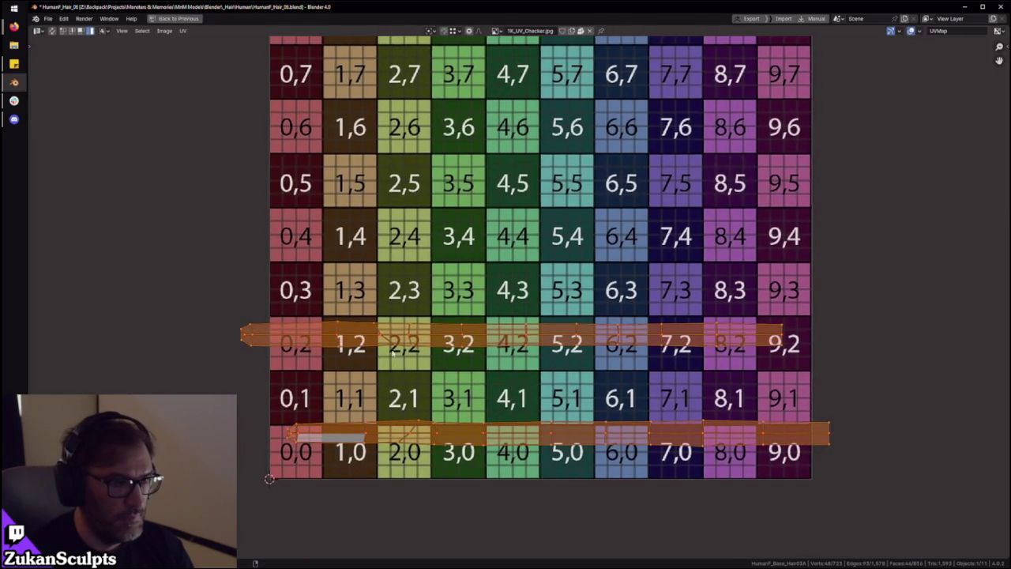
Switch to island selection and move the strip down onto the 0,1 row above the first
{"action": "middle_click_drag", "start_coordinate": [370, 359], "coordinate": [358, 340]}
{"action": "key", "text": "ctrl+Tab"}
{"action": "left_click", "coordinate": [359, 340]}
{"action": "key", "text": "g"}
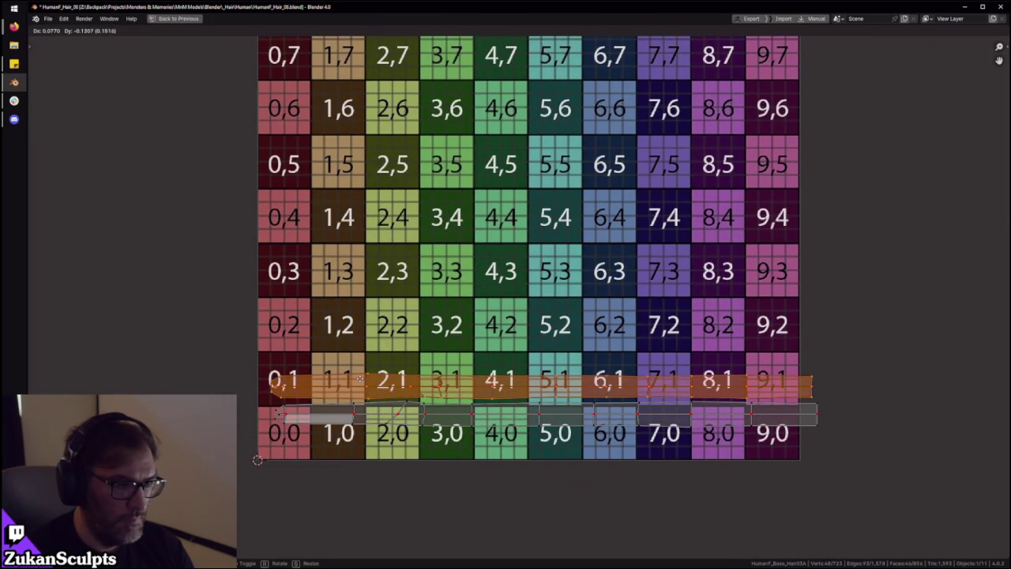
{"action": "left_click", "coordinate": [358, 379]}
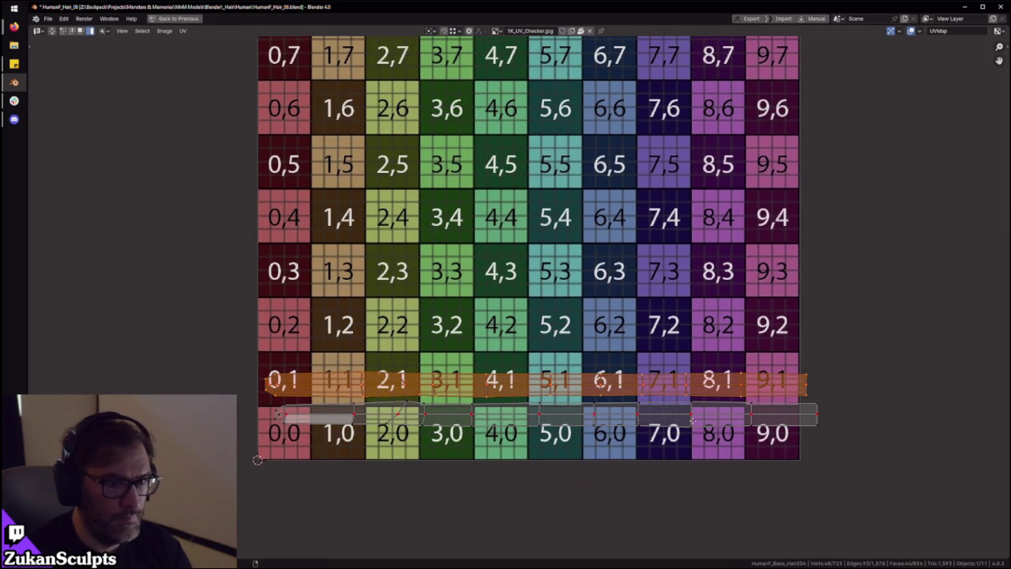
Switch to vertex selection and box-select strip vertices at columns 8, 6 and 3/4 to check alignment
{"action": "middle_click_drag", "start_coordinate": [358, 380], "coordinate": [328, 340]}
{"action": "key", "text": "ctrl+Tab"}
{"action": "left_click", "coordinate": [826, 360]}
{"action": "left_click_drag", "start_coordinate": [868, 292], "coordinate": [763, 418]}
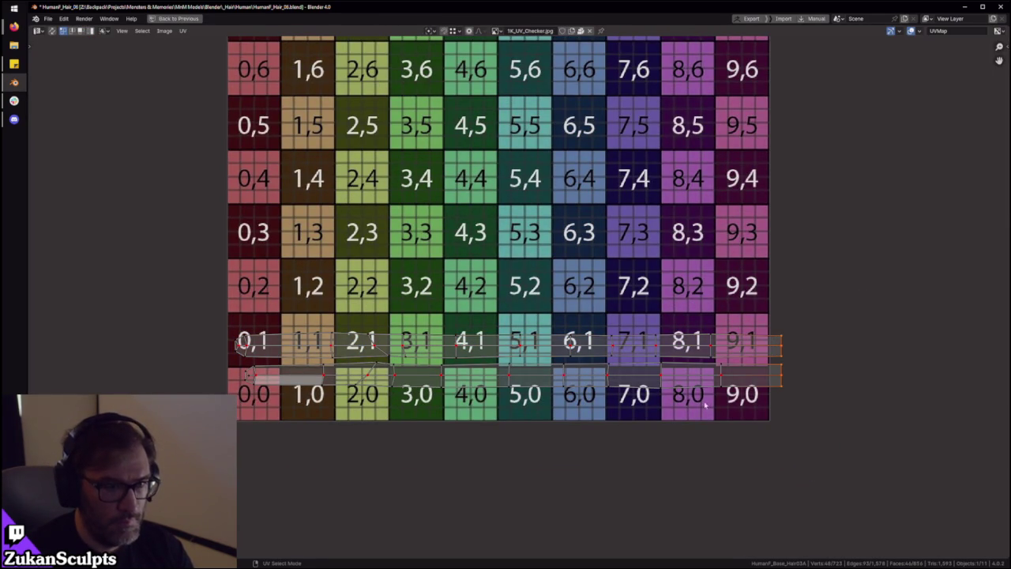
{"action": "left_click_drag", "start_coordinate": [692, 315], "coordinate": [642, 417]}
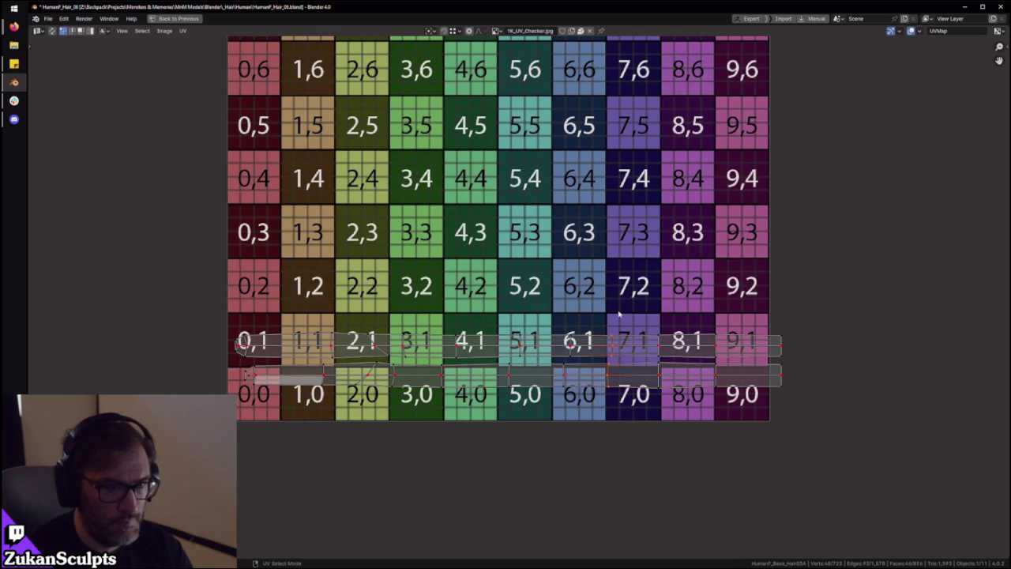
{"action": "left_click_drag", "start_coordinate": [580, 316], "coordinate": [540, 421]}
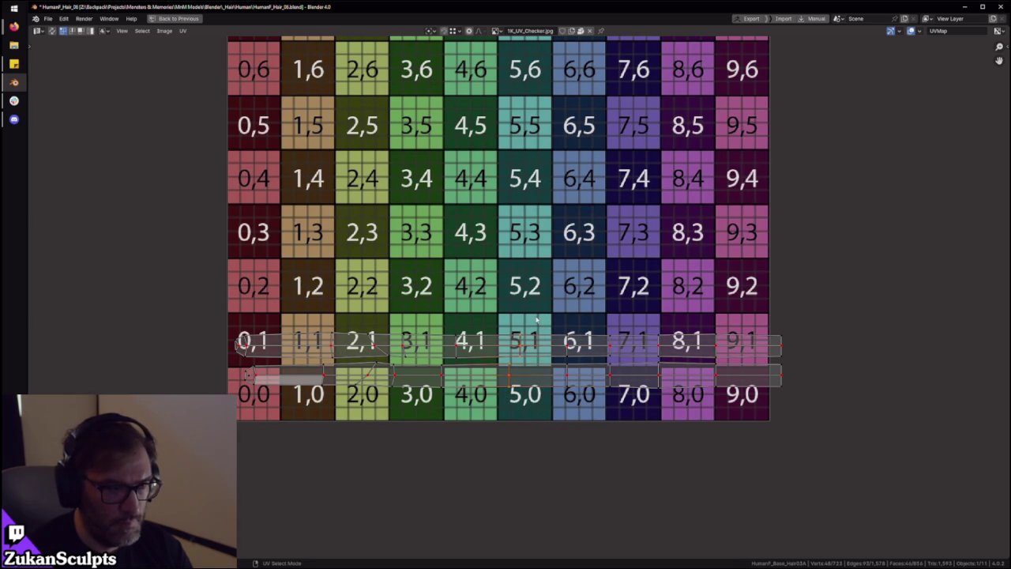
{"action": "mouse_move", "coordinate": [481, 323]}
{"action": "left_mouse_down"}
{"action": "mouse_move", "coordinate": [421, 412]}
{"action": "mouse_move", "coordinate": [446, 302]}
{"action": "left_mouse_up"}
Check the strips' left-end vertices, select both stacked strips, and restore the normal layout
{"action": "scroll", "coordinate": [410, 395], "scroll_direction": "up", "scroll_amount": 1}
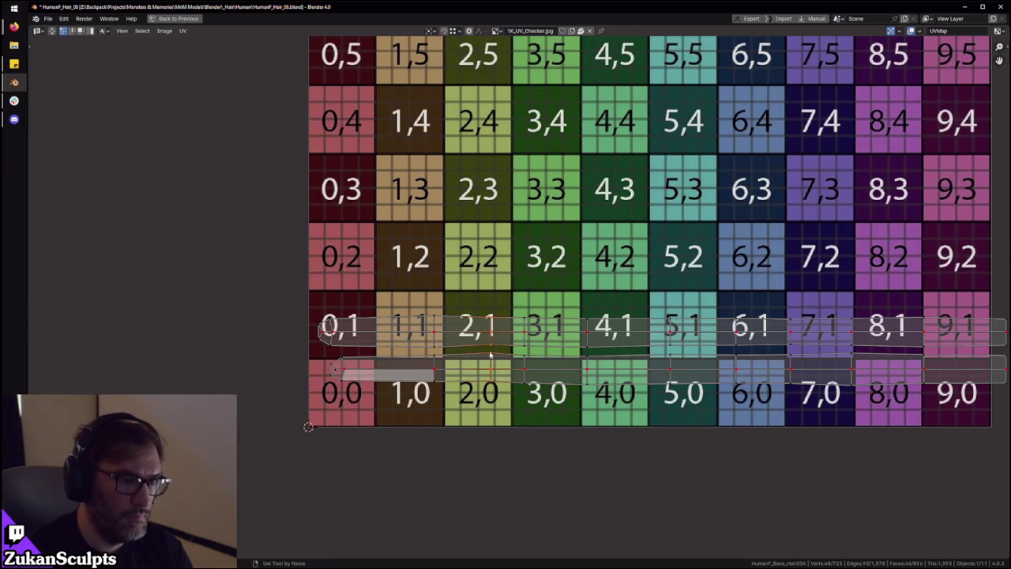
{"action": "scroll", "coordinate": [454, 297], "scroll_direction": "up", "scroll_amount": 1}
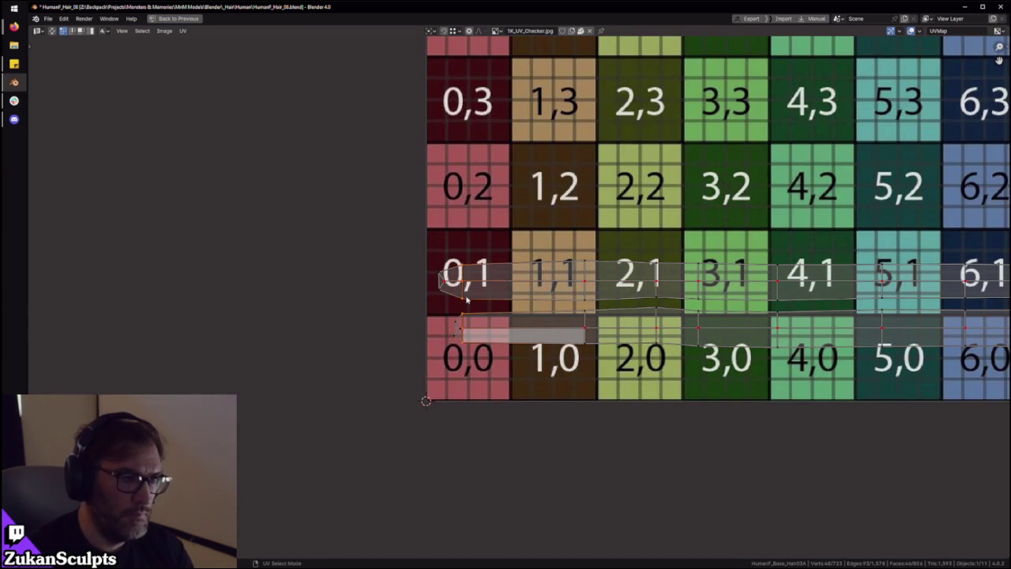
{"action": "left_click_drag", "start_coordinate": [355, 209], "coordinate": [460, 347]}
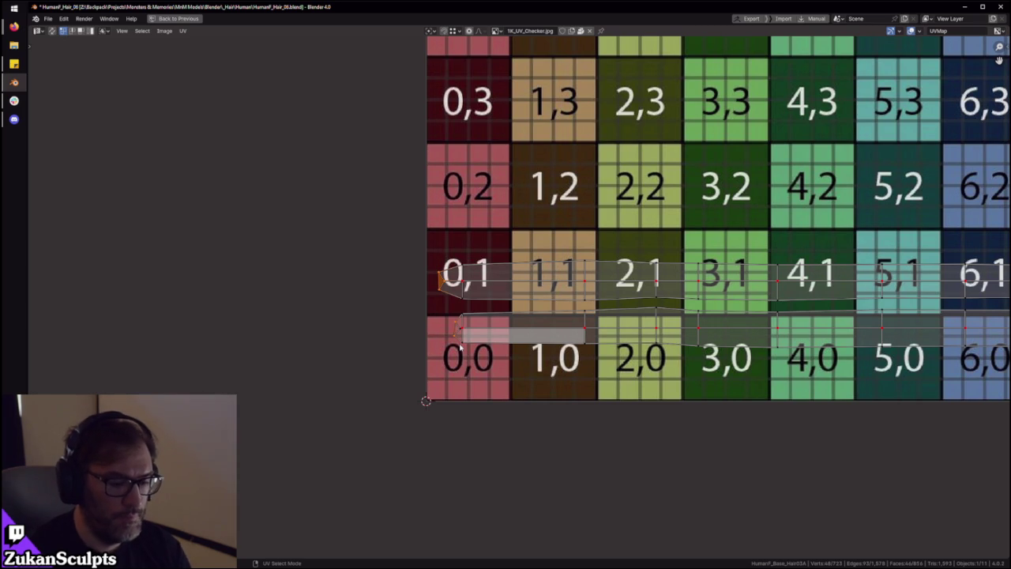
{"action": "scroll", "coordinate": [461, 346], "scroll_direction": "down", "scroll_amount": 5}
{"action": "left_click_drag", "start_coordinate": [345, 352], "coordinate": [805, 226]}
{"action": "scroll", "coordinate": [654, 324], "scroll_direction": "up", "scroll_amount": 3}
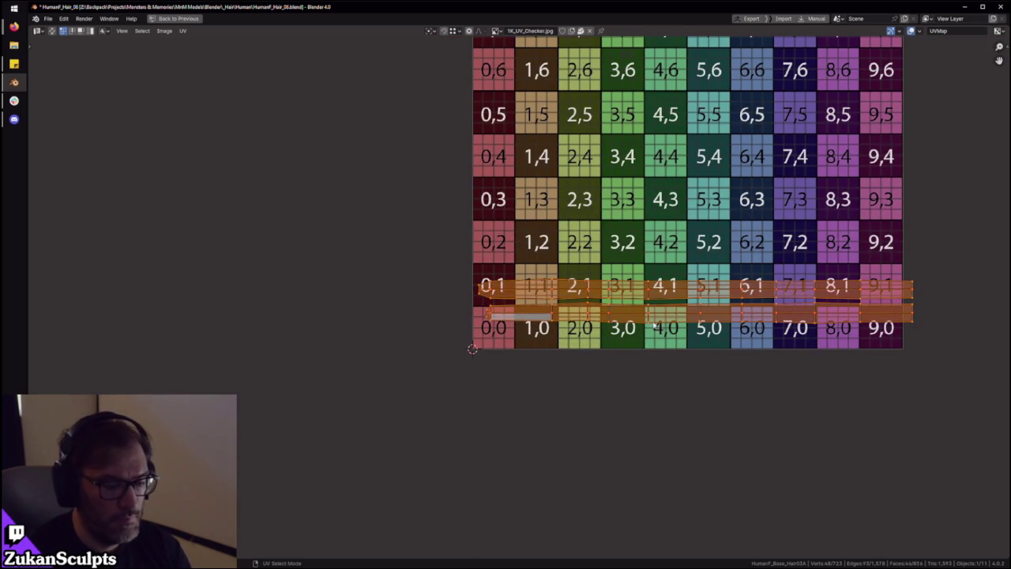
{"action": "scroll", "coordinate": [587, 324], "scroll_direction": "up", "scroll_amount": 3}
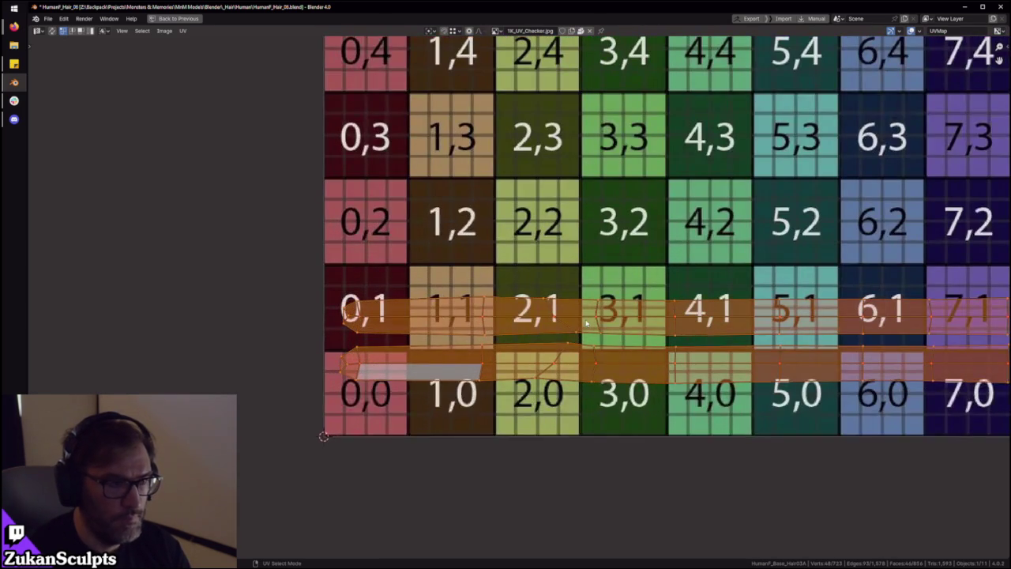
{"action": "scroll", "coordinate": [667, 365], "scroll_direction": "down", "scroll_amount": 1}
{"action": "key", "text": "ctrl+space"}
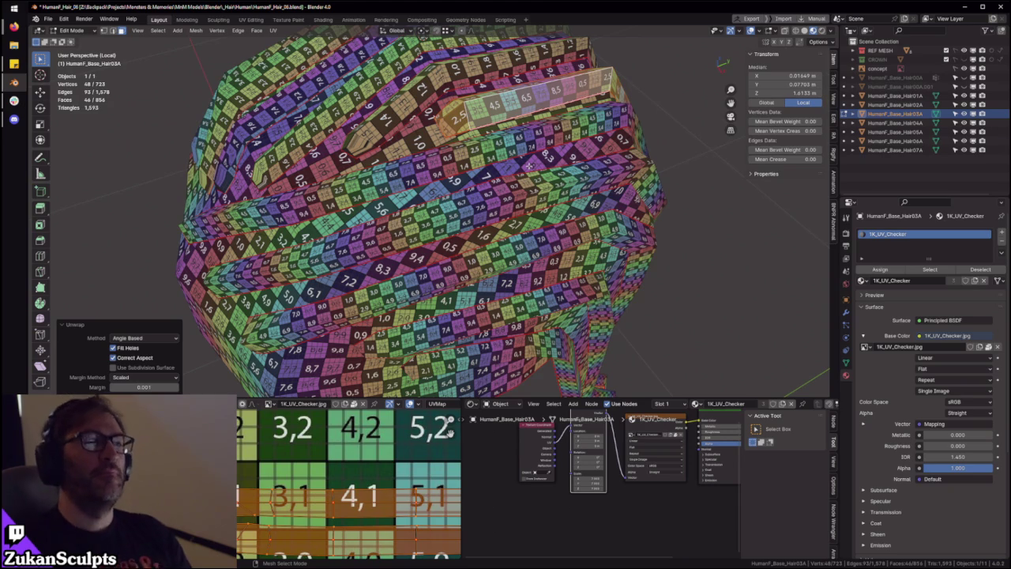
In the maximized UV editor, shift the finished strip vertically only
{"action": "scroll", "coordinate": [530, 166], "scroll_direction": "down", "scroll_amount": 3}
{"action": "middle_click_drag", "start_coordinate": [530, 166], "coordinate": [450, 278]}
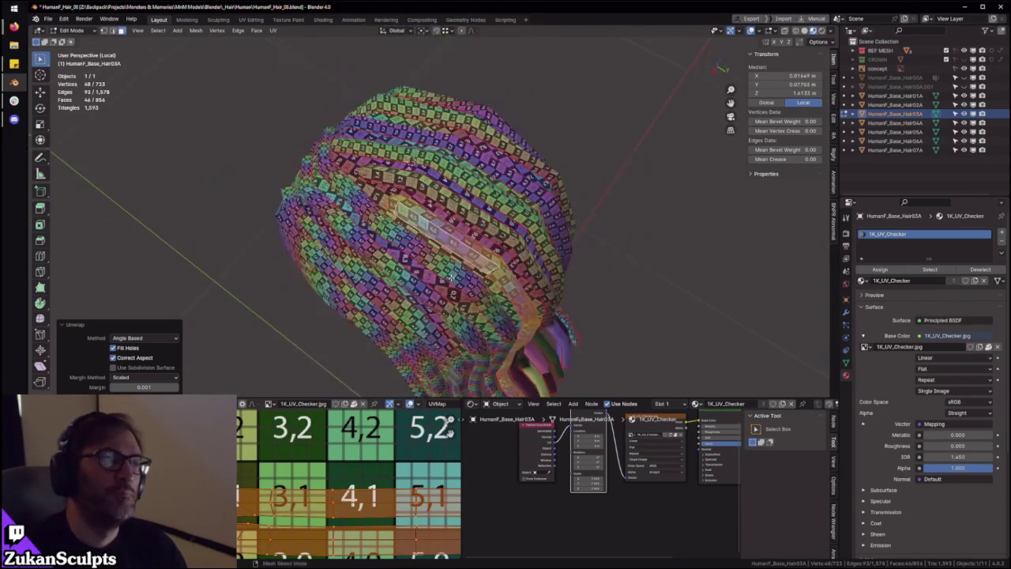
{"action": "key", "text": "ctrl+space"}
{"action": "scroll", "coordinate": [445, 406], "scroll_direction": "up", "scroll_amount": 5}
{"action": "key", "text": "ctrl+Tab"}
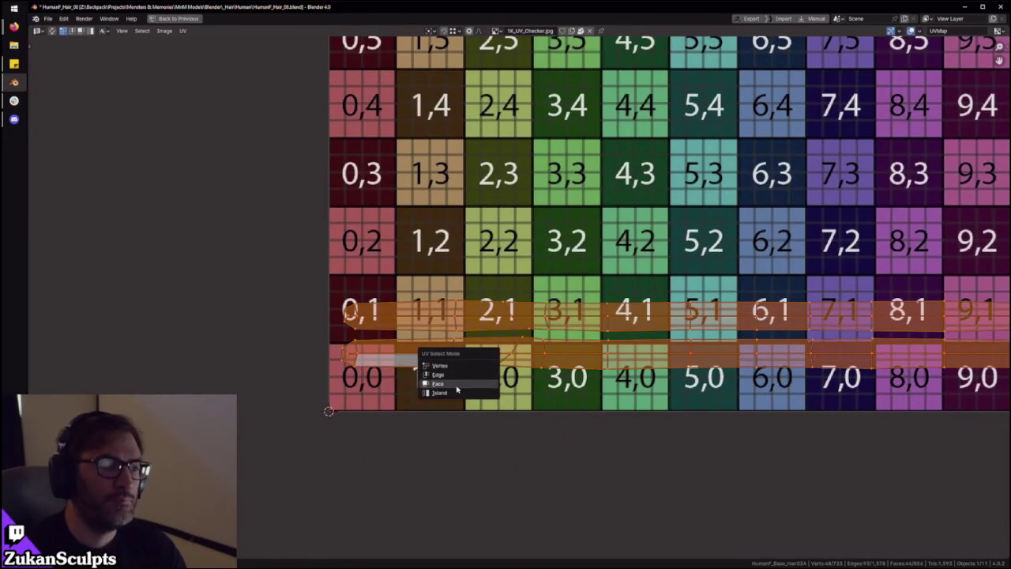
{"action": "left_click", "coordinate": [445, 387]}
{"action": "key", "text": "g"}
{"action": "key", "text": "y"}
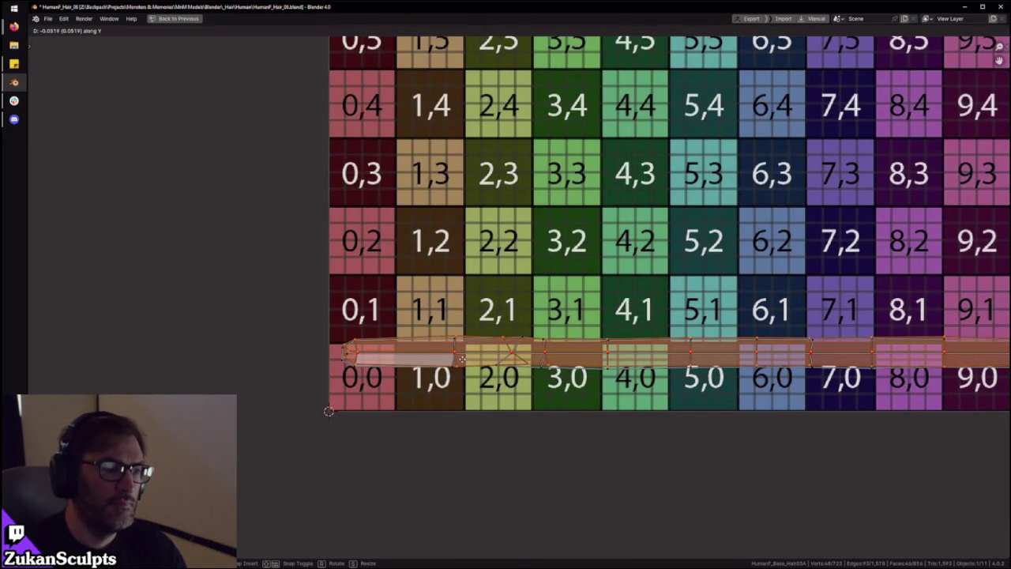
{"action": "left_click", "coordinate": [465, 364]}
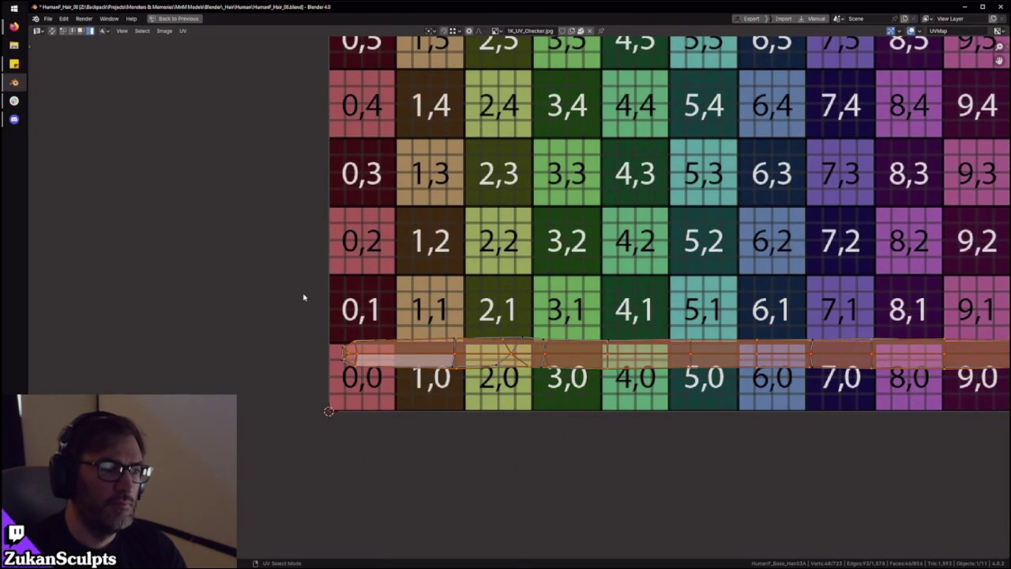
Move the strip straight down until it sits below the checker grid
{"action": "key", "text": "ctrl+Tab"}
{"action": "scroll", "coordinate": [525, 357], "scroll_direction": "down", "scroll_amount": 4}
{"action": "key", "text": "g"}
{"action": "key", "text": "y"}
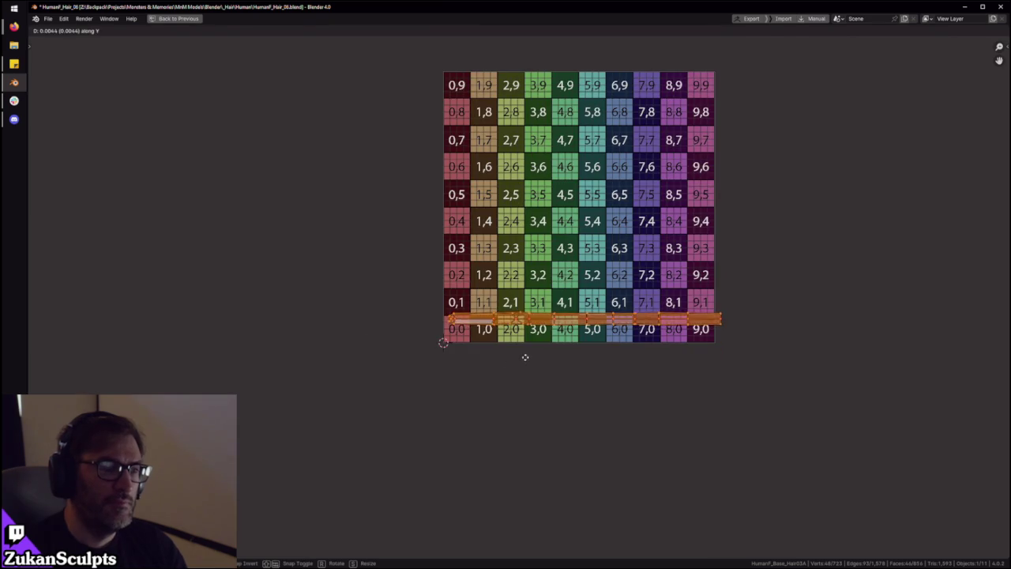
{"action": "left_click", "coordinate": [503, 402]}
{"action": "key", "text": "ctrl+space"}
{"action": "mouse_move", "coordinate": [442, 237]}
{"action": "middle_mouse_down"}
{"action": "mouse_move", "coordinate": [489, 221]}
{"action": "mouse_move", "coordinate": [513, 246]}
{"action": "mouse_move", "coordinate": [474, 237]}
{"action": "middle_mouse_up"}
{"action": "scroll", "coordinate": [486, 225], "scroll_direction": "down", "scroll_amount": 3}
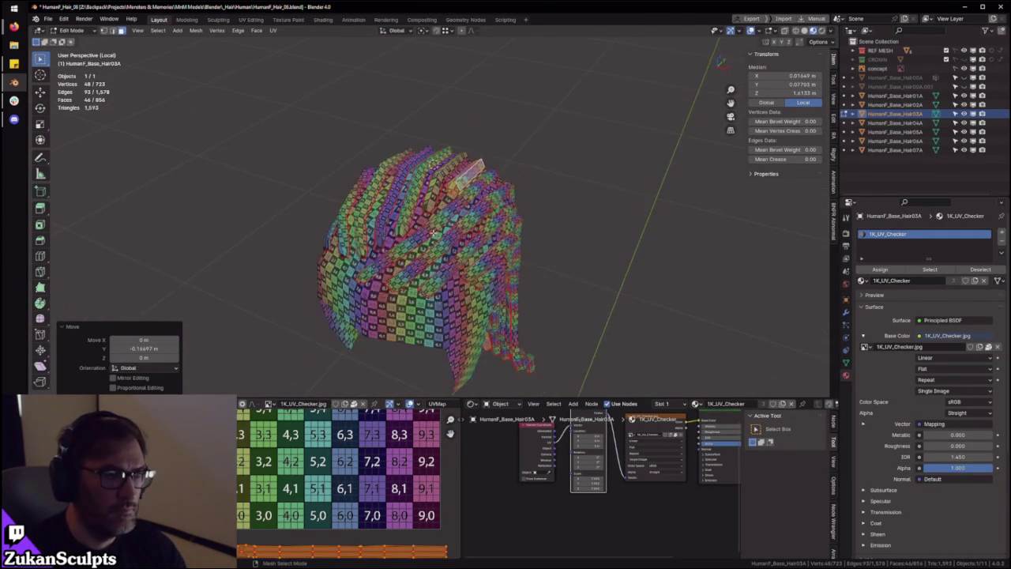
Select all hair faces and place the large hair UV island left of the grid
{"action": "key", "text": "a"}
{"action": "key", "text": "ctrl+space"}
{"action": "key", "text": "ctrl+Tab"}
{"action": "left_click", "coordinate": [613, 508]}
{"action": "left_click", "coordinate": [636, 482]}
{"action": "key", "text": "g"}
{"action": "left_click", "coordinate": [295, 283]}
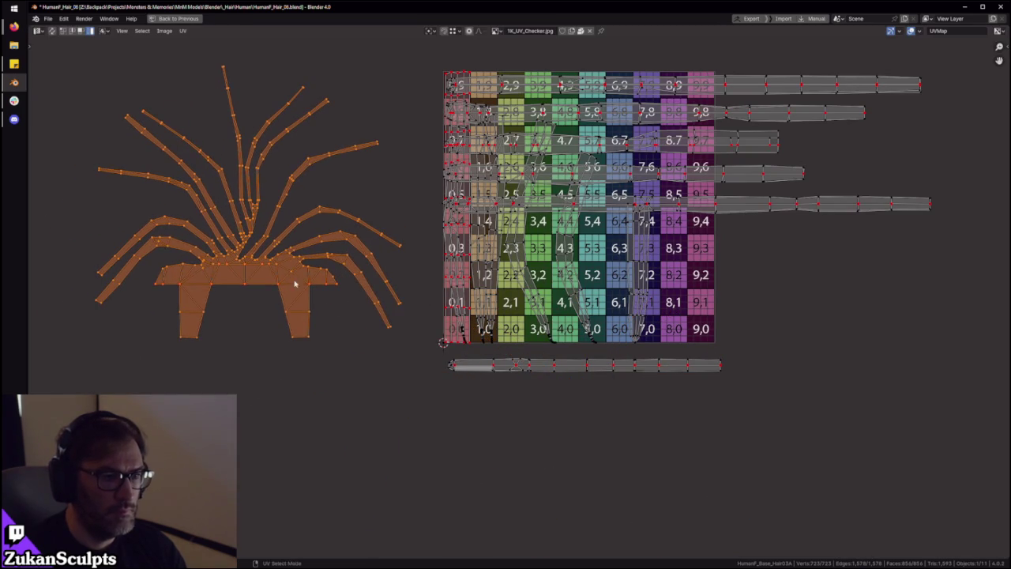
{"action": "key", "text": "ctrl+space"}
{"action": "mouse_move", "coordinate": [504, 309]}
{"action": "middle_mouse_down"}
{"action": "mouse_move", "coordinate": [445, 208]}
{"action": "mouse_move", "coordinate": [461, 233]}
{"action": "middle_mouse_up"}
Select the next hair card by growing one face's selection to the whole card
{"action": "left_click", "coordinate": [461, 232]}
{"action": "scroll", "coordinate": [395, 235], "scroll_direction": "up", "scroll_amount": 3}
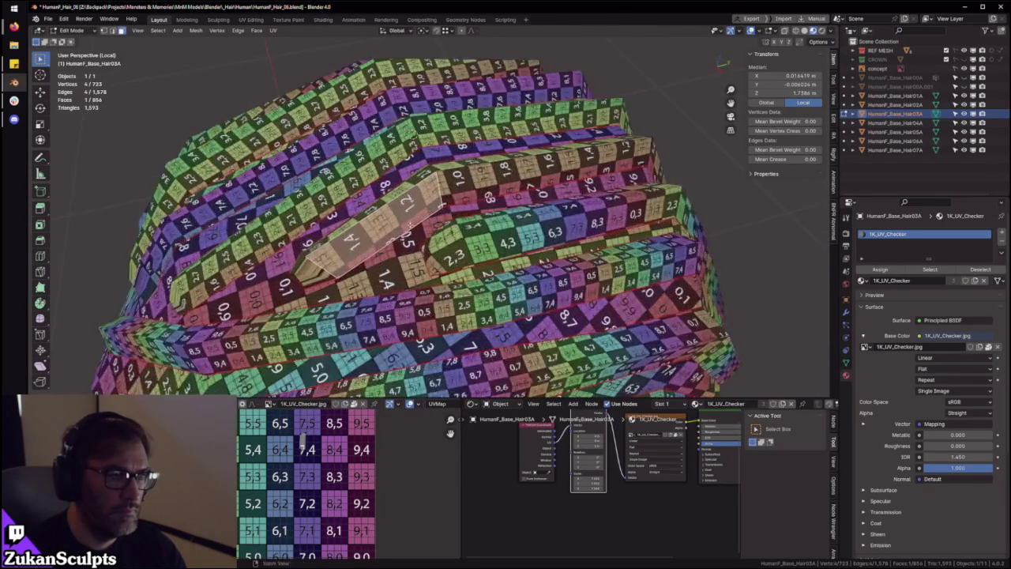
{"action": "scroll", "coordinate": [379, 237], "scroll_direction": "up", "scroll_amount": 2}
{"action": "key", "text": "ctrl+KP_Add"}
{"action": "scroll", "coordinate": [434, 223], "scroll_direction": "down", "scroll_amount": 5}
{"action": "middle_click_drag", "start_coordinate": [434, 223], "coordinate": [434, 223]}
{"action": "key", "text": "ctrl+space"}
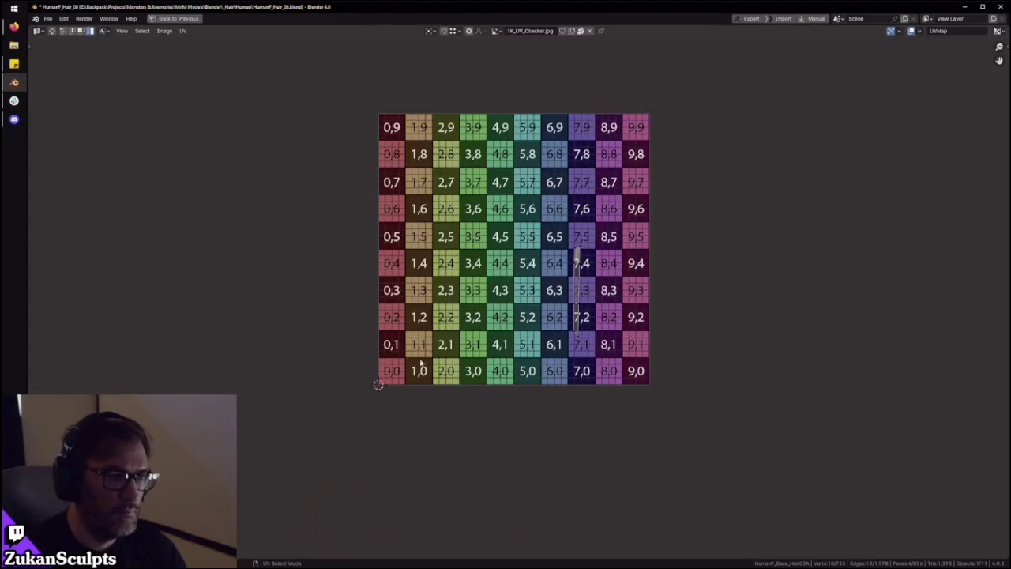
{"action": "key", "text": "ctrl+space"}
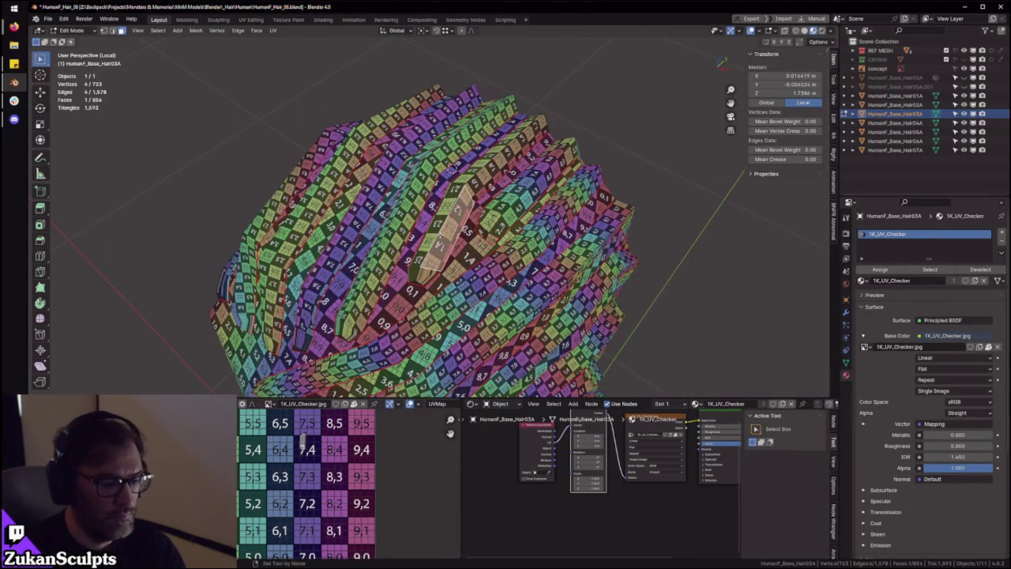
Rotate the card's UV strip horizontal and move it into the grid's second row
{"action": "key", "text": "ctrl+space"}
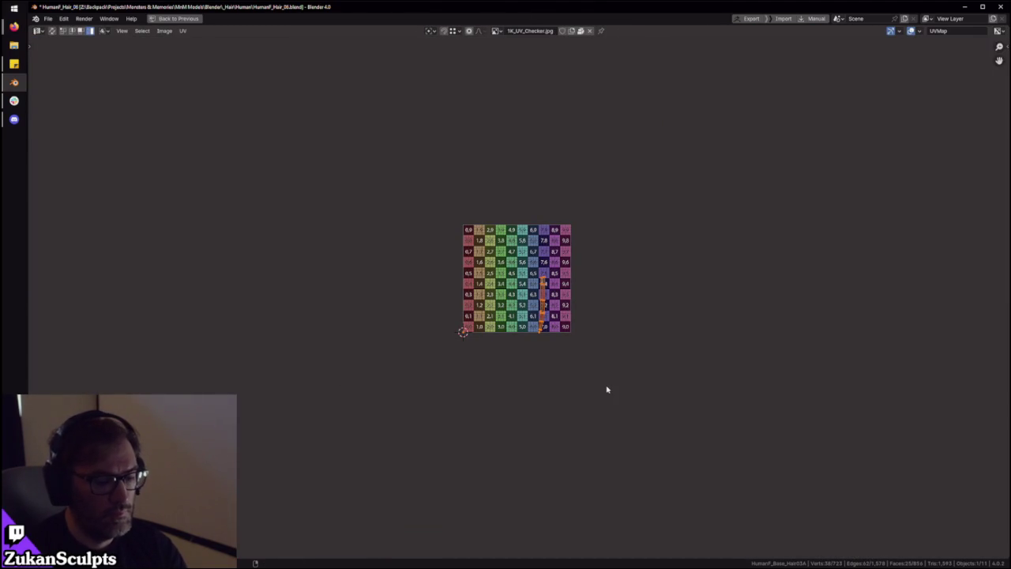
{"action": "scroll", "coordinate": [598, 375], "scroll_direction": "up", "scroll_amount": 3}
{"action": "key", "text": "r"}
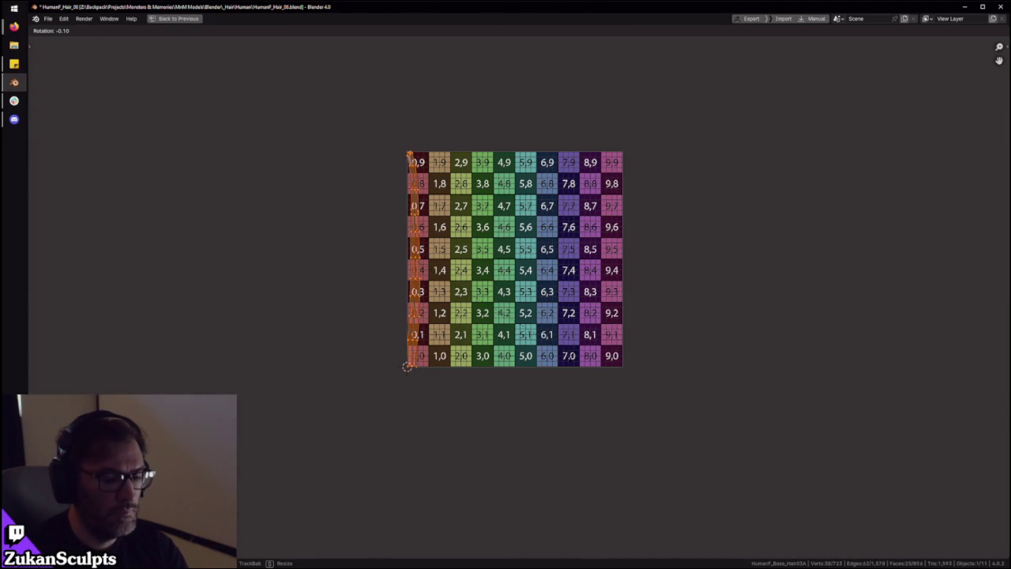
{"action": "key", "text": "Escape"}
{"action": "key", "text": "g"}
{"action": "left_click", "coordinate": [552, 346]}
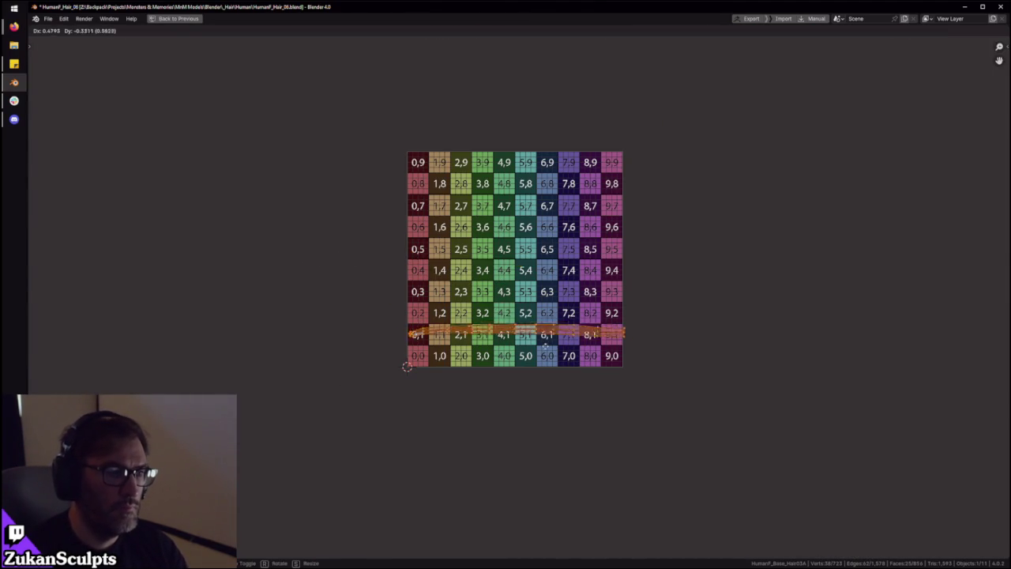
{"action": "key", "text": "ctrl+space"}
{"action": "mouse_move", "coordinate": [442, 261]}
{"action": "middle_mouse_down"}
{"action": "mouse_move", "coordinate": [469, 307]}
{"action": "mouse_move", "coordinate": [540, 270]}
{"action": "middle_mouse_up"}
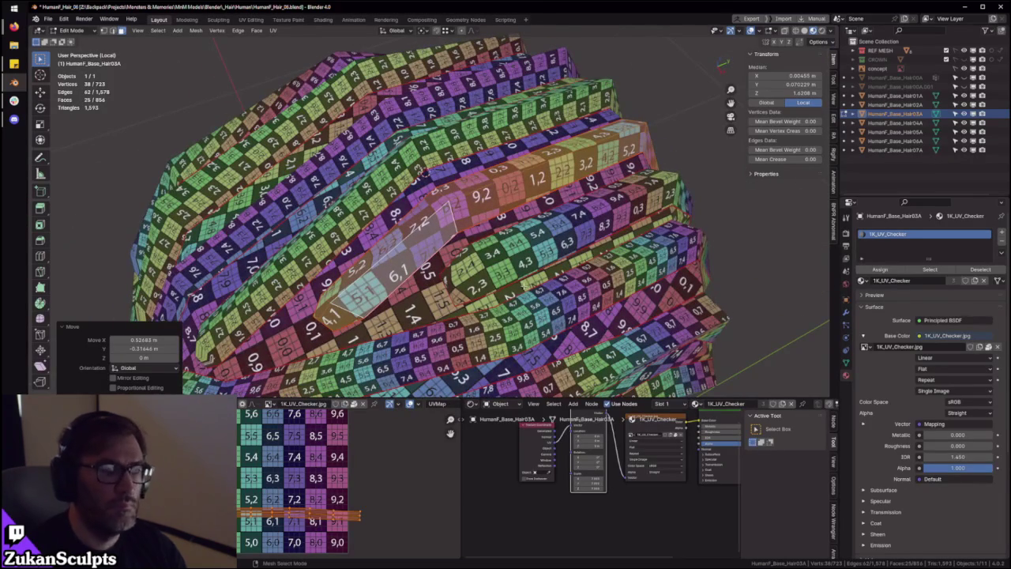
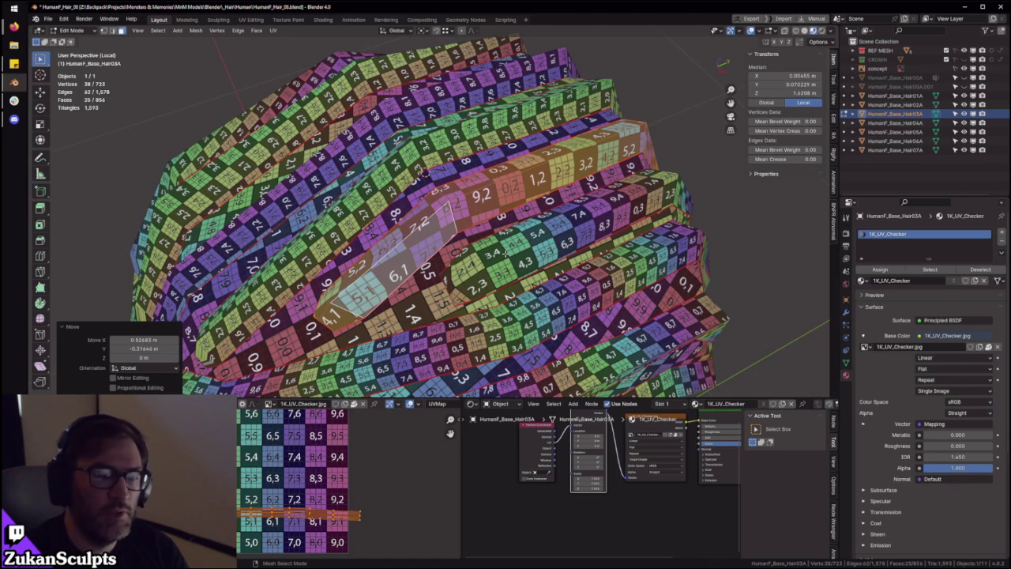
Orbit close to the hair strands and select one strand's linked faces
{"action": "scroll", "coordinate": [505, 251], "scroll_direction": "down", "scroll_amount": 3}
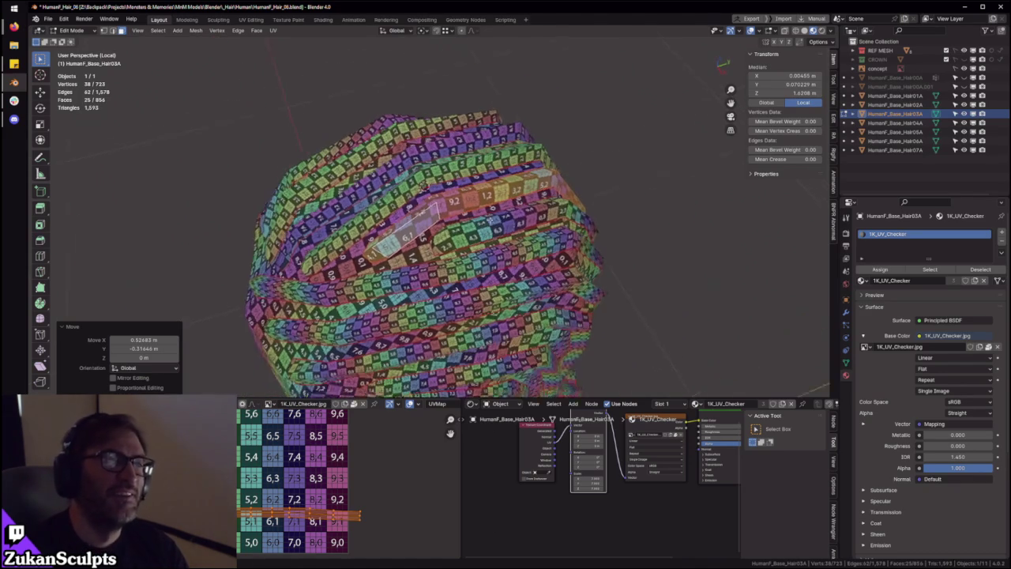
{"action": "scroll", "coordinate": [498, 221], "scroll_direction": "down", "scroll_amount": 3}
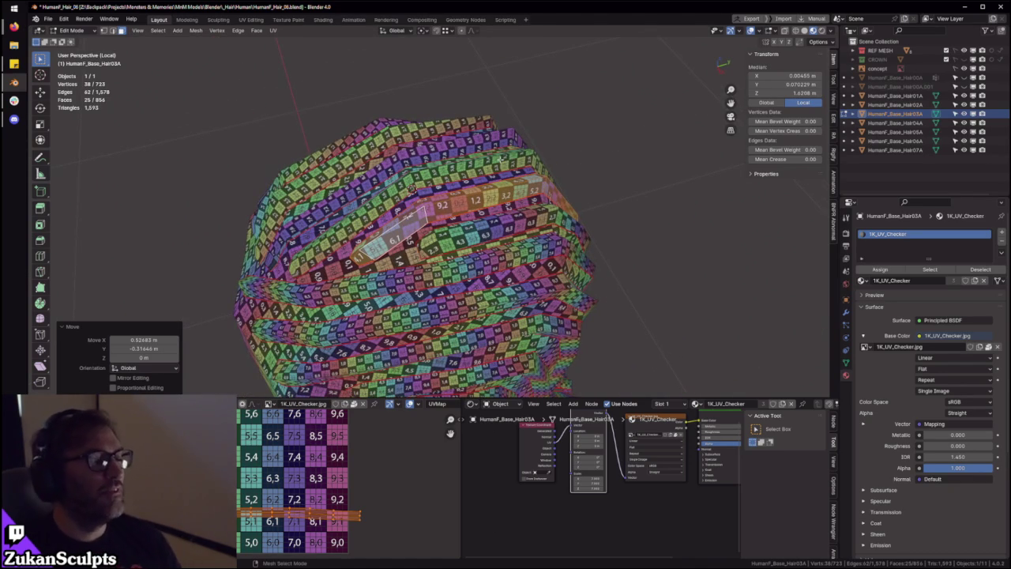
{"action": "scroll", "coordinate": [488, 184], "scroll_direction": "up", "scroll_amount": 2}
{"action": "scroll", "coordinate": [540, 210], "scroll_direction": "up", "scroll_amount": 3}
{"action": "mouse_move", "coordinate": [541, 210]}
{"action": "middle_mouse_down"}
{"action": "mouse_move", "coordinate": [473, 205]}
{"action": "mouse_move", "coordinate": [431, 156]}
{"action": "middle_mouse_up"}
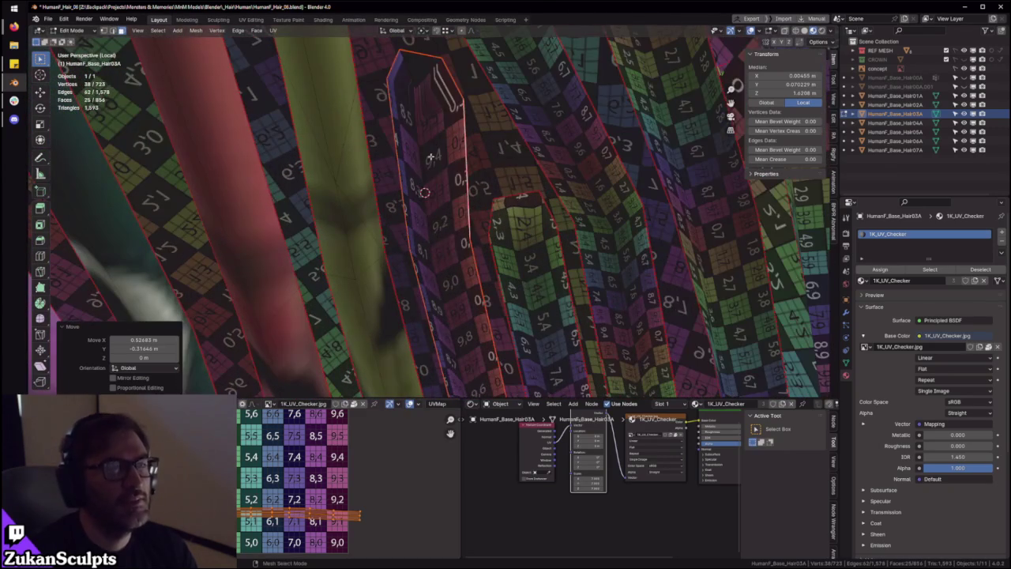
{"action": "key", "text": "ctrl+l"}
Unwrap the selected strand and view its UV strip maximized over the checker texture
{"action": "key", "text": "ctrl+space"}
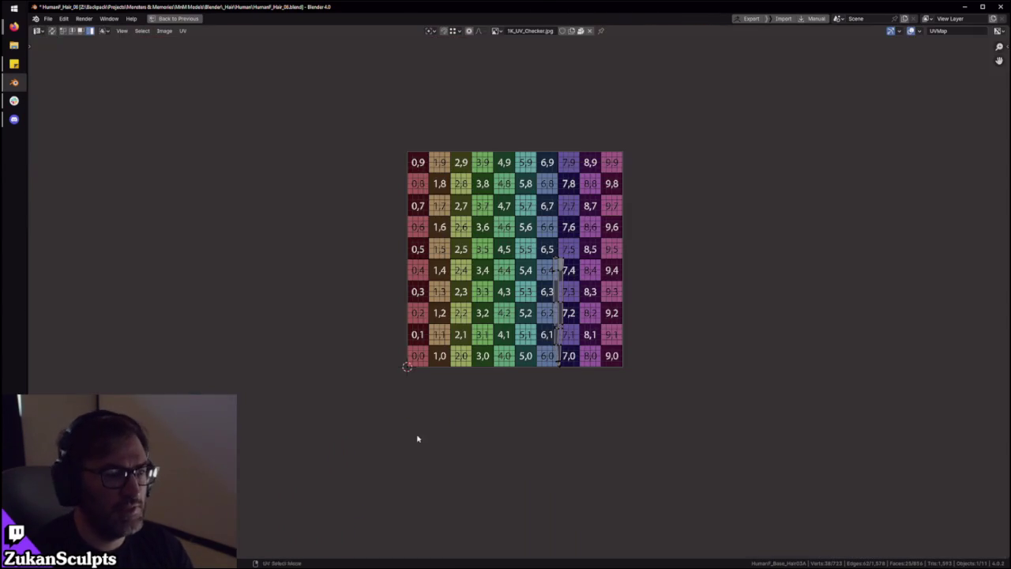
{"action": "key", "text": "ctrl+space"}
{"action": "key", "text": "u"}
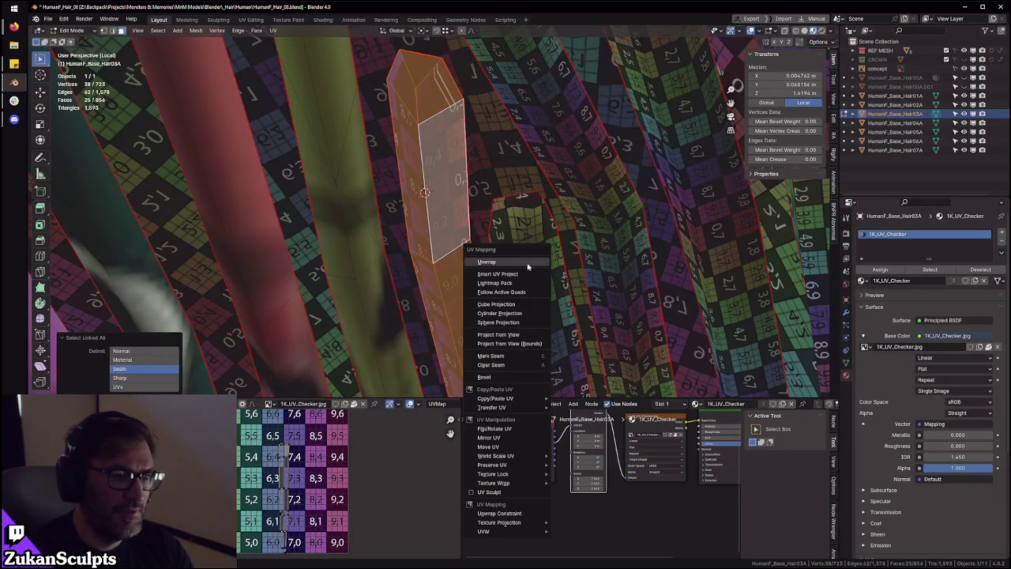
{"action": "left_click", "coordinate": [528, 267]}
{"action": "key", "text": "ctrl+space"}
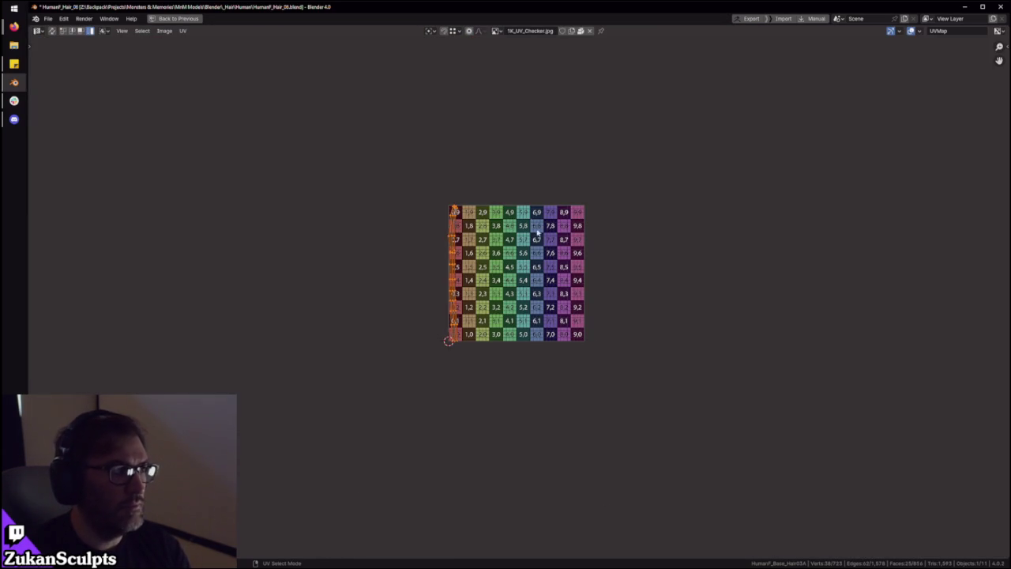
Rotate the UV strip 90° so it lies horizontally
{"action": "scroll", "coordinate": [522, 304], "scroll_direction": "up", "scroll_amount": 2}
{"action": "type", "text": "90"}
{"action": "key", "text": "Return"}
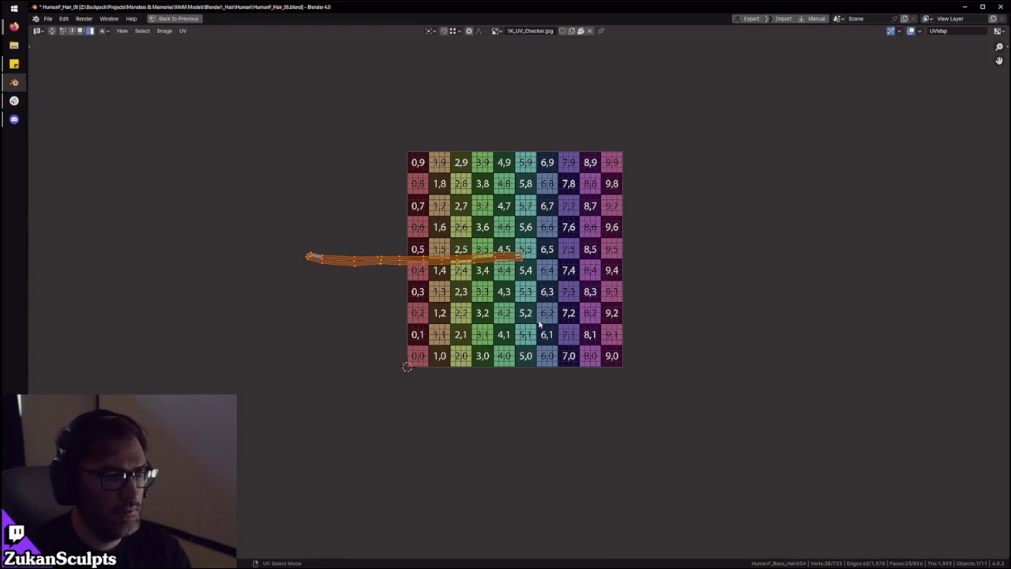
{"action": "key", "text": "ctrl+space"}
{"action": "scroll", "coordinate": [476, 291], "scroll_direction": "down", "scroll_amount": 4}
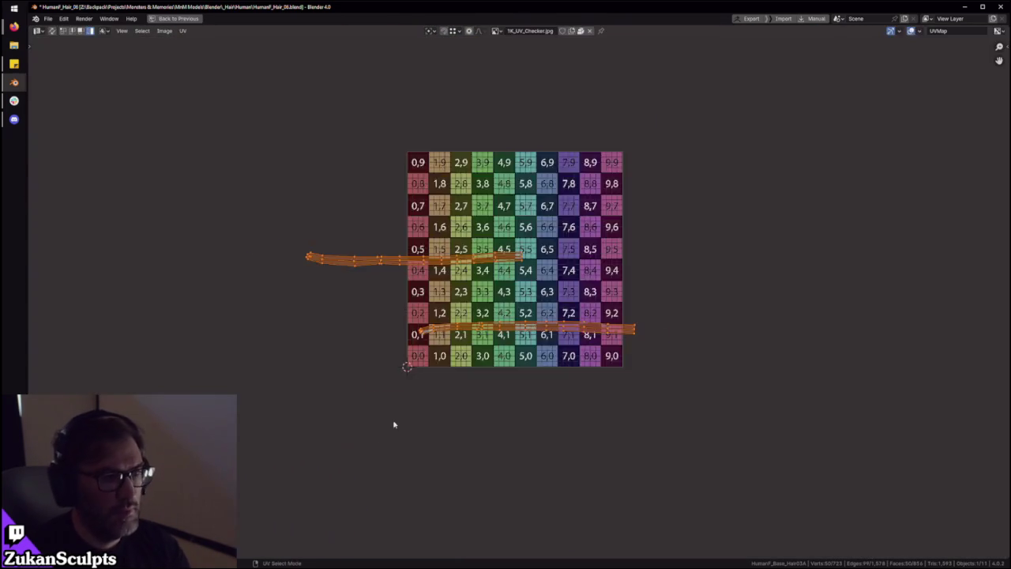
Move the upper UV strip down onto the 0,2 row
{"action": "key", "text": "ctrl+space"}
{"action": "scroll", "coordinate": [249, 377], "scroll_direction": "up", "scroll_amount": 2}
{"action": "scroll", "coordinate": [248, 377], "scroll_direction": "up", "scroll_amount": 2}
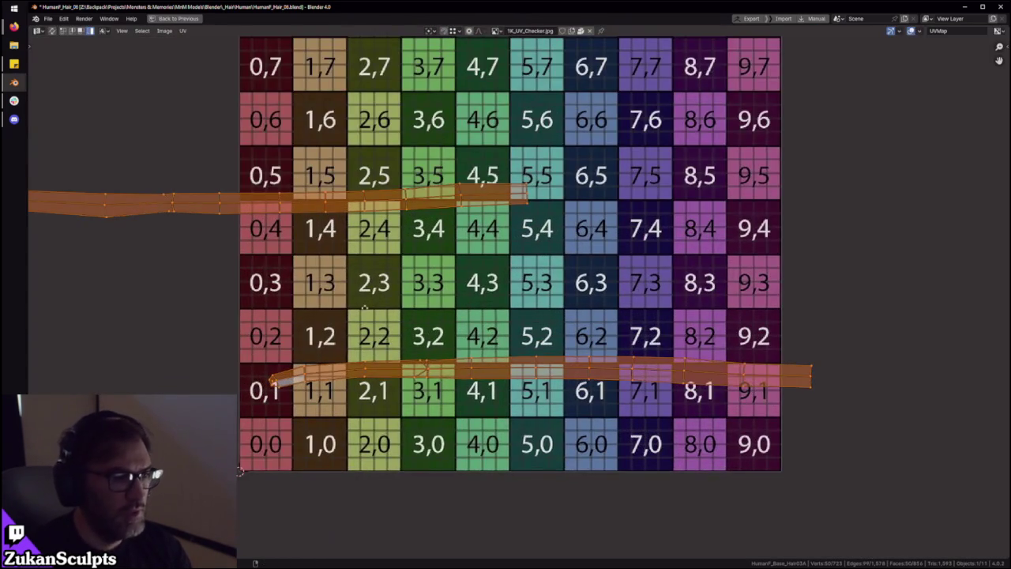
{"action": "left_click", "coordinate": [232, 210]}
{"action": "key", "text": "g"}
{"action": "left_click", "coordinate": [534, 349]}
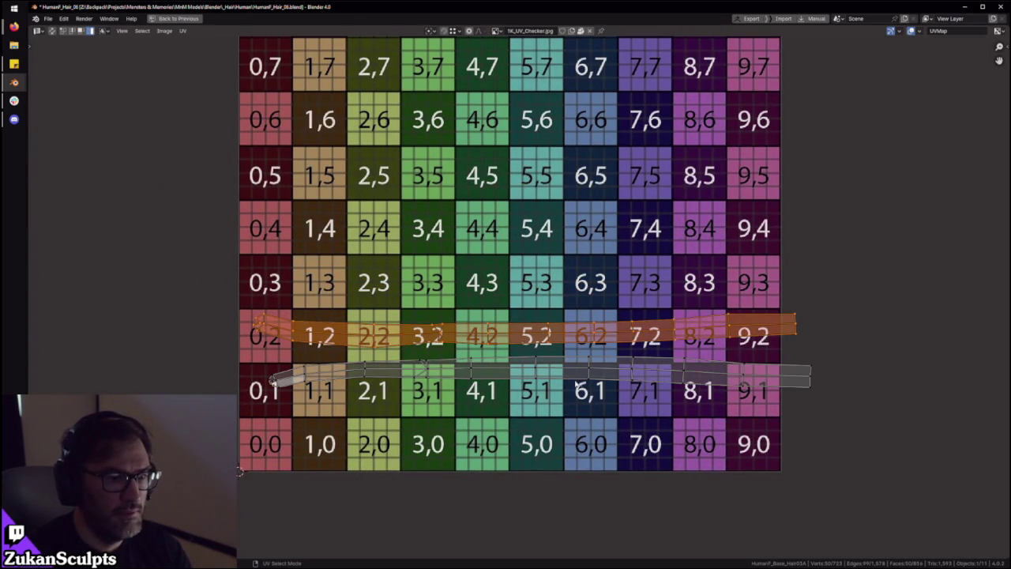
Level the lower strip's edge loop horizontally by scaling Y to 0
{"action": "scroll", "coordinate": [466, 371], "scroll_direction": "up", "scroll_amount": 2}
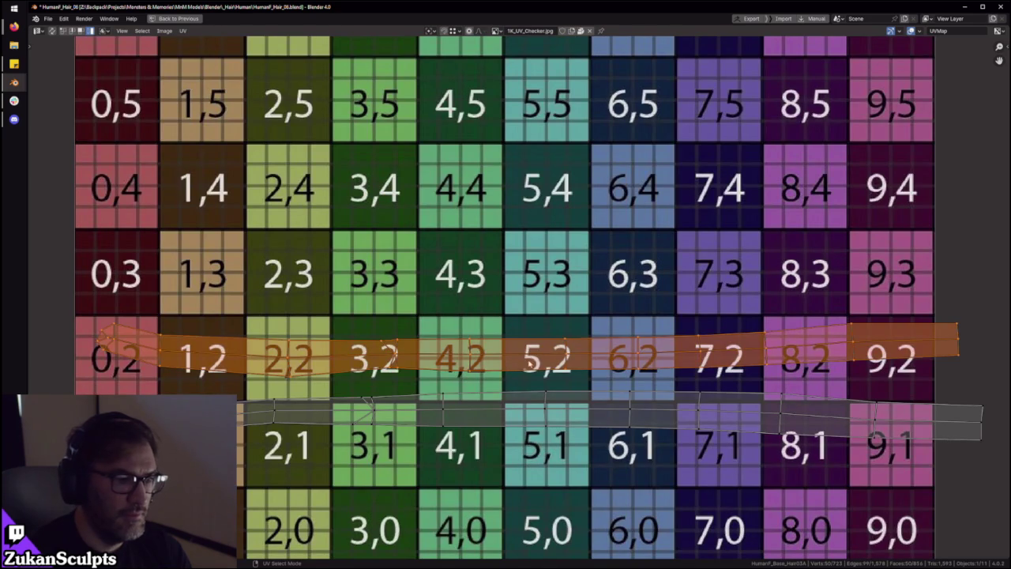
{"action": "left_click", "coordinate": [289, 370], "text": "alt"}
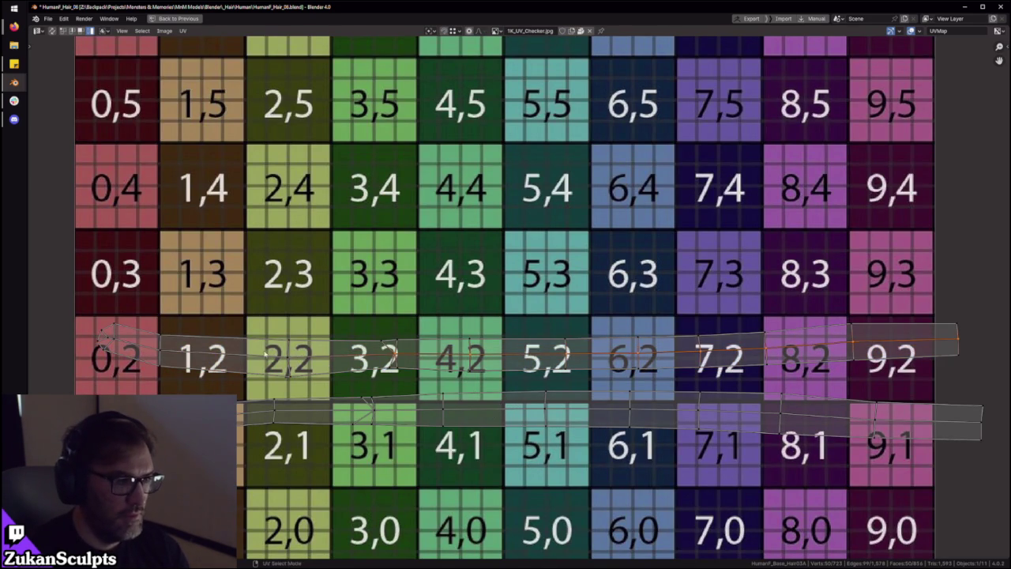
{"action": "middle_click_drag", "start_coordinate": [288, 371], "coordinate": [344, 367]}
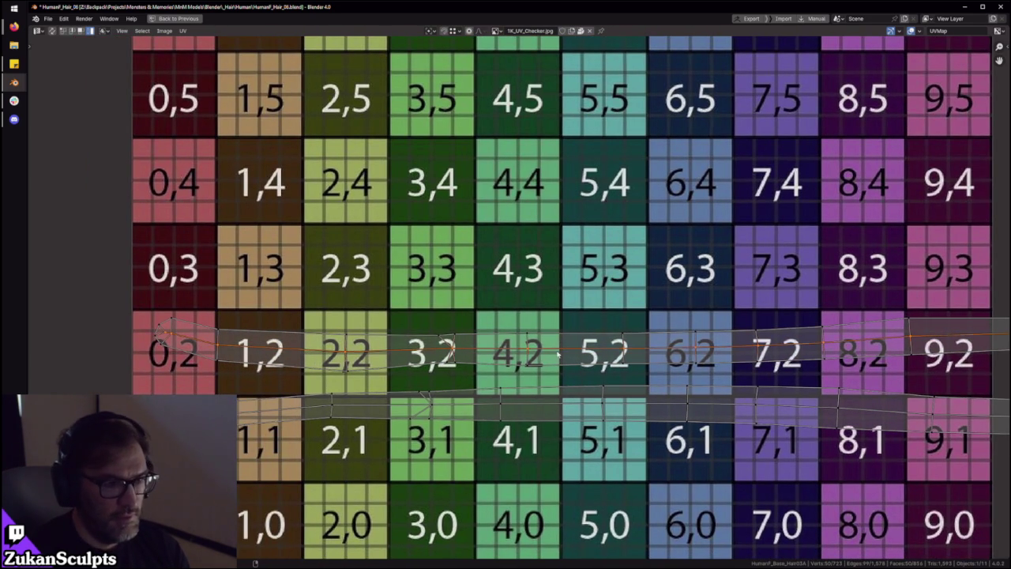
{"action": "scroll", "coordinate": [568, 355], "scroll_direction": "down", "scroll_amount": 1}
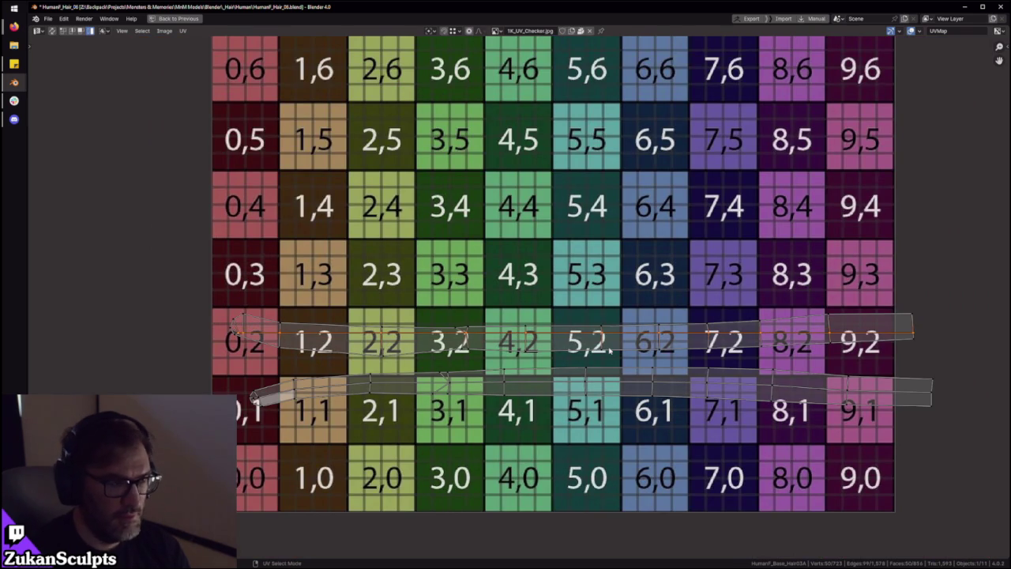
{"action": "left_click", "coordinate": [507, 388], "text": "alt"}
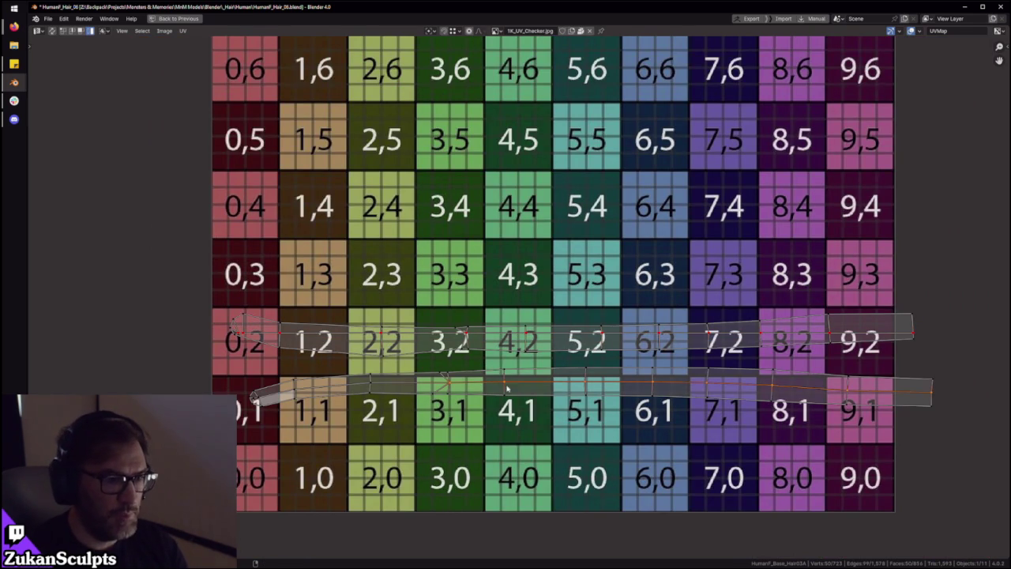
{"action": "key", "text": "s"}
{"action": "key", "text": "y"}
{"action": "key", "text": "0"}
{"action": "key", "text": "Return"}
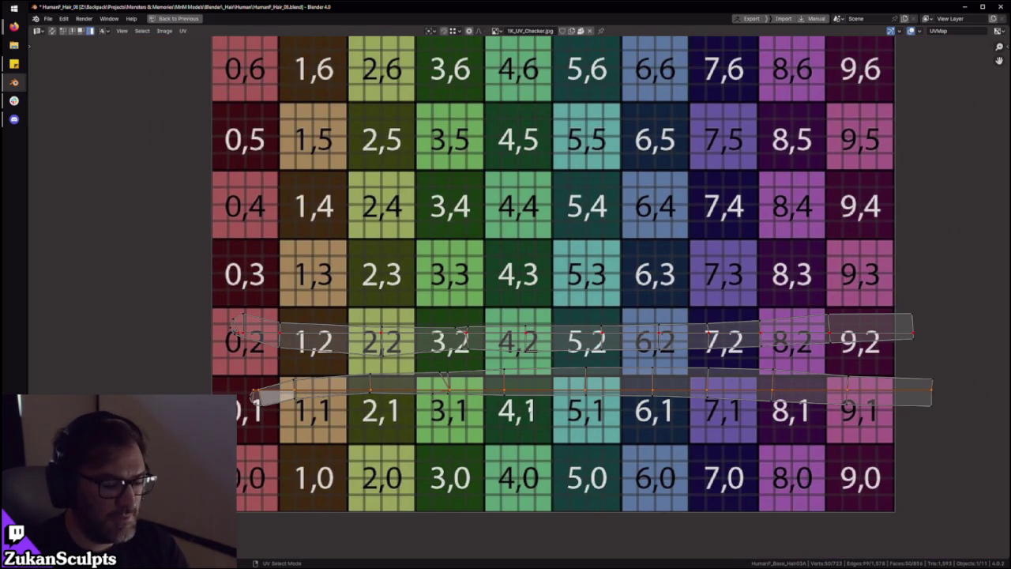
Select both UV strips together
{"action": "scroll", "coordinate": [519, 397], "scroll_direction": "down", "scroll_amount": 5}
{"action": "left_click_drag", "start_coordinate": [214, 219], "coordinate": [928, 474]}
{"action": "scroll", "coordinate": [496, 391], "scroll_direction": "up", "scroll_amount": 5}
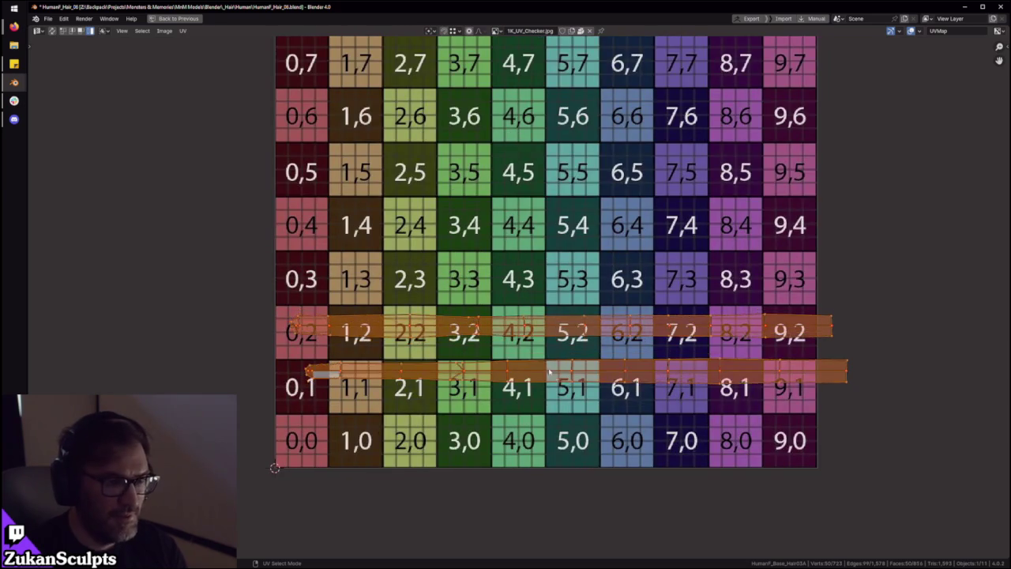
{"action": "scroll", "coordinate": [496, 391], "scroll_direction": "up", "scroll_amount": 2}
{"action": "middle_click_drag", "start_coordinate": [496, 391], "coordinate": [502, 365]}
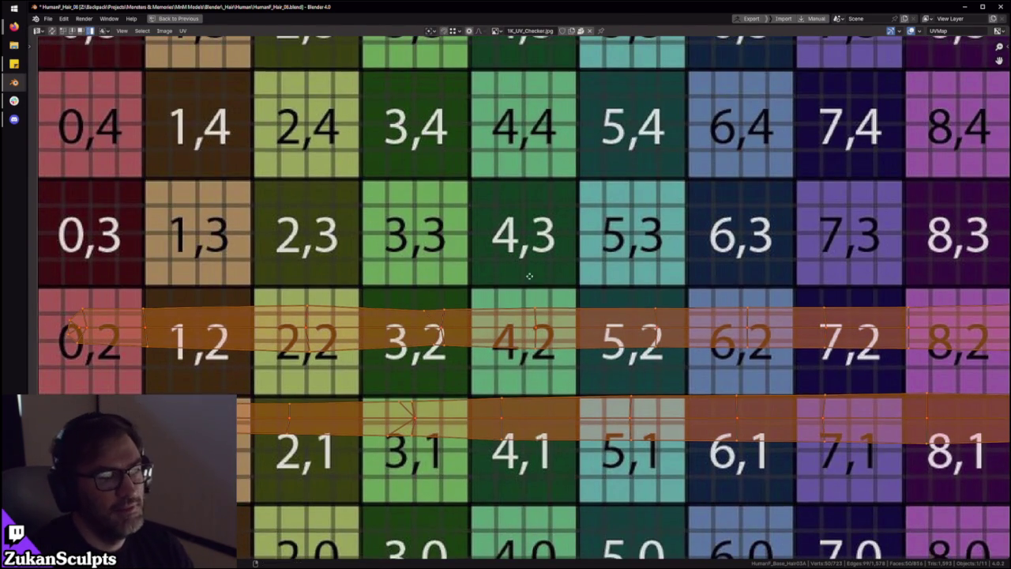
{"action": "scroll", "coordinate": [529, 276], "scroll_direction": "down", "scroll_amount": 2}
Change the UV selection mode and reposition the strip on row 2
{"action": "key", "text": "ctrl+Tab"}
{"action": "left_click", "coordinate": [628, 313]}
{"action": "key", "text": "ctrl+Tab"}
{"action": "left_click", "coordinate": [632, 298]}
{"action": "left_click", "coordinate": [628, 316]}
{"action": "key", "text": "g"}
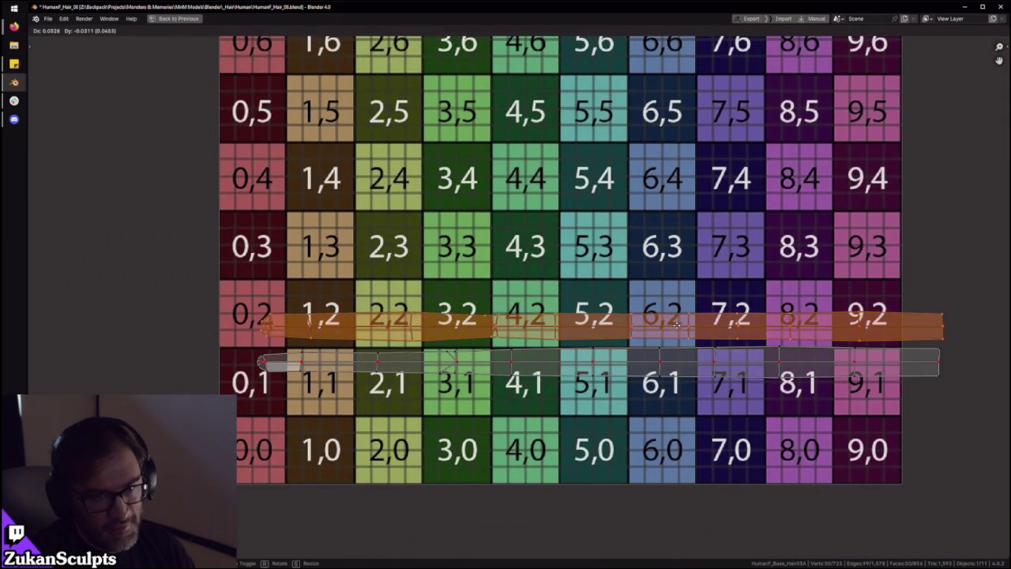
{"action": "left_click", "coordinate": [677, 324]}
{"action": "scroll", "coordinate": [639, 388], "scroll_direction": "up", "scroll_amount": 3}
{"action": "middle_click_drag", "start_coordinate": [639, 387], "coordinate": [658, 350]}
Select the cross edges of both strips at tiles 8, 6, 4, 3 and 1
{"action": "key", "text": "ctrl+Tab"}
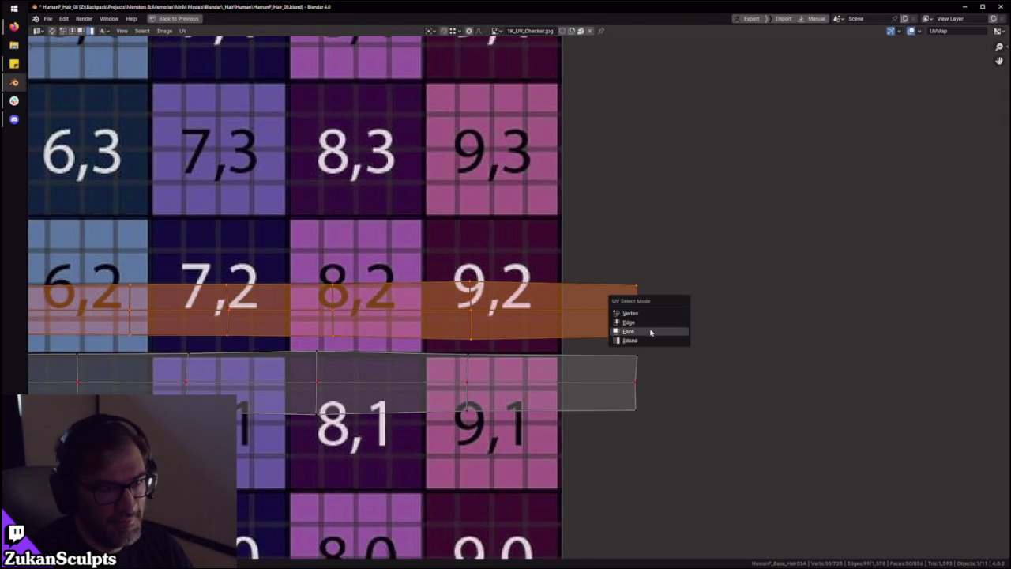
{"action": "left_click", "coordinate": [654, 318]}
{"action": "scroll", "coordinate": [711, 340], "scroll_direction": "down", "scroll_amount": 1}
{"action": "scroll", "coordinate": [703, 395], "scroll_direction": "left", "scroll_amount": 2, "text": "ctrl"}
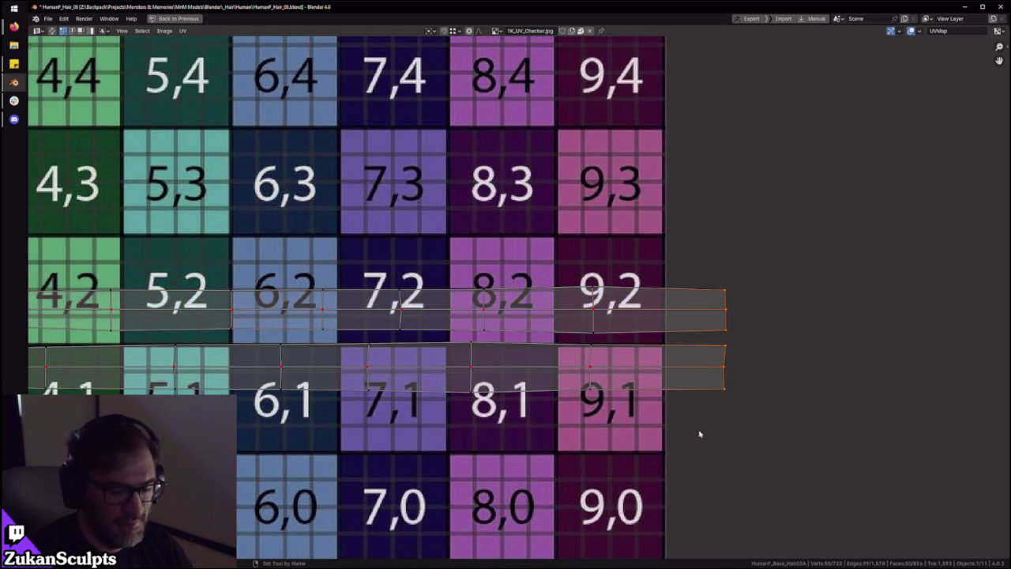
{"action": "scroll", "coordinate": [673, 406], "scroll_direction": "down", "scroll_amount": 1}
{"action": "left_click_drag", "start_coordinate": [566, 313], "coordinate": [568, 320]}
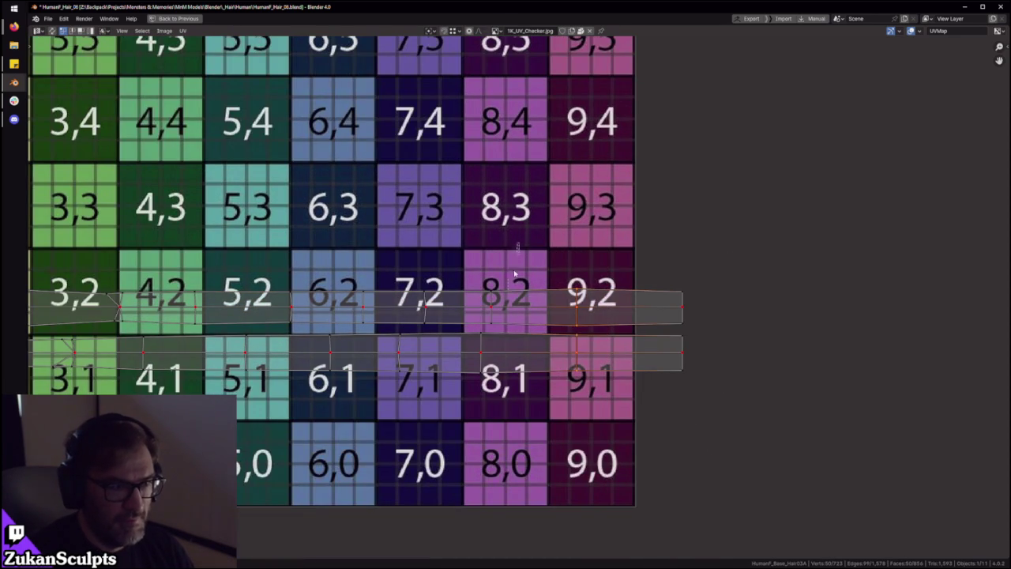
{"action": "left_click_drag", "start_coordinate": [403, 406], "coordinate": [447, 271]}
{"action": "left_click_drag", "start_coordinate": [321, 403], "coordinate": [353, 292]}
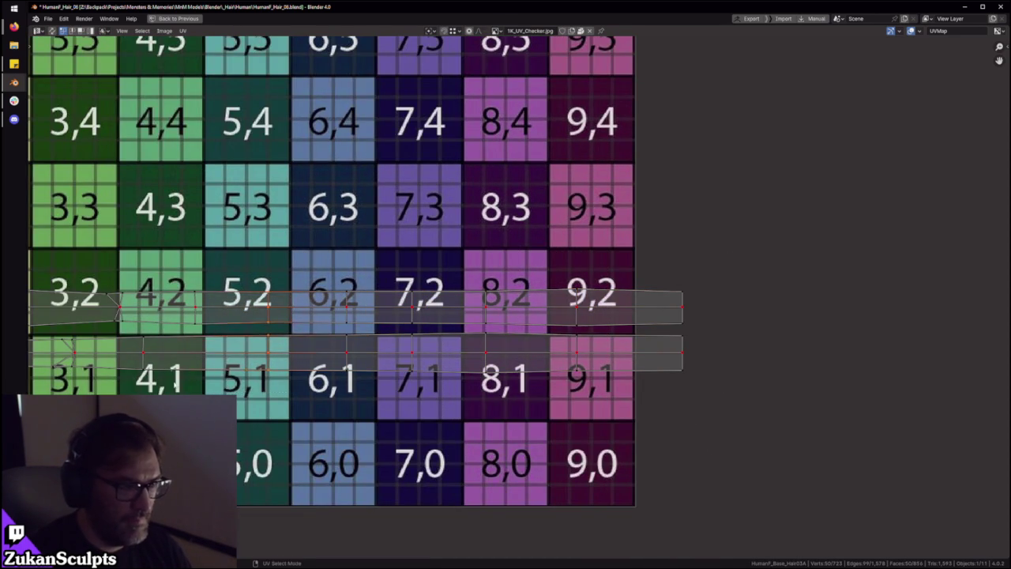
{"action": "middle_click_drag", "start_coordinate": [72, 345], "coordinate": [341, 341]}
{"action": "left_click_drag", "start_coordinate": [512, 256], "coordinate": [417, 383]}
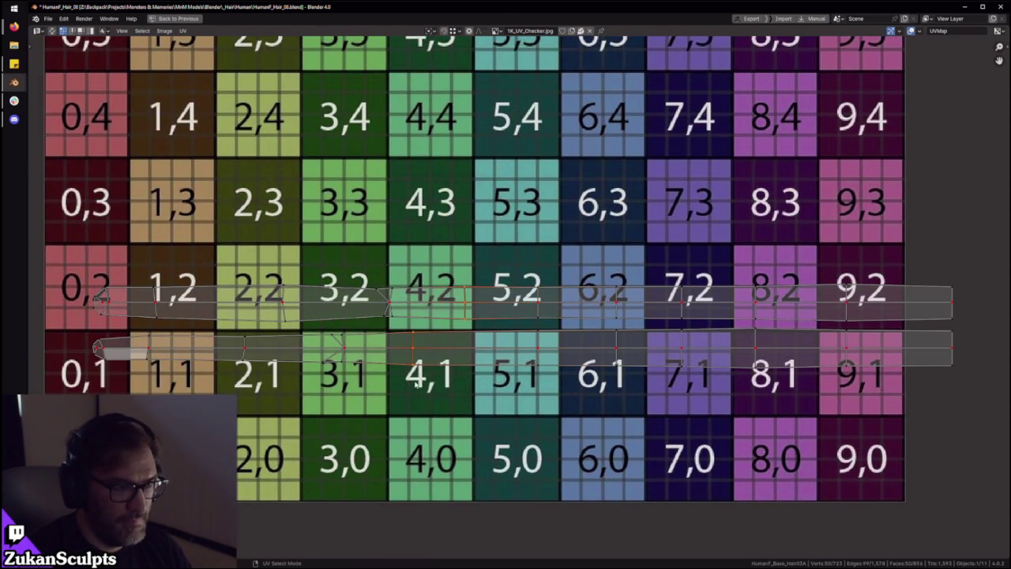
{"action": "left_click_drag", "start_coordinate": [327, 370], "coordinate": [387, 313]}
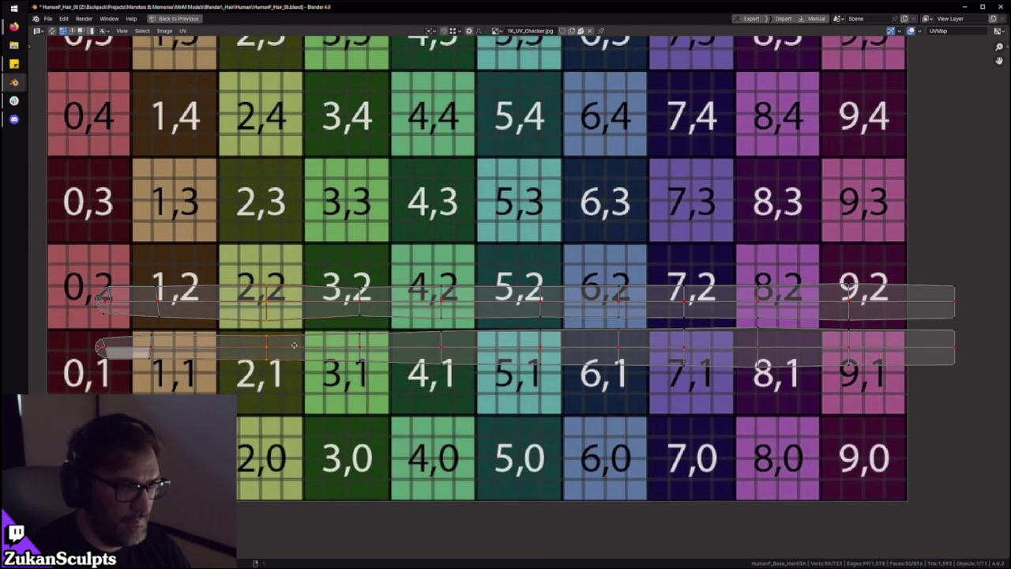
{"action": "middle_click_drag", "start_coordinate": [307, 244], "coordinate": [508, 217]}
{"action": "left_click_drag", "start_coordinate": [382, 369], "coordinate": [345, 228]}
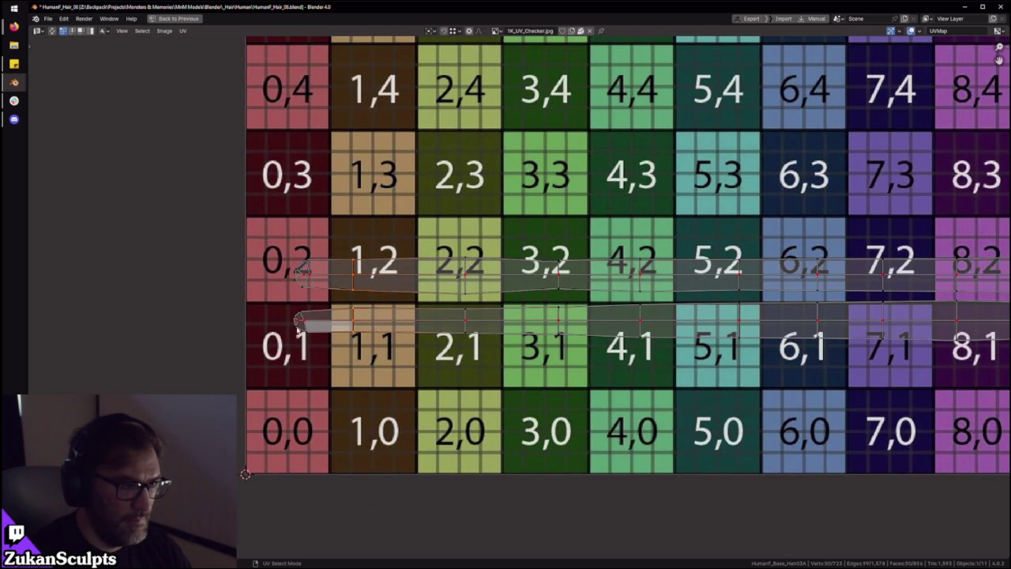
Select the left tip vertices, then both UV strips entirely
{"action": "scroll", "coordinate": [291, 355], "scroll_direction": "up", "scroll_amount": 3}
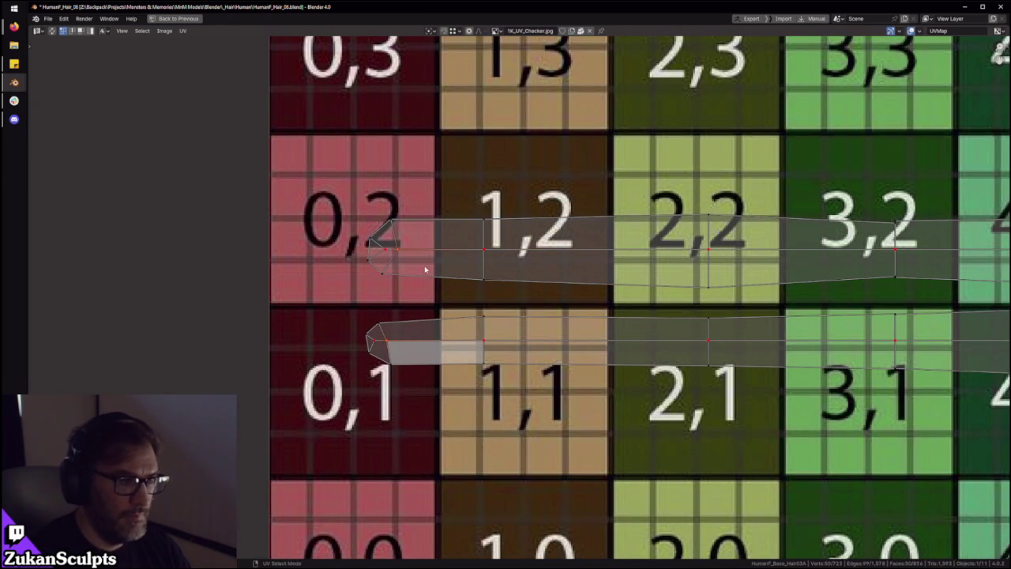
{"action": "left_click_drag", "start_coordinate": [247, 163], "coordinate": [384, 362]}
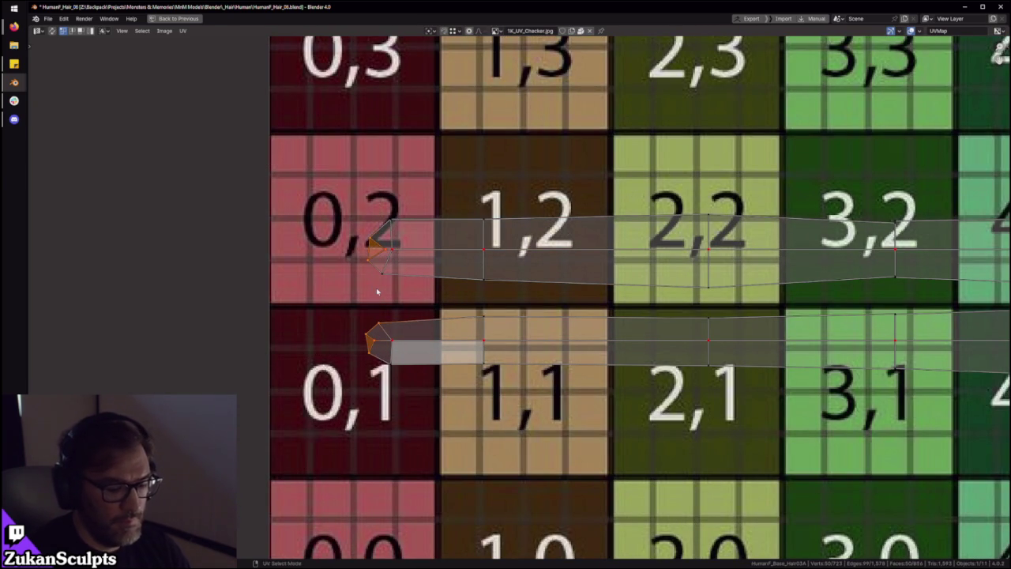
{"action": "scroll", "coordinate": [363, 253], "scroll_direction": "down", "scroll_amount": 5}
{"action": "scroll", "coordinate": [350, 210], "scroll_direction": "down", "scroll_amount": 4}
{"action": "left_click_drag", "start_coordinate": [350, 210], "coordinate": [856, 363]}
{"action": "scroll", "coordinate": [607, 342], "scroll_direction": "up", "scroll_amount": 3}
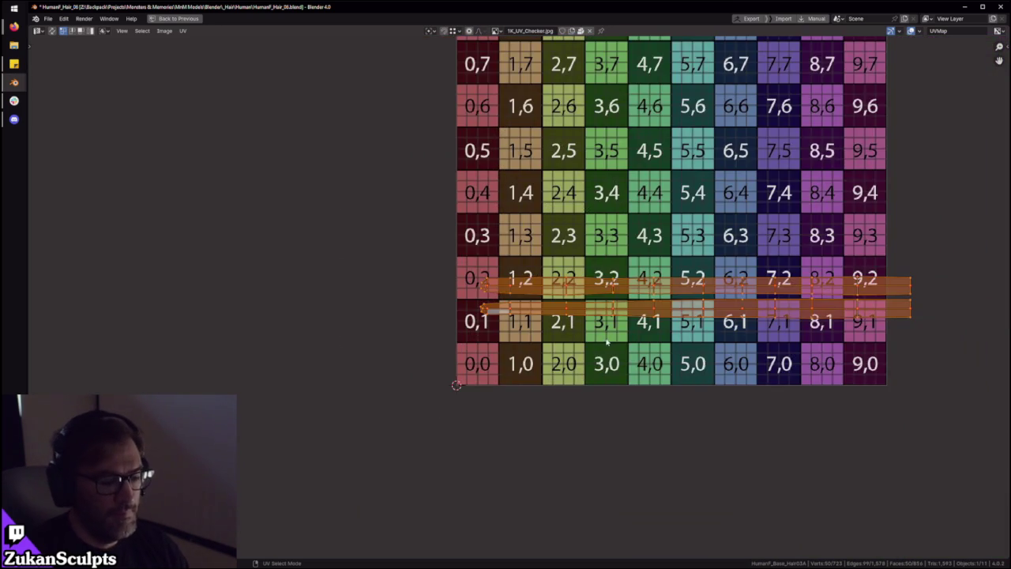
{"action": "scroll", "coordinate": [606, 345], "scroll_direction": "up", "scroll_amount": 3}
{"action": "scroll", "coordinate": [494, 353], "scroll_direction": "up", "scroll_amount": 1}
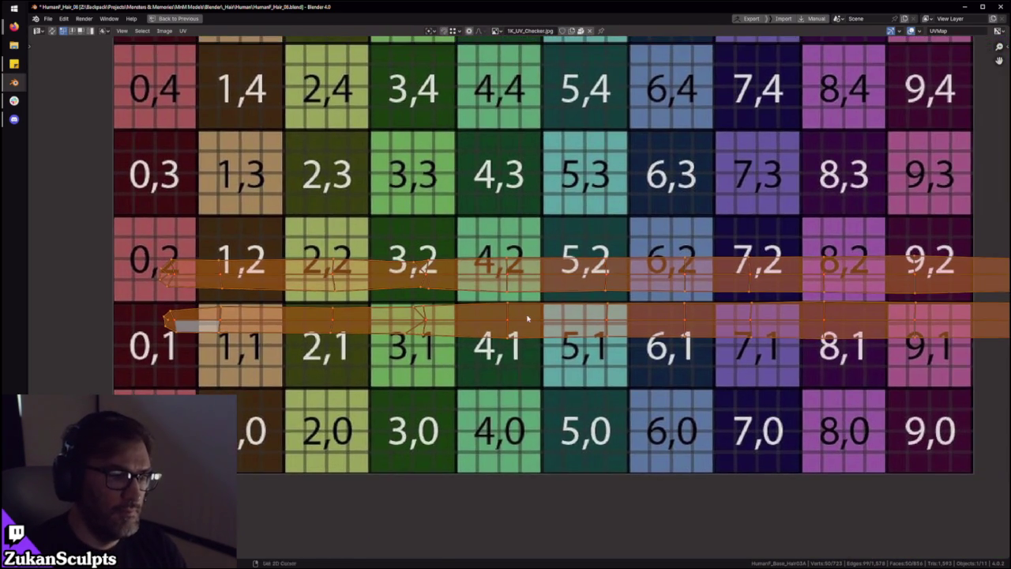
Restore the full workspace layout and orbit the hair mesh slightly
{"action": "key", "text": "ctrl+space"}
{"action": "middle_click_drag", "start_coordinate": [470, 275], "coordinate": [454, 289]}
{"action": "scroll", "coordinate": [391, 496], "scroll_direction": "down", "scroll_amount": 1}
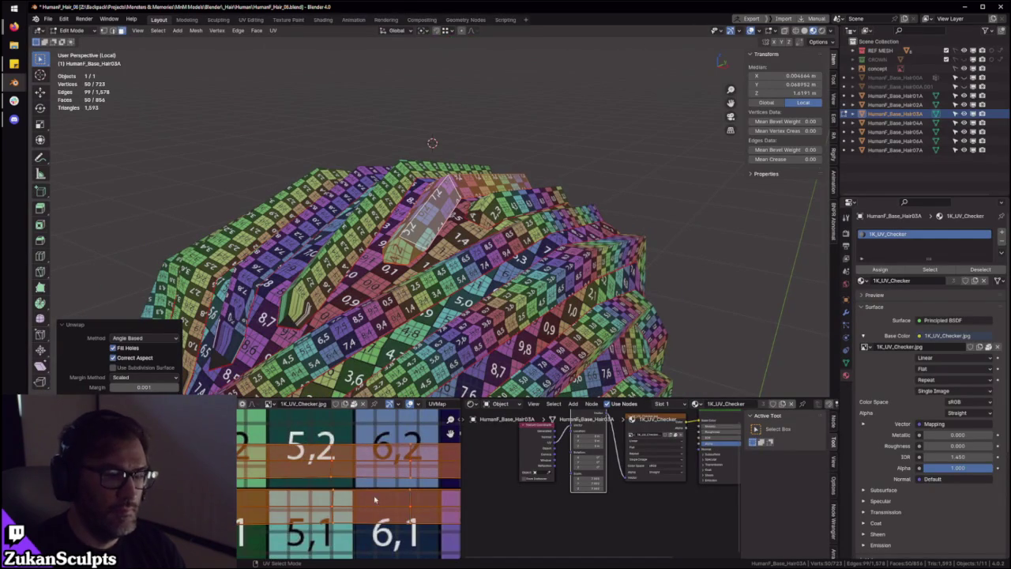
Switch to Island select mode and move the lower strip up onto row 2
{"action": "scroll", "coordinate": [390, 496], "scroll_direction": "up", "scroll_amount": 1}
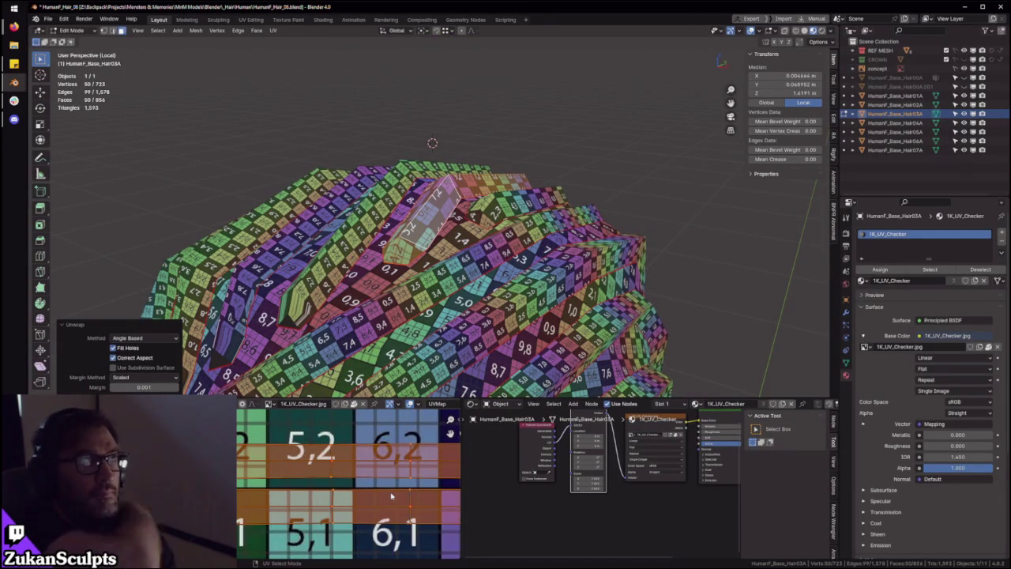
{"action": "key", "text": "ctrl+space"}
{"action": "scroll", "coordinate": [498, 330], "scroll_direction": "down", "scroll_amount": 2}
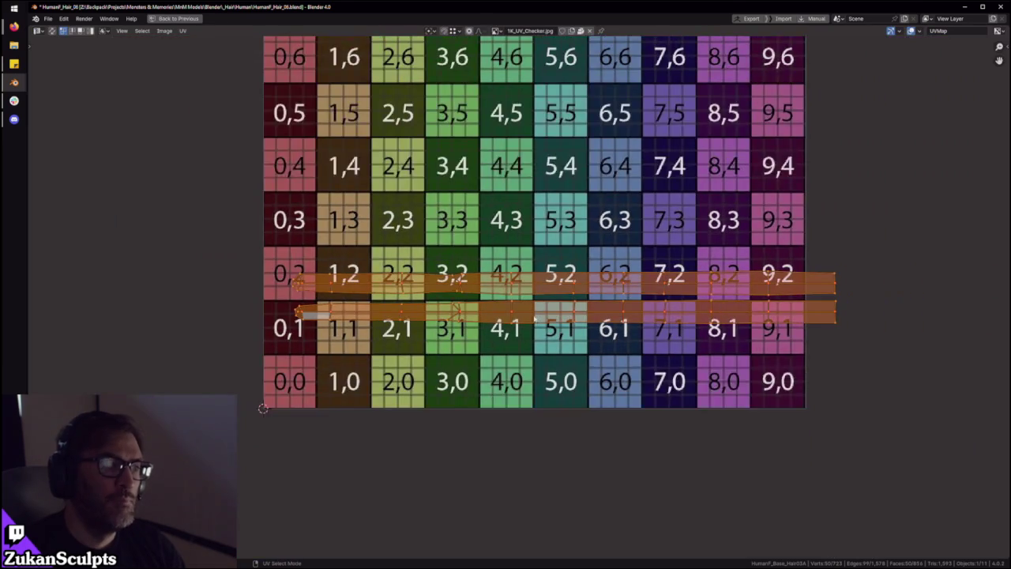
{"action": "scroll", "coordinate": [497, 330], "scroll_direction": "down", "scroll_amount": 1}
{"action": "scroll", "coordinate": [345, 353], "scroll_direction": "down", "scroll_amount": 1}
{"action": "key", "text": "ctrl+space"}
{"action": "middle_click_drag", "start_coordinate": [436, 269], "coordinate": [406, 245]}
{"action": "scroll", "coordinate": [489, 247], "scroll_direction": "up", "scroll_amount": 2}
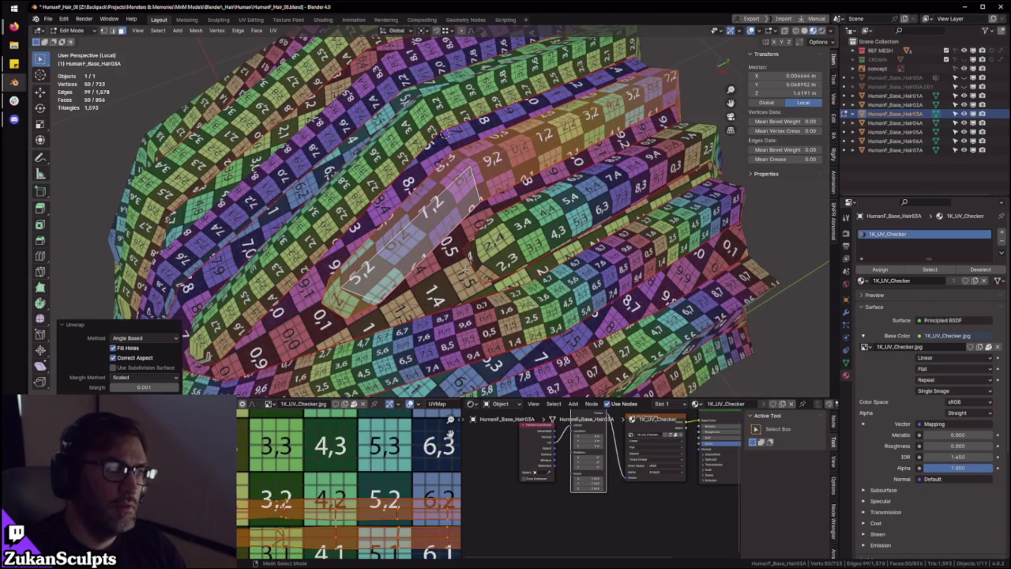
{"action": "middle_click_drag", "start_coordinate": [278, 506], "coordinate": [343, 483]}
{"action": "key", "text": "ctrl+Tab"}
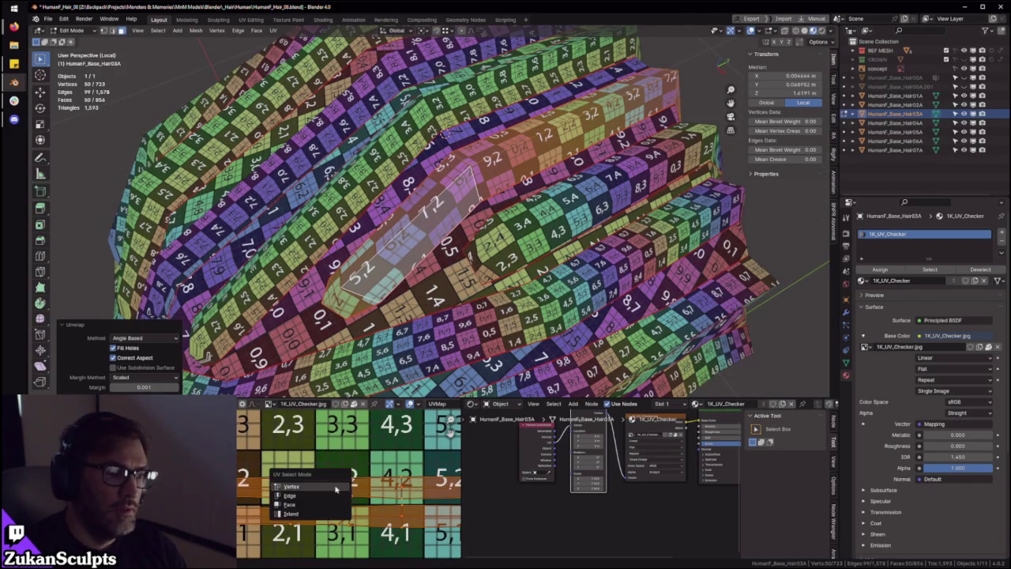
{"action": "left_click", "coordinate": [292, 512]}
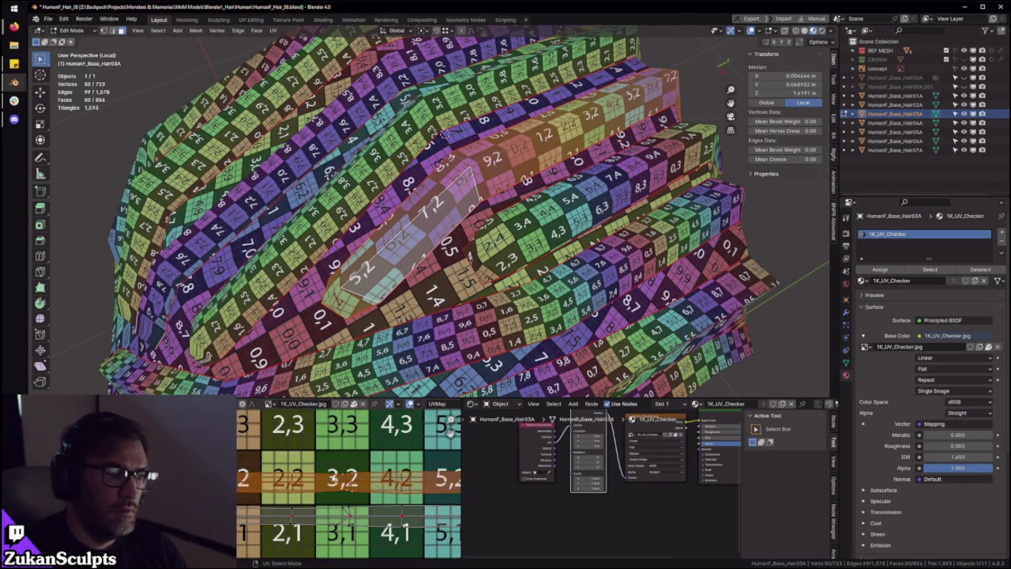
{"action": "key", "text": "g"}
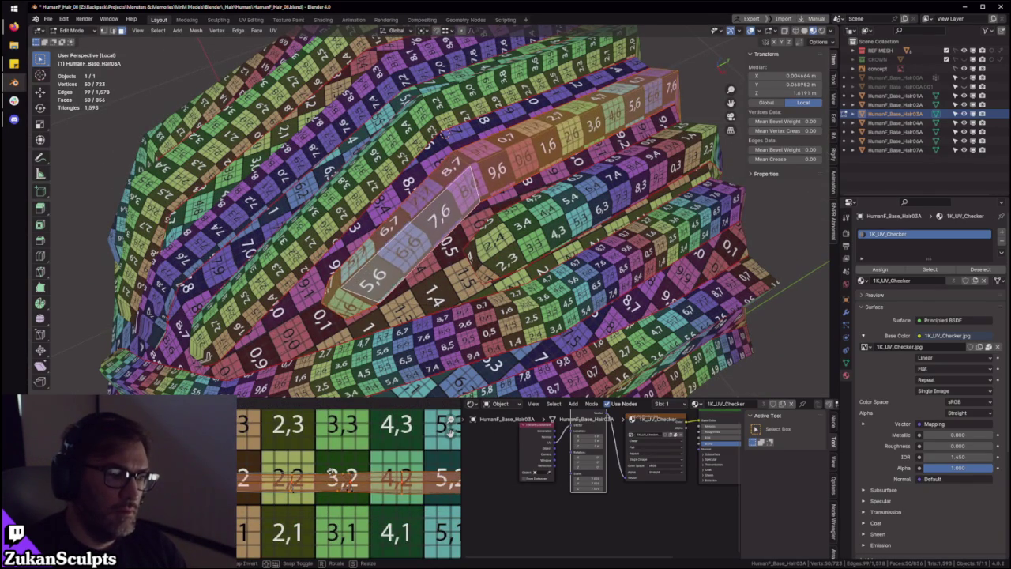
{"action": "left_click", "coordinate": [449, 429]}
Nudge the strip slightly along the Y axis in the maximized UV Editor
{"action": "scroll", "coordinate": [449, 429], "scroll_direction": "up", "scroll_amount": 4}
{"action": "key", "text": "ctrl+space"}
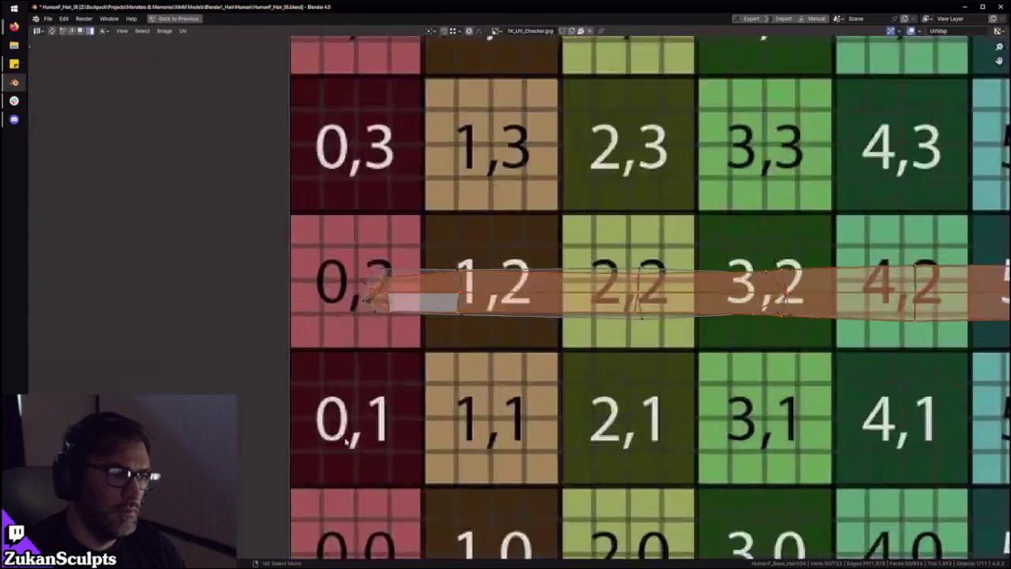
{"action": "scroll", "coordinate": [539, 411], "scroll_direction": "up", "scroll_amount": 4}
{"action": "scroll", "coordinate": [539, 411], "scroll_direction": "up", "scroll_amount": 3}
{"action": "key", "text": "g"}
{"action": "key", "text": "y"}
{"action": "left_click", "coordinate": [543, 401]}
Select the right end of the strip on the checker grid
{"action": "scroll", "coordinate": [542, 399], "scroll_direction": "down", "scroll_amount": 4}
{"action": "scroll", "coordinate": [544, 383], "scroll_direction": "down", "scroll_amount": 2}
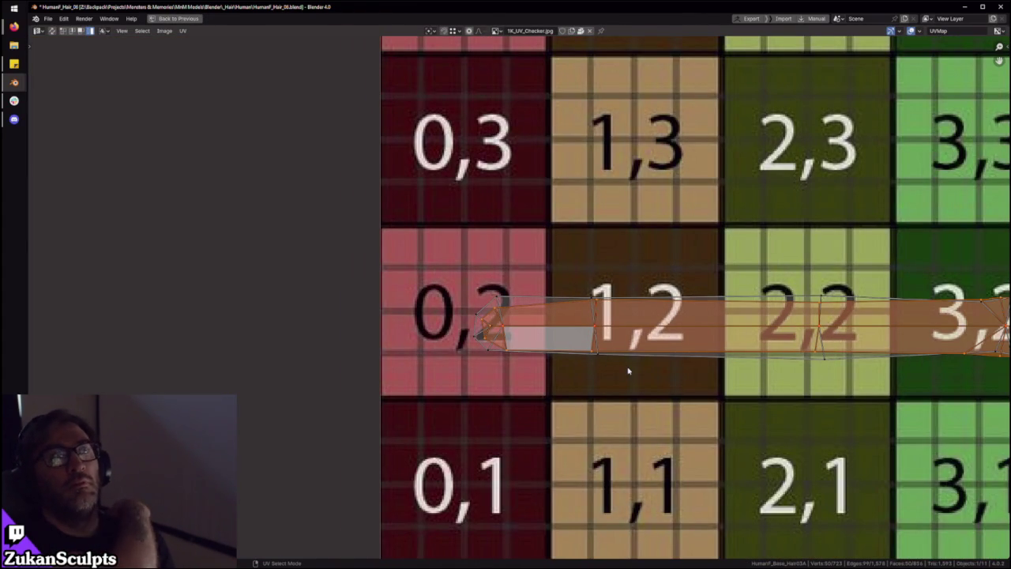
{"action": "scroll", "coordinate": [715, 352], "scroll_direction": "down", "scroll_amount": 3}
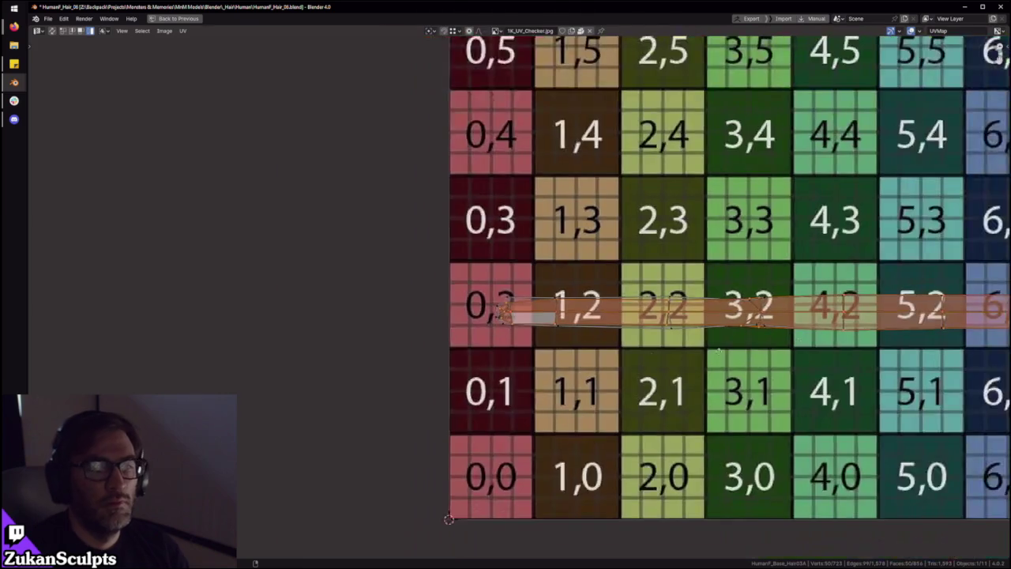
{"action": "scroll", "coordinate": [565, 347], "scroll_direction": "up", "scroll_amount": 2}
{"action": "scroll", "coordinate": [556, 347], "scroll_direction": "up", "scroll_amount": 1}
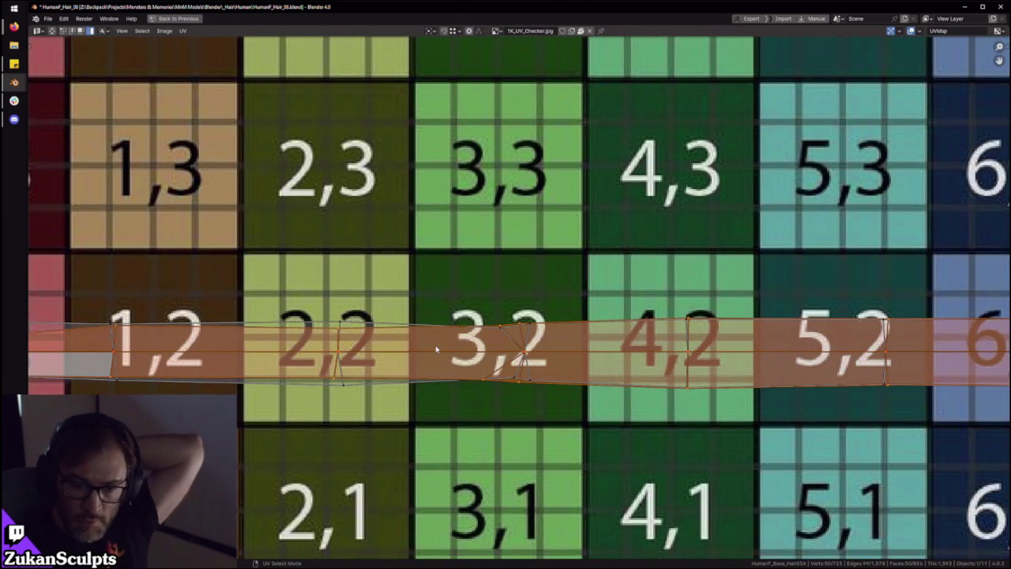
{"action": "scroll", "coordinate": [600, 324], "scroll_direction": "down", "scroll_amount": 4}
{"action": "middle_click_drag", "start_coordinate": [626, 295], "coordinate": [495, 318]}
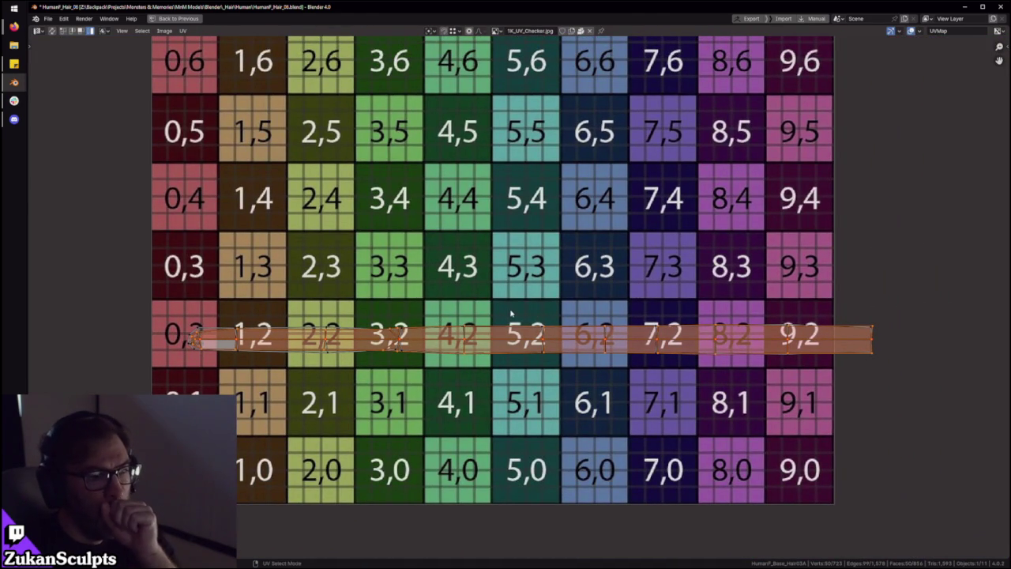
{"action": "scroll", "coordinate": [695, 343], "scroll_direction": "up", "scroll_amount": 5}
{"action": "left_click_drag", "start_coordinate": [623, 294], "coordinate": [540, 354]}
{"action": "scroll", "coordinate": [562, 355], "scroll_direction": "down", "scroll_amount": 5}
Deselect the UV strip and orbit the 3D view close to the next hair strip
{"action": "key", "text": "ctrl+space"}
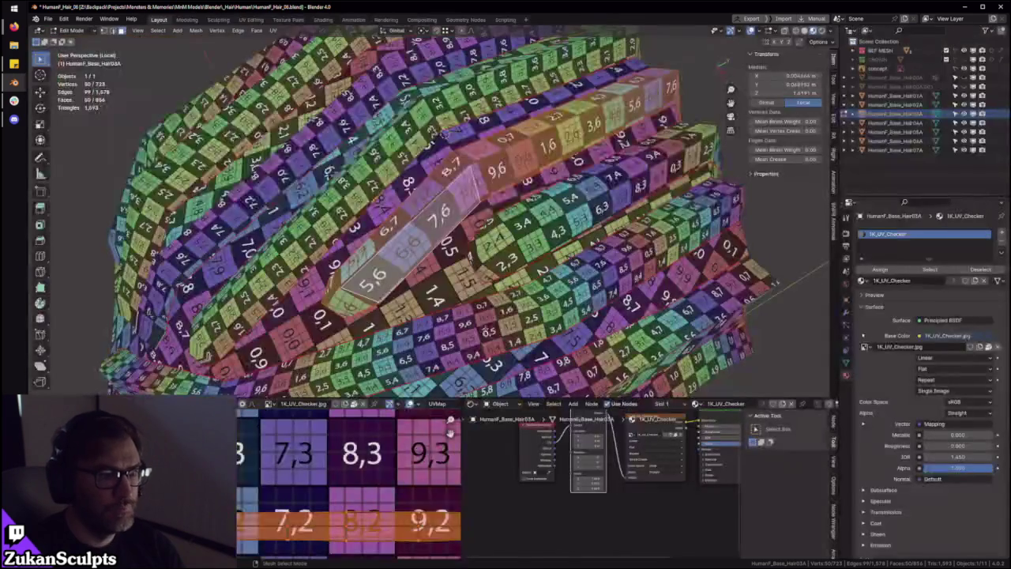
{"action": "scroll", "coordinate": [456, 310], "scroll_direction": "down", "scroll_amount": 3}
{"action": "middle_click_drag", "start_coordinate": [456, 310], "coordinate": [353, 380]}
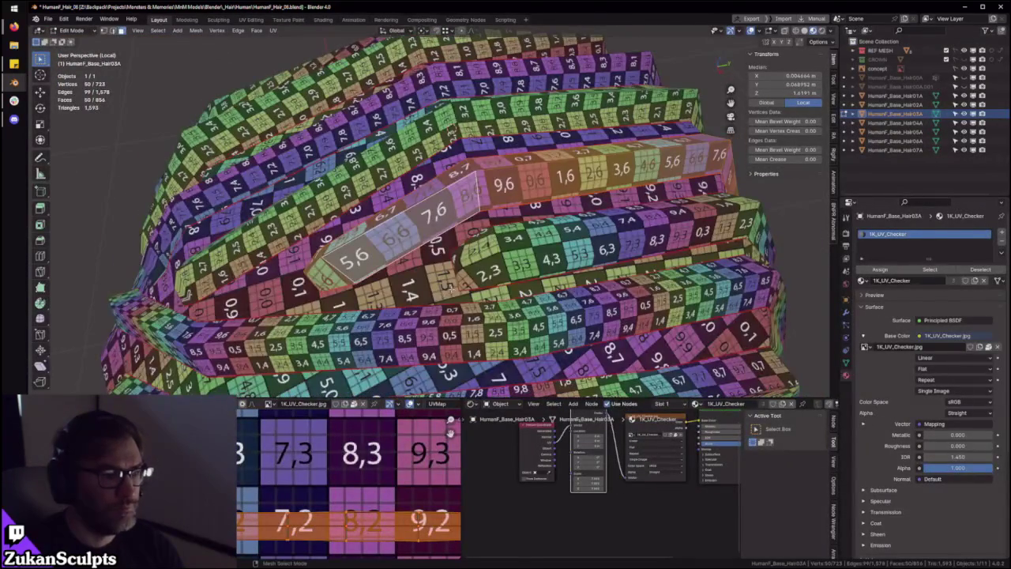
{"action": "scroll", "coordinate": [353, 380], "scroll_direction": "down", "scroll_amount": 4}
{"action": "scroll", "coordinate": [353, 380], "scroll_direction": "down", "scroll_amount": 3}
{"action": "scroll", "coordinate": [340, 464], "scroll_direction": "down", "scroll_amount": 5}
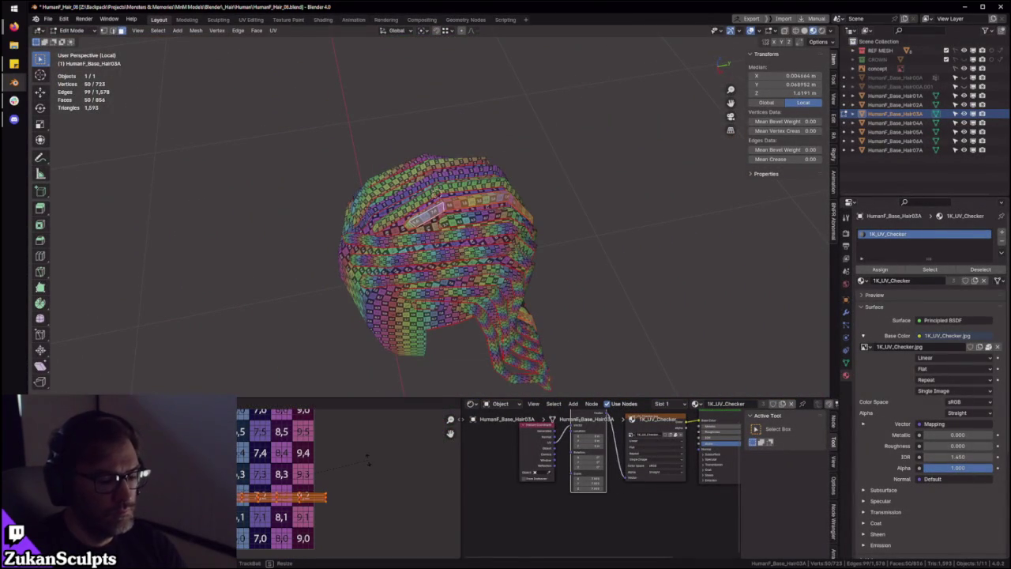
{"action": "left_click", "coordinate": [368, 463]}
{"action": "middle_click_drag", "start_coordinate": [471, 271], "coordinate": [447, 229]}
{"action": "scroll", "coordinate": [446, 229], "scroll_direction": "up", "scroll_amount": 4}
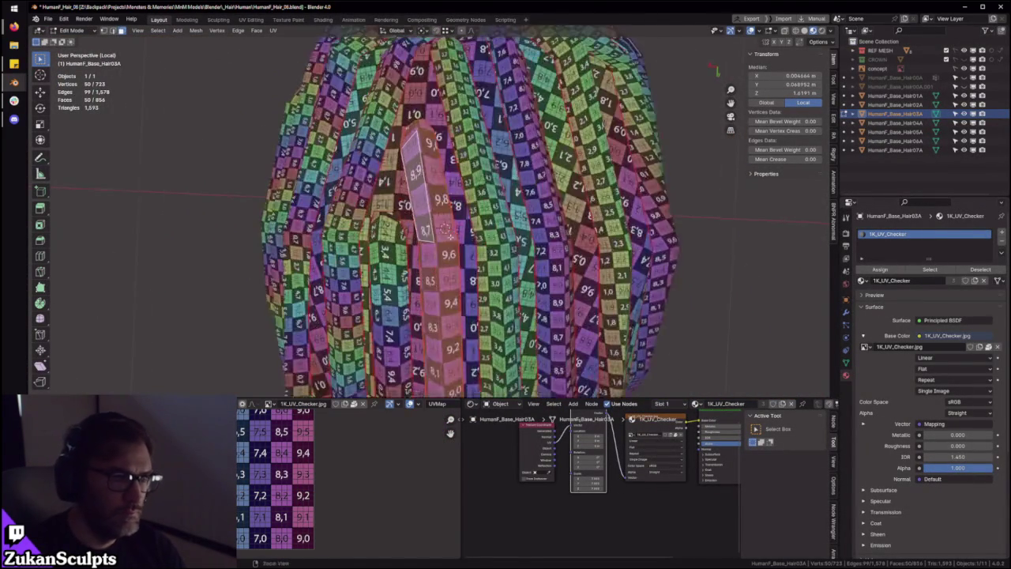
{"action": "middle_click_drag", "start_coordinate": [447, 288], "coordinate": [414, 147]}
{"action": "scroll", "coordinate": [415, 148], "scroll_direction": "up", "scroll_amount": 5}
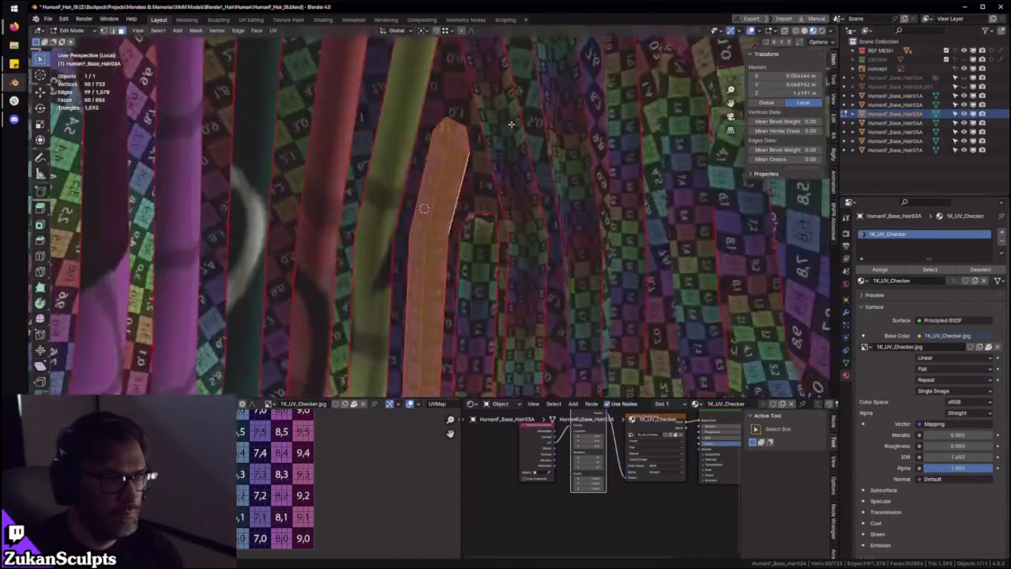
{"action": "middle_click_drag", "start_coordinate": [514, 124], "coordinate": [500, 128], "text": "ctrl"}
Switch to Vertex select mode and select a tip vertex of the column-5 strip
{"action": "key", "text": "ctrl+space"}
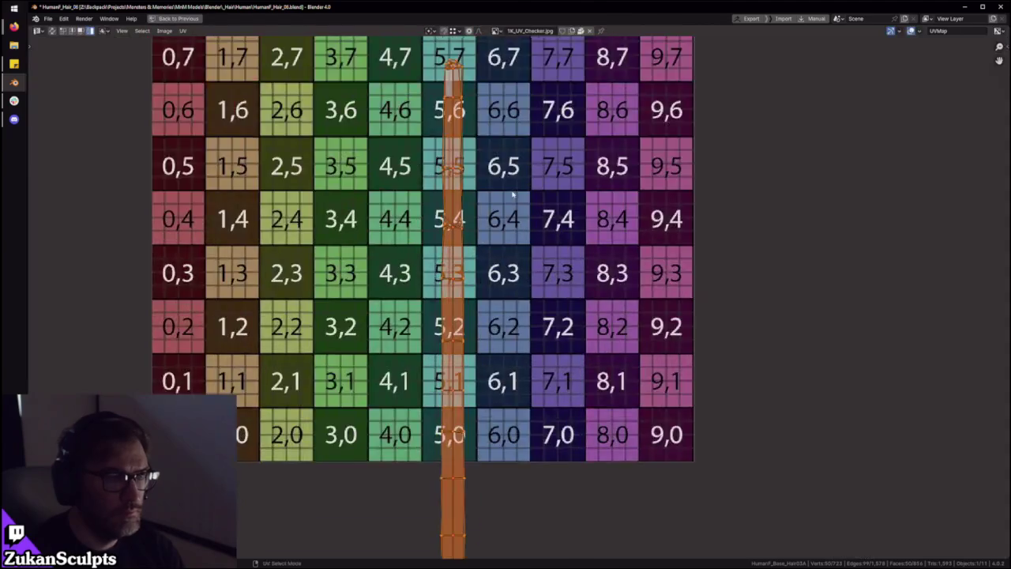
{"action": "scroll", "coordinate": [534, 328], "scroll_direction": "up", "scroll_amount": 2}
{"action": "scroll", "coordinate": [534, 329], "scroll_direction": "up", "scroll_amount": 3}
{"action": "scroll", "coordinate": [534, 329], "scroll_direction": "up", "scroll_amount": 3}
{"action": "scroll", "coordinate": [534, 329], "scroll_direction": "up", "scroll_amount": 2}
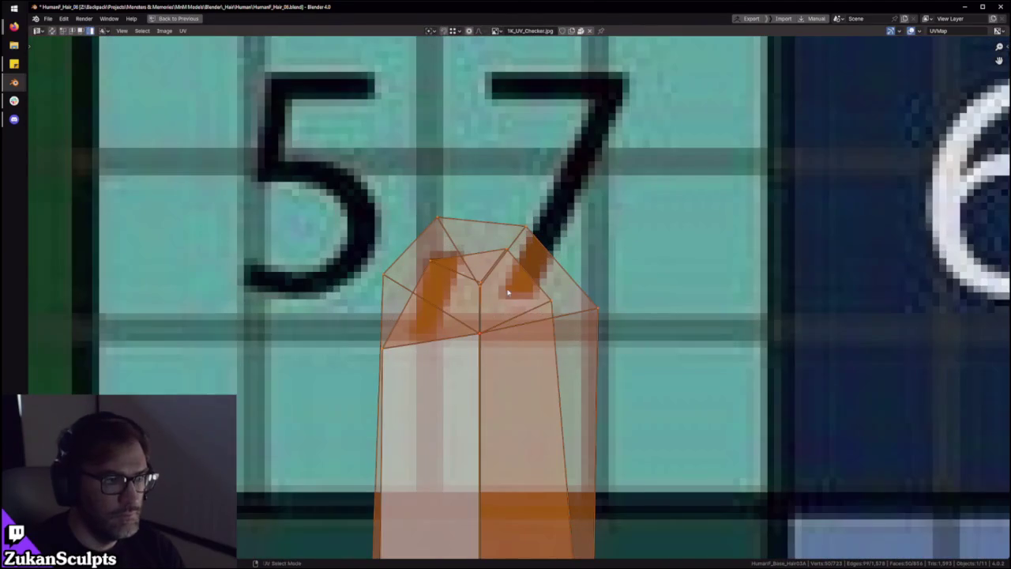
{"action": "scroll", "coordinate": [513, 320], "scroll_direction": "up", "scroll_amount": 2}
{"action": "key", "text": "ctrl+Tab"}
{"action": "left_click", "coordinate": [470, 247]}
{"action": "left_click", "coordinate": [472, 314]}
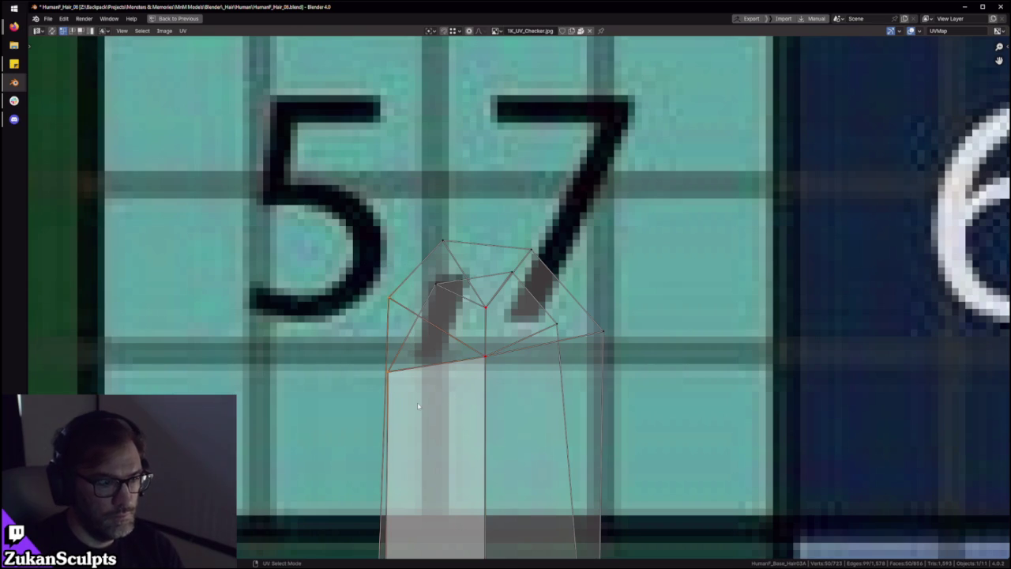
Reshape the strip's pointed tip vertices at tile 5,7
{"action": "key", "text": "ctrl+z"}
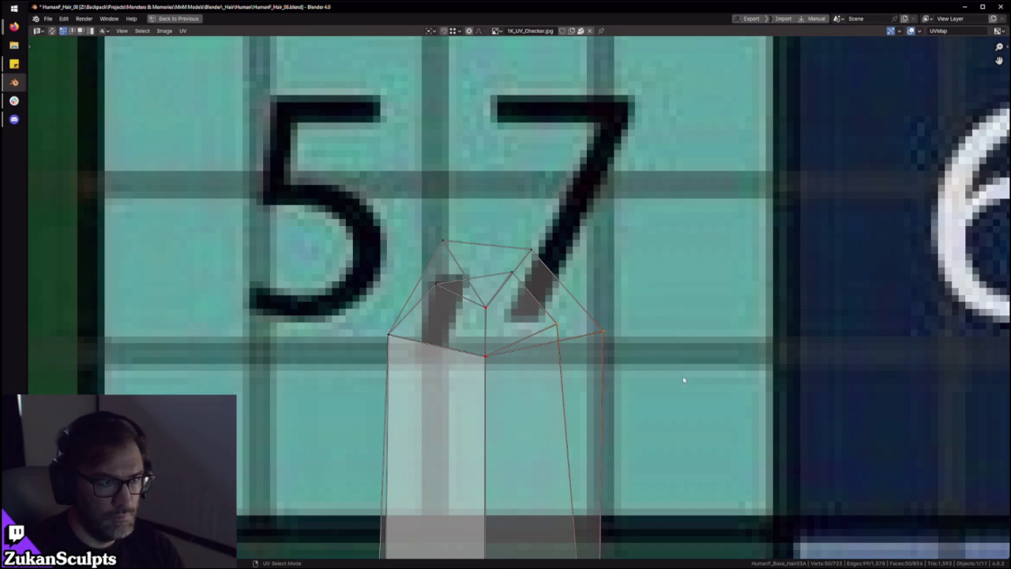
{"action": "key", "text": "ctrl+z"}
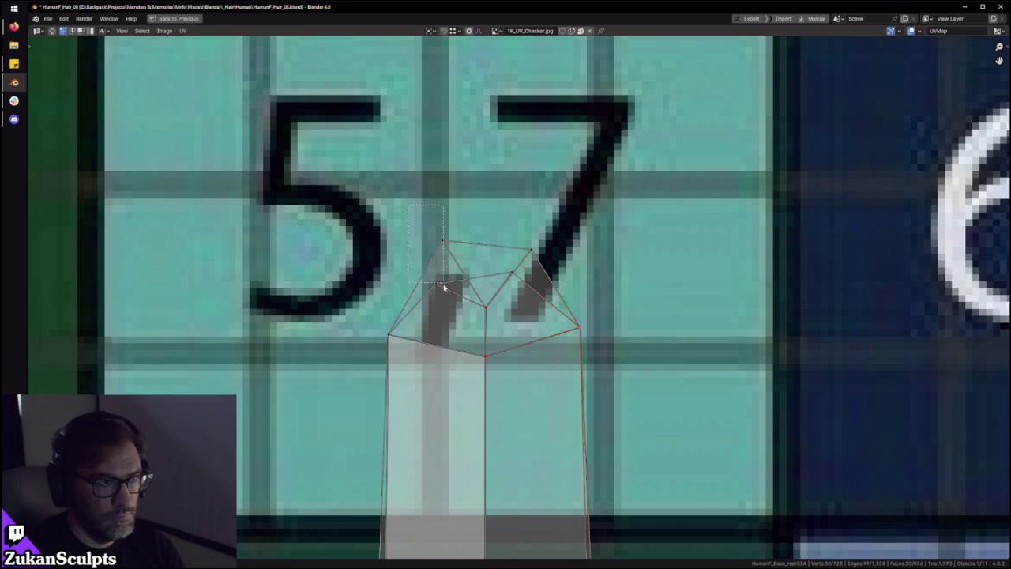
{"action": "key", "text": "ctrl+z"}
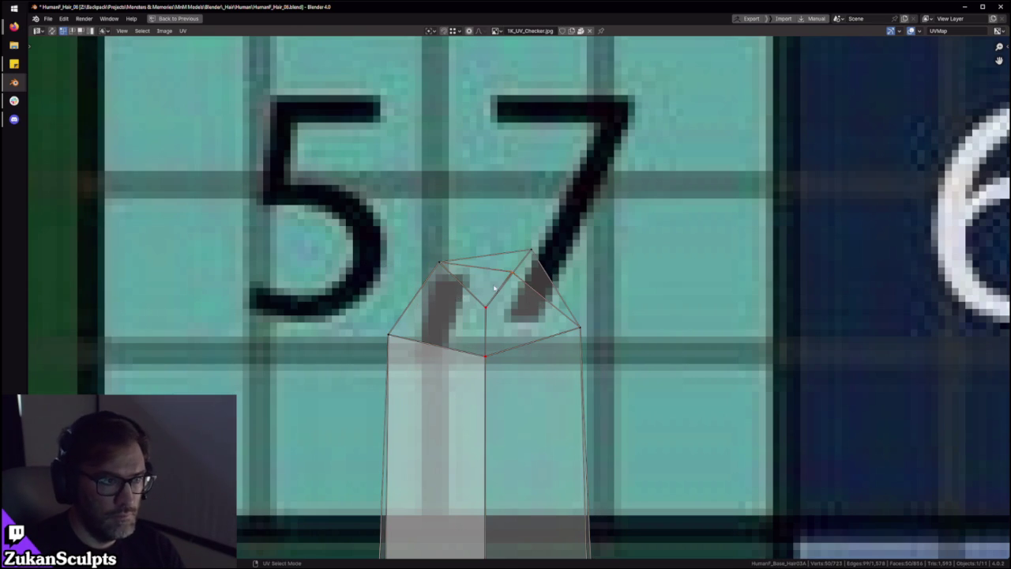
{"action": "key", "text": "ctrl+z"}
{"action": "key", "text": "ctrl+z"}
{"action": "key", "text": "ctrl+z"}
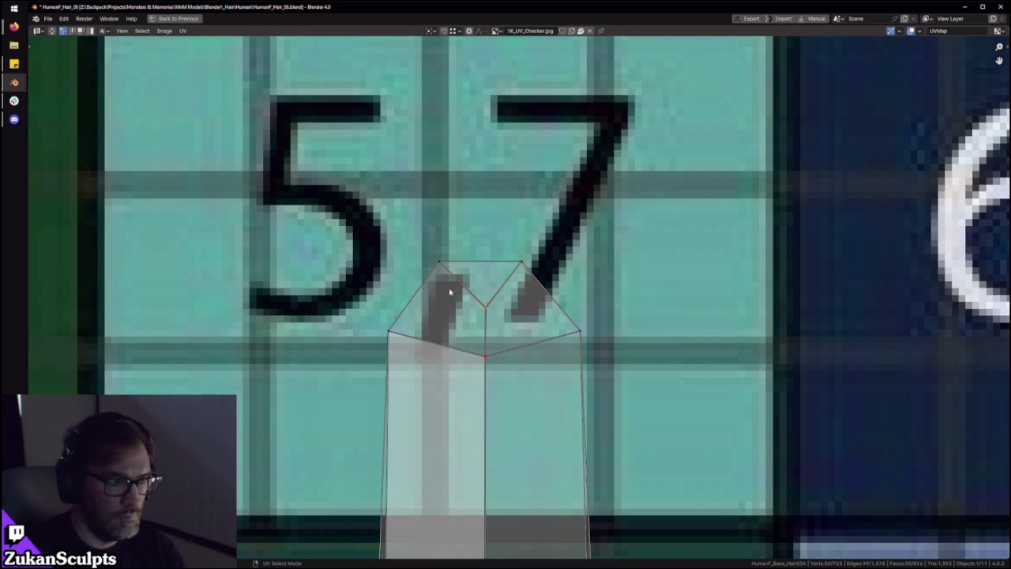
{"action": "scroll", "coordinate": [449, 292], "scroll_direction": "down", "scroll_amount": 3}
{"action": "scroll", "coordinate": [632, 387], "scroll_direction": "down", "scroll_amount": 2}
{"action": "scroll", "coordinate": [629, 385], "scroll_direction": "down", "scroll_amount": 1}
{"action": "scroll", "coordinate": [585, 397], "scroll_direction": "down", "scroll_amount": 2}
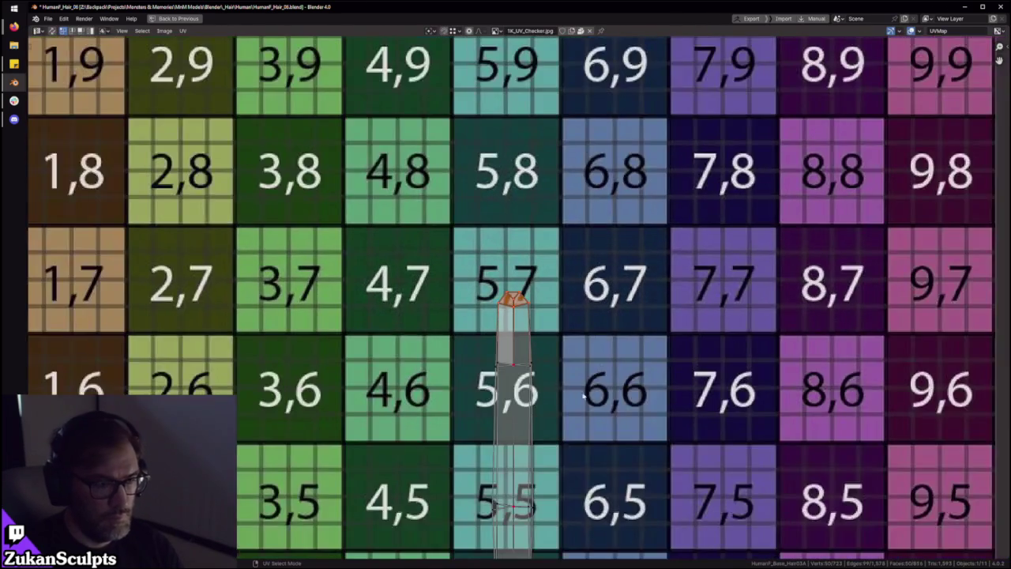
Straighten the strip's right-edge UV vertices into a vertical line by scaling X to 0
{"action": "scroll", "coordinate": [584, 397], "scroll_direction": "down", "scroll_amount": 1}
{"action": "scroll", "coordinate": [504, 349], "scroll_direction": "up", "scroll_amount": 3}
{"action": "middle_click_drag", "start_coordinate": [474, 332], "coordinate": [511, 344]}
{"action": "left_click_drag", "start_coordinate": [413, 338], "coordinate": [627, 404]}
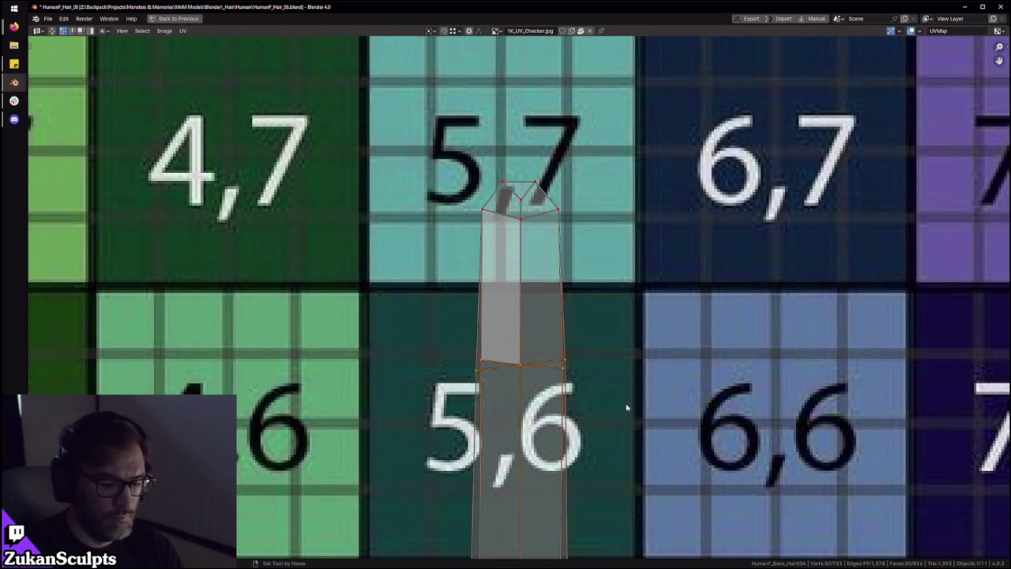
{"action": "scroll", "coordinate": [631, 409], "scroll_direction": "down", "scroll_amount": 3}
{"action": "scroll", "coordinate": [435, 305], "scroll_direction": "down", "scroll_amount": 1}
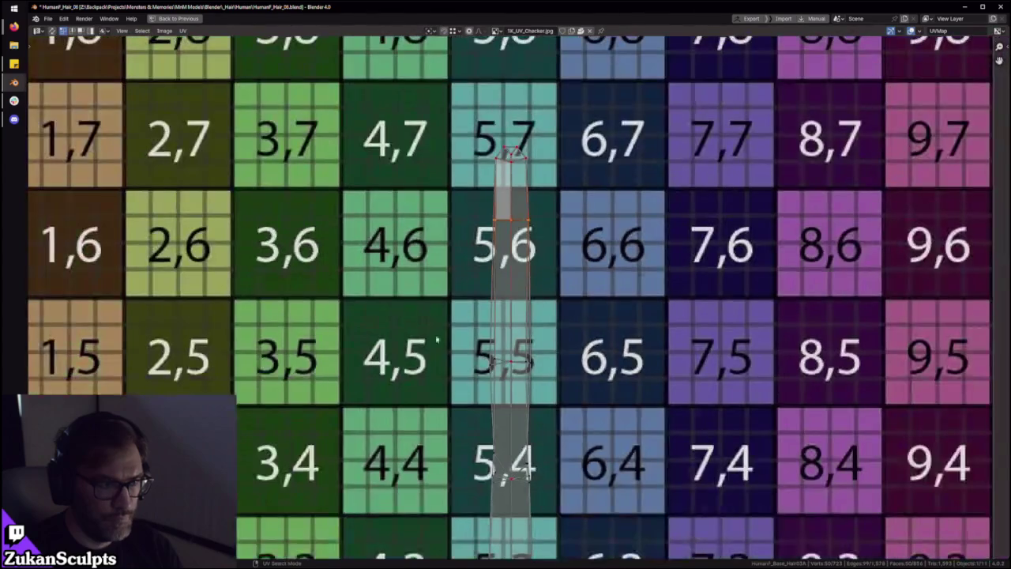
{"action": "scroll", "coordinate": [508, 468], "scroll_direction": "down", "scroll_amount": 1}
{"action": "middle_click_drag", "start_coordinate": [508, 468], "coordinate": [518, 385]}
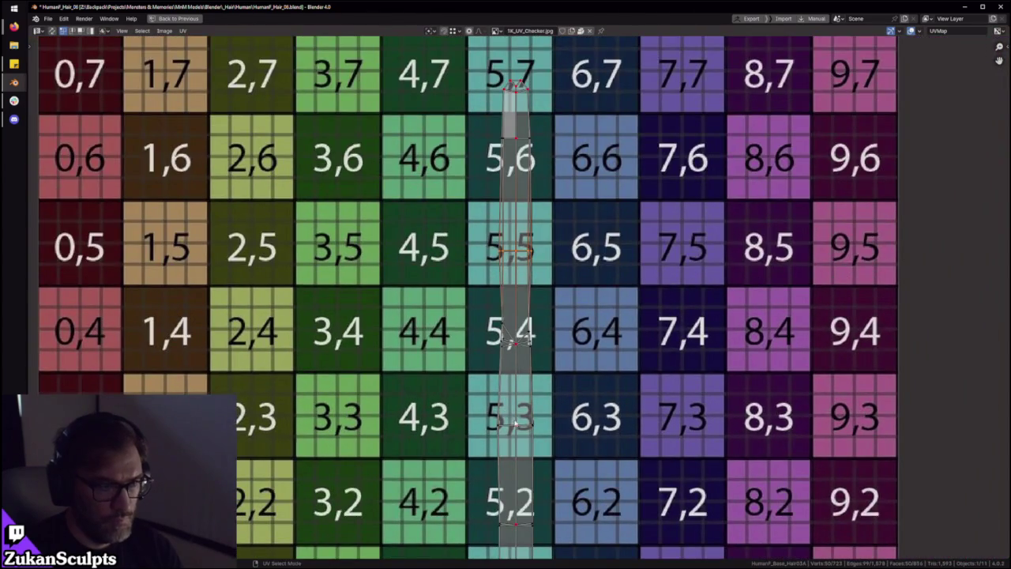
{"action": "scroll", "coordinate": [522, 381], "scroll_direction": "up", "scroll_amount": 4}
{"action": "scroll", "coordinate": [521, 381], "scroll_direction": "up", "scroll_amount": 2}
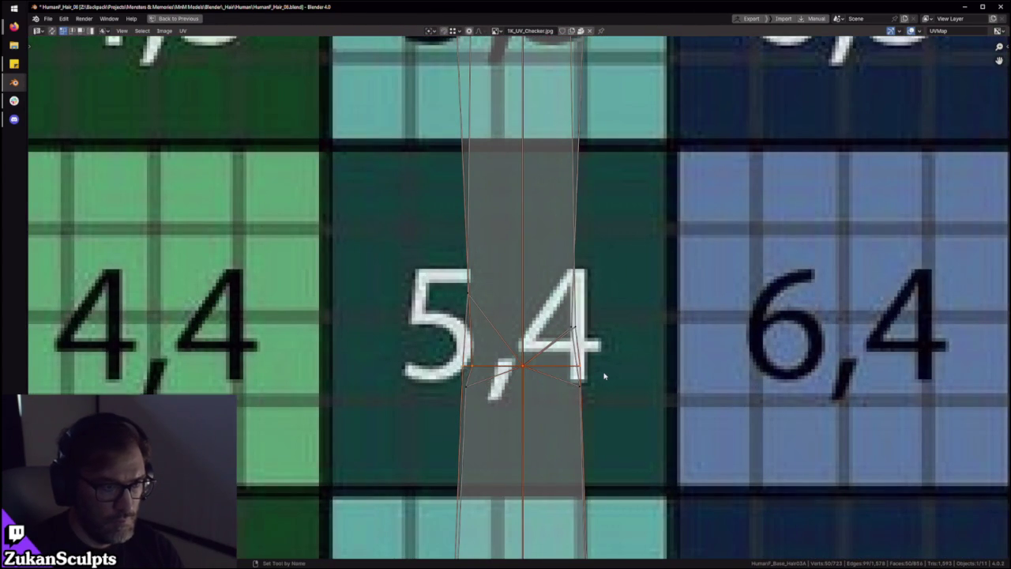
{"action": "left_click_drag", "start_coordinate": [429, 372], "coordinate": [501, 440]}
{"action": "left_click_drag", "start_coordinate": [617, 290], "coordinate": [547, 371]}
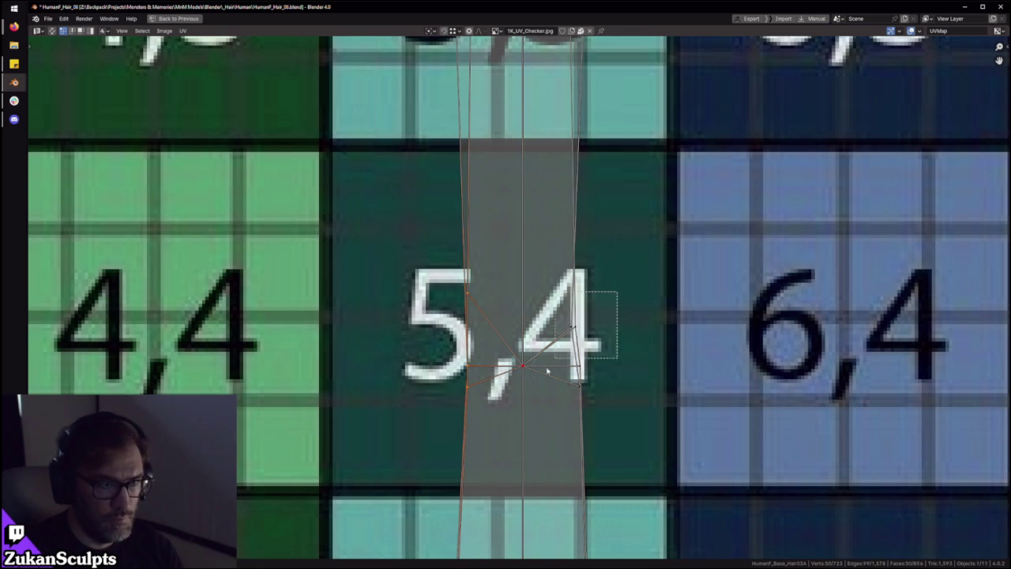
{"action": "key", "text": "s"}
{"action": "key", "text": "x"}
{"action": "key", "text": "0"}
{"action": "key", "text": "Return"}
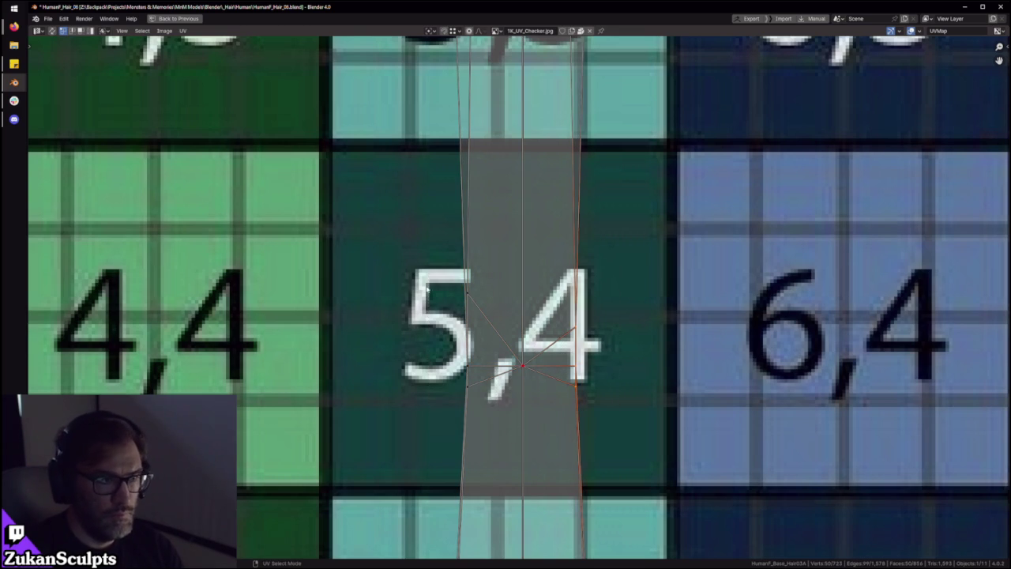
Select the strip's lower vertices, left edge and right side across tiles 5,4 to 5,2
{"action": "left_click_drag", "start_coordinate": [350, 447], "coordinate": [616, 379]}
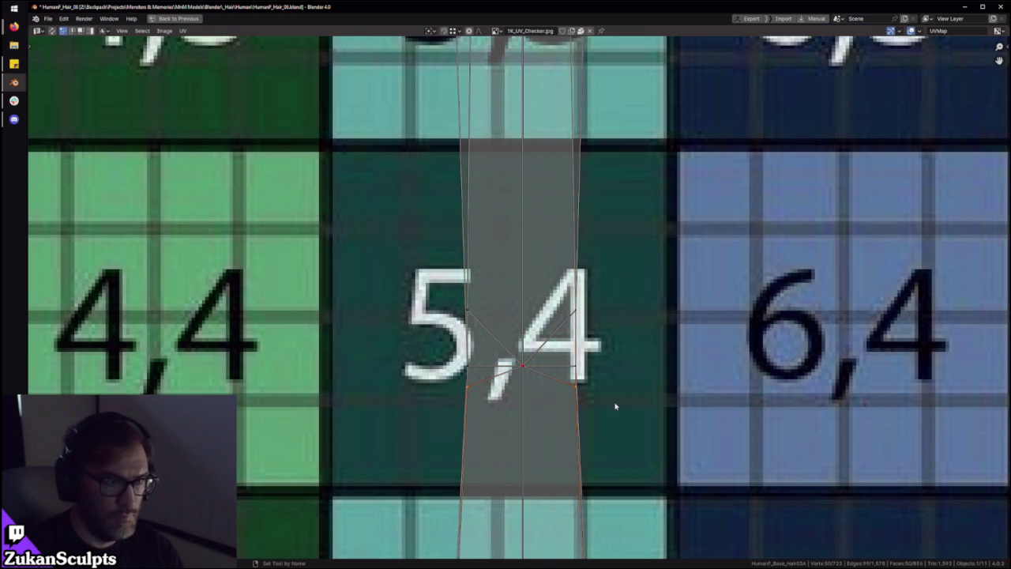
{"action": "scroll", "coordinate": [615, 406], "scroll_direction": "down", "scroll_amount": 4}
{"action": "scroll", "coordinate": [523, 454], "scroll_direction": "up", "scroll_amount": 3}
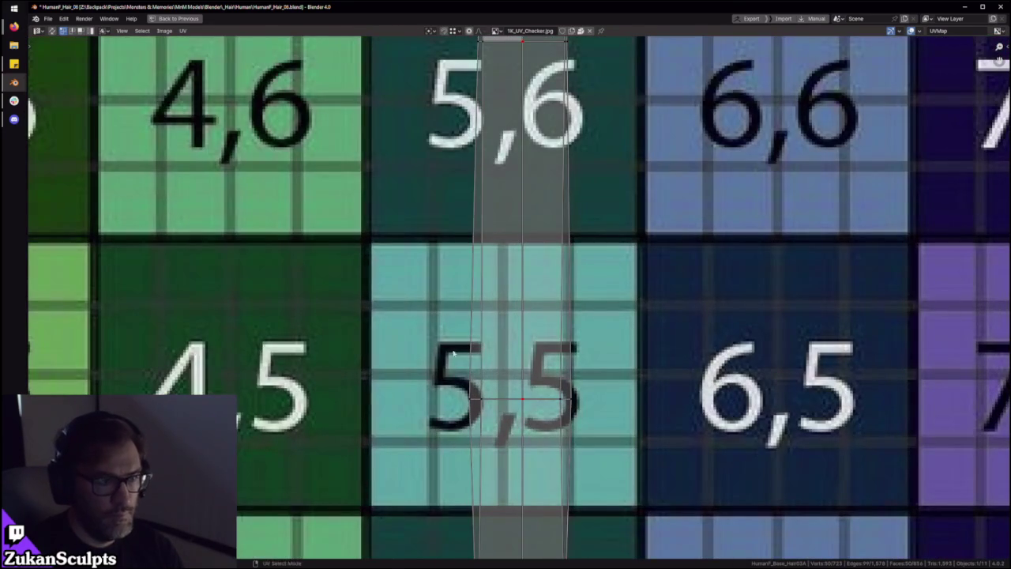
{"action": "left_click", "coordinate": [499, 433]}
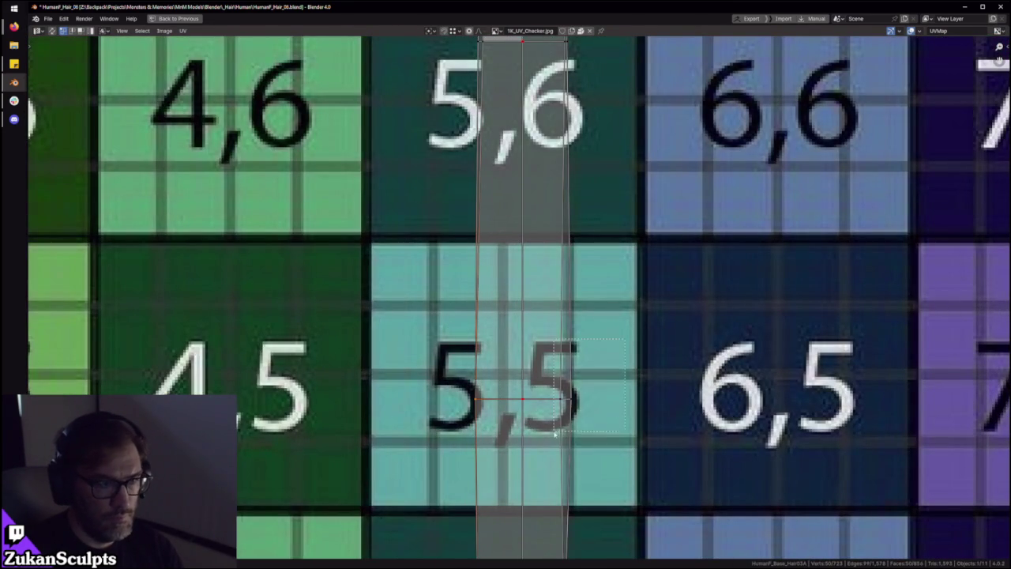
{"action": "scroll", "coordinate": [555, 433], "scroll_direction": "down", "scroll_amount": 4}
{"action": "middle_click_drag", "start_coordinate": [525, 182], "coordinate": [517, 322]}
{"action": "scroll", "coordinate": [521, 322], "scroll_direction": "up", "scroll_amount": 4}
{"action": "left_click_drag", "start_coordinate": [591, 291], "coordinate": [524, 352]}
{"action": "scroll", "coordinate": [524, 471], "scroll_direction": "down", "scroll_amount": 5}
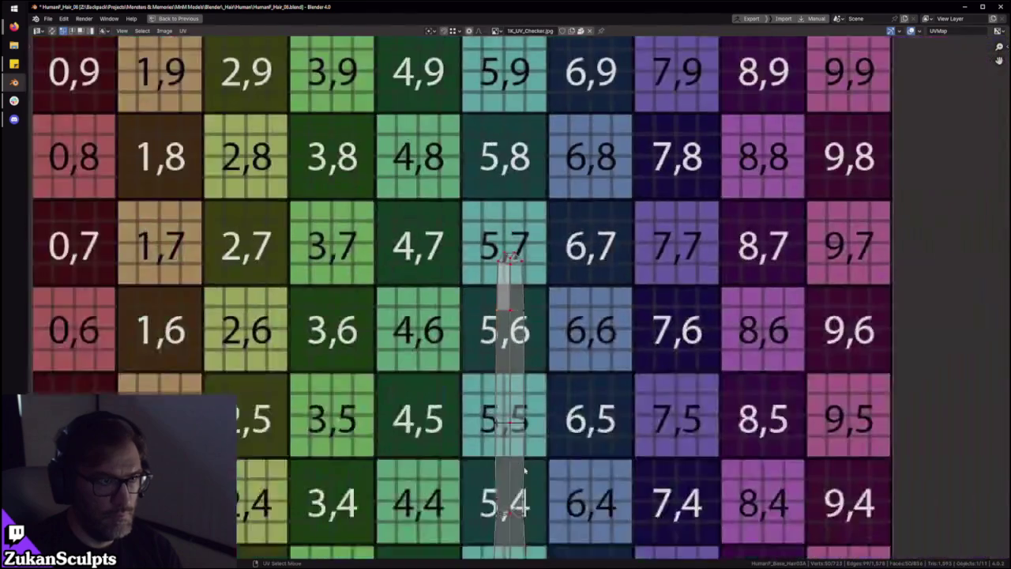
{"action": "middle_click_drag", "start_coordinate": [524, 471], "coordinate": [516, 343]}
{"action": "scroll", "coordinate": [516, 343], "scroll_direction": "up", "scroll_amount": 3}
{"action": "middle_click_drag", "start_coordinate": [506, 560], "coordinate": [493, 389]}
Select the strip section inside tile 5,3 and check tiles 5,3 and 5,2
{"action": "left_click_drag", "start_coordinate": [460, 279], "coordinate": [604, 341]}
{"action": "middle_click_drag", "start_coordinate": [620, 373], "coordinate": [597, 284]}
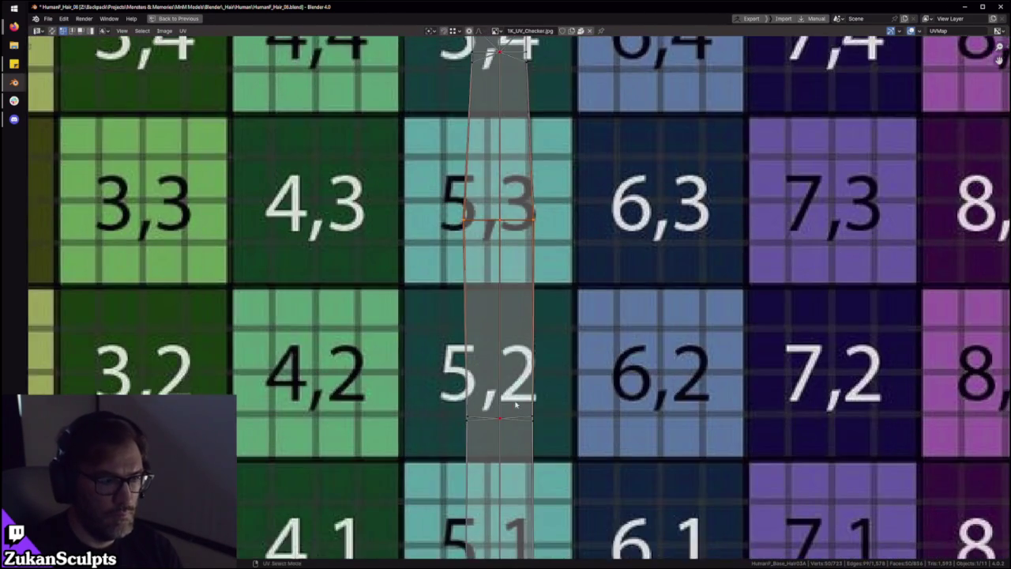
{"action": "scroll", "coordinate": [597, 285], "scroll_direction": "up", "scroll_amount": 2}
{"action": "scroll", "coordinate": [554, 449], "scroll_direction": "down", "scroll_amount": 2}
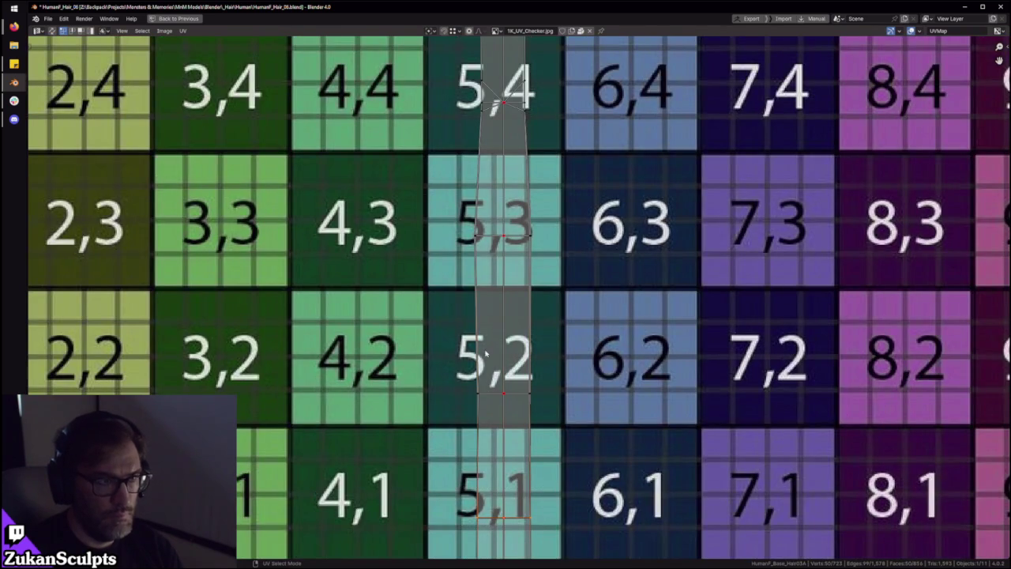
{"action": "scroll", "coordinate": [486, 354], "scroll_direction": "down", "scroll_amount": 3}
{"action": "scroll", "coordinate": [494, 428], "scroll_direction": "up", "scroll_amount": 1}
{"action": "scroll", "coordinate": [501, 449], "scroll_direction": "up", "scroll_amount": 1}
{"action": "scroll", "coordinate": [501, 448], "scroll_direction": "down", "scroll_amount": 2}
{"action": "scroll", "coordinate": [471, 510], "scroll_direction": "down", "scroll_amount": 1}
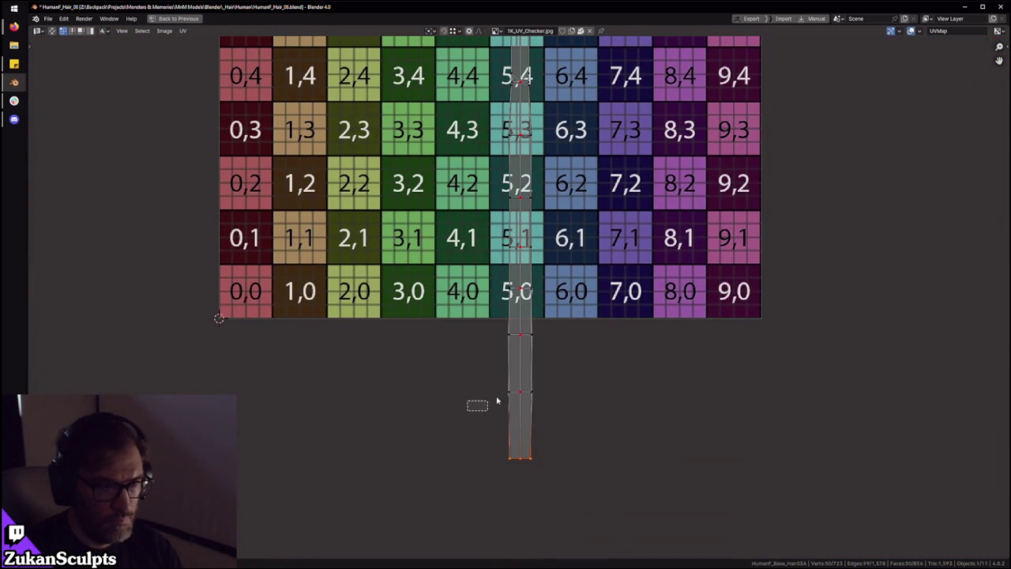
Select the whole UV strip along its full length, rows 2 to 9
{"action": "left_click_drag", "start_coordinate": [492, 216], "coordinate": [558, 186]}
{"action": "left_click_drag", "start_coordinate": [471, 511], "coordinate": [519, 154]}
{"action": "middle_click_drag", "start_coordinate": [518, 170], "coordinate": [513, 363]}
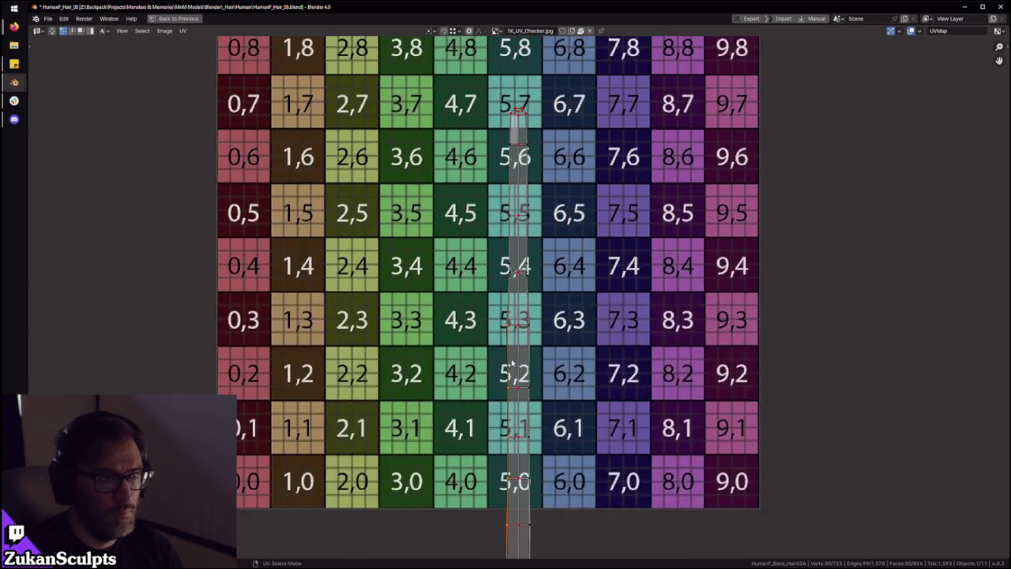
{"action": "scroll", "coordinate": [512, 363], "scroll_direction": "up", "scroll_amount": 2}
{"action": "middle_click_drag", "start_coordinate": [420, 309], "coordinate": [409, 444]}
{"action": "left_click_drag", "start_coordinate": [413, 436], "coordinate": [493, 210]}
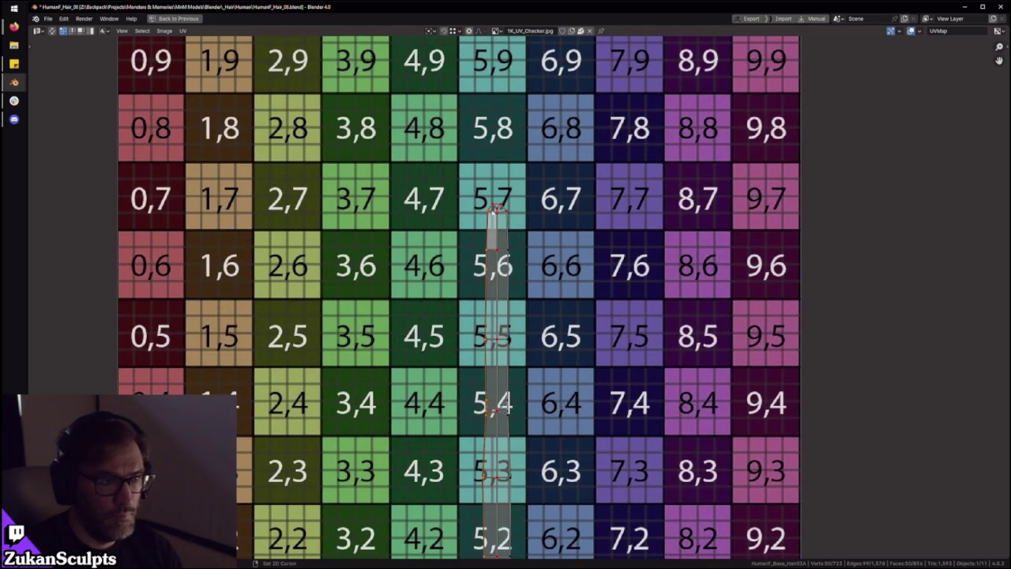
{"action": "scroll", "coordinate": [583, 360], "scroll_direction": "down", "scroll_amount": 3}
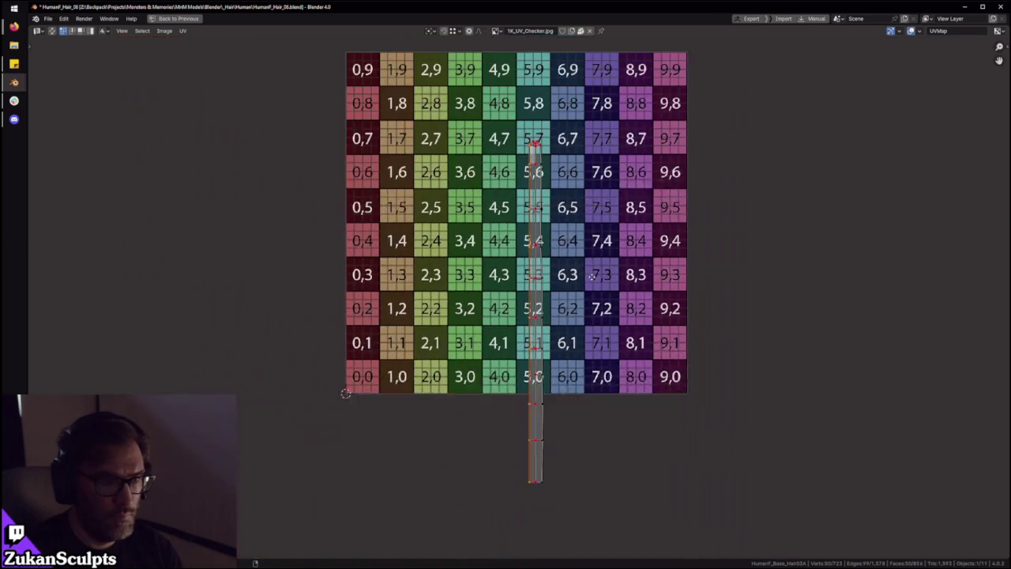
{"action": "left_click_drag", "start_coordinate": [605, 509], "coordinate": [553, 147]}
{"action": "scroll", "coordinate": [553, 147], "scroll_direction": "up", "scroll_amount": 5}
Adjust the strip's right edge, then move the whole strip just right of checker column 9
{"action": "key", "text": "w"}
{"action": "scroll", "coordinate": [610, 295], "scroll_direction": "down", "scroll_amount": 5}
{"action": "left_click_drag", "start_coordinate": [466, 442], "coordinate": [584, 92]}
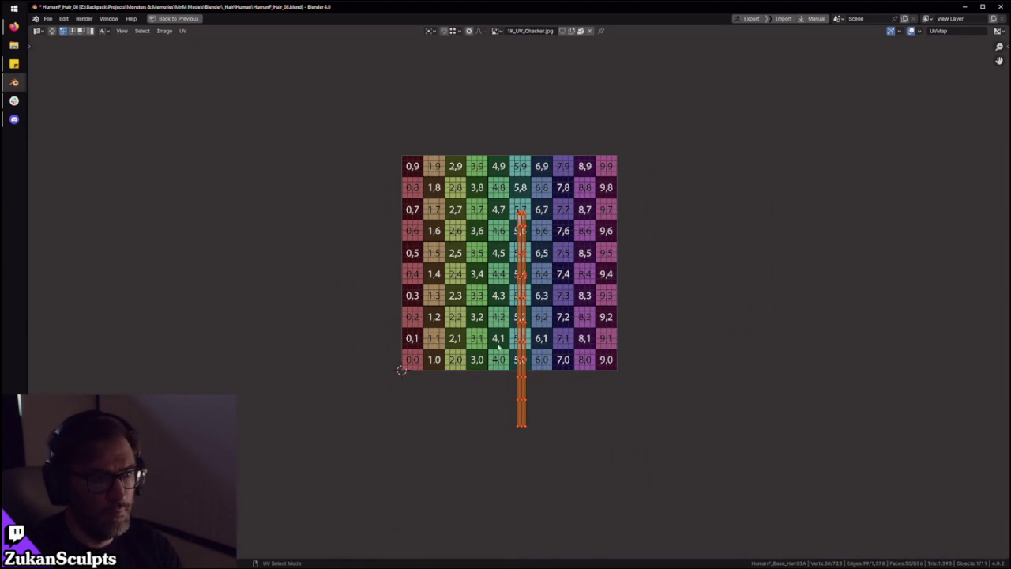
{"action": "key", "text": "g"}
{"action": "left_click", "coordinate": [629, 317]}
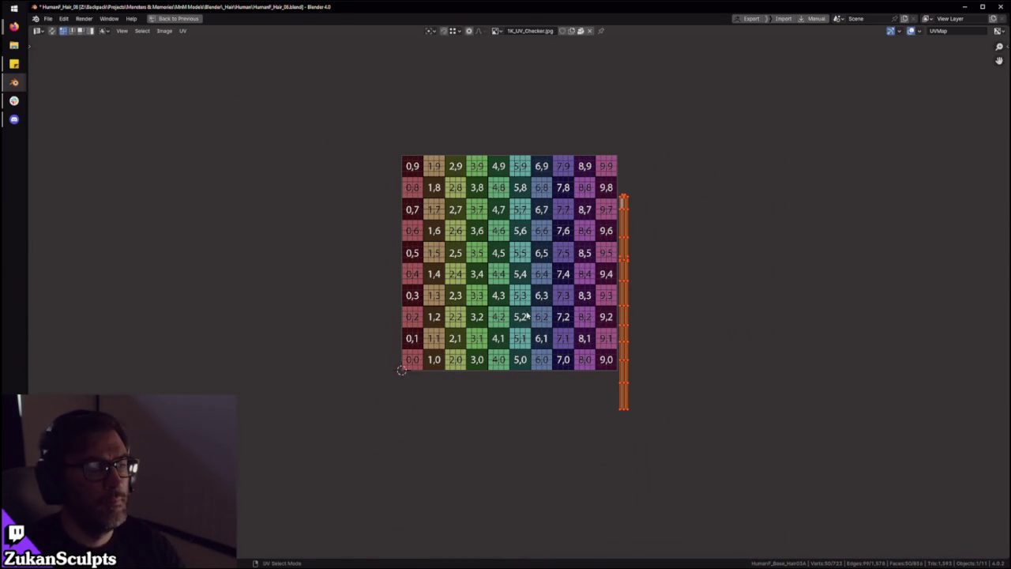
Restore the full workspace layout and select a single face on the hair
{"action": "key", "text": "ctrl+space"}
{"action": "scroll", "coordinate": [424, 297], "scroll_direction": "down", "scroll_amount": 5}
{"action": "mouse_move", "coordinate": [424, 237]}
{"action": "middle_mouse_down"}
{"action": "mouse_move", "coordinate": [424, 297]}
{"action": "mouse_move", "coordinate": [535, 228]}
{"action": "mouse_move", "coordinate": [568, 225]}
{"action": "middle_mouse_up"}
{"action": "scroll", "coordinate": [425, 297], "scroll_direction": "up", "scroll_amount": 4}
{"action": "left_click", "coordinate": [534, 227]}
Select several whole hair strips by picking their faces and growing each with Ctrl+L
{"action": "key", "text": "ctrl+l"}
{"action": "left_click", "coordinate": [510, 247], "text": "shift"}
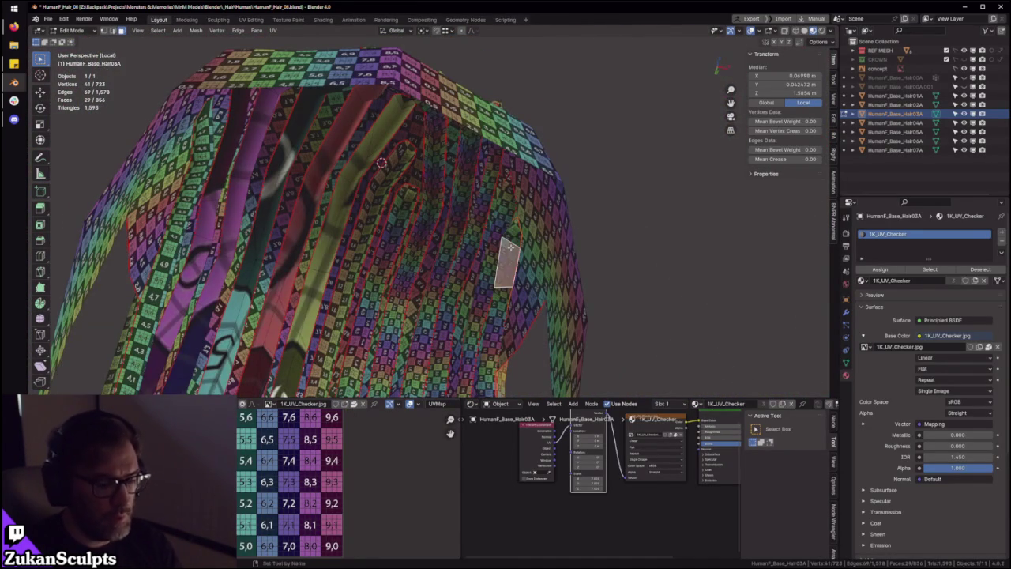
{"action": "key", "text": "ctrl+l"}
{"action": "left_click", "coordinate": [490, 185], "text": "shift"}
{"action": "left_click", "coordinate": [473, 189], "text": "shift"}
{"action": "left_click", "coordinate": [447, 188], "text": "shift"}
{"action": "middle_click_drag", "start_coordinate": [448, 187], "coordinate": [495, 196]}
{"action": "left_click", "coordinate": [516, 192], "text": "shift"}
{"action": "left_click", "coordinate": [481, 161], "text": "shift"}
{"action": "left_click", "coordinate": [458, 130], "text": "shift"}
{"action": "left_click", "coordinate": [427, 106], "text": "shift"}
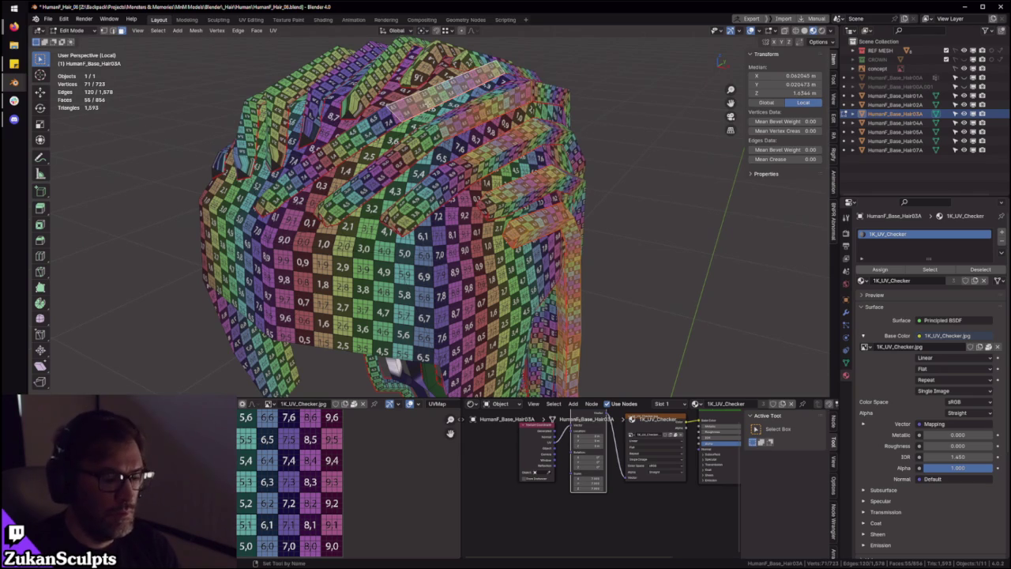
{"action": "key", "text": "ctrl+l"}
{"action": "middle_click_drag", "start_coordinate": [442, 237], "coordinate": [504, 276]}
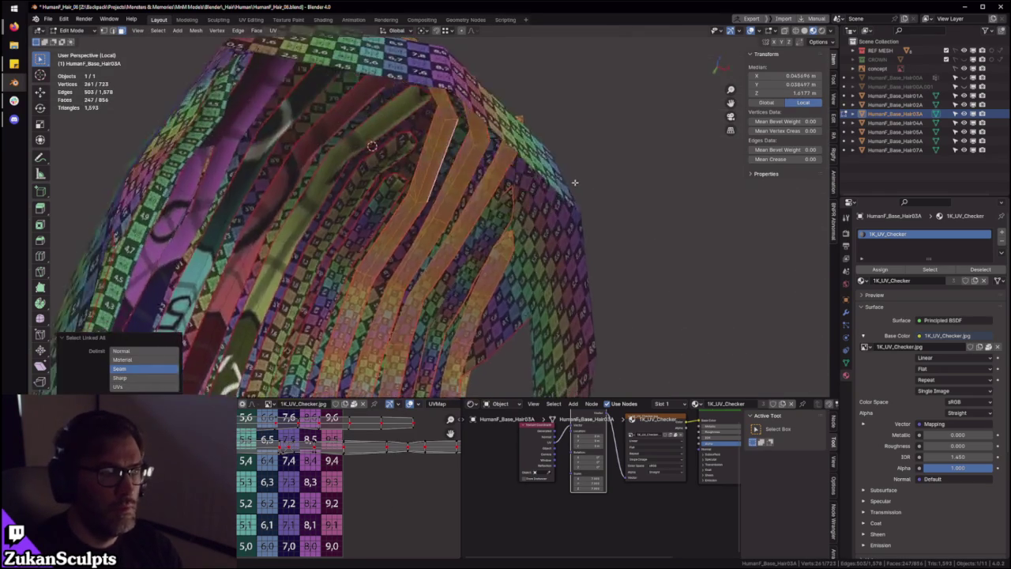
Rotate all the unwrapped strips -90° in UV space and place them over the checker grid
{"action": "key", "text": "ctrl+space"}
{"action": "scroll", "coordinate": [495, 340], "scroll_direction": "down", "scroll_amount": 3}
{"action": "left_click_drag", "start_coordinate": [276, 124], "coordinate": [692, 344]}
{"action": "type", "text": "r"}
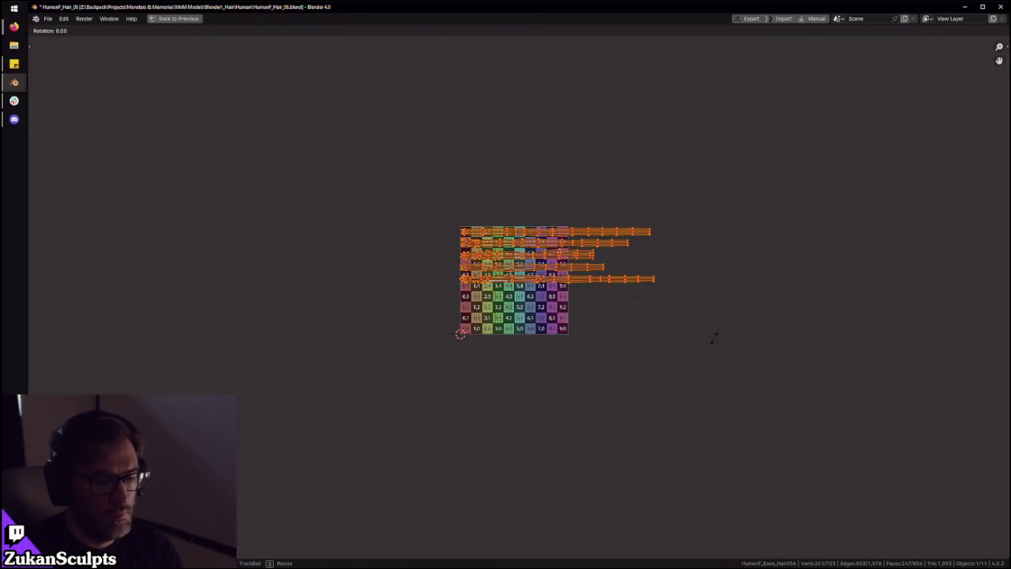
{"action": "type", "text": "-90"}
{"action": "key", "text": "Return"}
{"action": "key", "text": "g"}
{"action": "left_click", "coordinate": [546, 307]}
{"action": "scroll", "coordinate": [523, 298], "scroll_direction": "up", "scroll_amount": 1}
{"action": "scroll", "coordinate": [522, 298], "scroll_direction": "up", "scroll_amount": 1}
{"action": "key", "text": "ctrl+space"}
Orbit around the hair mesh to inspect the checker texture on the strips
{"action": "mouse_move", "coordinate": [478, 271]}
{"action": "middle_mouse_down"}
{"action": "mouse_move", "coordinate": [432, 193]}
{"action": "mouse_move", "coordinate": [536, 203]}
{"action": "middle_mouse_up"}
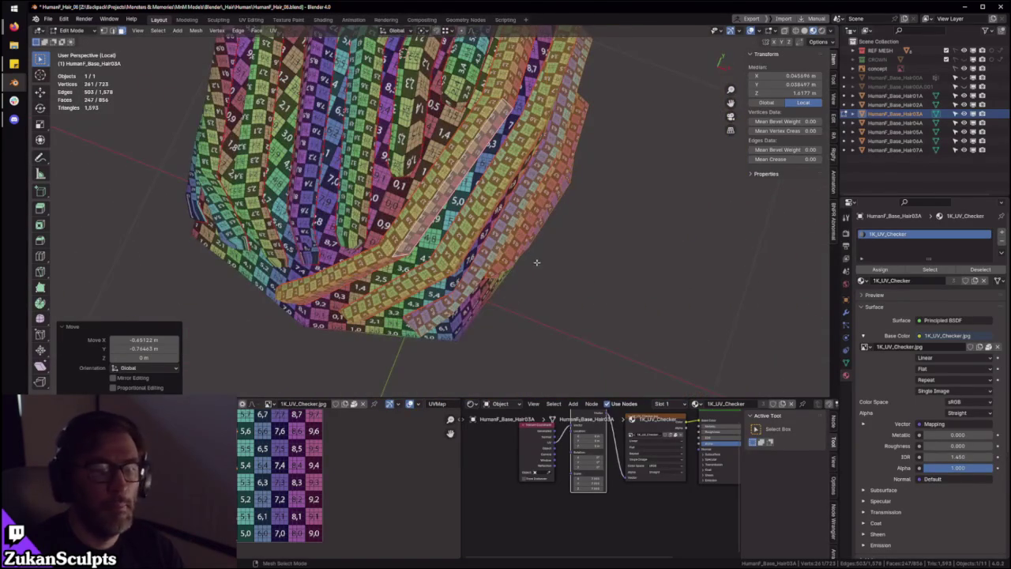
{"action": "middle_click_drag", "start_coordinate": [537, 261], "coordinate": [545, 227]}
{"action": "scroll", "coordinate": [545, 226], "scroll_direction": "up", "scroll_amount": 4}
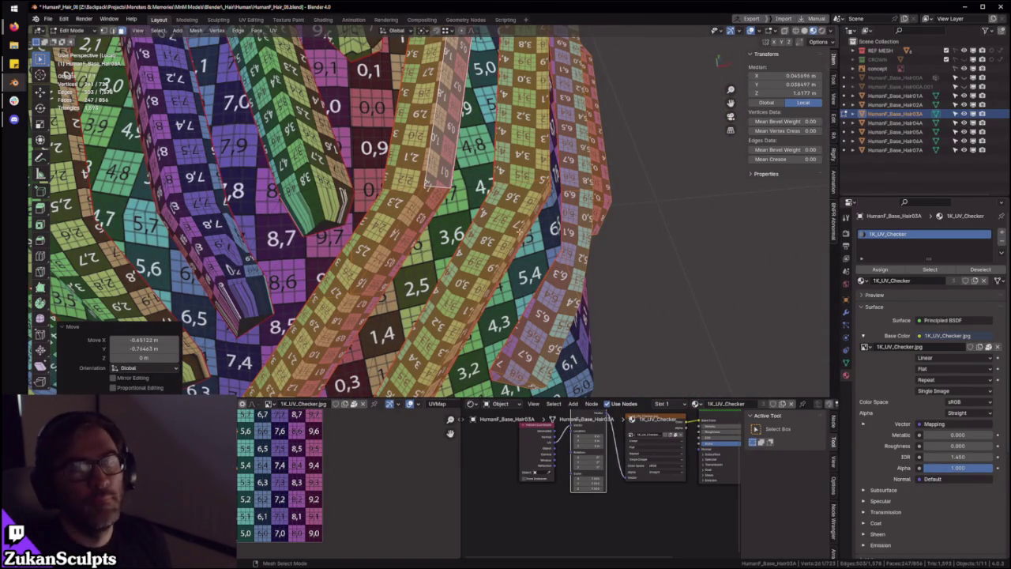
{"action": "mouse_move", "coordinate": [504, 216]}
{"action": "middle_mouse_down"}
{"action": "mouse_move", "coordinate": [540, 260]}
{"action": "mouse_move", "coordinate": [433, 161]}
{"action": "mouse_move", "coordinate": [450, 207]}
{"action": "middle_mouse_up"}
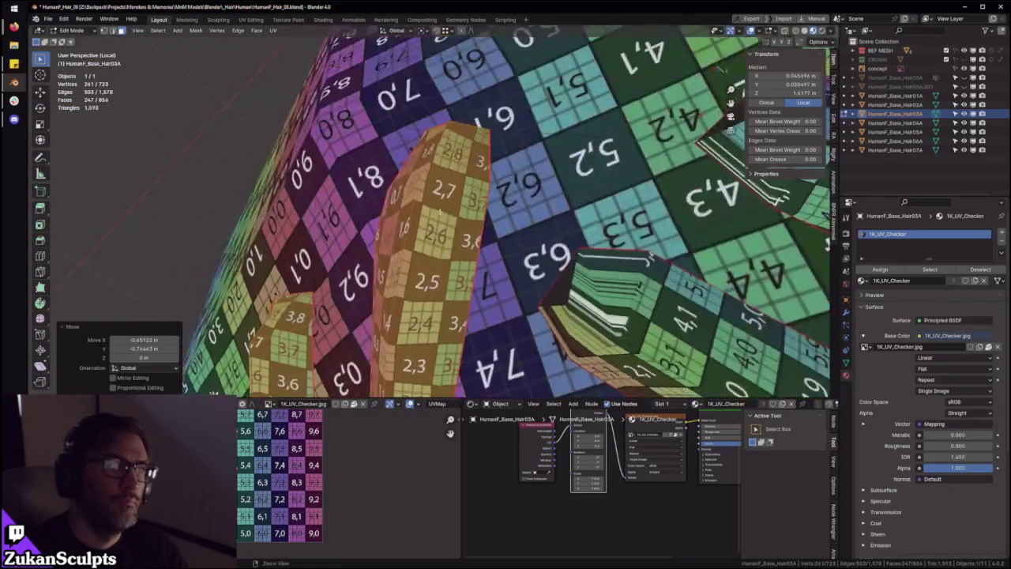
{"action": "middle_click_drag", "start_coordinate": [470, 268], "coordinate": [502, 133]}
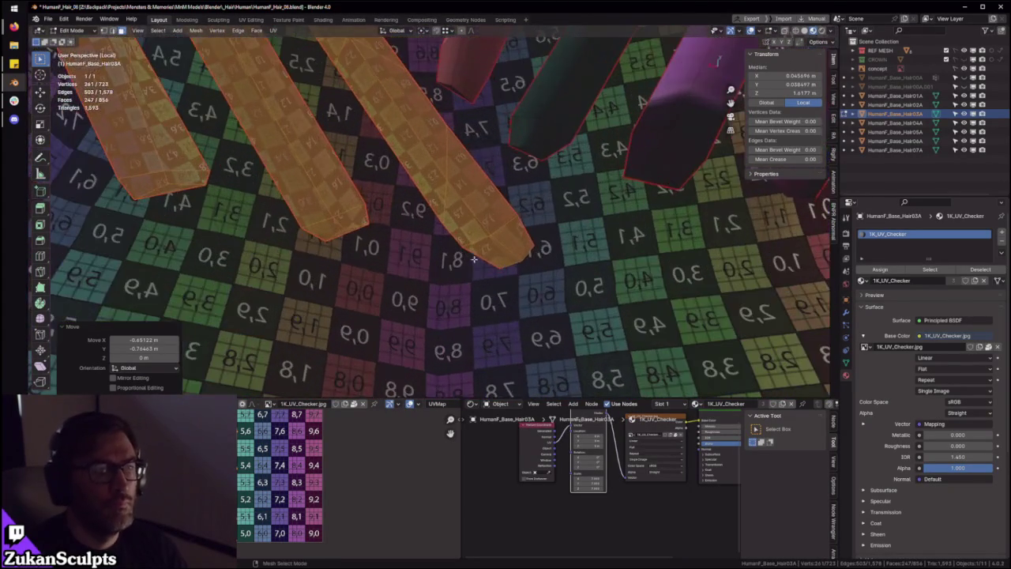
{"action": "mouse_move", "coordinate": [507, 198]}
{"action": "middle_mouse_down"}
{"action": "mouse_move", "coordinate": [524, 191]}
{"action": "mouse_move", "coordinate": [537, 124]}
{"action": "mouse_move", "coordinate": [464, 232]}
{"action": "middle_mouse_up"}
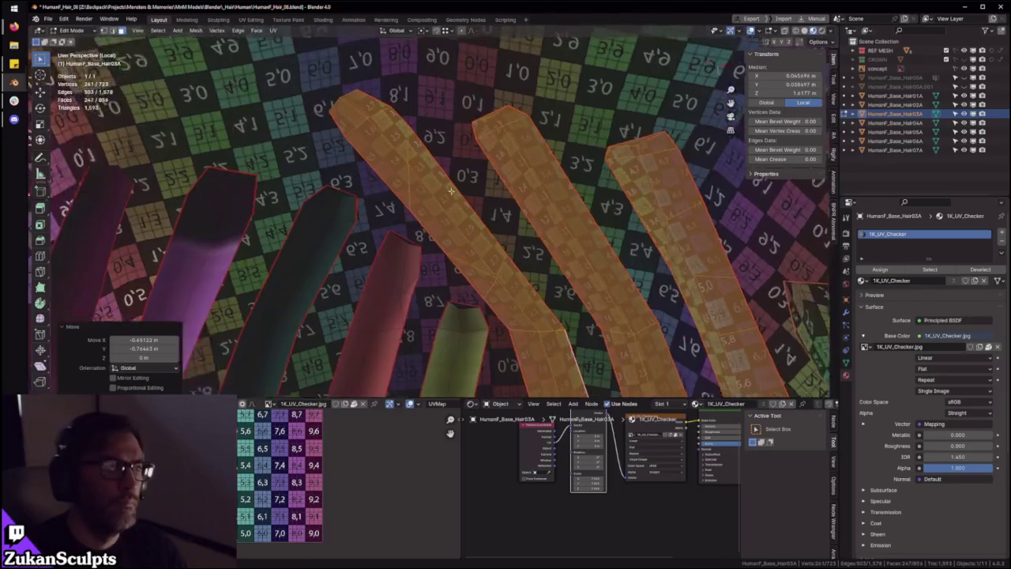
{"action": "scroll", "coordinate": [409, 391], "scroll_direction": "down", "scroll_amount": 3}
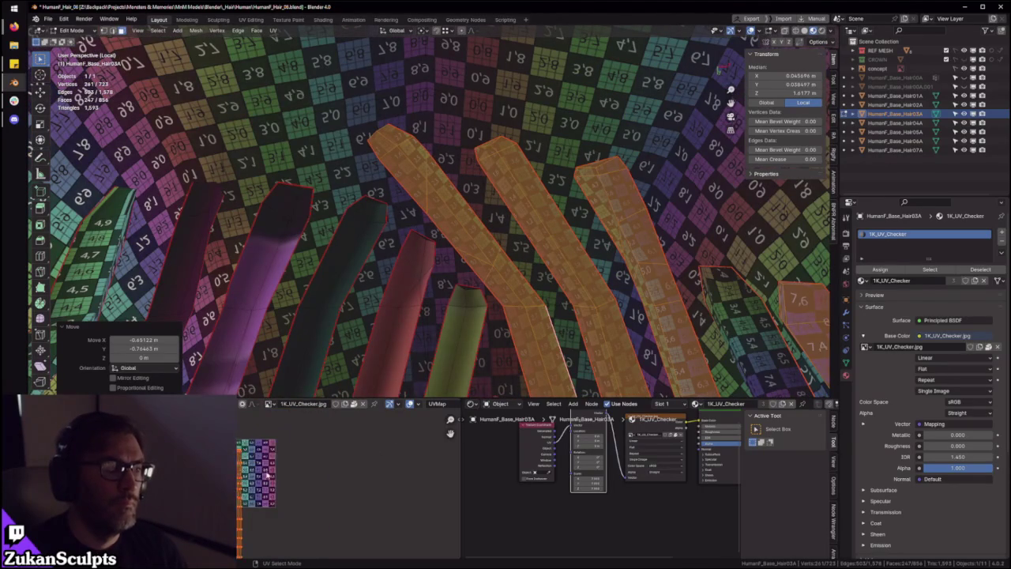
Select a face of the next hair strip and show its UVs full-window
{"action": "left_click", "coordinate": [454, 212]}
{"action": "middle_click_drag", "start_coordinate": [454, 212], "coordinate": [448, 239]}
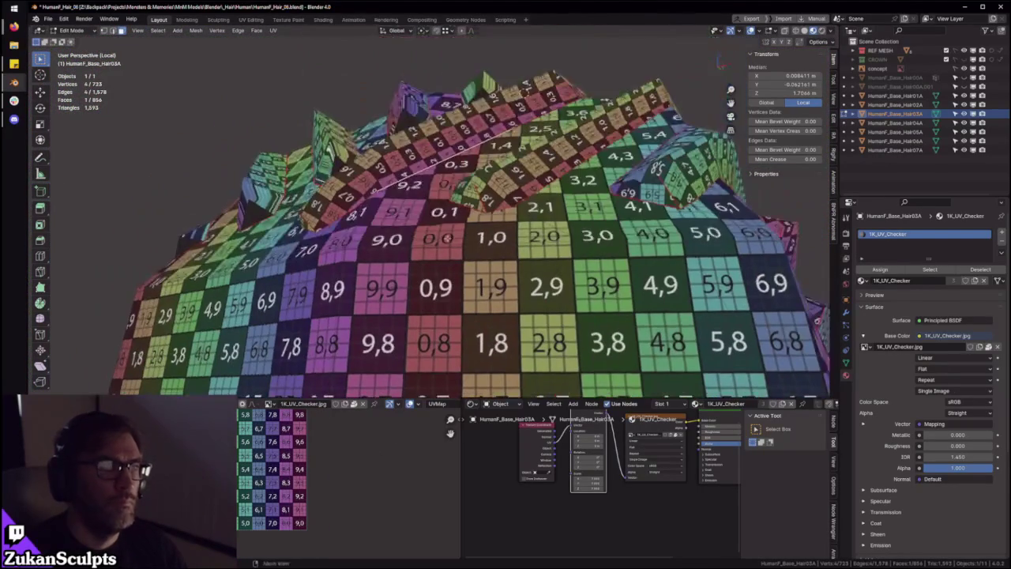
{"action": "key", "text": "ctrl+space"}
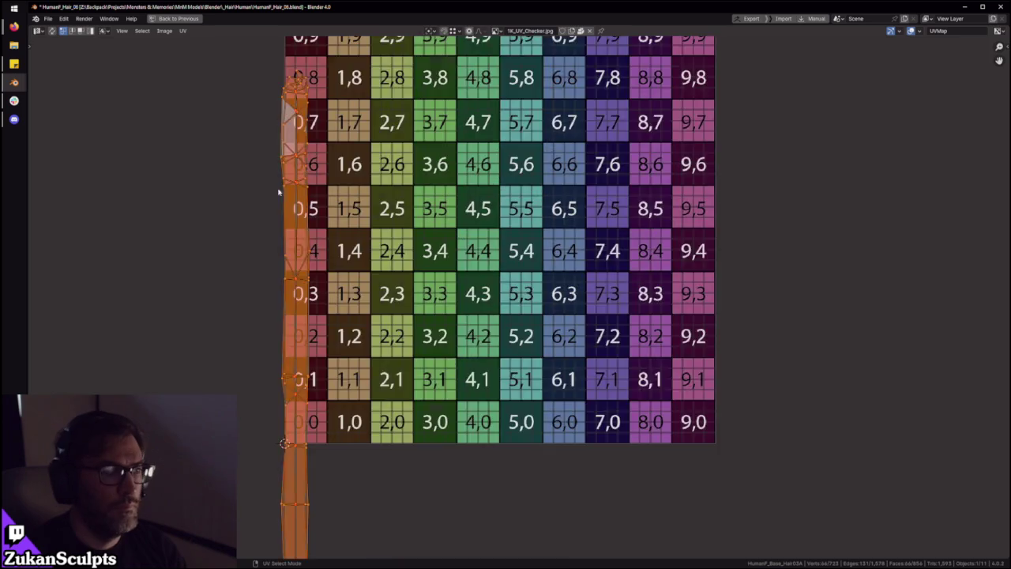
Switch the UV Editor to vertex selection mode
{"action": "scroll", "coordinate": [587, 282], "scroll_direction": "up", "scroll_amount": 3}
{"action": "scroll", "coordinate": [586, 282], "scroll_direction": "up", "scroll_amount": 2}
{"action": "scroll", "coordinate": [587, 282], "scroll_direction": "down", "scroll_amount": 3}
{"action": "key", "text": "ctrl+Tab"}
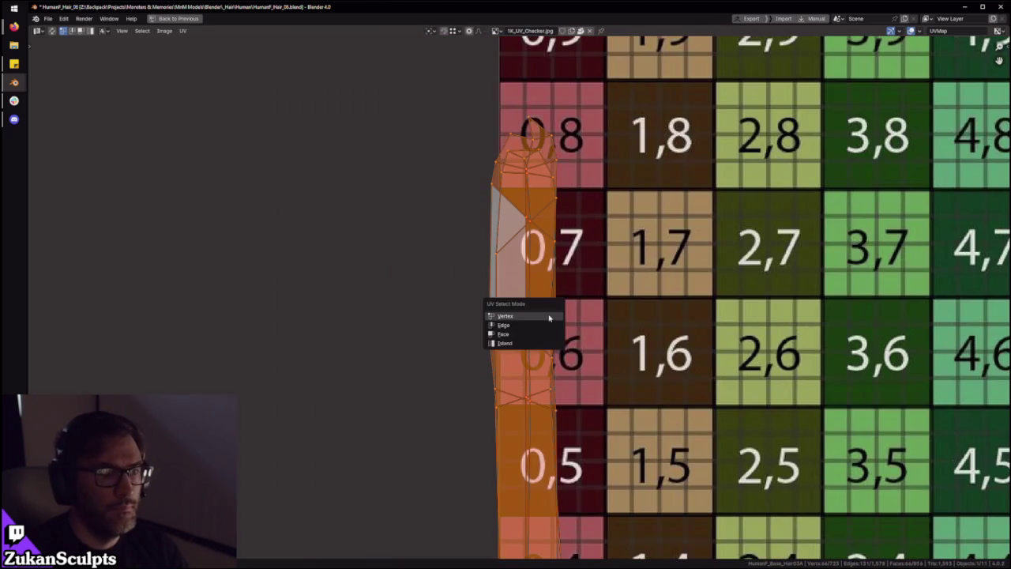
{"action": "left_click", "coordinate": [522, 318]}
Box-select the hair strip's lower vertex rows one by one, from the bottom row upward
{"action": "scroll", "coordinate": [538, 310], "scroll_direction": "down", "scroll_amount": 2}
{"action": "middle_click_drag", "start_coordinate": [543, 387], "coordinate": [537, 48]}
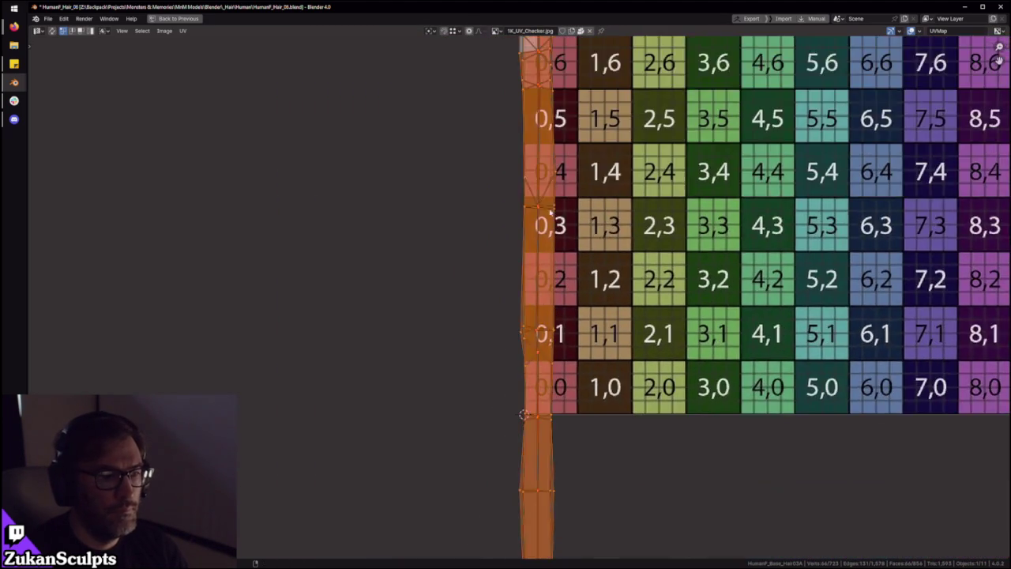
{"action": "scroll", "coordinate": [515, 461], "scroll_direction": "up", "scroll_amount": 2}
{"action": "scroll", "coordinate": [511, 332], "scroll_direction": "down", "scroll_amount": 3}
{"action": "middle_click_drag", "start_coordinate": [510, 332], "coordinate": [522, 194]}
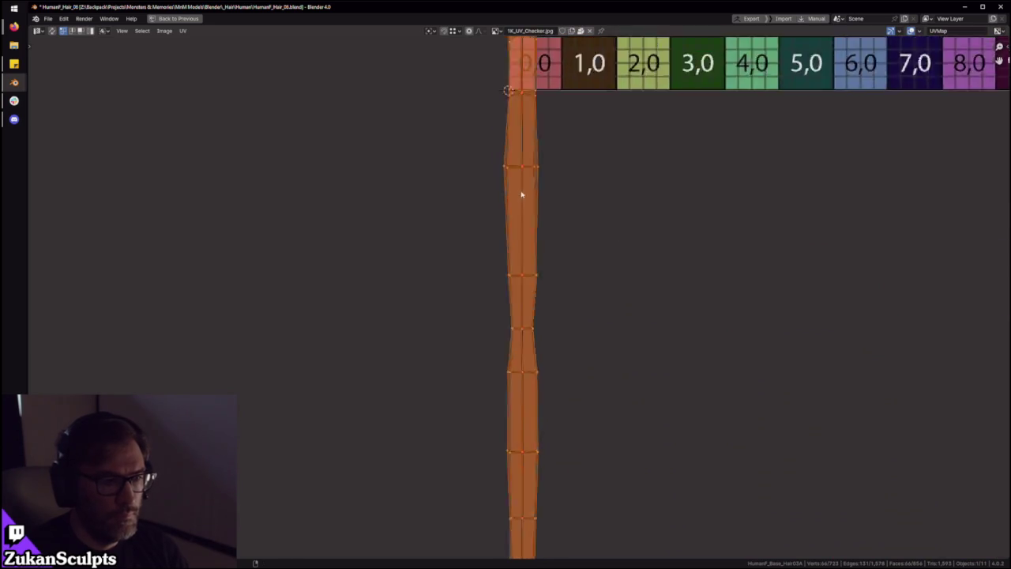
{"action": "left_click_drag", "start_coordinate": [532, 532], "coordinate": [533, 534]}
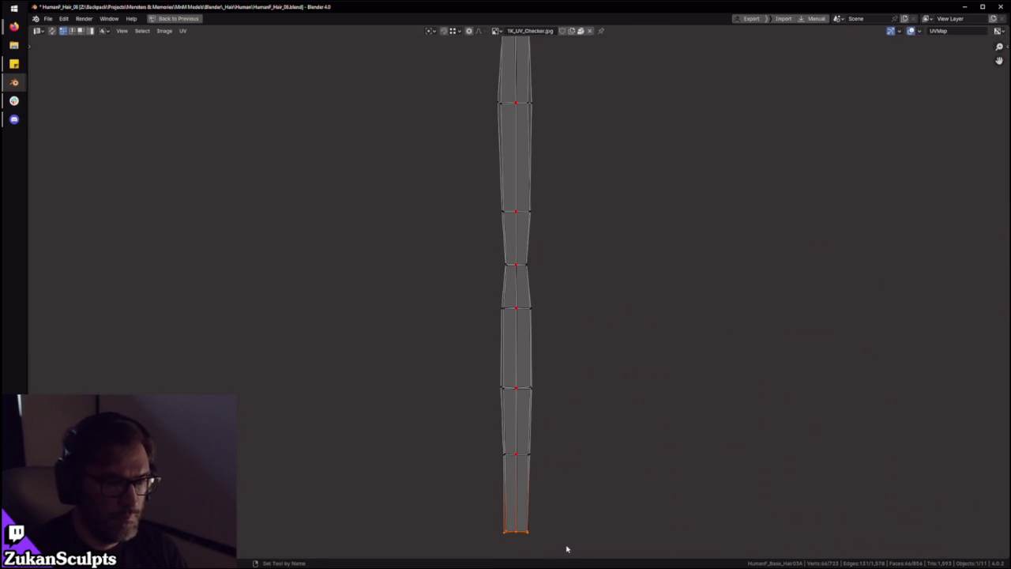
{"action": "left_click_drag", "start_coordinate": [446, 481], "coordinate": [599, 419]}
{"action": "left_click_drag", "start_coordinate": [482, 342], "coordinate": [580, 288]}
{"action": "middle_click_drag", "start_coordinate": [556, 254], "coordinate": [519, 372]}
{"action": "left_click_drag", "start_coordinate": [447, 345], "coordinate": [564, 300]}
{"action": "left_click_drag", "start_coordinate": [447, 273], "coordinate": [553, 225]}
{"action": "middle_click_drag", "start_coordinate": [545, 229], "coordinate": [513, 350]}
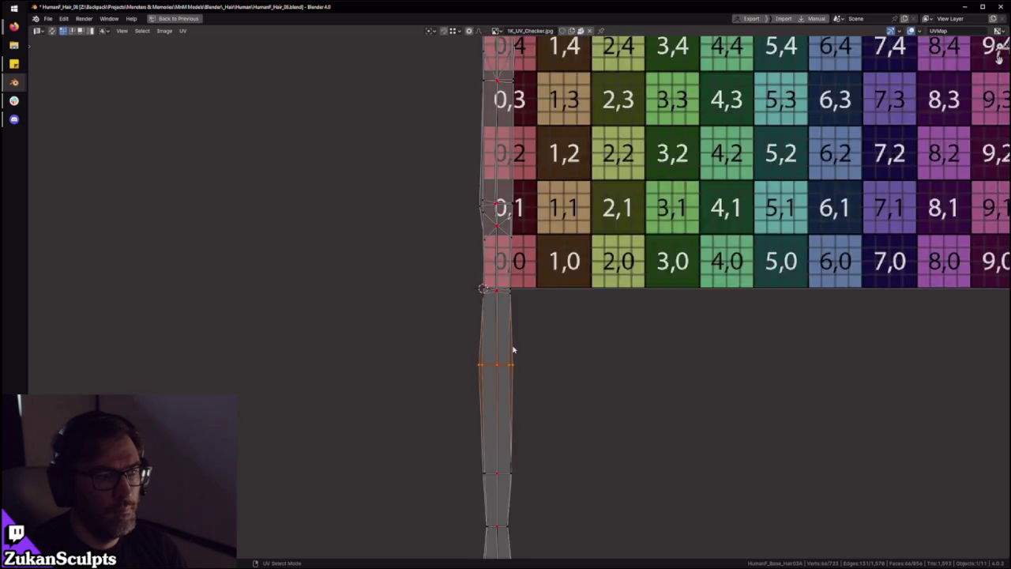
{"action": "scroll", "coordinate": [487, 293], "scroll_direction": "up", "scroll_amount": 3}
{"action": "middle_click_drag", "start_coordinate": [466, 257], "coordinate": [444, 394]}
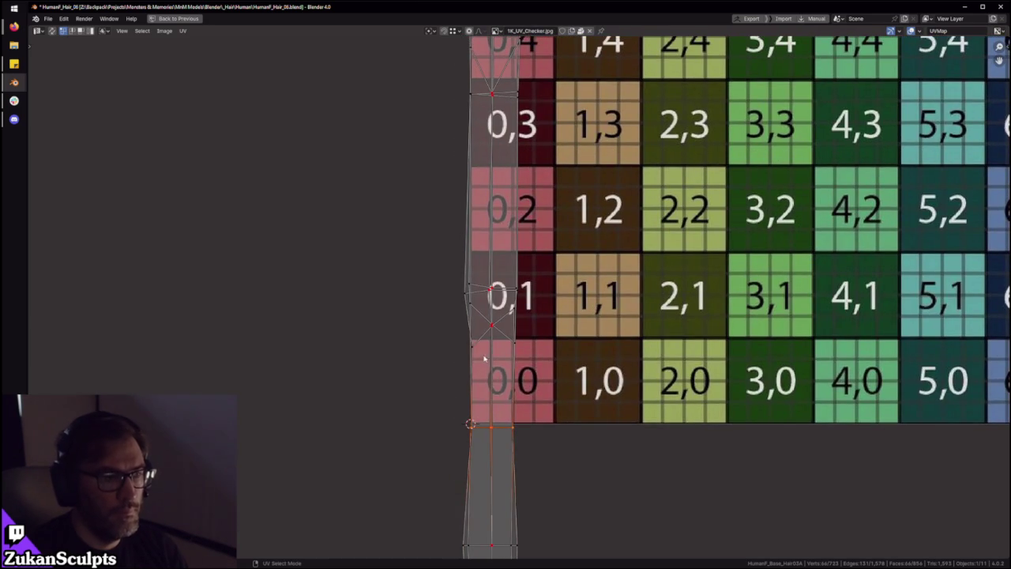
{"action": "middle_click_drag", "start_coordinate": [486, 314], "coordinate": [481, 383]}
{"action": "left_click_drag", "start_coordinate": [407, 325], "coordinate": [563, 364]}
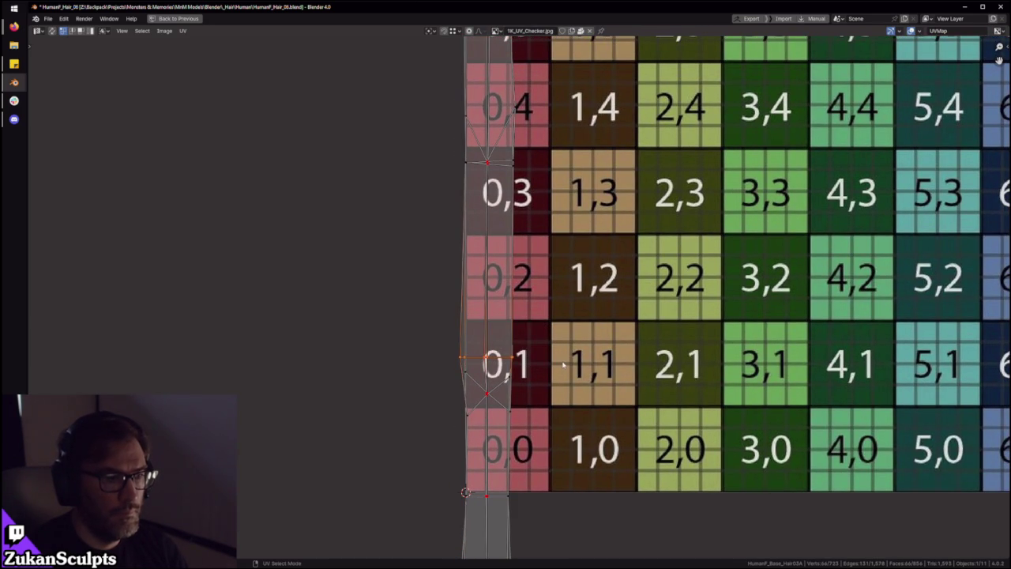
{"action": "left_click_drag", "start_coordinate": [433, 462], "coordinate": [555, 369]}
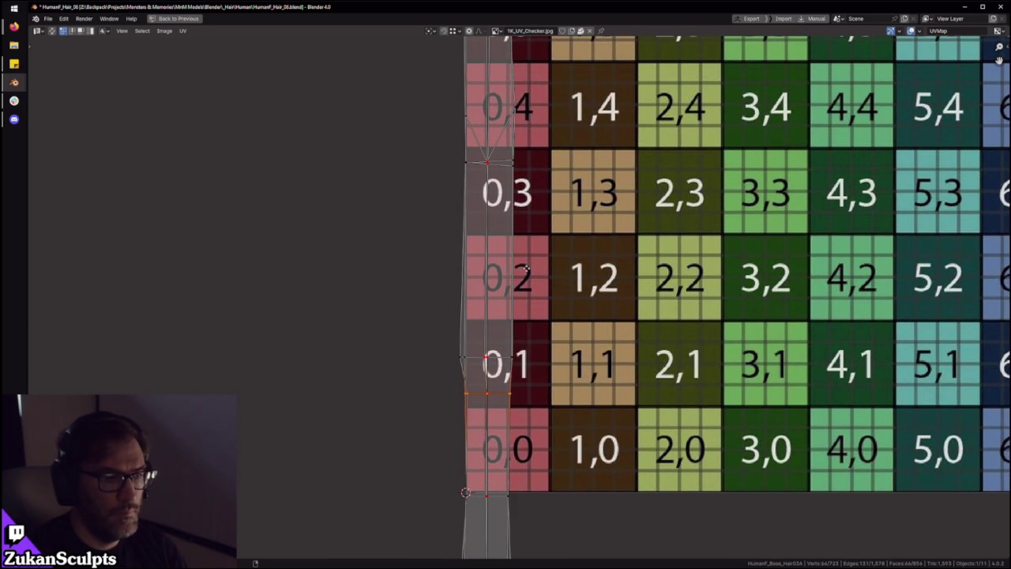
{"action": "middle_click_drag", "start_coordinate": [527, 268], "coordinate": [515, 359]}
{"action": "left_click_drag", "start_coordinate": [452, 409], "coordinate": [565, 456]}
Select the strip's left column, upper sections, tip and right side, then the whole strip's UVs
{"action": "left_click_drag", "start_coordinate": [423, 323], "coordinate": [566, 240]}
{"action": "middle_click_drag", "start_coordinate": [565, 240], "coordinate": [561, 353]}
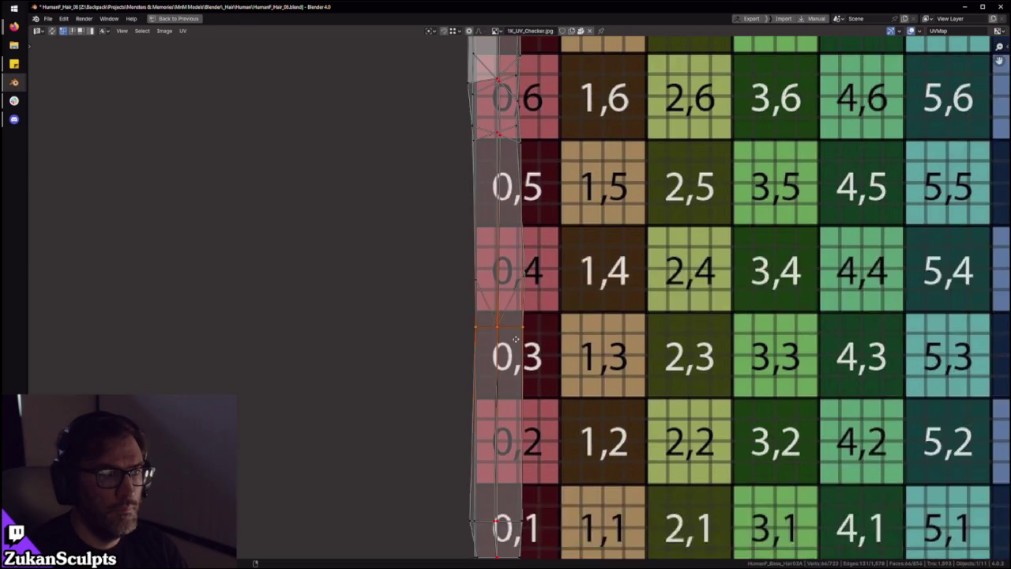
{"action": "left_click_drag", "start_coordinate": [423, 327], "coordinate": [519, 276]}
{"action": "middle_click_drag", "start_coordinate": [519, 276], "coordinate": [447, 356]}
{"action": "scroll", "coordinate": [384, 481], "scroll_direction": "down", "scroll_amount": 2}
{"action": "mouse_move", "coordinate": [384, 481]}
{"action": "left_mouse_down"}
{"action": "mouse_move", "coordinate": [463, 172]}
{"action": "mouse_move", "coordinate": [477, 161]}
{"action": "left_mouse_up"}
{"action": "middle_click_drag", "start_coordinate": [477, 161], "coordinate": [429, 276]}
{"action": "scroll", "coordinate": [395, 395], "scroll_direction": "up", "scroll_amount": 2}
{"action": "mouse_move", "coordinate": [317, 469]}
{"action": "left_mouse_down"}
{"action": "mouse_move", "coordinate": [406, 226]}
{"action": "mouse_move", "coordinate": [415, 117]}
{"action": "left_mouse_up"}
{"action": "middle_click_drag", "start_coordinate": [372, 122], "coordinate": [429, 223]}
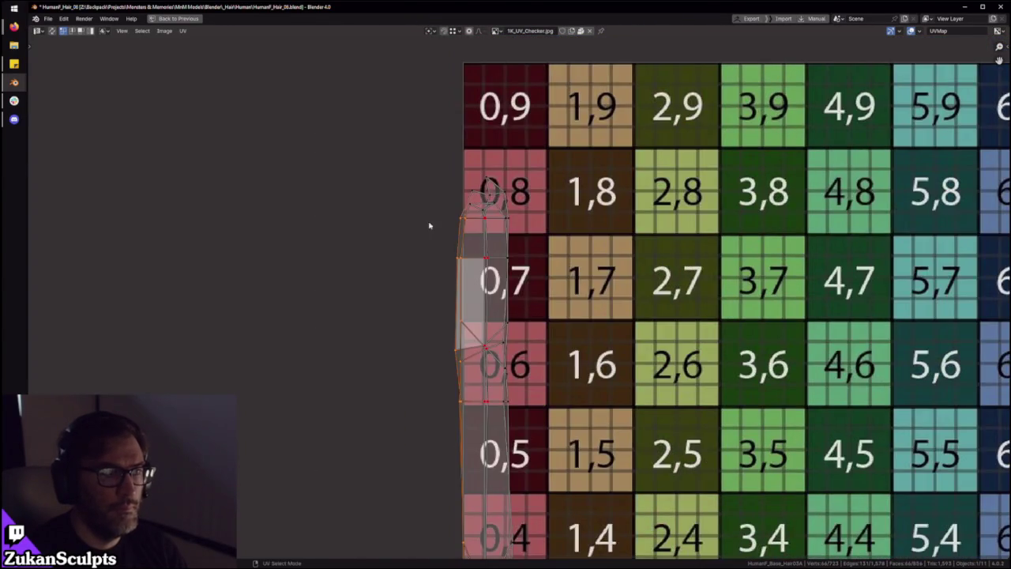
{"action": "scroll", "coordinate": [429, 224], "scroll_direction": "up", "scroll_amount": 3}
{"action": "left_click_drag", "start_coordinate": [447, 184], "coordinate": [522, 261]}
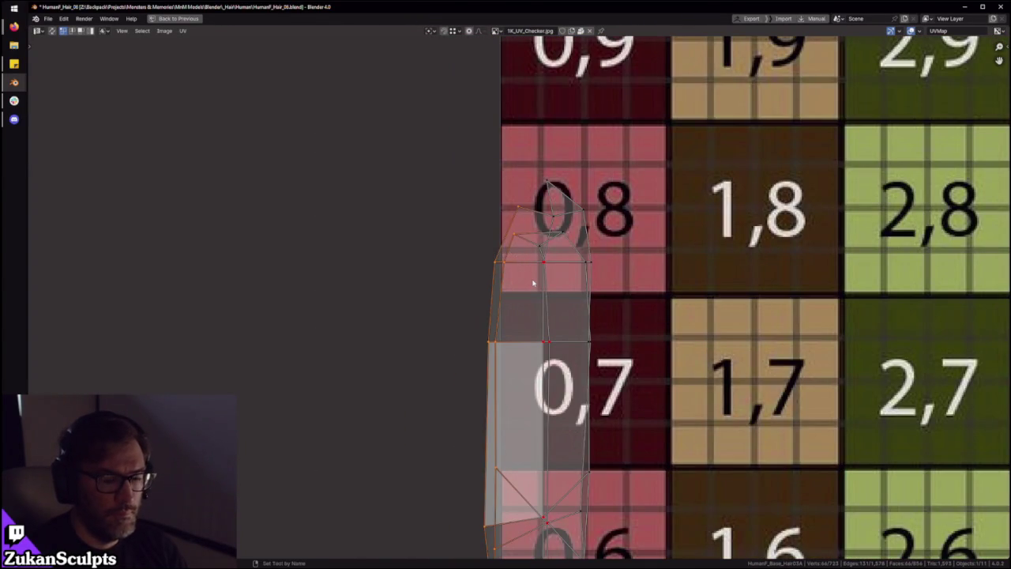
{"action": "scroll", "coordinate": [533, 283], "scroll_direction": "down", "scroll_amount": 6}
{"action": "middle_click_drag", "start_coordinate": [538, 506], "coordinate": [536, 275]}
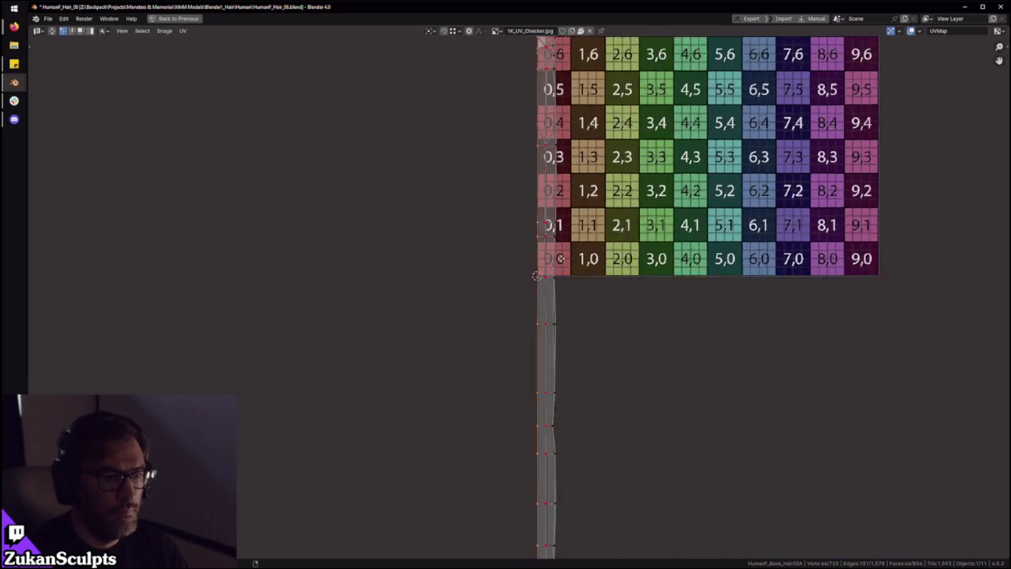
{"action": "middle_click_drag", "start_coordinate": [549, 453], "coordinate": [536, 305]}
{"action": "left_click_drag", "start_coordinate": [580, 475], "coordinate": [535, 244]}
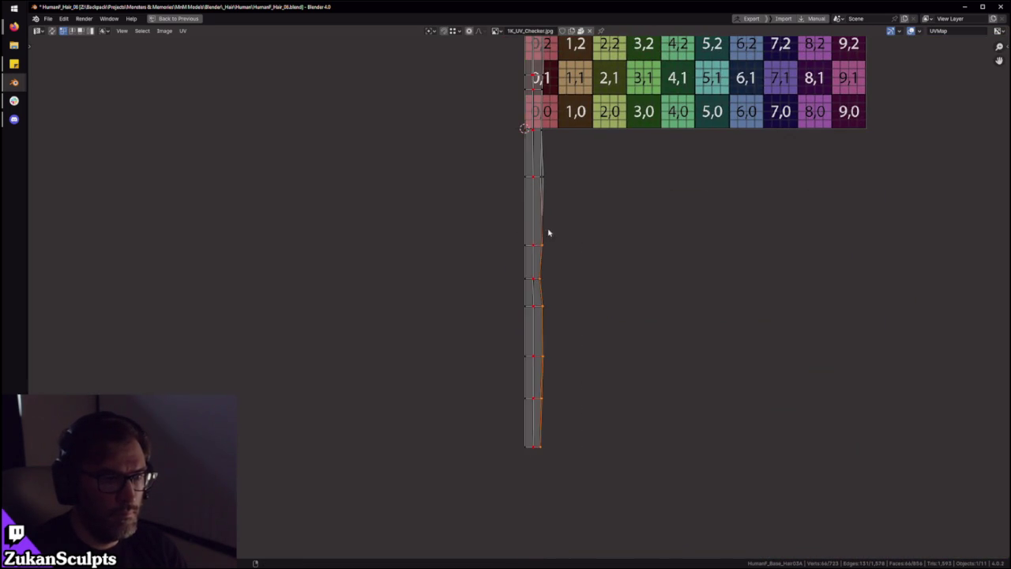
{"action": "middle_click_drag", "start_coordinate": [548, 233], "coordinate": [562, 479]}
{"action": "left_click_drag", "start_coordinate": [646, 539], "coordinate": [550, 119]}
Select the strip's tip vertices in tile 0,8, undoing and redoing the last vertex move
{"action": "scroll", "coordinate": [601, 237], "scroll_direction": "up", "scroll_amount": 4}
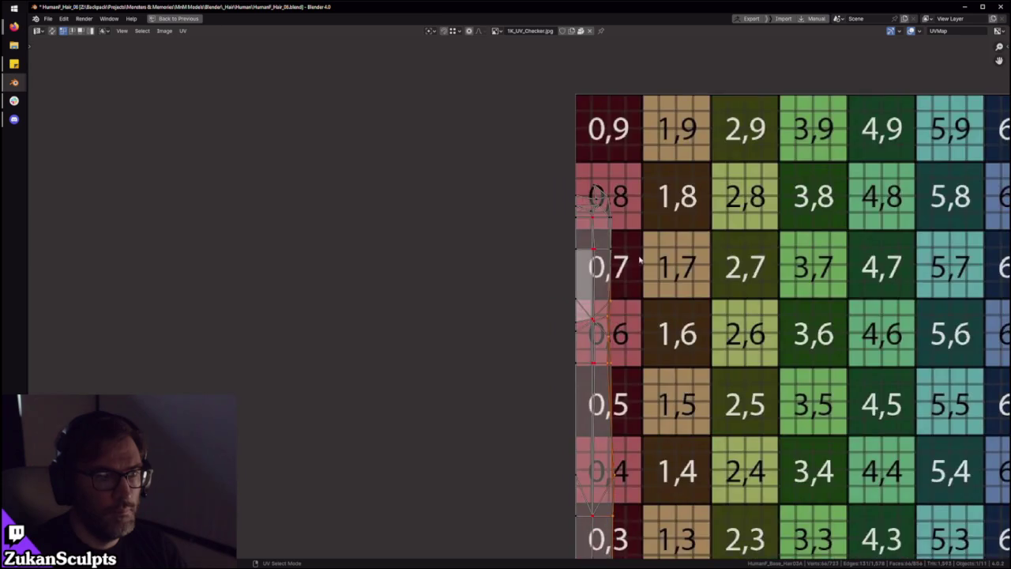
{"action": "middle_click_drag", "start_coordinate": [679, 119], "coordinate": [679, 296]}
{"action": "mouse_move", "coordinate": [717, 166]}
{"action": "left_mouse_down"}
{"action": "mouse_move", "coordinate": [615, 327]}
{"action": "mouse_move", "coordinate": [626, 324]}
{"action": "left_mouse_up"}
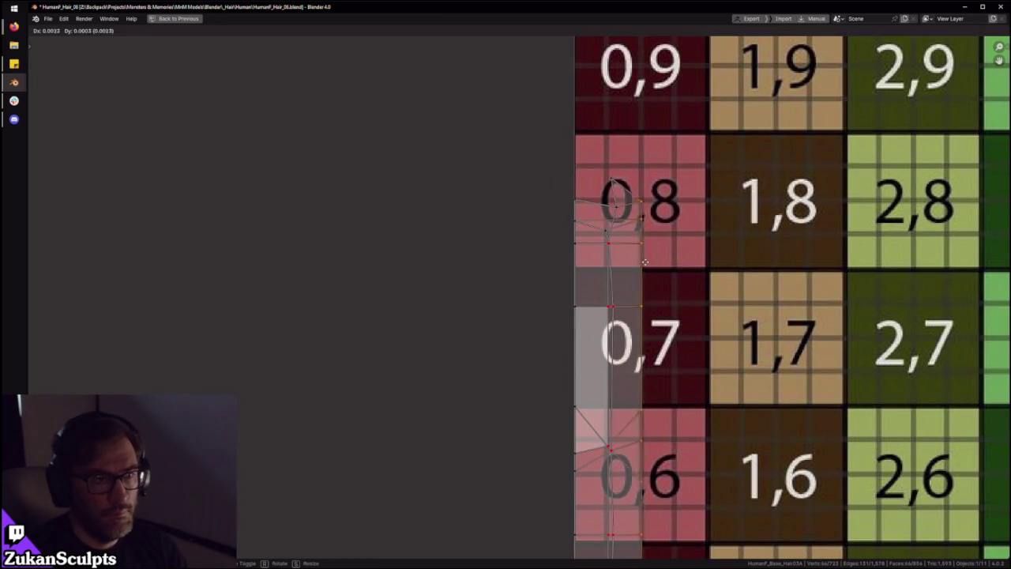
{"action": "scroll", "coordinate": [613, 406], "scroll_direction": "down", "scroll_amount": 5}
{"action": "scroll", "coordinate": [612, 406], "scroll_direction": "down", "scroll_amount": 3, "text": "ctrl"}
{"action": "scroll", "coordinate": [541, 435], "scroll_direction": "down", "scroll_amount": 2}
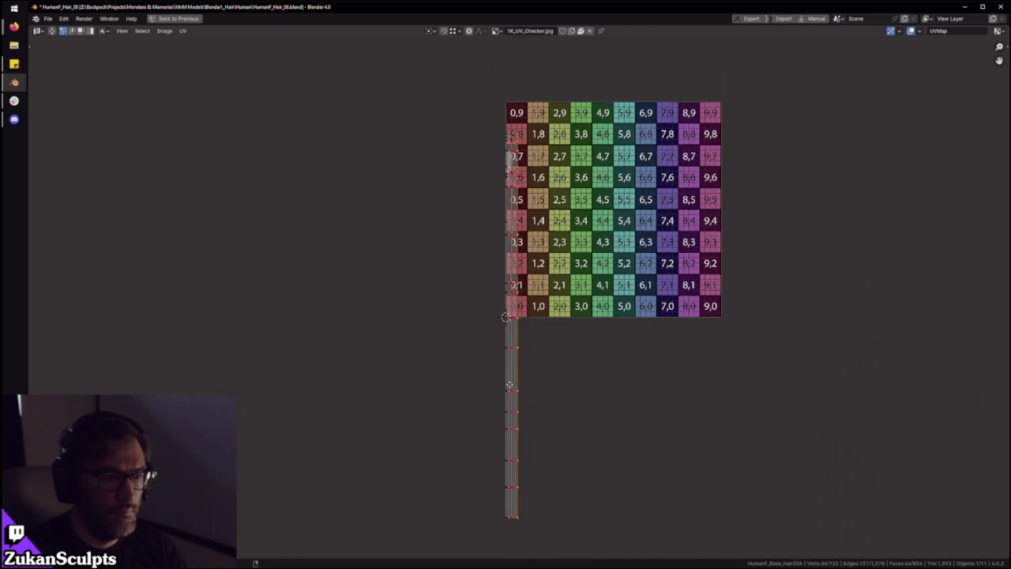
{"action": "scroll", "coordinate": [496, 517], "scroll_direction": "up", "scroll_amount": 2}
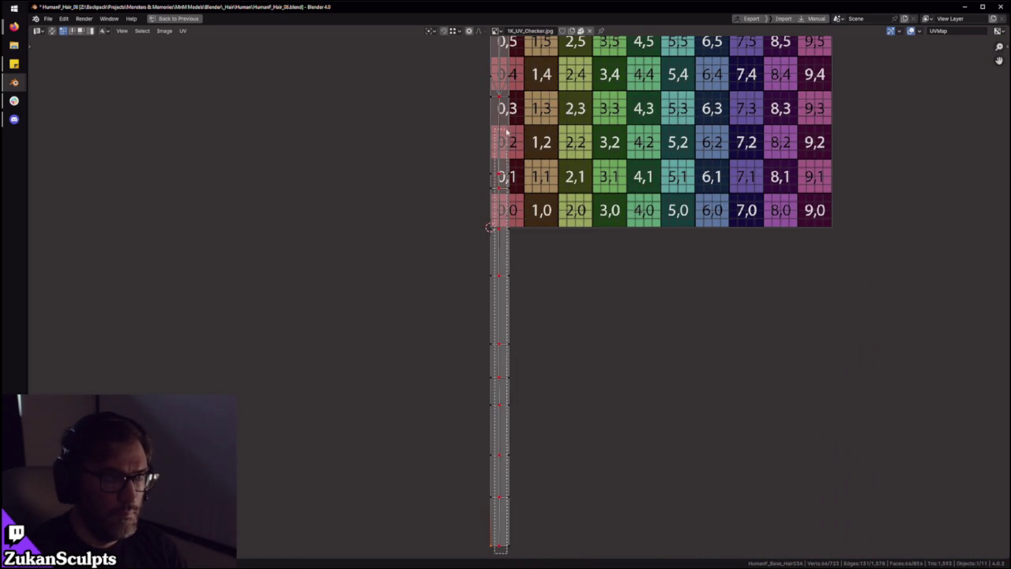
{"action": "scroll", "coordinate": [524, 354], "scroll_direction": "up", "scroll_amount": 5, "text": "ctrl"}
{"action": "scroll", "coordinate": [522, 356], "scroll_direction": "up", "scroll_amount": 1, "text": "ctrl"}
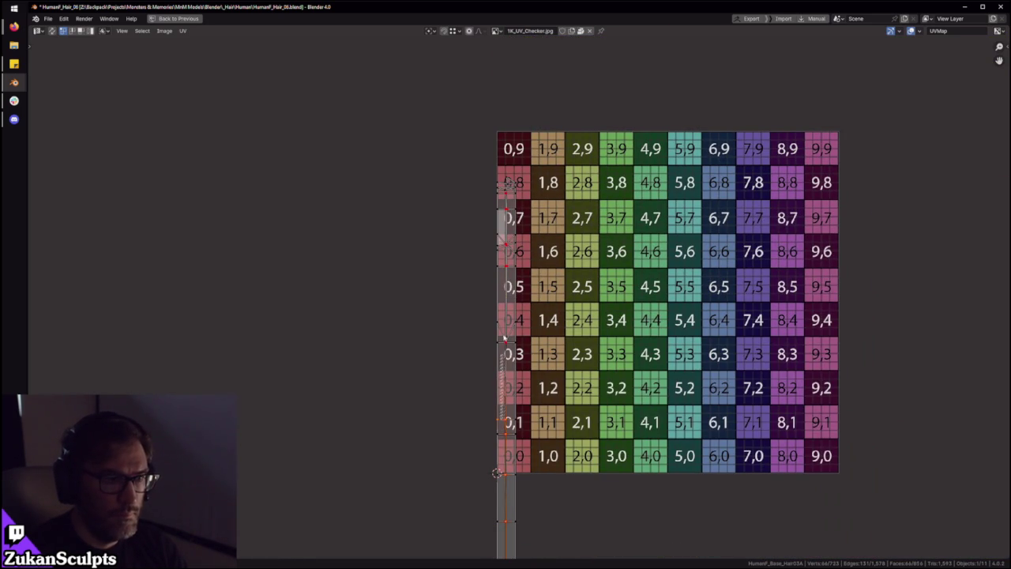
{"action": "scroll", "coordinate": [513, 202], "scroll_direction": "up", "scroll_amount": 5}
{"action": "scroll", "coordinate": [424, 253], "scroll_direction": "up", "scroll_amount": 2}
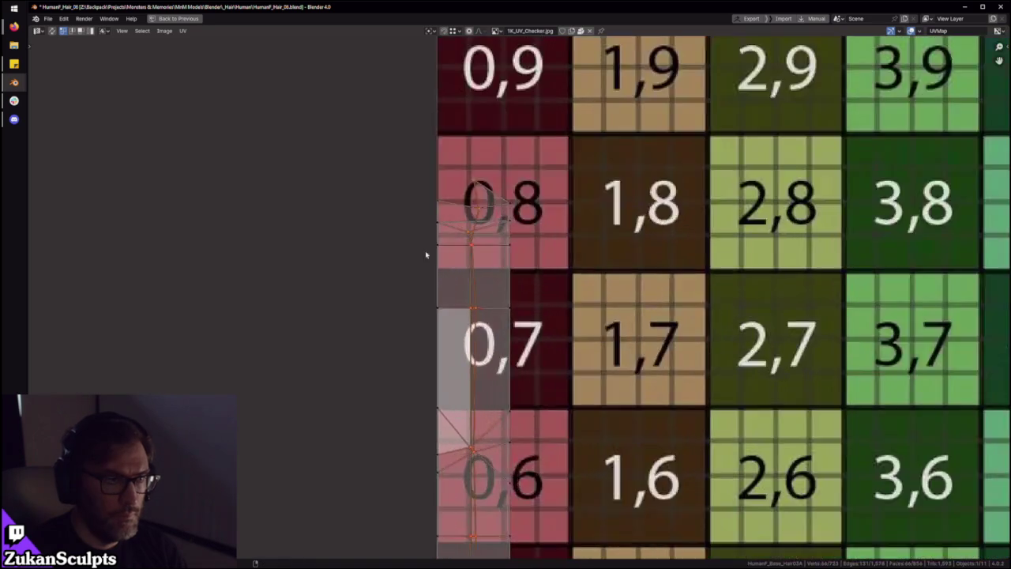
{"action": "scroll", "coordinate": [539, 328], "scroll_direction": "up", "scroll_amount": 1}
{"action": "key", "text": "ctrl+z"}
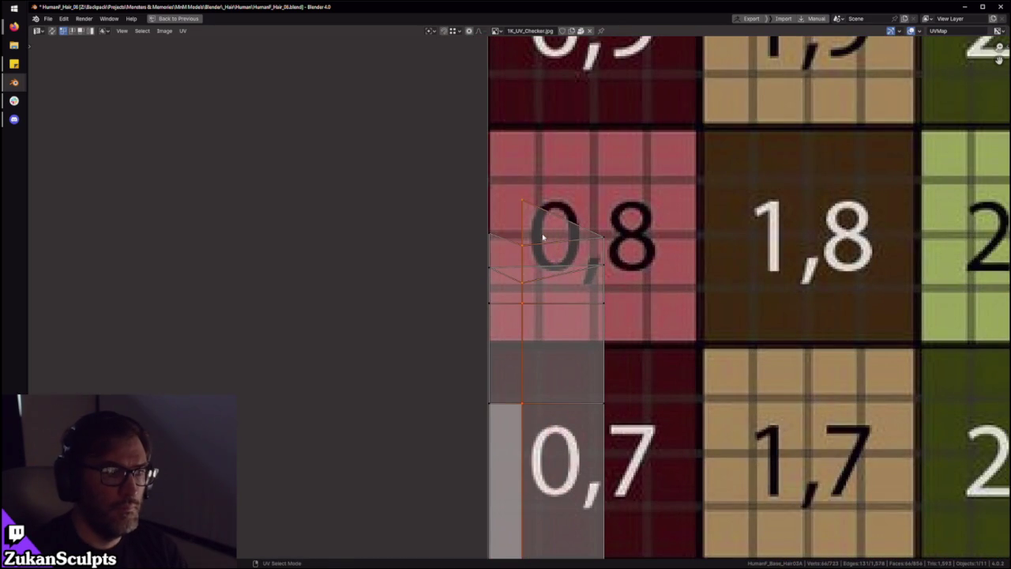
{"action": "key", "text": "ctrl+shift+z"}
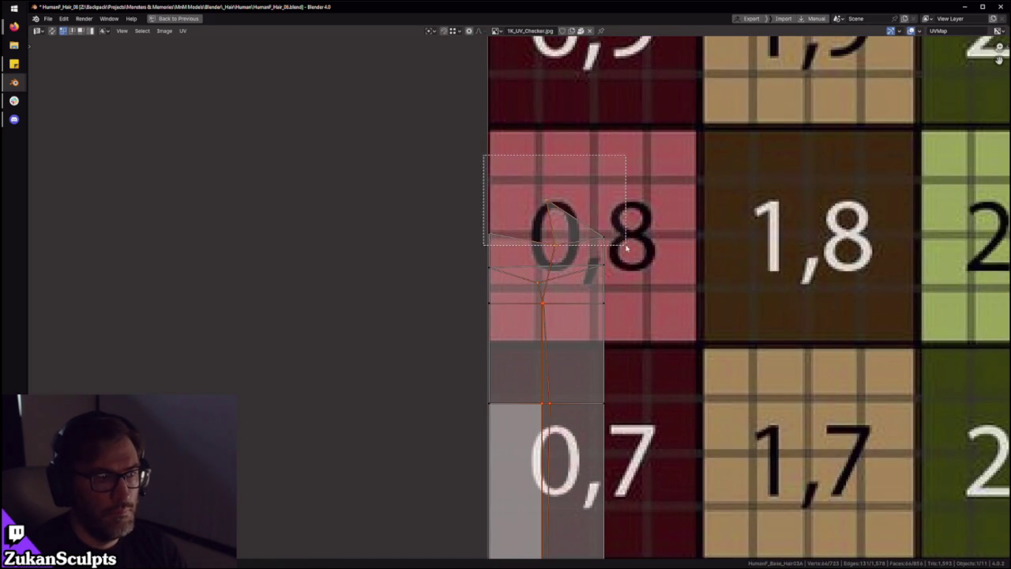
{"action": "left_click_drag", "start_coordinate": [420, 157], "coordinate": [665, 294]}
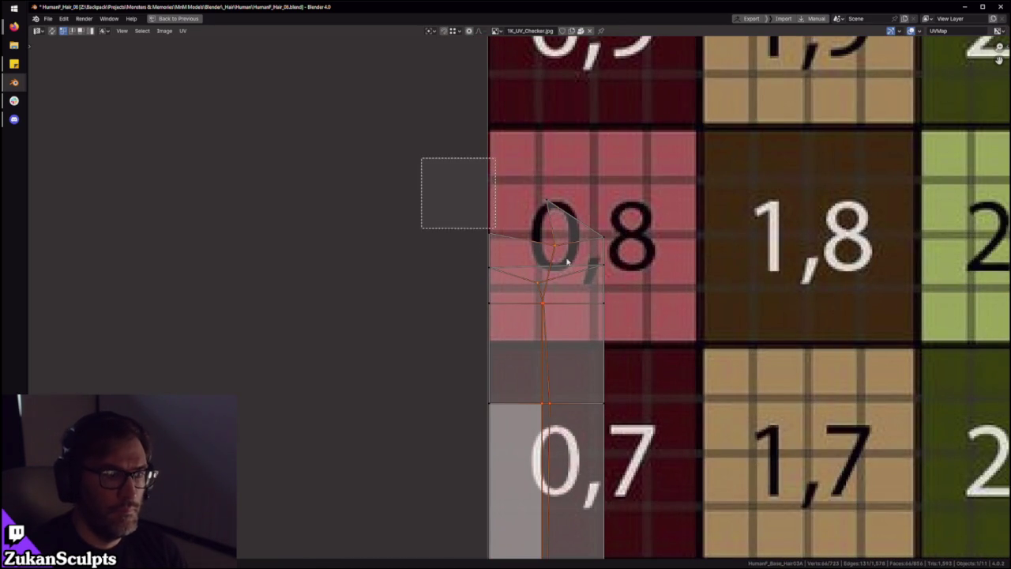
{"action": "key", "text": "ctrl+z"}
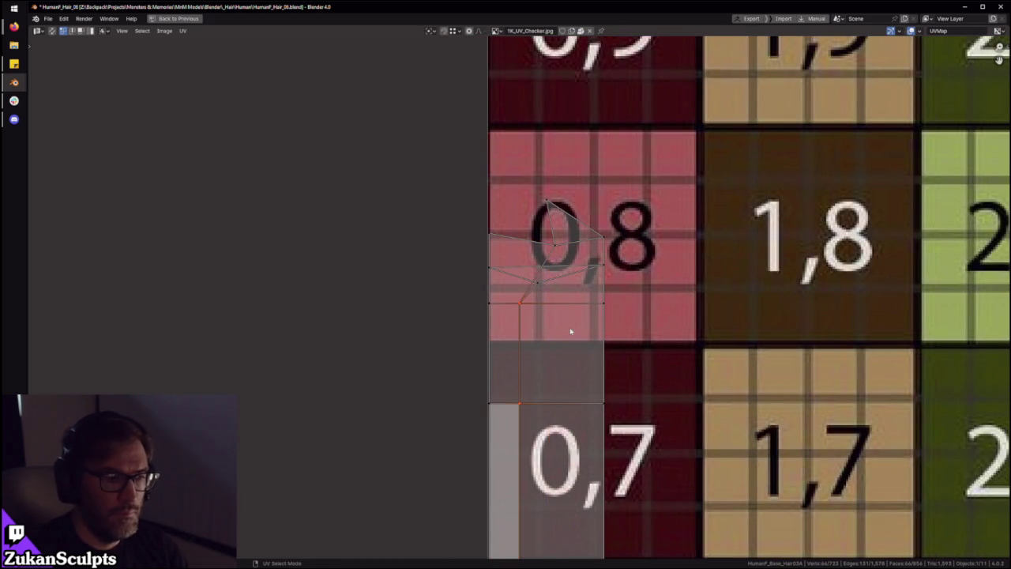
{"action": "scroll", "coordinate": [569, 330], "scroll_direction": "down", "scroll_amount": 8}
Move the whole strip's UVs horizontally along X
{"action": "left_click_drag", "start_coordinate": [471, 456], "coordinate": [531, 275]}
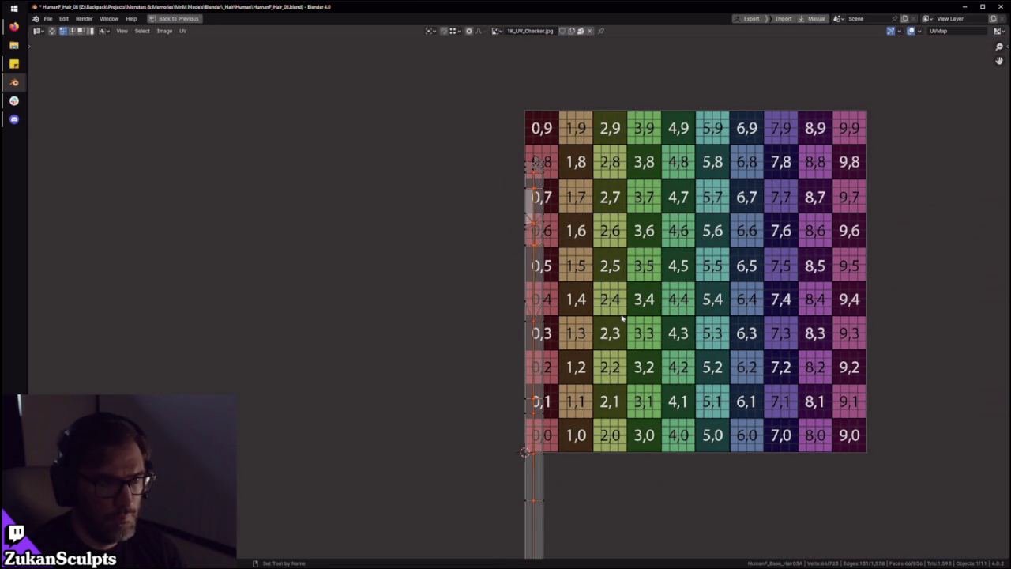
{"action": "scroll", "coordinate": [542, 162], "scroll_direction": "up", "scroll_amount": 4}
{"action": "scroll", "coordinate": [542, 162], "scroll_direction": "up", "scroll_amount": 2}
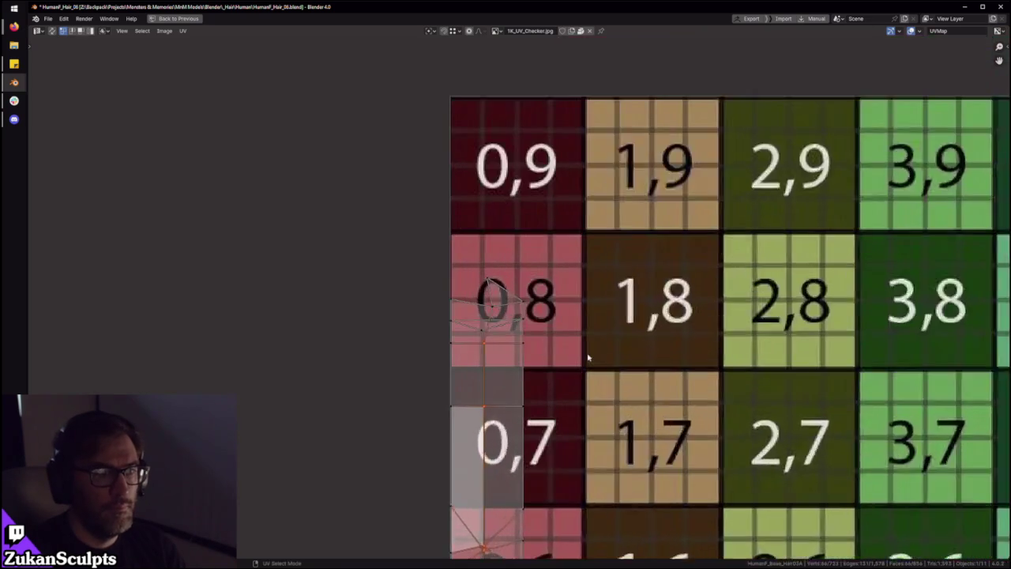
{"action": "scroll", "coordinate": [541, 162], "scroll_direction": "up", "scroll_amount": 1}
{"action": "key", "text": "g"}
{"action": "key", "text": "x"}
{"action": "left_click", "coordinate": [506, 311]}
Flatten the two left-edge tip rows to zero height with a Y-axis scale of 0
{"action": "scroll", "coordinate": [506, 311], "scroll_direction": "up", "scroll_amount": 1}
{"action": "scroll", "coordinate": [482, 332], "scroll_direction": "up", "scroll_amount": 1}
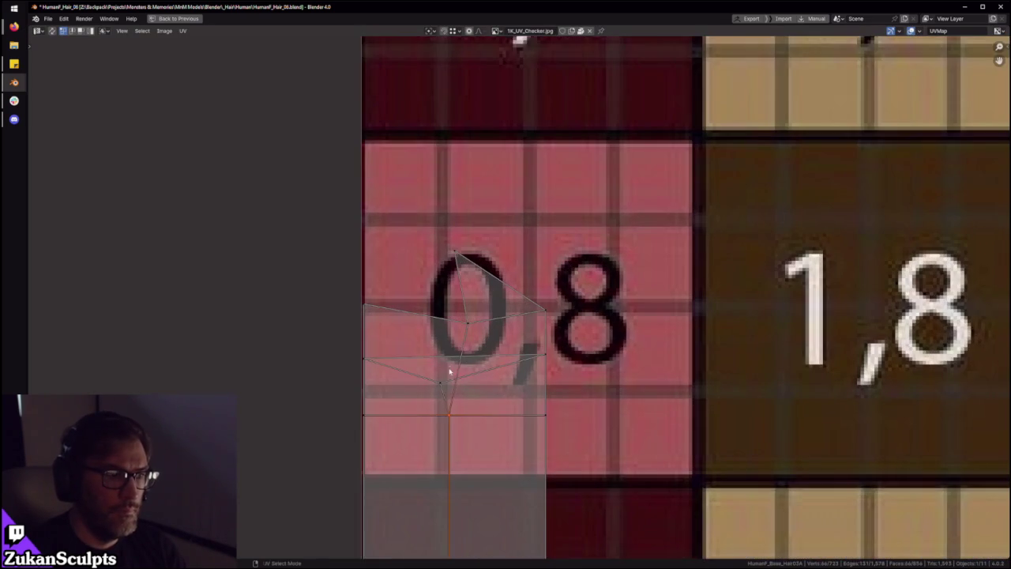
{"action": "scroll", "coordinate": [456, 351], "scroll_direction": "up", "scroll_amount": 1}
{"action": "left_click_drag", "start_coordinate": [362, 255], "coordinate": [428, 360]}
{"action": "key", "text": "s"}
{"action": "key", "text": "y"}
{"action": "key", "text": "0"}
{"action": "key", "text": "Return"}
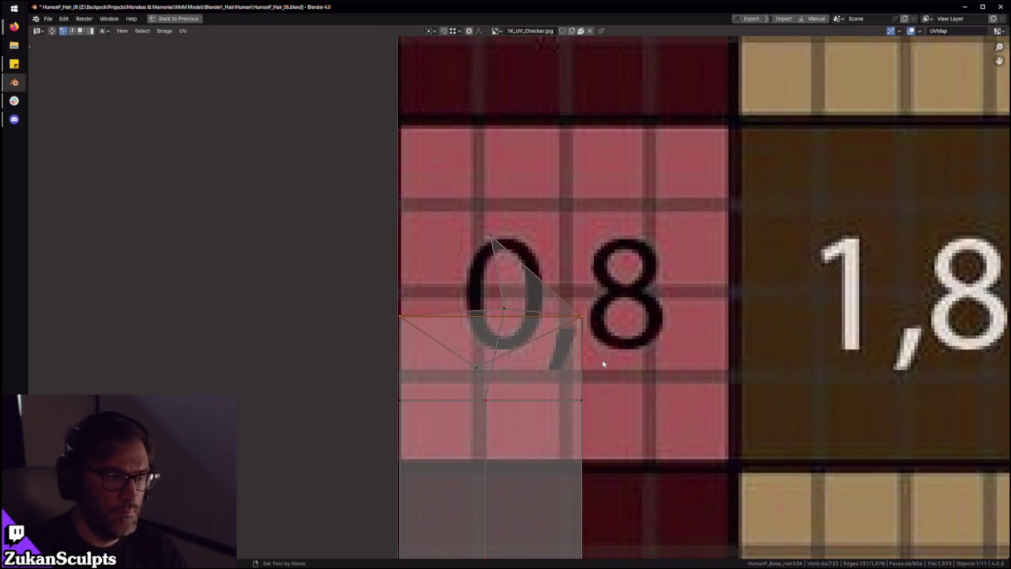
Align the stray vertex below the tip on X, then move it onto the tip edge
{"action": "left_click", "coordinate": [473, 380]}
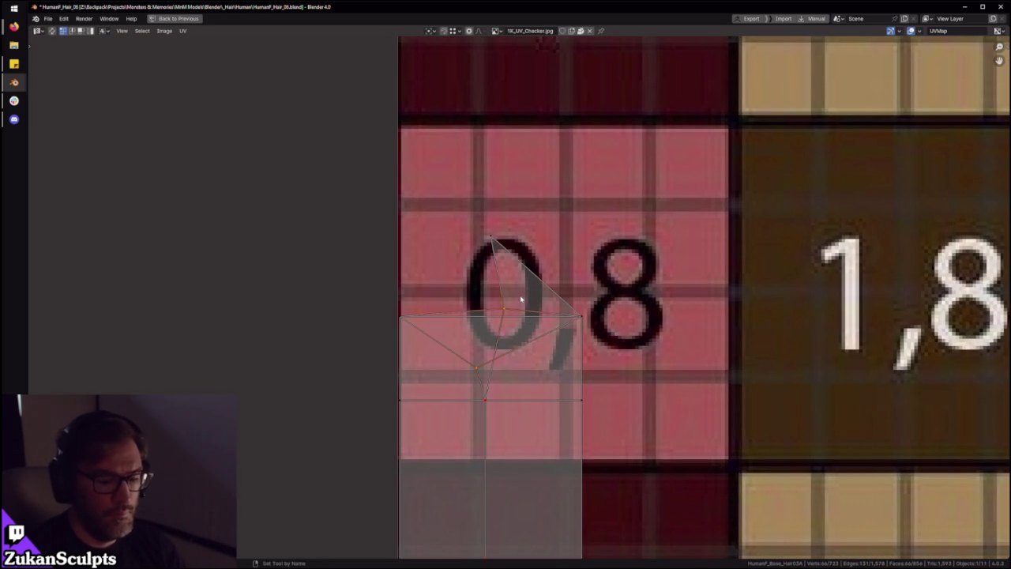
{"action": "key", "text": "s"}
{"action": "key", "text": "x"}
{"action": "key", "text": "0"}
{"action": "key", "text": "Return"}
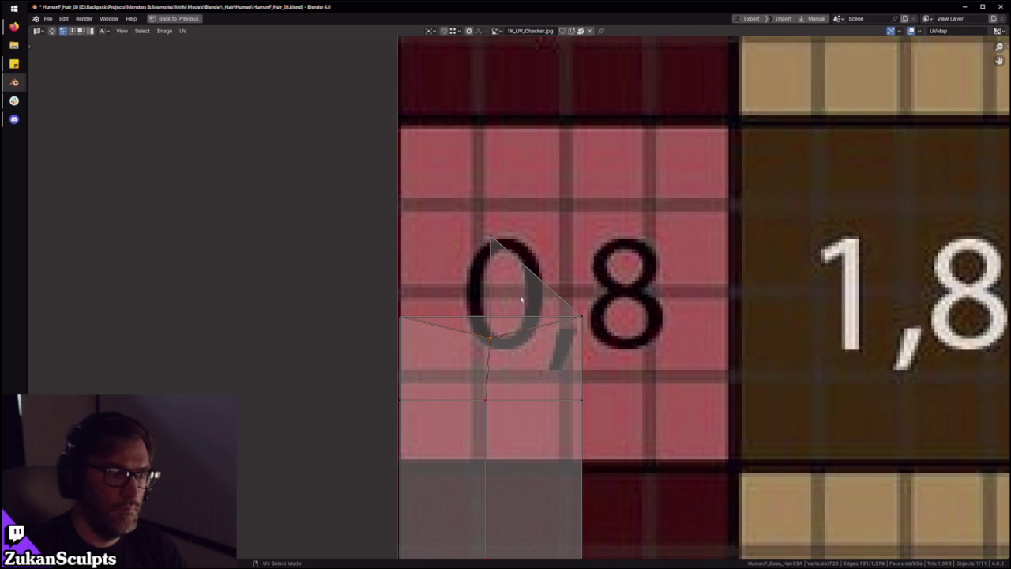
{"action": "key", "text": "g"}
{"action": "left_click", "coordinate": [488, 282]}
Select the tip's horizontal edge and the strip's upper part, then restore the full layout
{"action": "left_click_drag", "start_coordinate": [348, 348], "coordinate": [648, 286]}
{"action": "scroll", "coordinate": [622, 313], "scroll_direction": "down", "scroll_amount": 4}
{"action": "scroll", "coordinate": [545, 332], "scroll_direction": "down", "scroll_amount": 4}
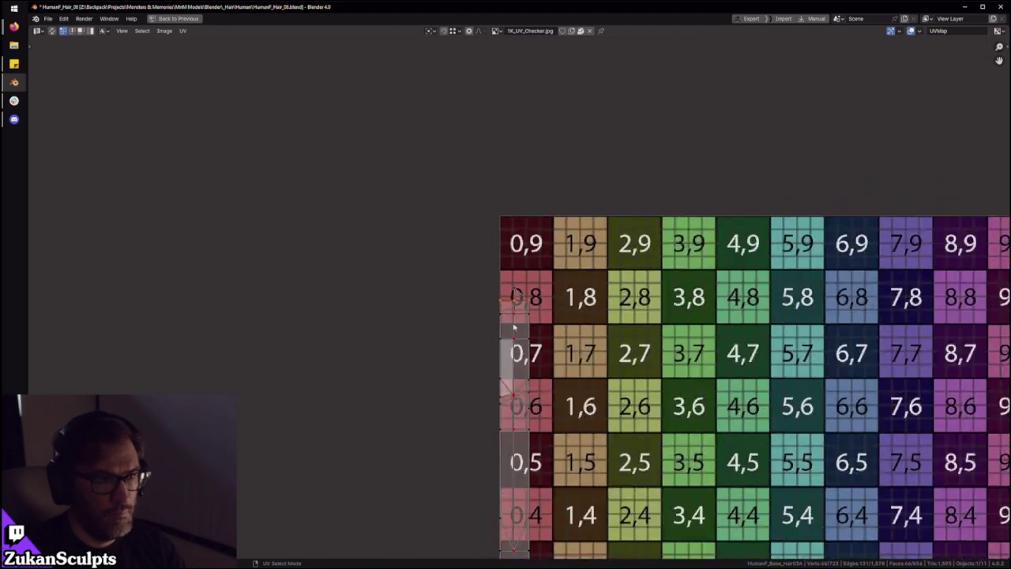
{"action": "scroll", "coordinate": [493, 248], "scroll_direction": "up", "scroll_amount": 3}
{"action": "left_click_drag", "start_coordinate": [521, 391], "coordinate": [525, 417]}
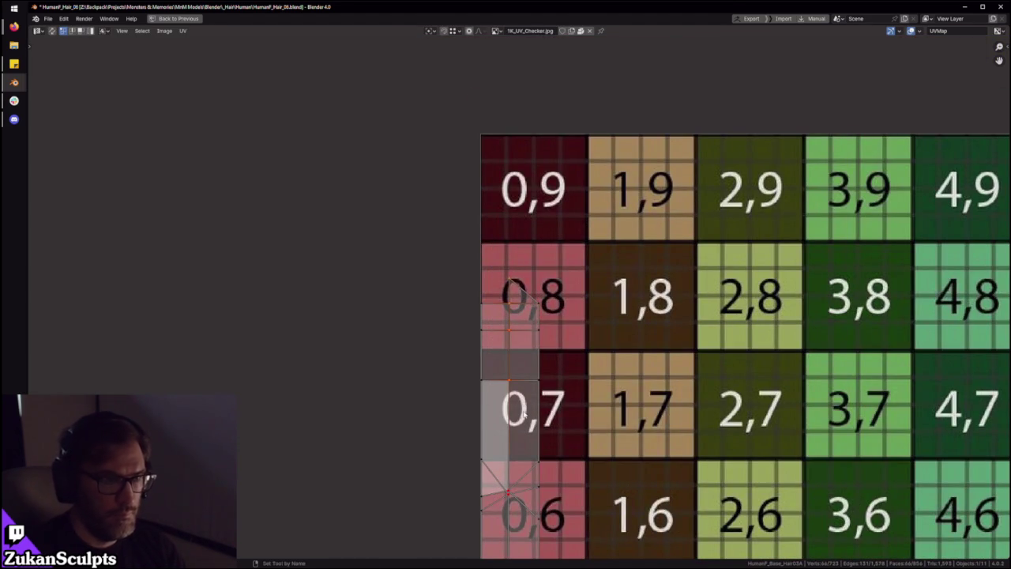
{"action": "scroll", "coordinate": [506, 380], "scroll_direction": "down", "scroll_amount": 3}
{"action": "key", "text": "ctrl+space"}
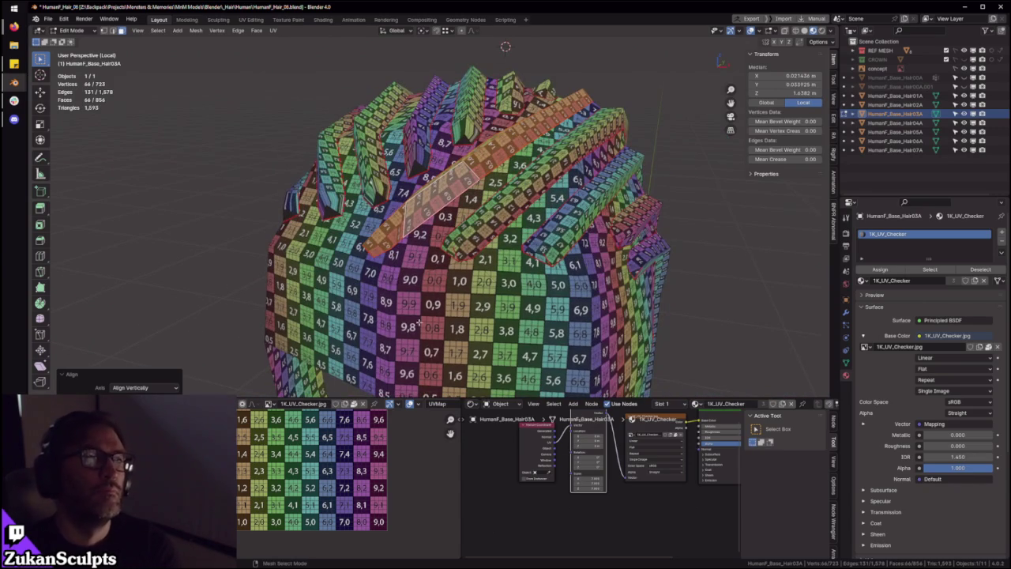
Zoom the view and grow the selection across the whole hair strip
{"action": "scroll", "coordinate": [419, 324], "scroll_direction": "up", "scroll_amount": 3}
{"action": "scroll", "coordinate": [335, 510], "scroll_direction": "up", "scroll_amount": 2}
{"action": "scroll", "coordinate": [335, 510], "scroll_direction": "down", "scroll_amount": 2}
{"action": "scroll", "coordinate": [315, 506], "scroll_direction": "down", "scroll_amount": 1}
{"action": "scroll", "coordinate": [269, 502], "scroll_direction": "down", "scroll_amount": 1}
{"action": "scroll", "coordinate": [255, 501], "scroll_direction": "down", "scroll_amount": 1}
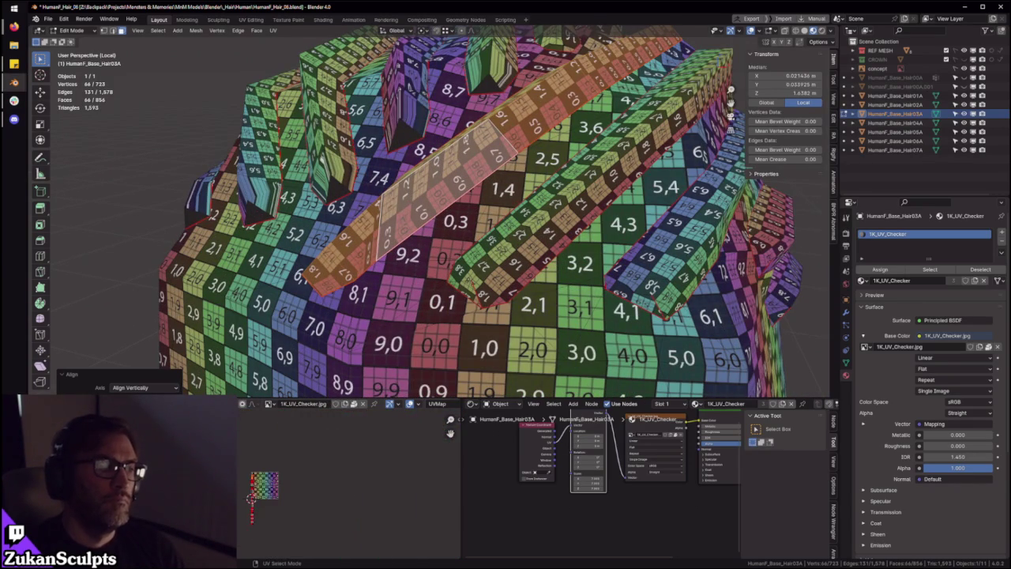
{"action": "scroll", "coordinate": [261, 505], "scroll_direction": "up", "scroll_amount": 2}
{"action": "key", "text": "ctrl+KP_Add"}
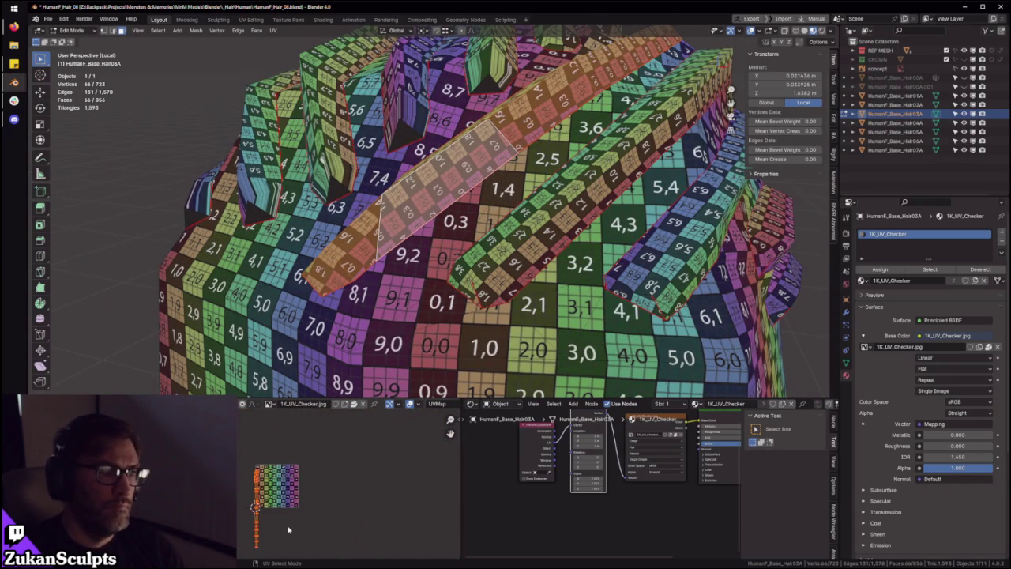
Briefly zoom in on the maximized UV editor, then orbit and zoom the 3D viewport onto the strip
{"action": "key", "text": "ctrl+space"}
{"action": "scroll", "coordinate": [587, 314], "scroll_direction": "up", "scroll_amount": 4}
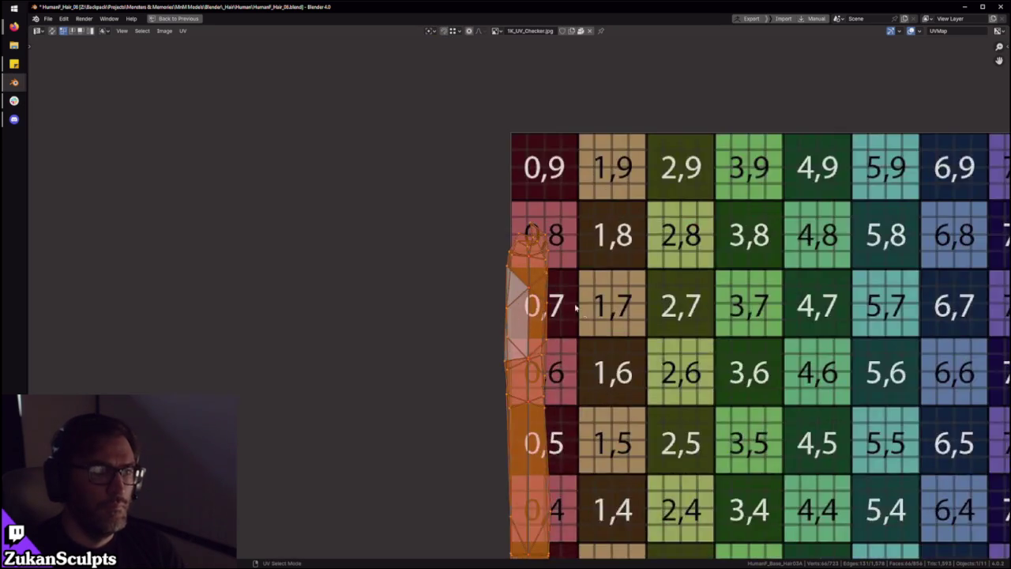
{"action": "scroll", "coordinate": [587, 315], "scroll_direction": "up", "scroll_amount": 2}
{"action": "scroll", "coordinate": [587, 315], "scroll_direction": "up", "scroll_amount": 1}
{"action": "key", "text": "ctrl+space"}
{"action": "scroll", "coordinate": [587, 315], "scroll_direction": "up", "scroll_amount": 2}
{"action": "scroll", "coordinate": [586, 314], "scroll_direction": "up", "scroll_amount": 2}
{"action": "mouse_move", "coordinate": [513, 237]}
{"action": "middle_mouse_down"}
{"action": "mouse_move", "coordinate": [584, 130]}
{"action": "mouse_move", "coordinate": [490, 200]}
{"action": "mouse_move", "coordinate": [446, 271]}
{"action": "middle_mouse_up"}
{"action": "scroll", "coordinate": [584, 130], "scroll_direction": "up", "scroll_amount": 3}
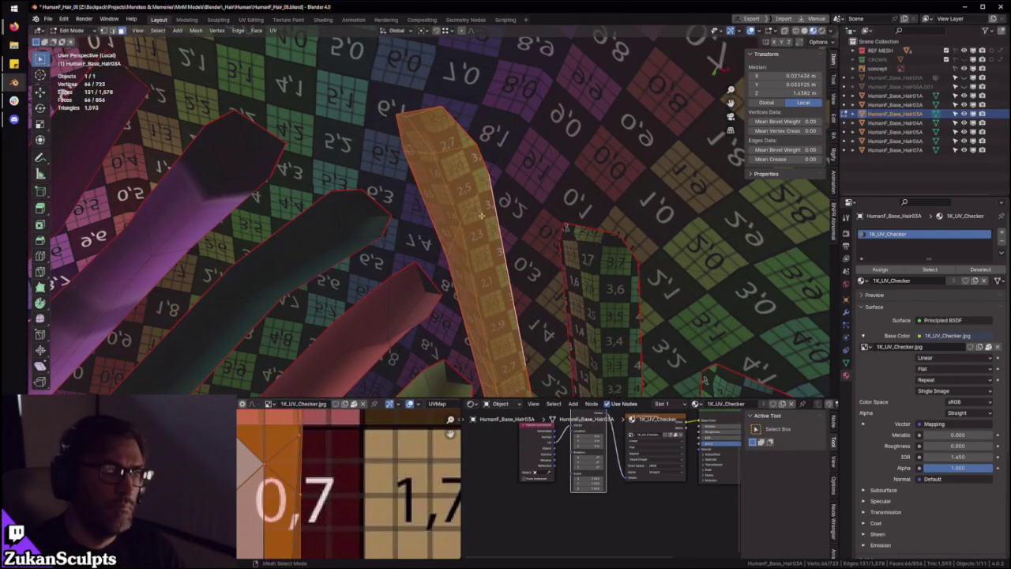
Select one strip linked by its seams and mirror its UV island on the Y axis
{"action": "left_click", "coordinate": [467, 178]}
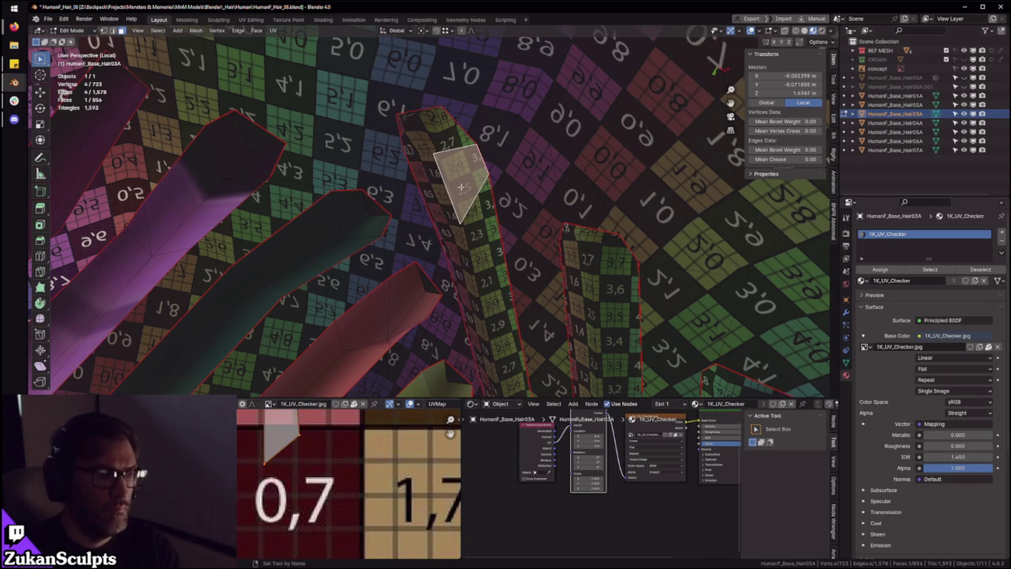
{"action": "key", "text": "ctrl+l"}
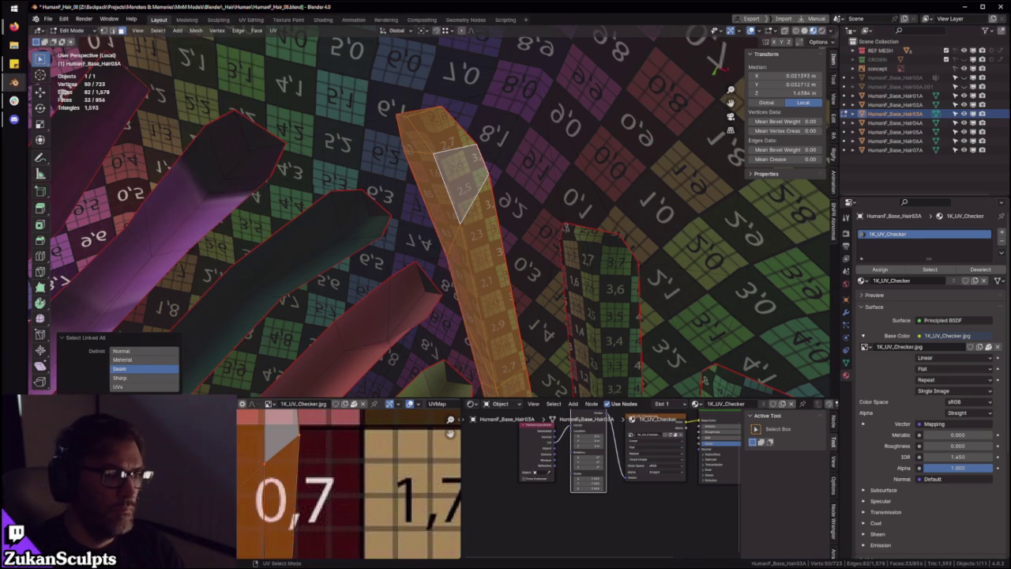
{"action": "key", "text": "ctrl+space"}
{"action": "left_click", "coordinate": [183, 30]}
{"action": "mouse_move", "coordinate": [197, 50]}
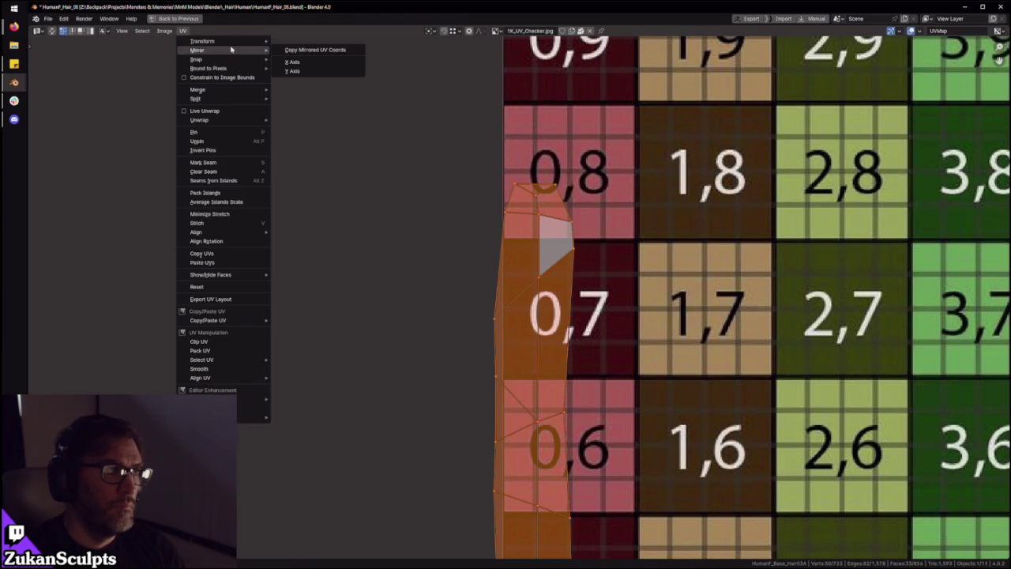
{"action": "left_click", "coordinate": [292, 71]}
{"action": "key", "text": "ctrl+space"}
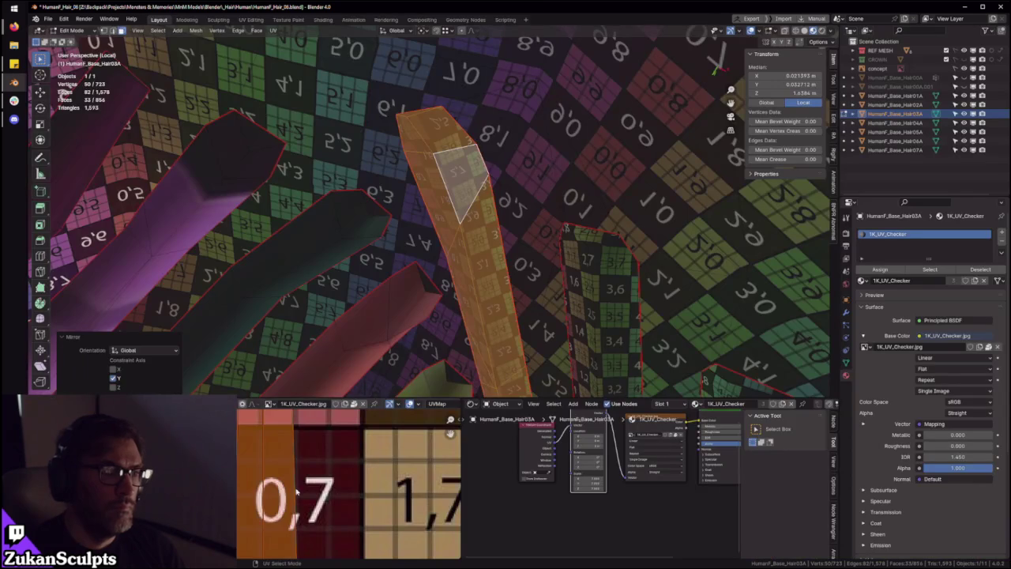
Mirror the strip's UV island again and orbit the viewport to check its texture
{"action": "key", "text": "ctrl+space"}
{"action": "left_click", "coordinate": [184, 31]}
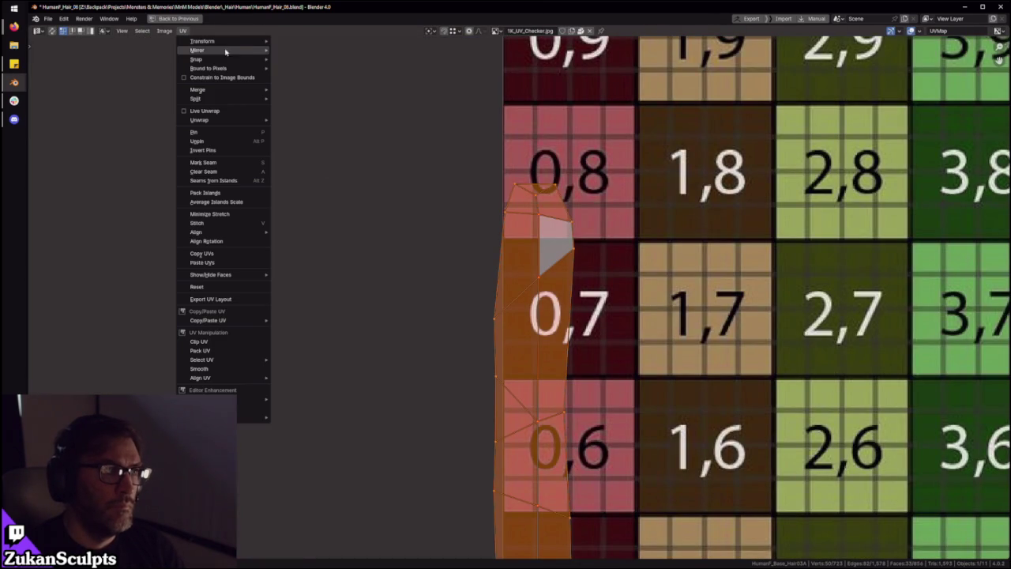
{"action": "left_click", "coordinate": [297, 69]}
{"action": "key", "text": "ctrl+space"}
{"action": "mouse_move", "coordinate": [497, 215]}
{"action": "middle_mouse_down"}
{"action": "mouse_move", "coordinate": [503, 317]}
{"action": "mouse_move", "coordinate": [482, 212]}
{"action": "middle_mouse_up"}
Inspect the mirrored strip in the maximized UV editor, then orbit around the hair mesh
{"action": "key", "text": "ctrl+space"}
{"action": "key", "text": "ctrl+space"}
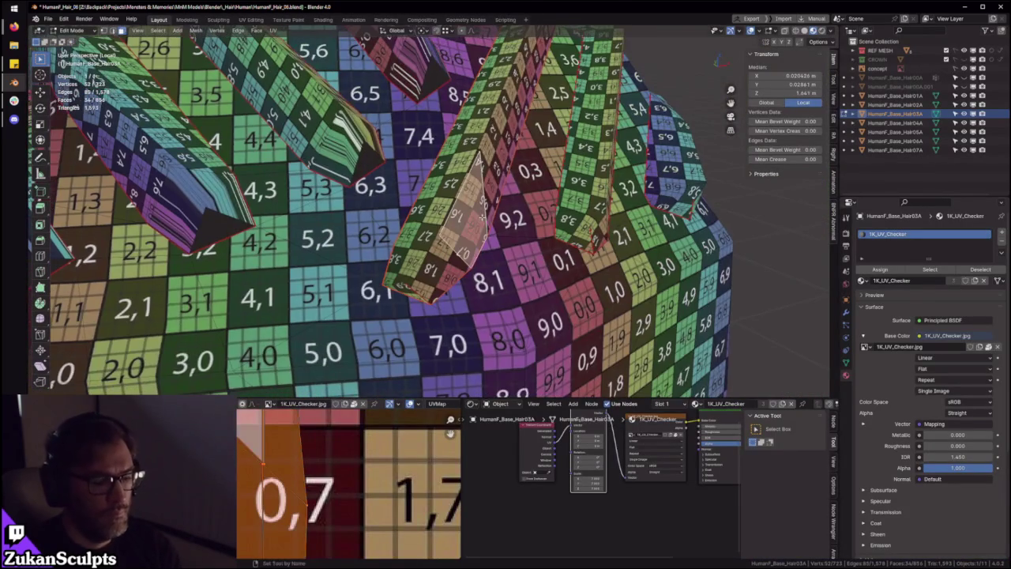
{"action": "key", "text": "ctrl+space"}
{"action": "scroll", "coordinate": [517, 295], "scroll_direction": "up", "scroll_amount": 3}
{"action": "scroll", "coordinate": [516, 294], "scroll_direction": "up", "scroll_amount": 1}
{"action": "right_click", "coordinate": [517, 295]}
{"action": "scroll", "coordinate": [515, 308], "scroll_direction": "down", "scroll_amount": 3}
{"action": "scroll", "coordinate": [514, 324], "scroll_direction": "up", "scroll_amount": 2}
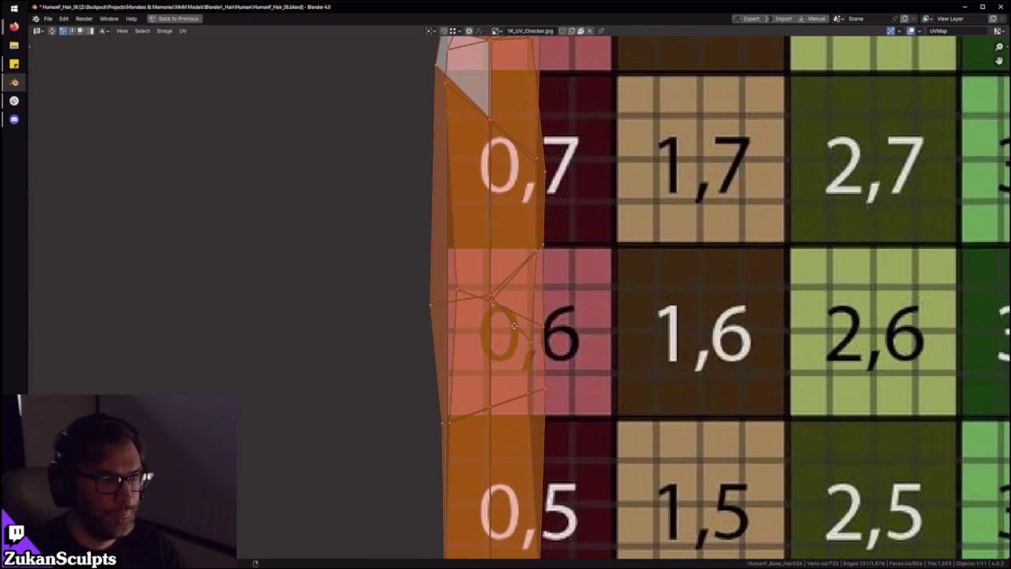
{"action": "scroll", "coordinate": [513, 325], "scroll_direction": "up", "scroll_amount": 1}
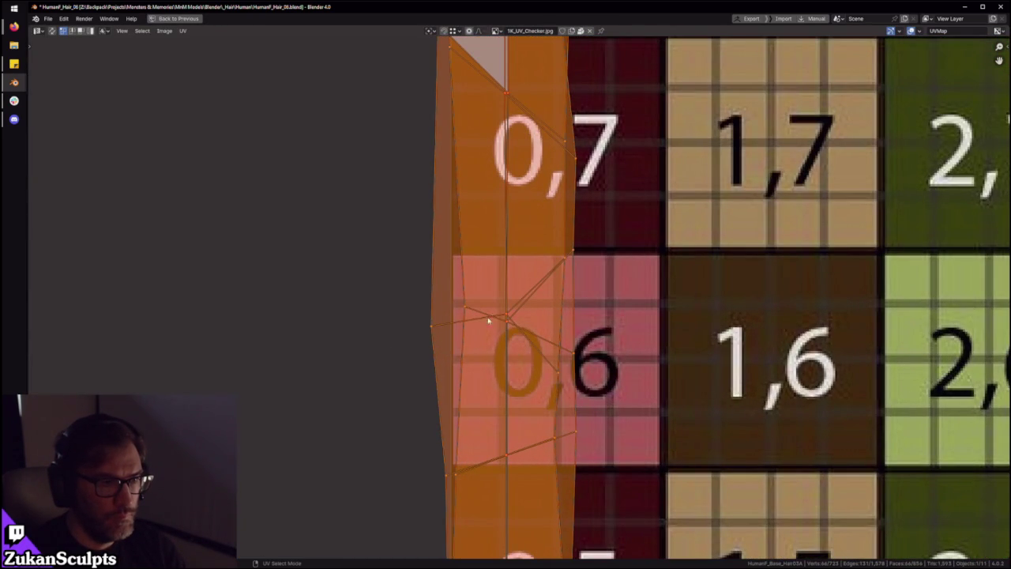
{"action": "scroll", "coordinate": [506, 300], "scroll_direction": "down", "scroll_amount": 4}
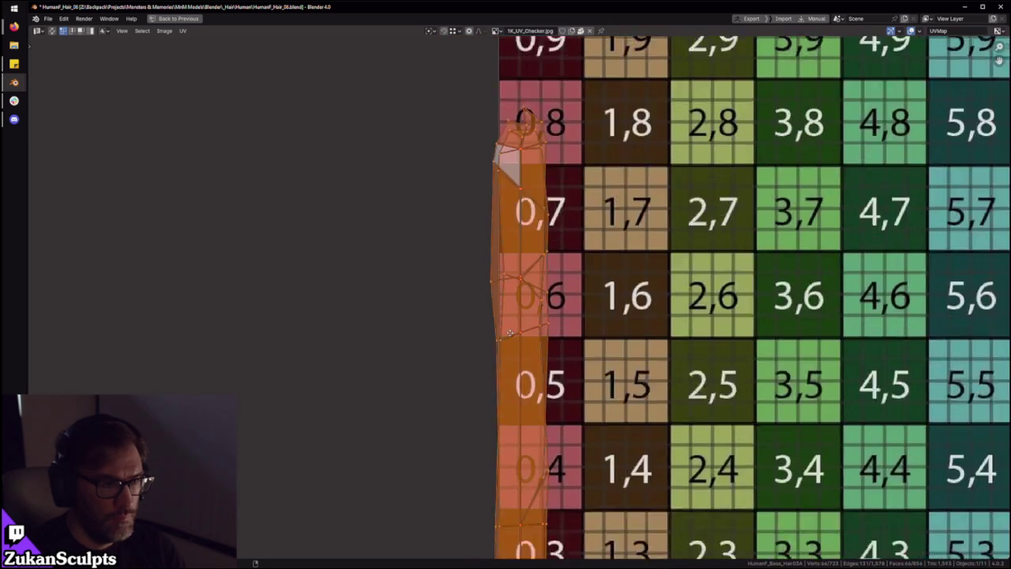
{"action": "scroll", "coordinate": [482, 335], "scroll_direction": "up", "scroll_amount": 2}
{"action": "scroll", "coordinate": [510, 336], "scroll_direction": "down", "scroll_amount": 6}
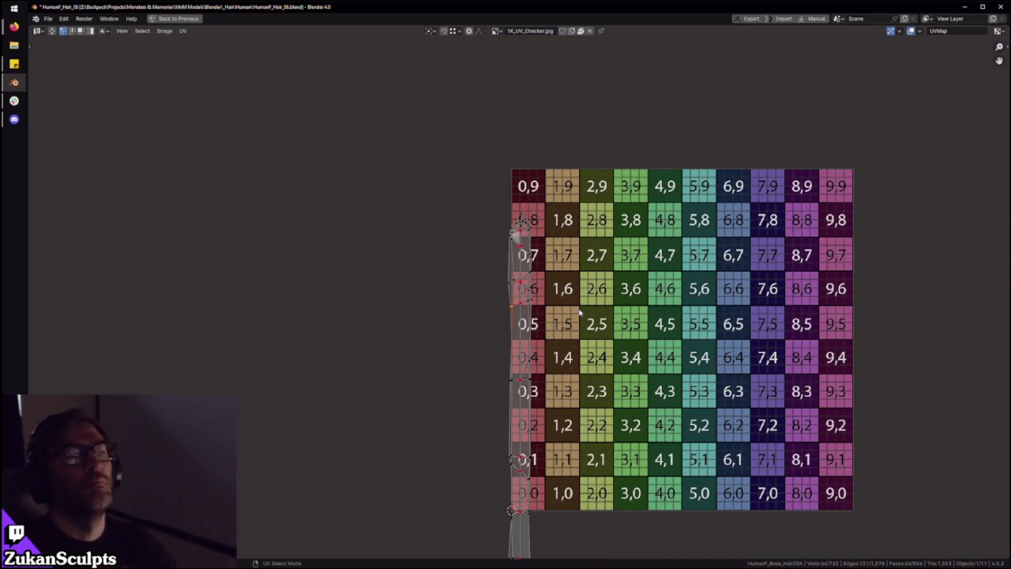
{"action": "key", "text": "ctrl+space"}
{"action": "scroll", "coordinate": [475, 234], "scroll_direction": "down", "scroll_amount": 2}
{"action": "middle_click_drag", "start_coordinate": [474, 234], "coordinate": [575, 234]}
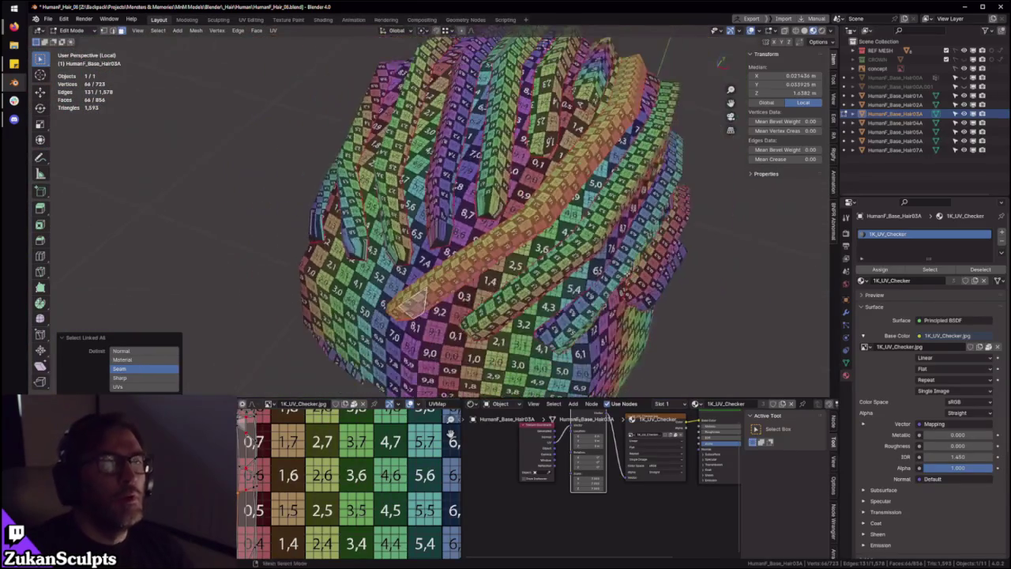
Pick a face on another hair strip, select its linked strip, then undo that selection
{"action": "left_click", "coordinate": [510, 203]}
{"action": "key", "text": "KP_Decimal"}
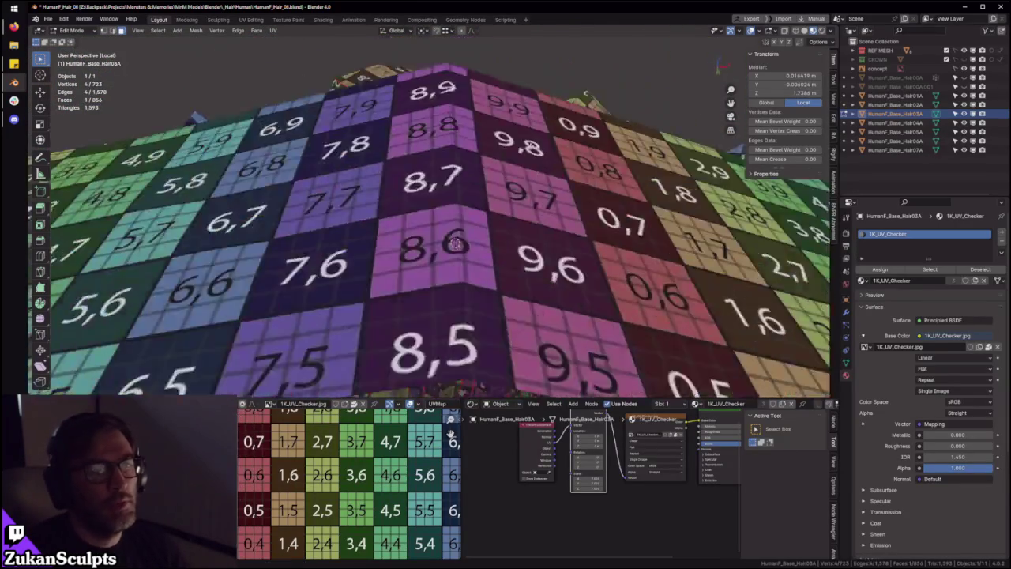
{"action": "mouse_move", "coordinate": [510, 203]}
{"action": "middle_mouse_down", "text": "ctrl"}
{"action": "mouse_move", "coordinate": [505, 163]}
{"action": "mouse_move", "coordinate": [472, 201]}
{"action": "middle_mouse_up", "text": "ctrl"}
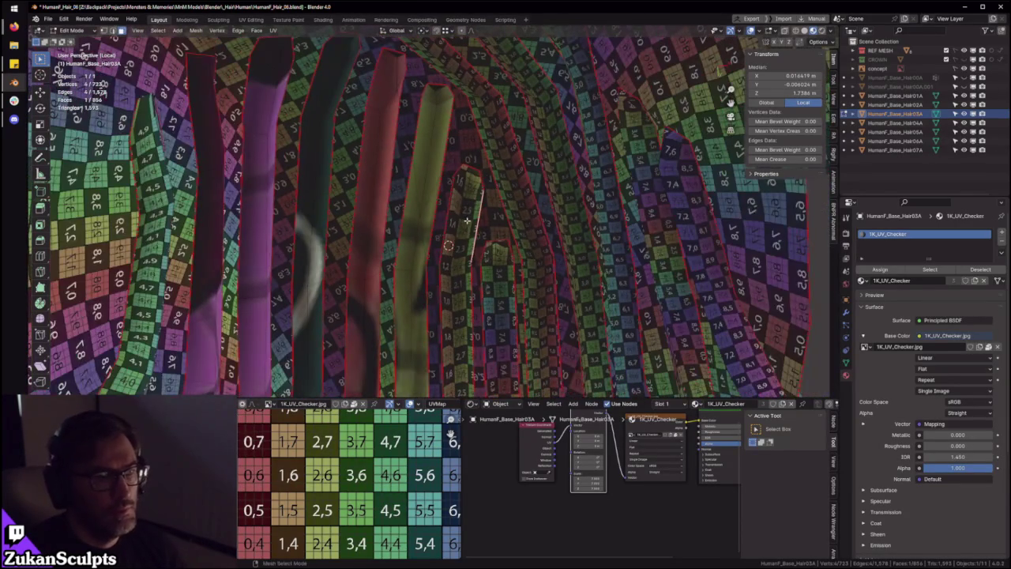
{"action": "key", "text": "l"}
{"action": "key", "text": "ctrl+space"}
{"action": "scroll", "coordinate": [546, 364], "scroll_direction": "down", "scroll_amount": 3}
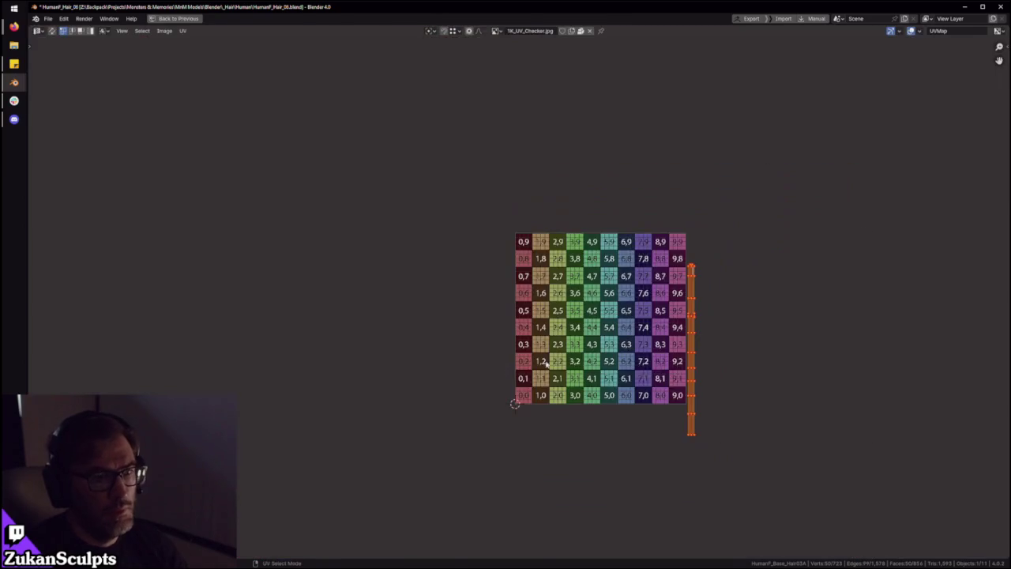
{"action": "key", "text": "ctrl+space"}
{"action": "key", "text": "ctrl+z"}
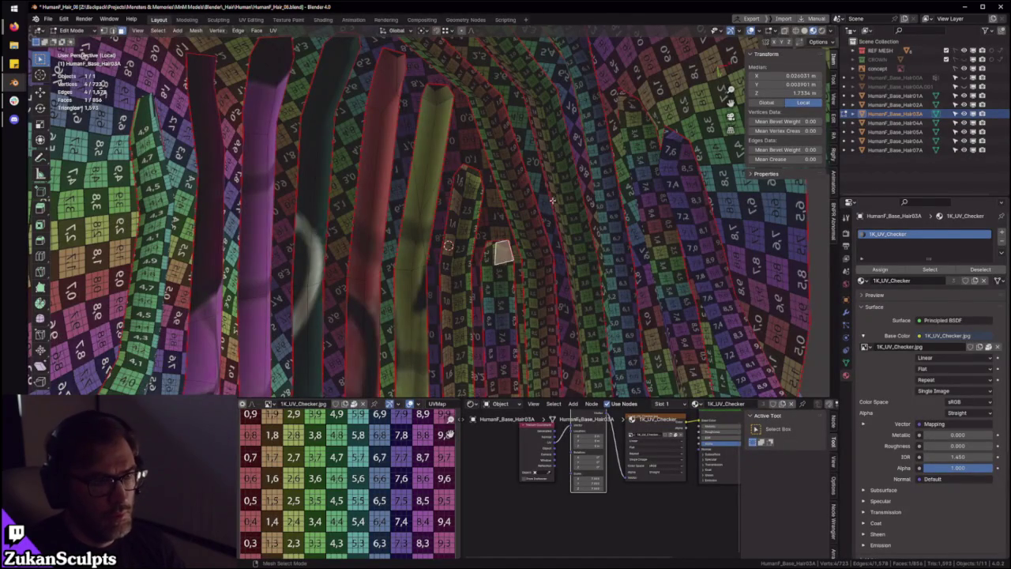
Select the whole hair strip, rotate its UVs upright by 90 degrees, and scale them into line
{"action": "key", "text": "Home"}
{"action": "key", "text": "l"}
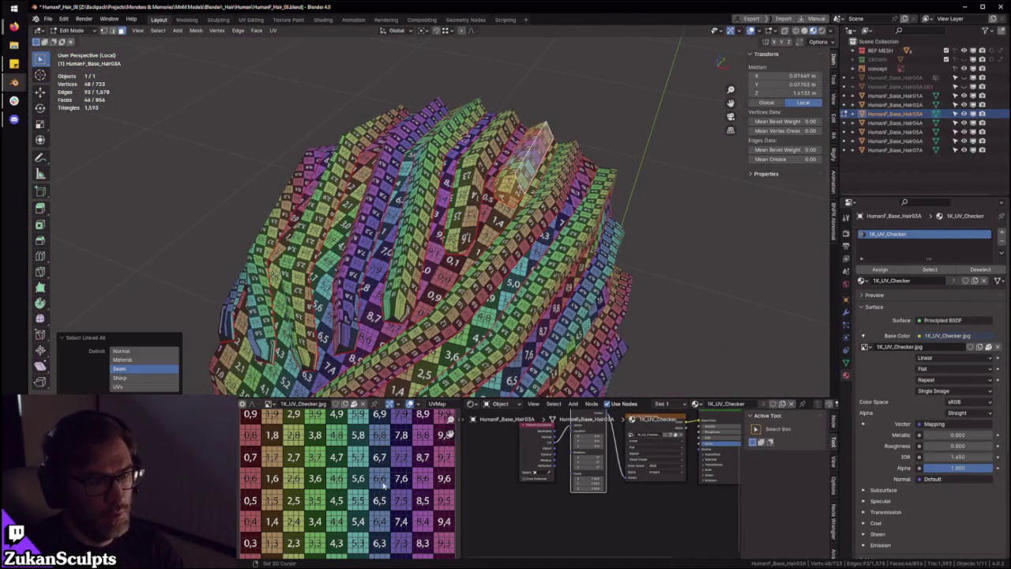
{"action": "key", "text": "ctrl+space"}
{"action": "middle_click_drag", "start_coordinate": [632, 477], "coordinate": [542, 327]}
{"action": "type", "text": "r"}
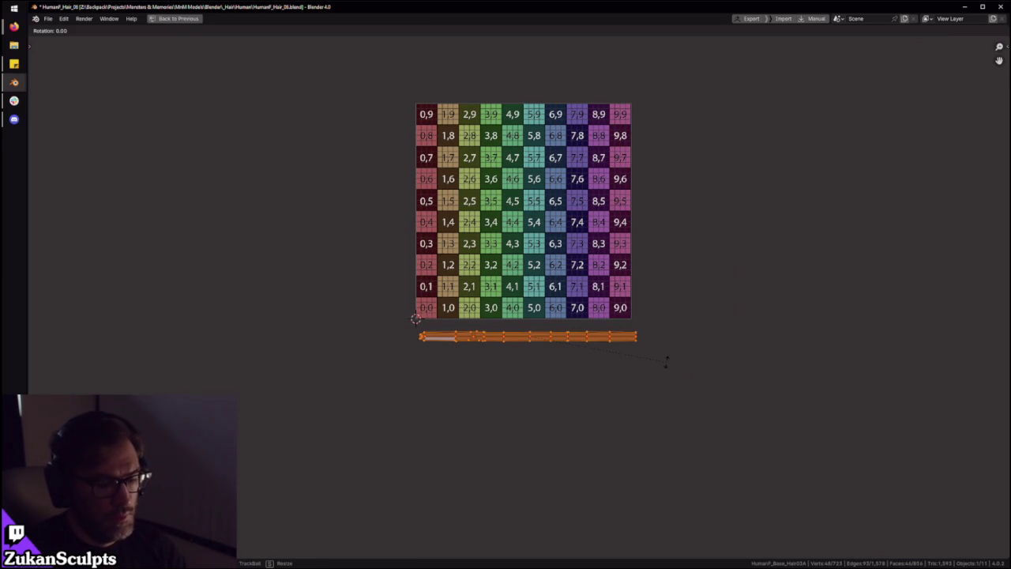
{"action": "type", "text": "90"}
{"action": "key", "text": "Return"}
{"action": "key", "text": "s"}
{"action": "left_click", "coordinate": [654, 360]}
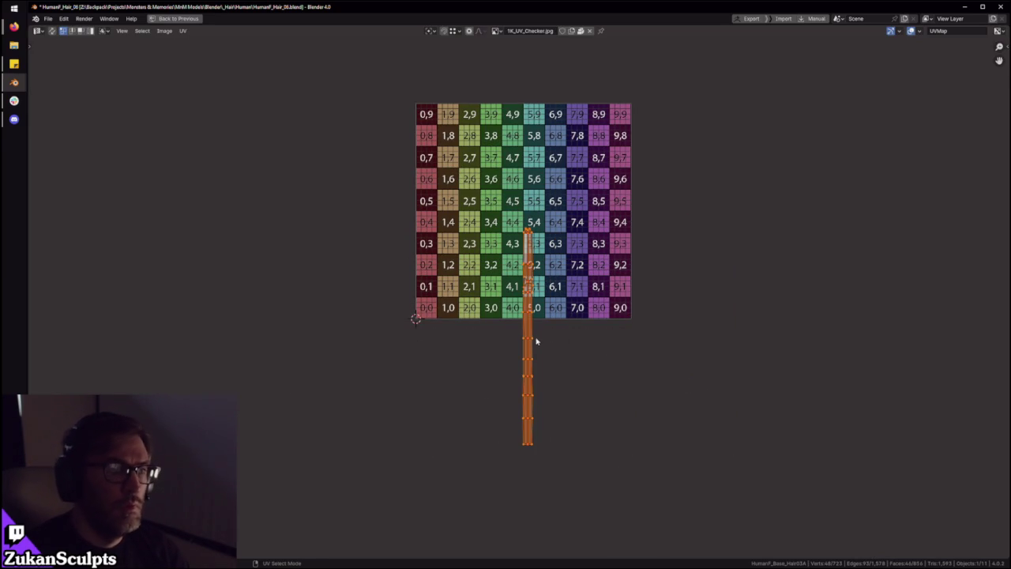
Move the strip's UVs left to the checker's left edge and orbit the strands upright
{"action": "key", "text": "ctrl+space"}
{"action": "key", "text": "ctrl+space"}
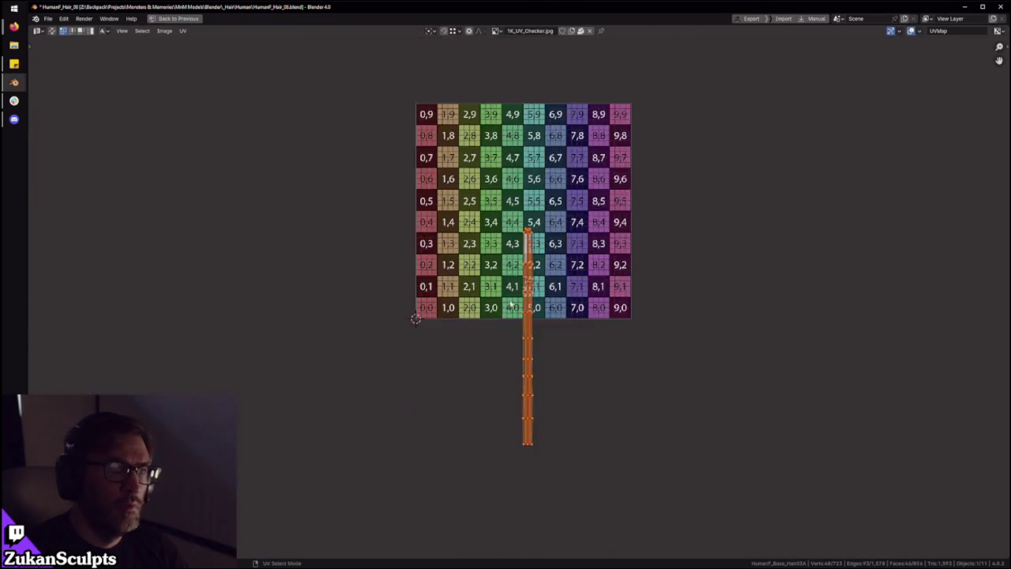
{"action": "scroll", "coordinate": [518, 300], "scroll_direction": "up", "scroll_amount": 4}
{"action": "key", "text": "g"}
{"action": "left_click", "coordinate": [282, 237]}
{"action": "key", "text": "ctrl+space"}
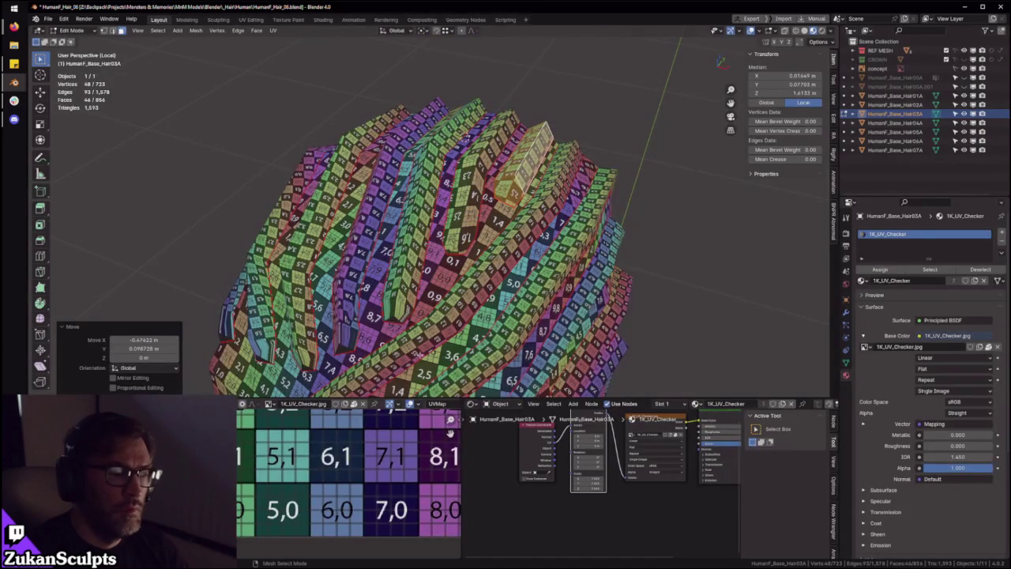
{"action": "middle_click_drag", "start_coordinate": [442, 237], "coordinate": [459, 233]}
{"action": "scroll", "coordinate": [458, 233], "scroll_direction": "up", "scroll_amount": 3}
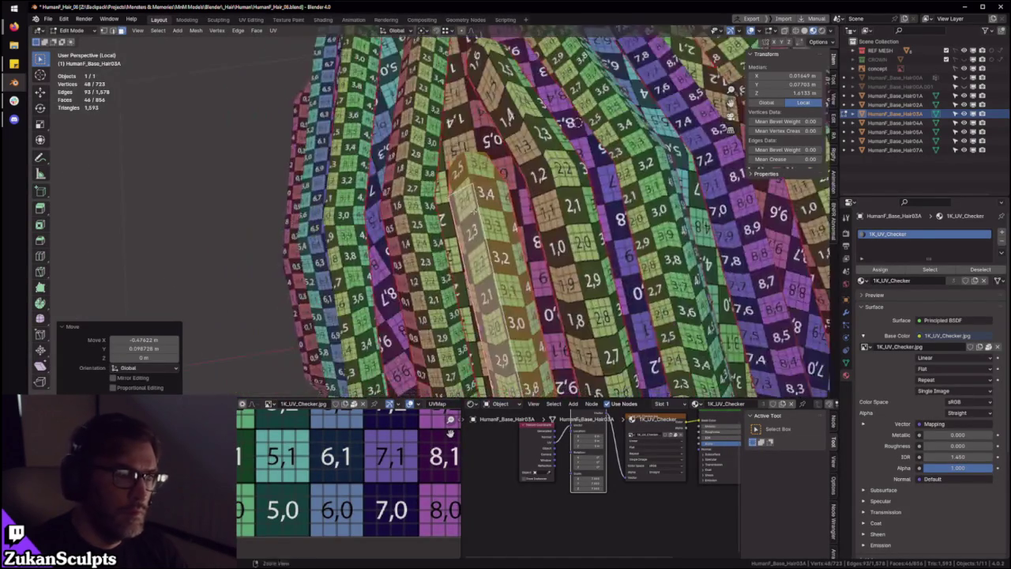
{"action": "scroll", "coordinate": [458, 233], "scroll_direction": "up", "scroll_amount": 3}
{"action": "middle_click_drag", "start_coordinate": [348, 474], "coordinate": [487, 489]}
Zoom in on the UV strip and pick a single vertex at its top
{"action": "key", "text": "ctrl+space"}
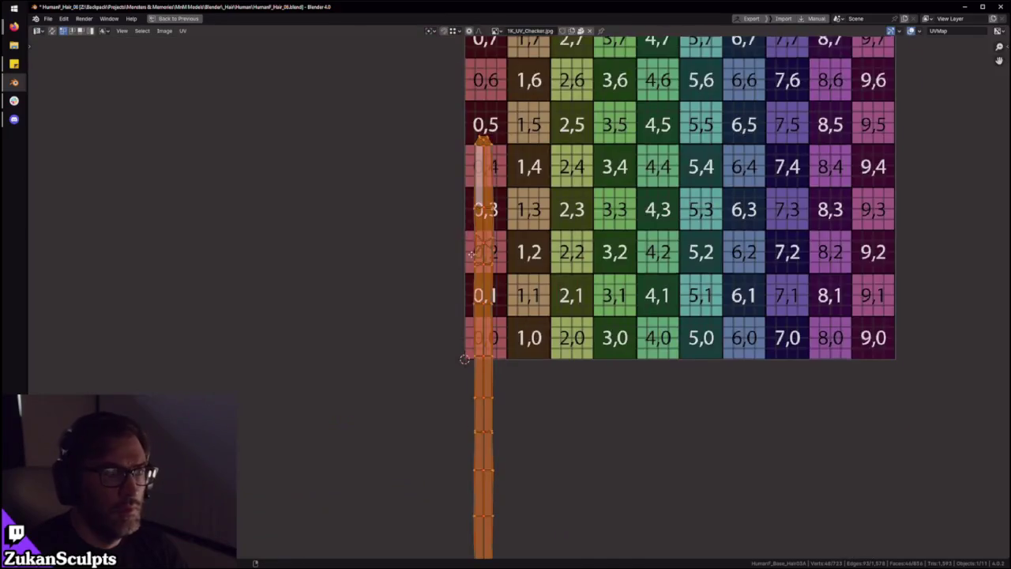
{"action": "scroll", "coordinate": [503, 330], "scroll_direction": "up", "scroll_amount": 4}
{"action": "scroll", "coordinate": [503, 330], "scroll_direction": "up", "scroll_amount": 2}
{"action": "scroll", "coordinate": [459, 310], "scroll_direction": "up", "scroll_amount": 2}
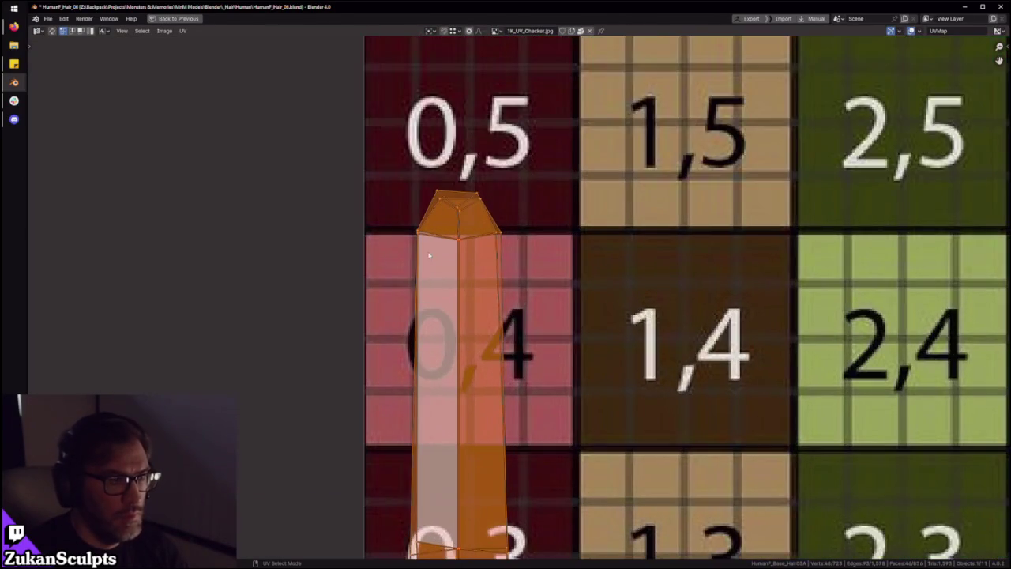
{"action": "scroll", "coordinate": [459, 310], "scroll_direction": "up", "scroll_amount": 2}
{"action": "left_click", "coordinate": [477, 277]}
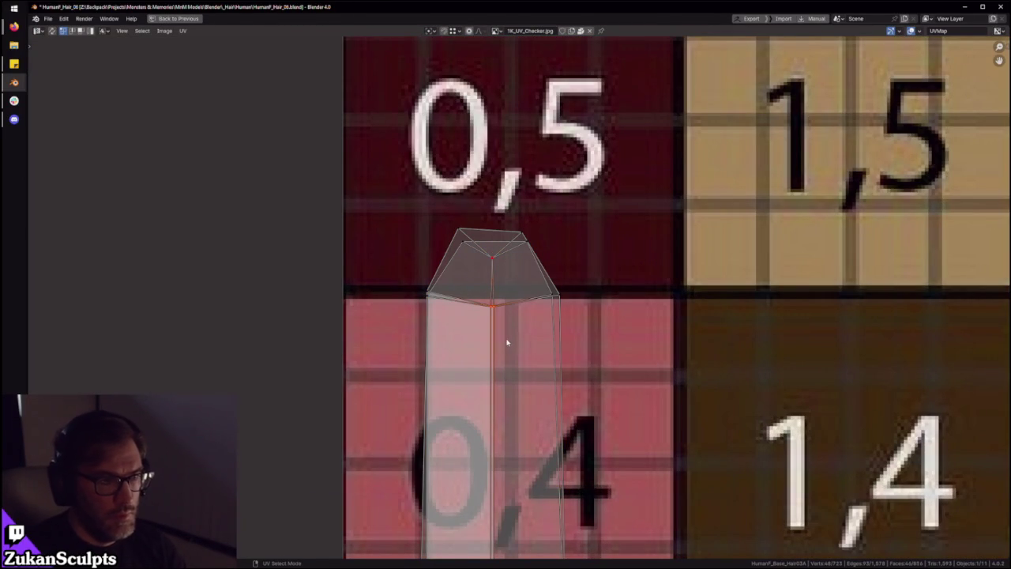
Pan to the strip's lower end and select the entire connected UV strip
{"action": "scroll", "coordinate": [503, 347], "scroll_direction": "down", "scroll_amount": 4}
{"action": "scroll", "coordinate": [513, 332], "scroll_direction": "down", "scroll_amount": 1}
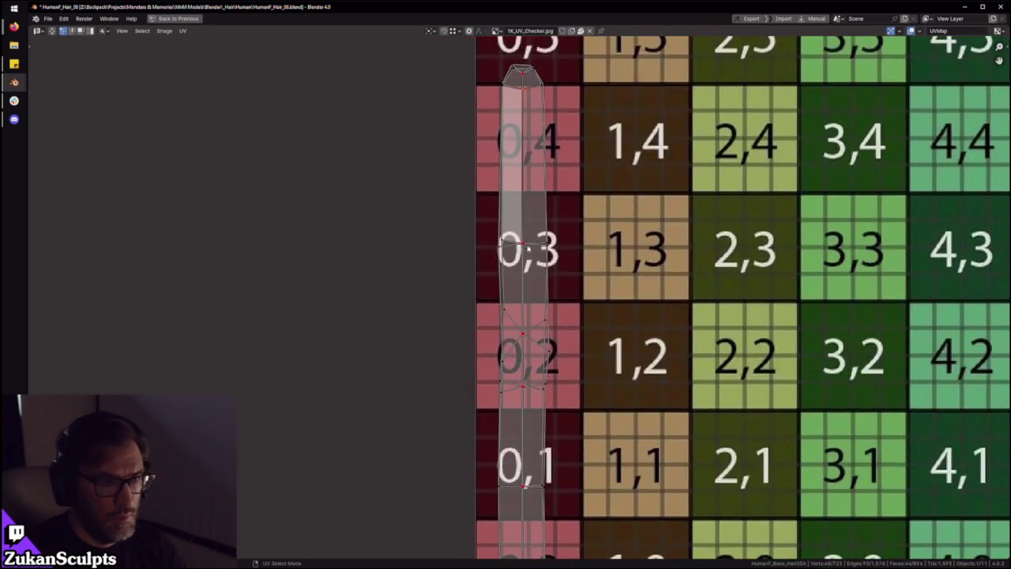
{"action": "scroll", "coordinate": [522, 316], "scroll_direction": "down", "scroll_amount": 1}
{"action": "scroll", "coordinate": [533, 296], "scroll_direction": "down", "scroll_amount": 3}
{"action": "middle_click_drag", "start_coordinate": [534, 297], "coordinate": [541, 205]}
{"action": "left_click", "coordinate": [538, 489]}
{"action": "middle_click_drag", "start_coordinate": [540, 271], "coordinate": [504, 427]}
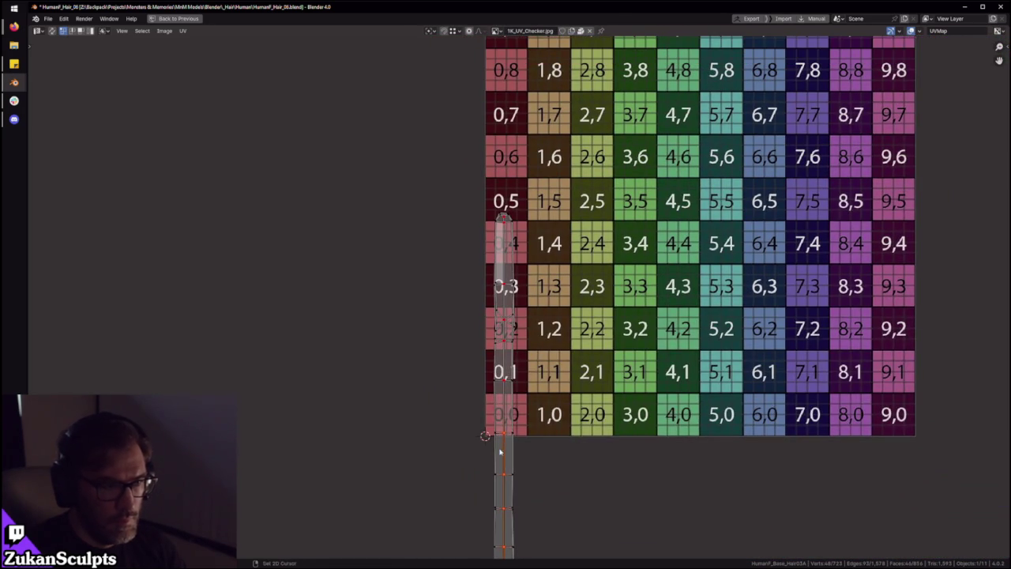
{"action": "key", "text": "a"}
Box-select part of the strip's vertices and center the UV view on the selection
{"action": "scroll", "coordinate": [495, 181], "scroll_direction": "up", "scroll_amount": 4}
{"action": "scroll", "coordinate": [495, 181], "scroll_direction": "up", "scroll_amount": 2}
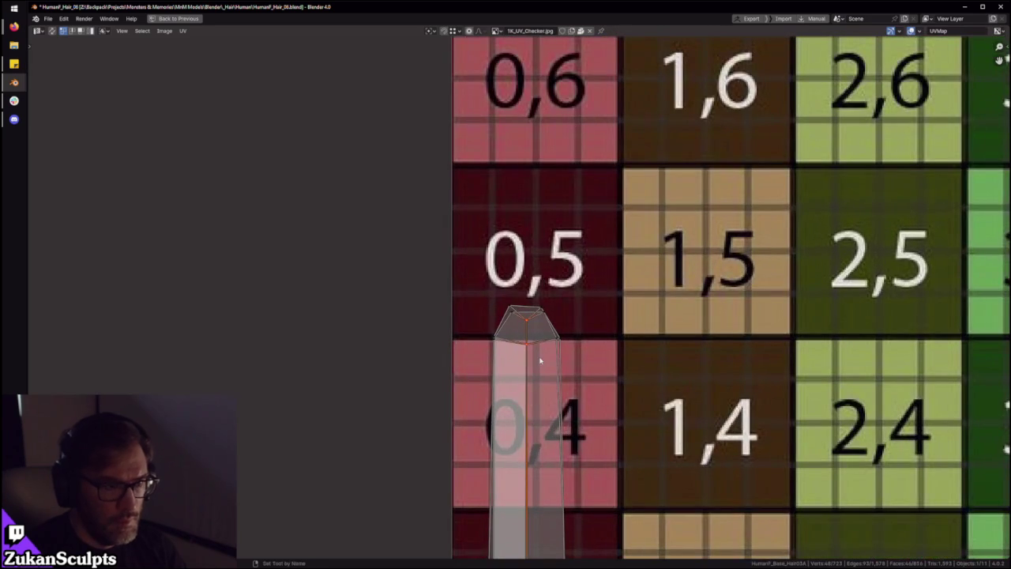
{"action": "scroll", "coordinate": [505, 371], "scroll_direction": "down", "scroll_amount": 5}
{"action": "scroll", "coordinate": [464, 383], "scroll_direction": "down", "scroll_amount": 4}
{"action": "scroll", "coordinate": [475, 452], "scroll_direction": "up", "scroll_amount": 1}
{"action": "scroll", "coordinate": [478, 482], "scroll_direction": "up", "scroll_amount": 1}
{"action": "left_click_drag", "start_coordinate": [474, 521], "coordinate": [509, 211]}
{"action": "scroll", "coordinate": [542, 369], "scroll_direction": "up", "scroll_amount": 1}
{"action": "scroll", "coordinate": [542, 368], "scroll_direction": "up", "scroll_amount": 1}
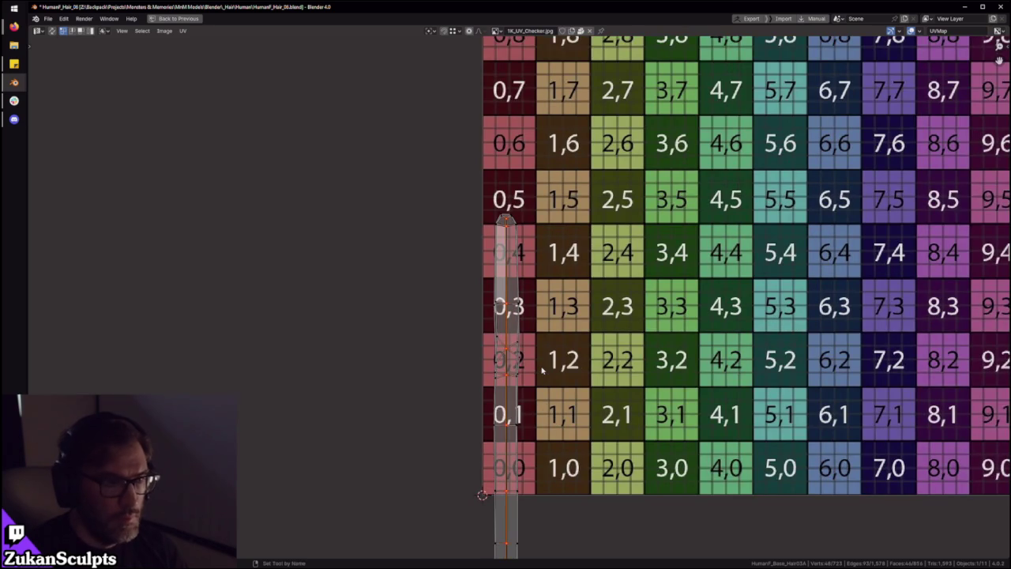
{"action": "scroll", "coordinate": [542, 369], "scroll_direction": "up", "scroll_amount": 1}
{"action": "scroll", "coordinate": [534, 366], "scroll_direction": "up", "scroll_amount": 1}
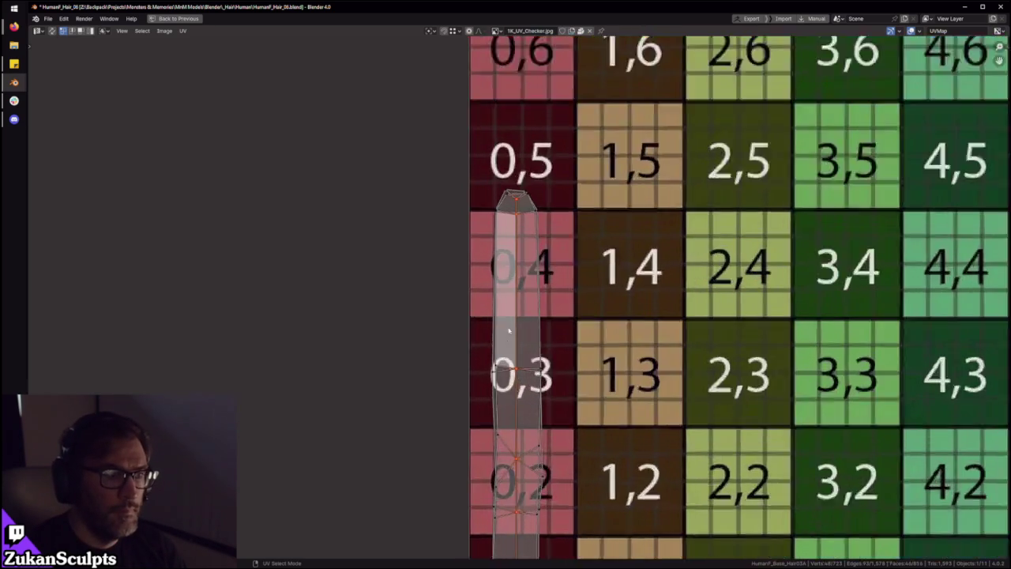
{"action": "scroll", "coordinate": [527, 363], "scroll_direction": "up", "scroll_amount": 1}
{"action": "key", "text": "KP_Decimal"}
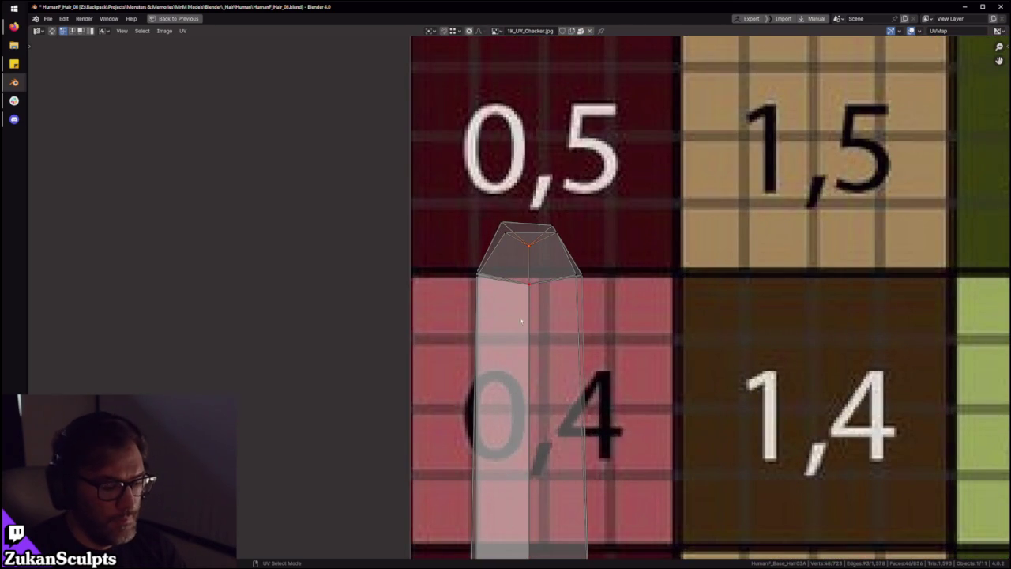
Follow the strip down from rows 0,3 to 0,0 and below the checker to its bottom end
{"action": "scroll", "coordinate": [520, 319], "scroll_direction": "down", "scroll_amount": 1}
{"action": "middle_click_drag", "start_coordinate": [544, 322], "coordinate": [555, 40]}
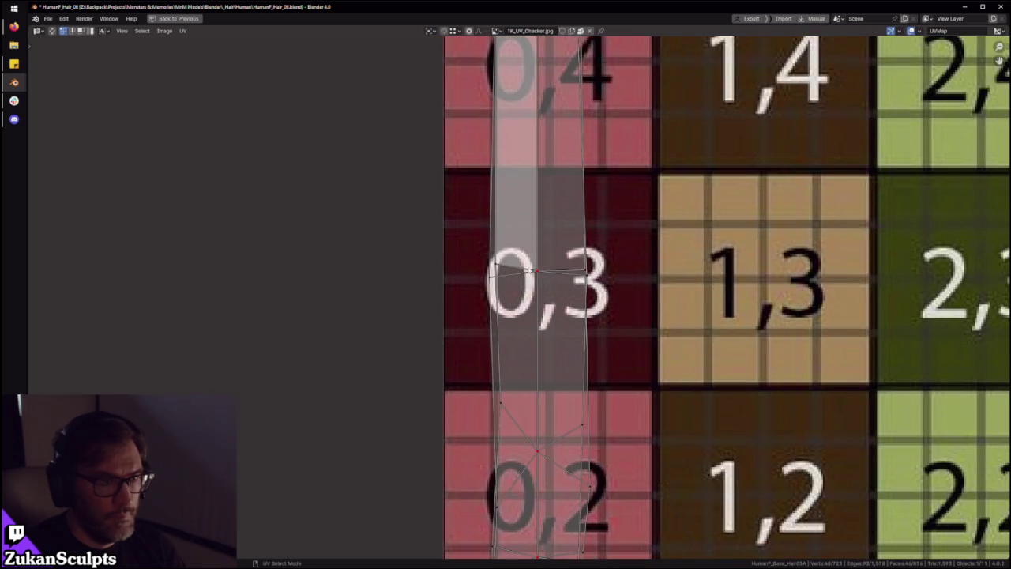
{"action": "scroll", "coordinate": [547, 332], "scroll_direction": "down", "scroll_amount": 2}
{"action": "middle_click_drag", "start_coordinate": [547, 332], "coordinate": [536, 247]}
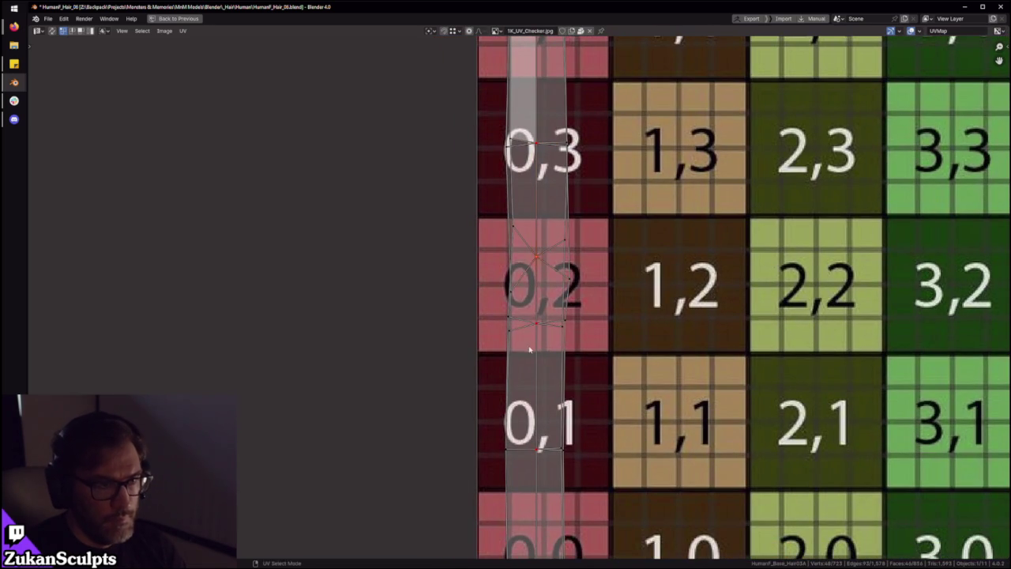
{"action": "middle_click_drag", "start_coordinate": [520, 423], "coordinate": [538, 300]}
{"action": "middle_click_drag", "start_coordinate": [541, 455], "coordinate": [560, 305]}
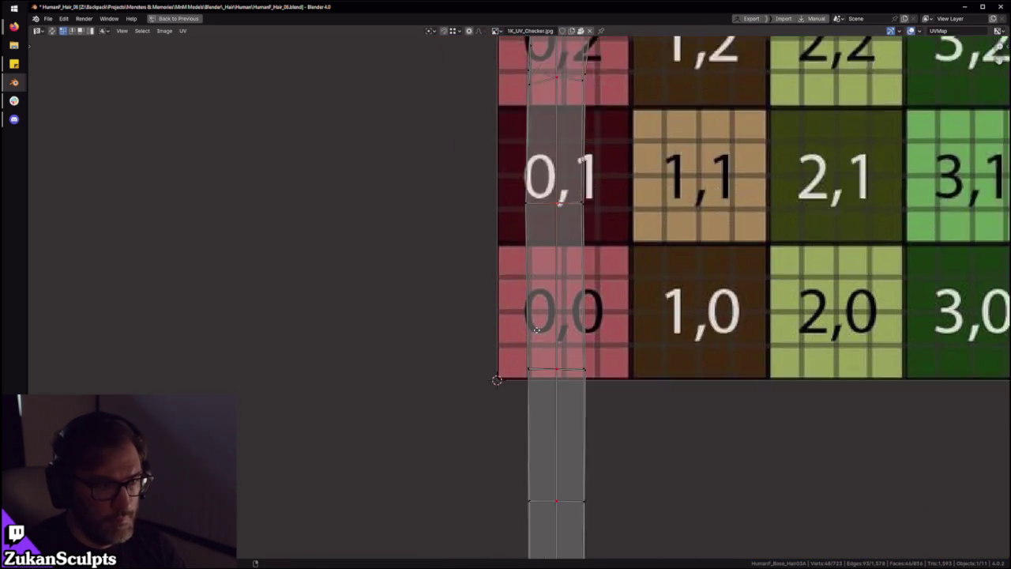
{"action": "middle_click_drag", "start_coordinate": [580, 382], "coordinate": [576, 312]}
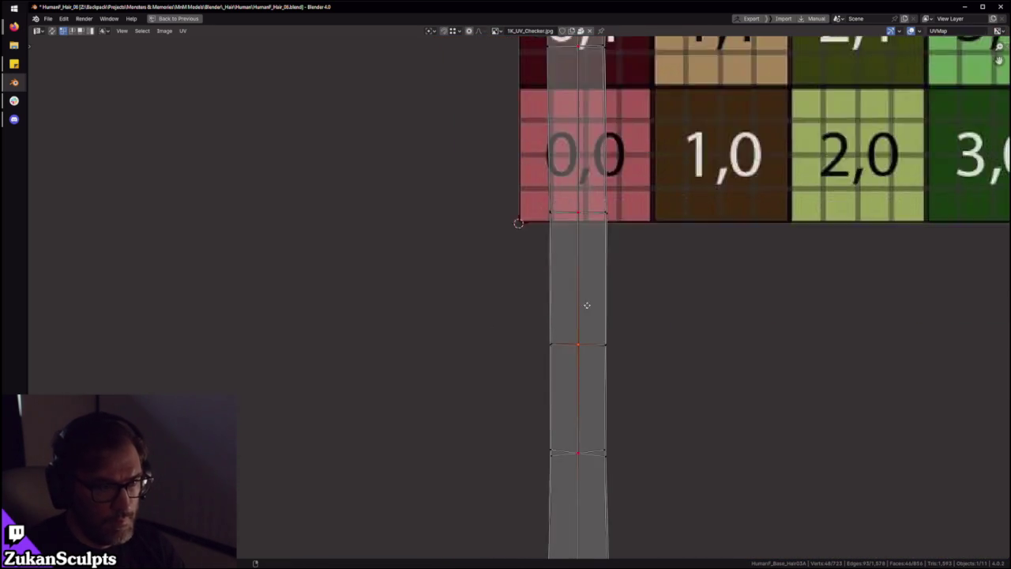
{"action": "middle_click_drag", "start_coordinate": [592, 401], "coordinate": [589, 256]}
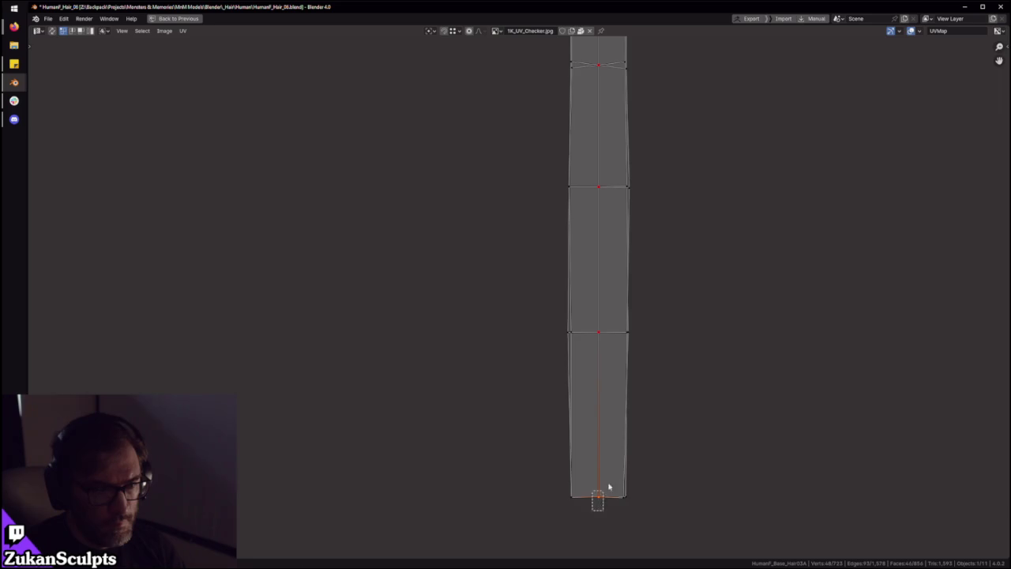
{"action": "scroll", "coordinate": [587, 384], "scroll_direction": "down", "scroll_amount": 5}
{"action": "scroll", "coordinate": [481, 440], "scroll_direction": "down", "scroll_amount": 3}
Box-select the whole UV strip and check its position along the column
{"action": "left_click_drag", "start_coordinate": [429, 176], "coordinate": [602, 492]}
{"action": "scroll", "coordinate": [558, 362], "scroll_direction": "up", "scroll_amount": 3}
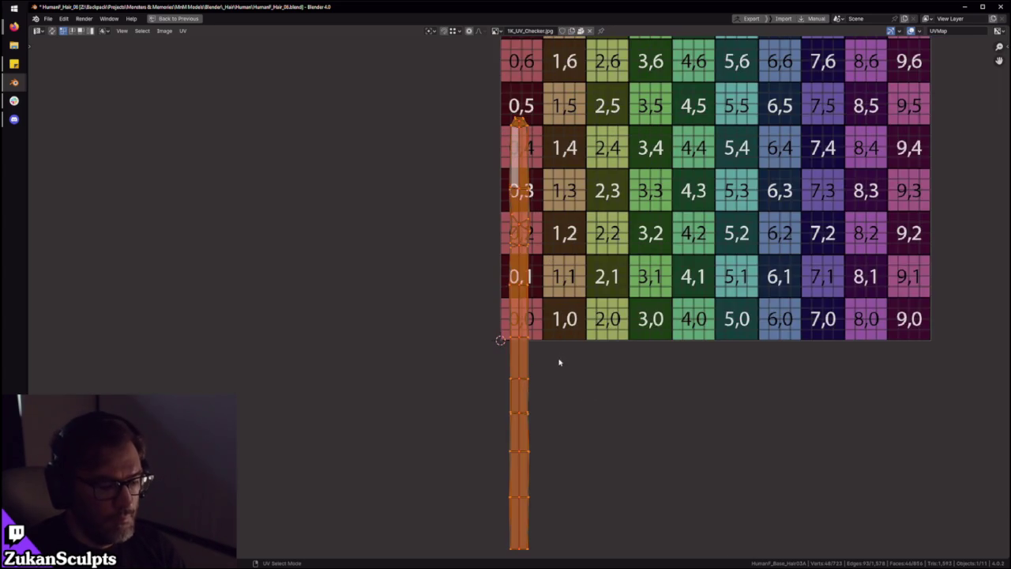
{"action": "scroll", "coordinate": [552, 369], "scroll_direction": "up", "scroll_amount": 4}
{"action": "scroll", "coordinate": [506, 387], "scroll_direction": "up", "scroll_amount": 2}
{"action": "scroll", "coordinate": [474, 404], "scroll_direction": "up", "scroll_amount": 1}
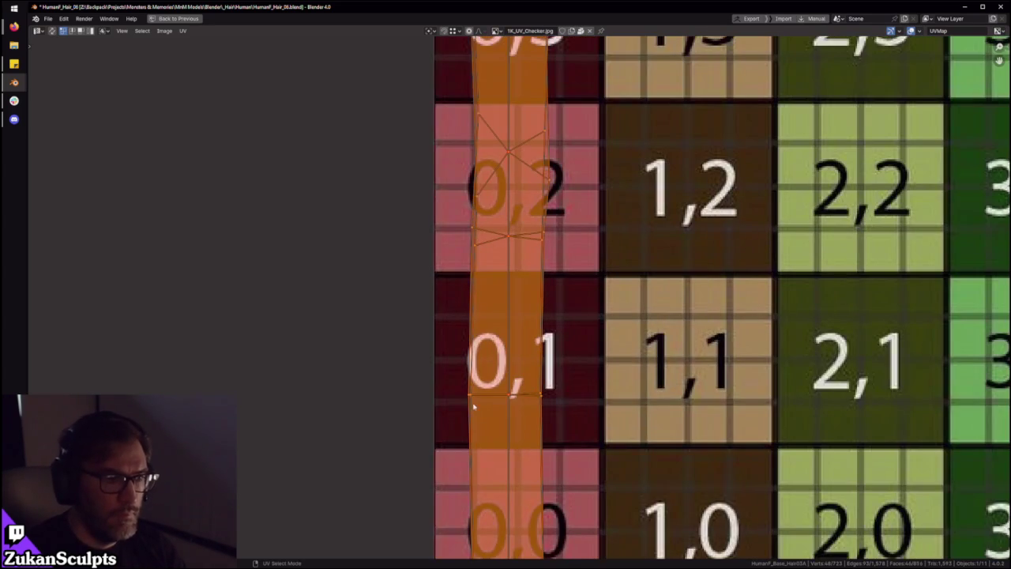
{"action": "scroll", "coordinate": [472, 390], "scroll_direction": "down", "scroll_amount": 1}
{"action": "scroll", "coordinate": [505, 418], "scroll_direction": "down", "scroll_amount": 1}
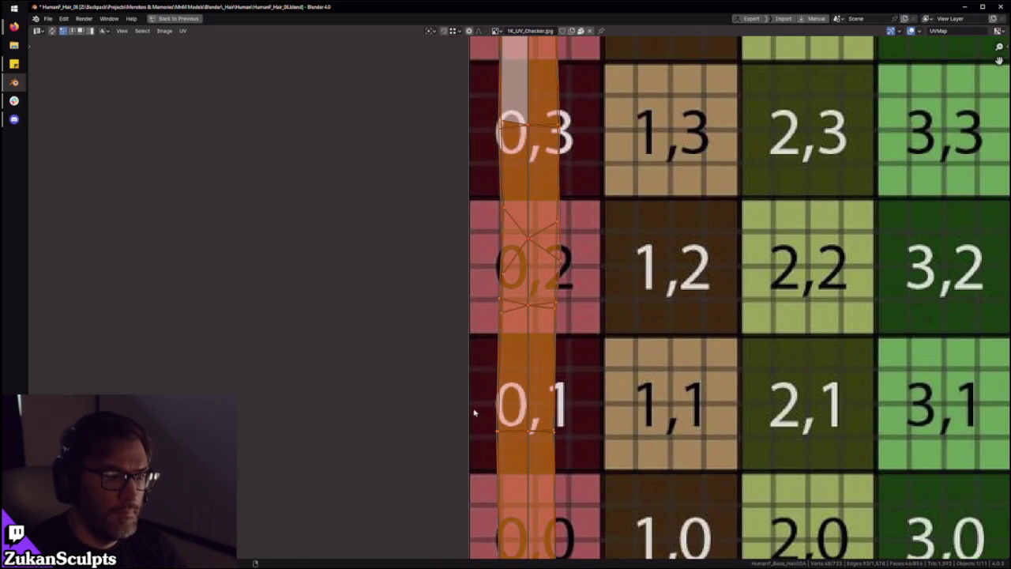
{"action": "middle_click_drag", "start_coordinate": [474, 412], "coordinate": [469, 375]}
Deselect the strip, select the edge at the bottom of cell 0,1, then frame the checker
{"action": "left_click", "coordinate": [502, 428]}
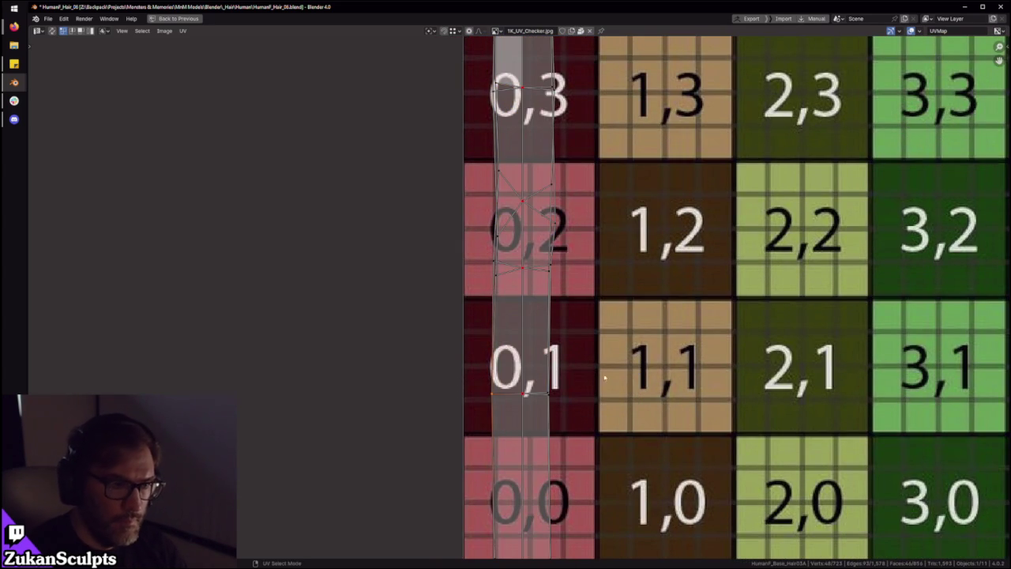
{"action": "left_click", "coordinate": [537, 413]}
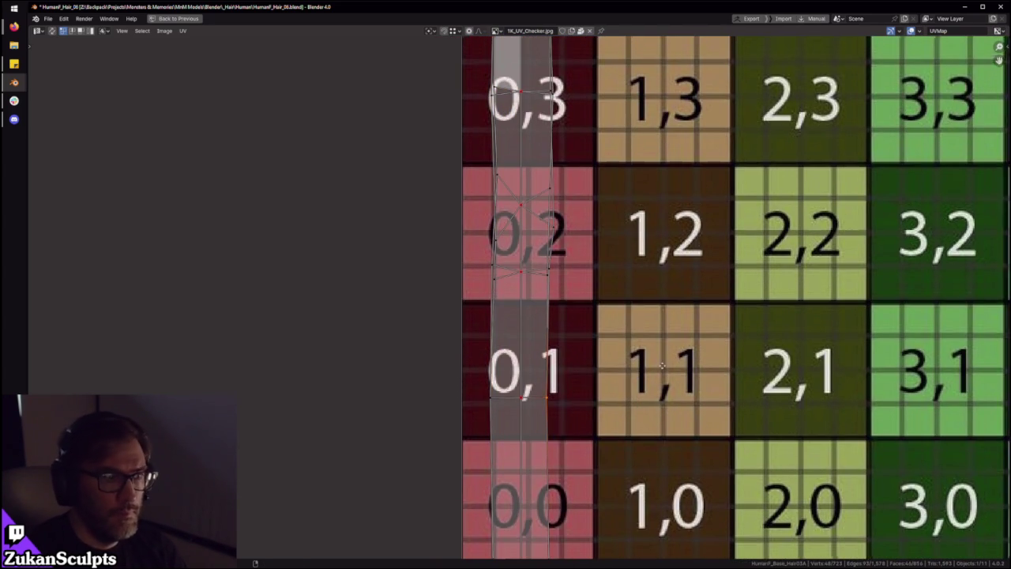
{"action": "scroll", "coordinate": [626, 347], "scroll_direction": "up", "scroll_amount": 3, "text": "shift"}
{"action": "scroll", "coordinate": [560, 287], "scroll_direction": "down", "scroll_amount": 1}
{"action": "scroll", "coordinate": [562, 337], "scroll_direction": "up", "scroll_amount": 3, "text": "shift"}
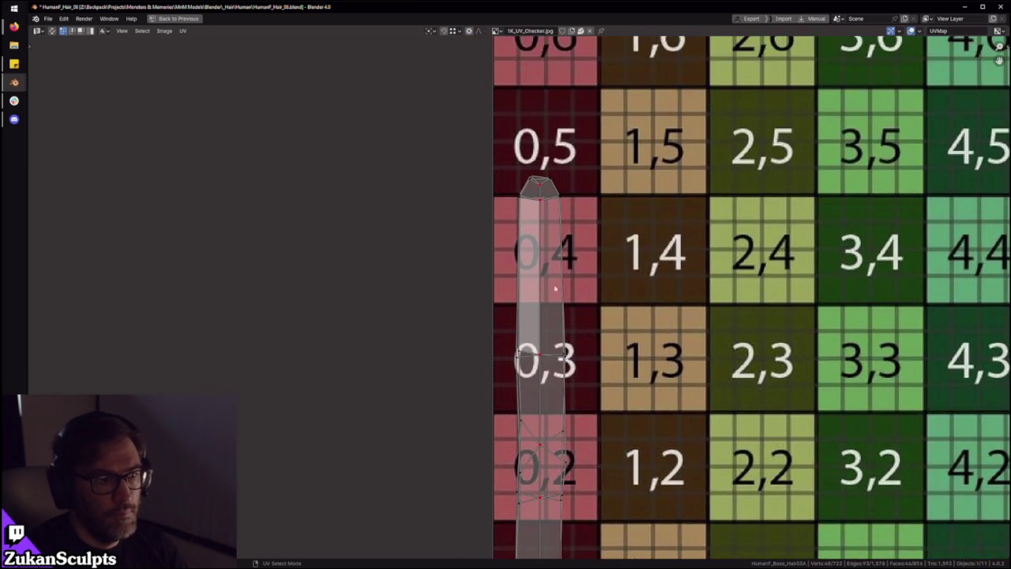
{"action": "key", "text": "Home"}
{"action": "key", "text": "ctrl+space"}
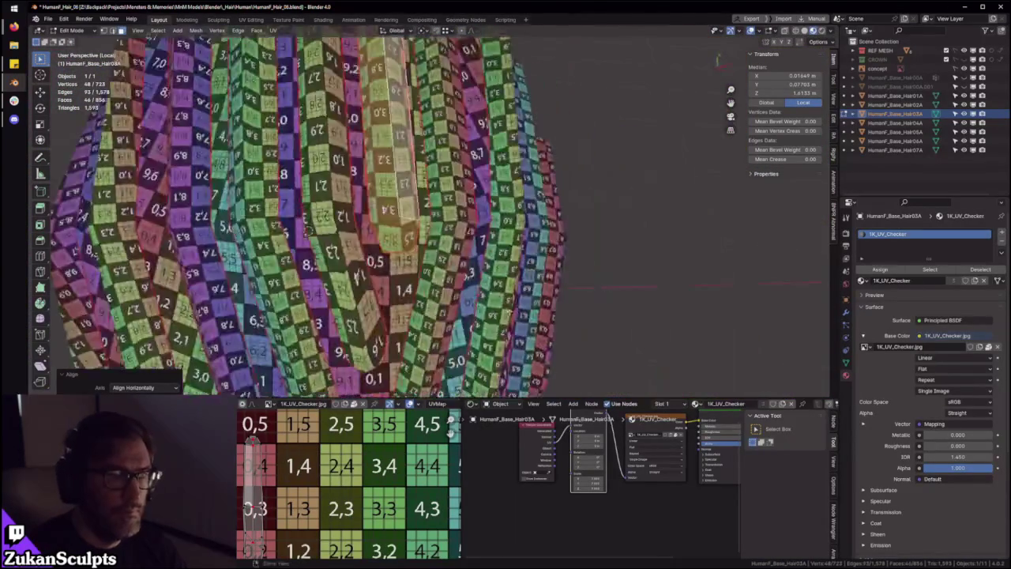
Select the next hair strip via a linked face and mirror its UVs along the X axis
{"action": "mouse_move", "coordinate": [505, 205]}
{"action": "middle_mouse_down"}
{"action": "mouse_move", "coordinate": [545, 119]}
{"action": "mouse_move", "coordinate": [447, 219]}
{"action": "middle_mouse_up"}
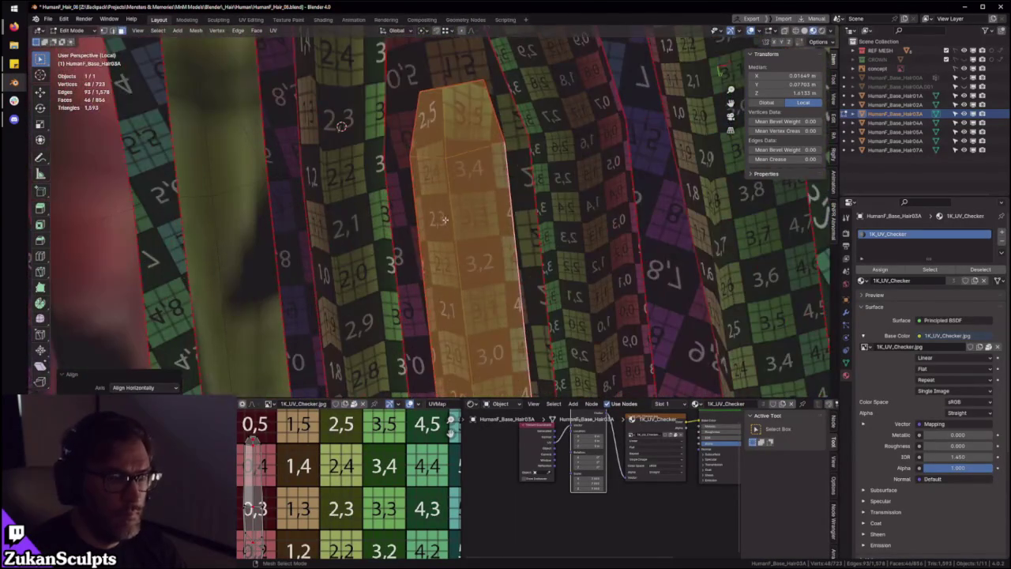
{"action": "left_click", "coordinate": [447, 220]}
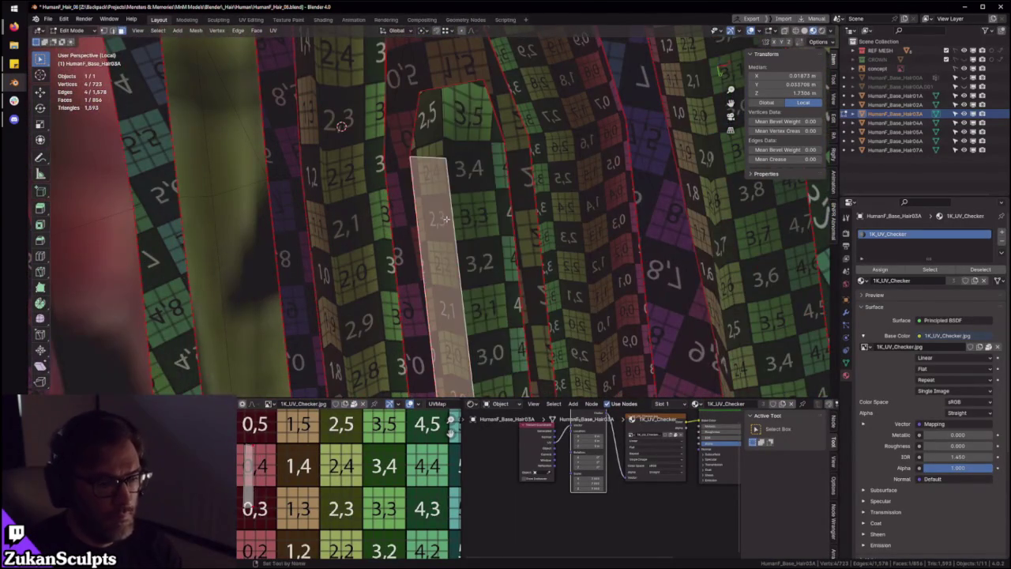
{"action": "key", "text": "ctrl+l"}
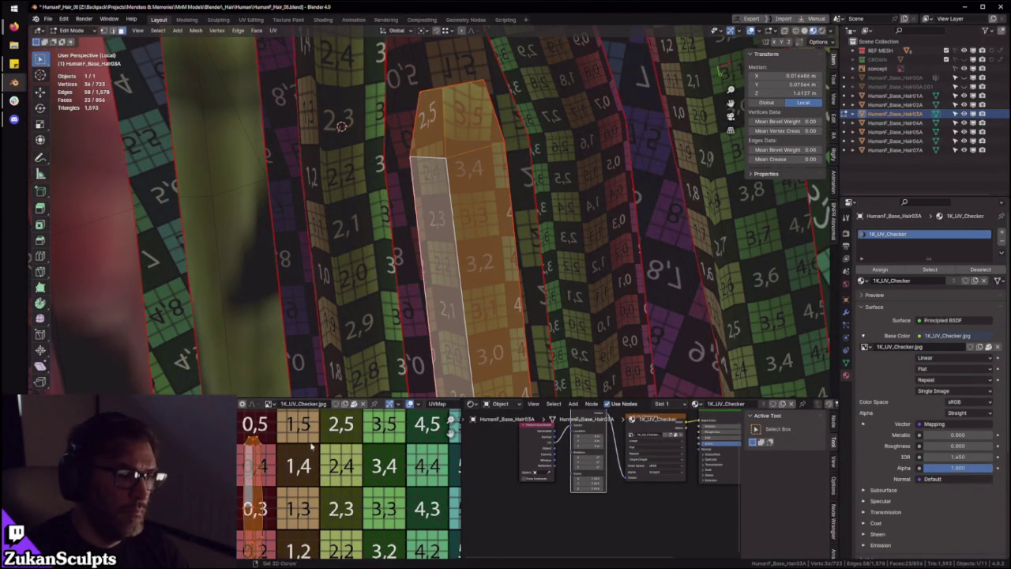
{"action": "key", "text": "ctrl+space"}
{"action": "left_click", "coordinate": [187, 32]}
{"action": "mouse_move", "coordinate": [198, 49]}
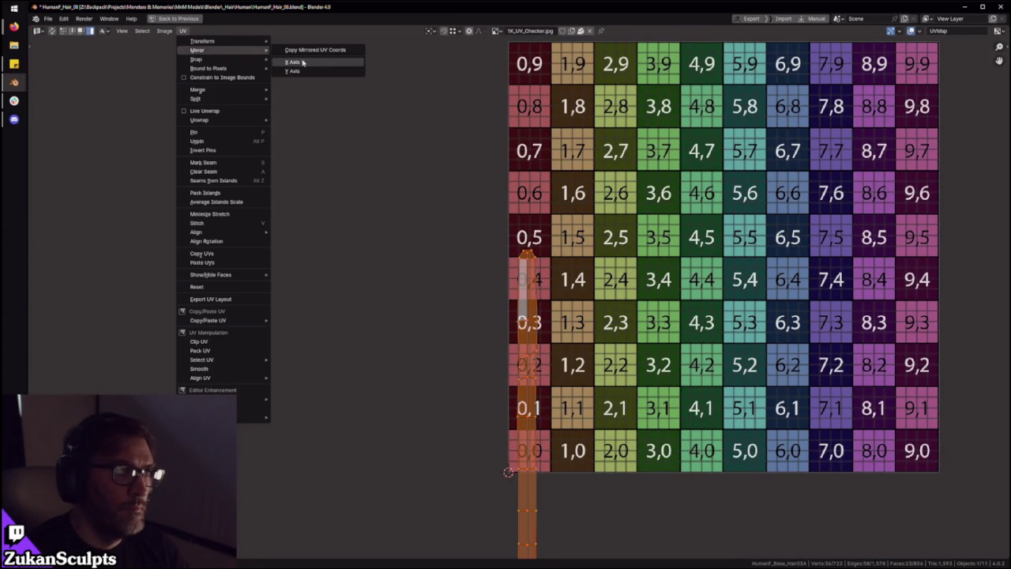
{"action": "left_click", "coordinate": [303, 62]}
{"action": "key", "text": "ctrl+space"}
Switch the UV editor to vertex selection mode and clear the strip's selection
{"action": "mouse_move", "coordinate": [500, 163]}
{"action": "middle_mouse_down"}
{"action": "mouse_move", "coordinate": [521, 203]}
{"action": "mouse_move", "coordinate": [474, 253]}
{"action": "middle_mouse_up"}
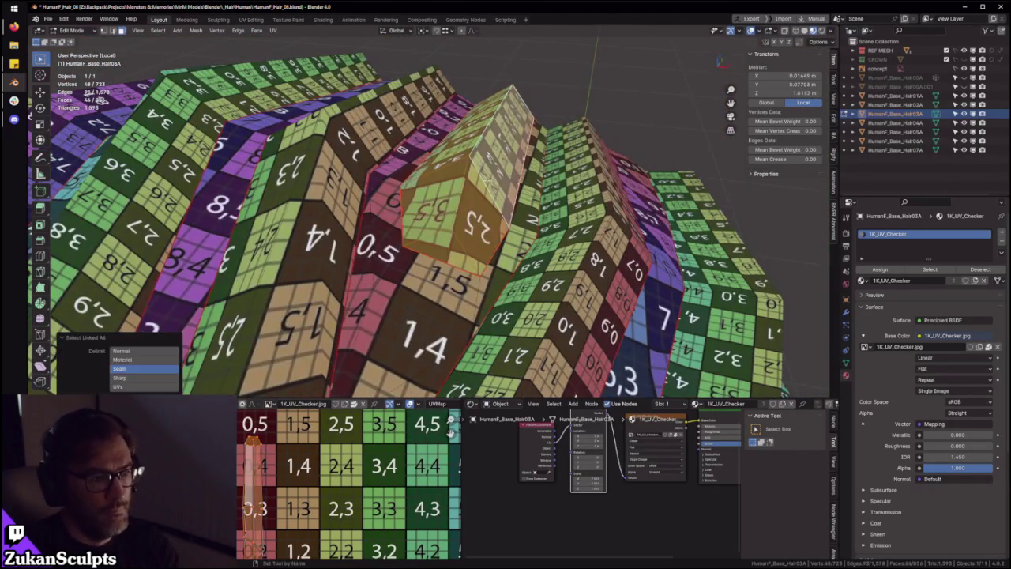
{"action": "key", "text": "ctrl+space"}
{"action": "scroll", "coordinate": [474, 334], "scroll_direction": "up", "scroll_amount": 5}
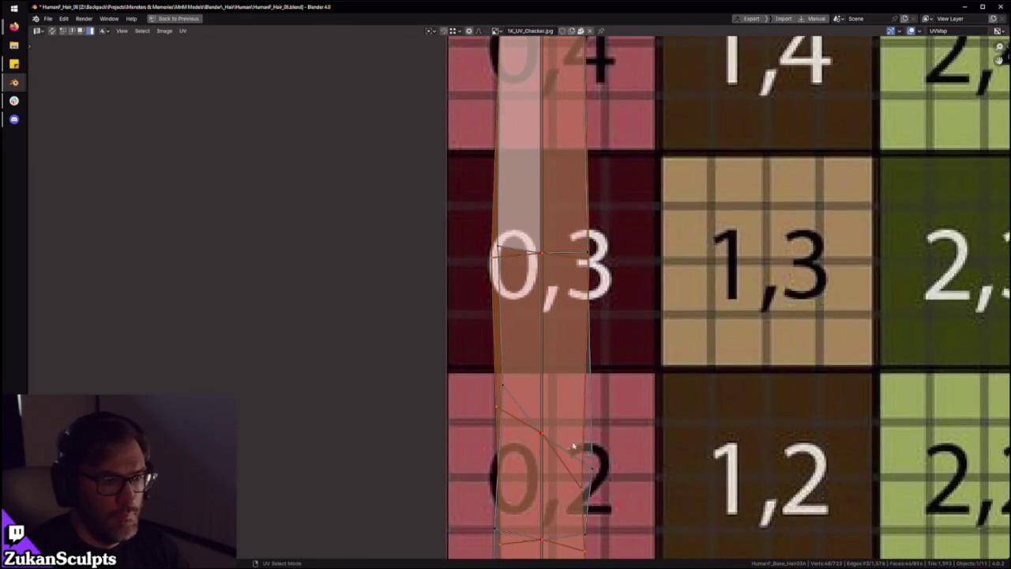
{"action": "key", "text": "a"}
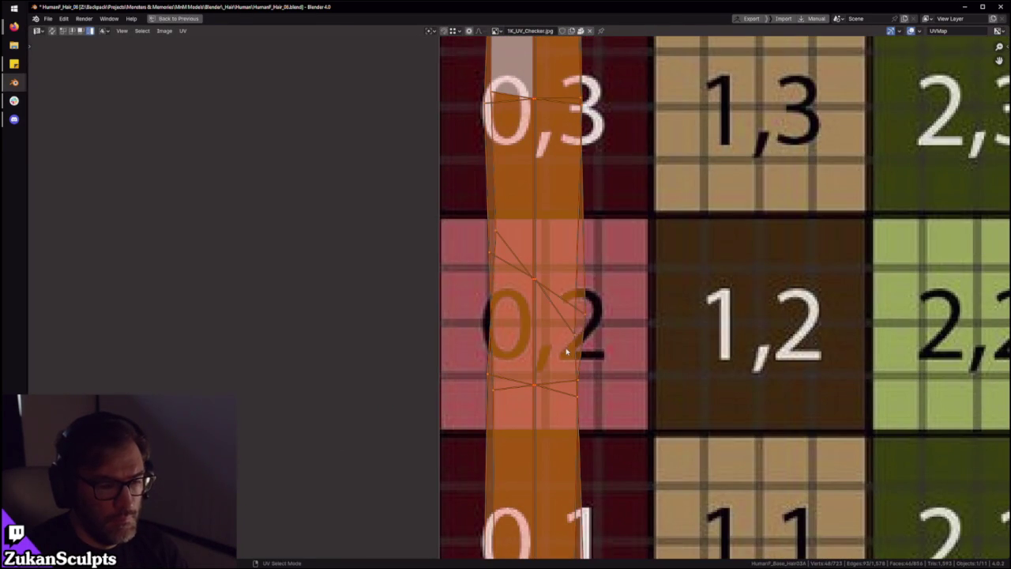
{"action": "key", "text": "ctrl+Tab"}
{"action": "left_click", "coordinate": [582, 318]}
{"action": "scroll", "coordinate": [576, 342], "scroll_direction": "down", "scroll_amount": 3}
{"action": "left_click_drag", "start_coordinate": [475, 328], "coordinate": [518, 358]}
Zoom around the strip and reselect all of its UVs
{"action": "scroll", "coordinate": [522, 348], "scroll_direction": "down", "scroll_amount": 4}
{"action": "scroll", "coordinate": [553, 289], "scroll_direction": "down", "scroll_amount": 1}
{"action": "scroll", "coordinate": [554, 303], "scroll_direction": "up", "scroll_amount": 3}
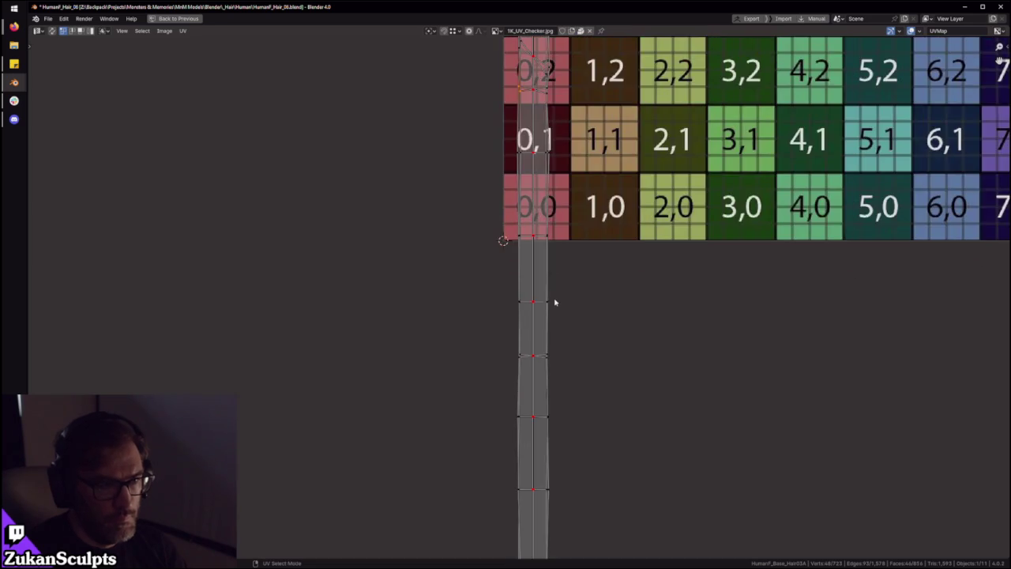
{"action": "scroll", "coordinate": [561, 340], "scroll_direction": "up", "scroll_amount": 1}
{"action": "scroll", "coordinate": [567, 372], "scroll_direction": "up", "scroll_amount": 1}
{"action": "scroll", "coordinate": [553, 355], "scroll_direction": "down", "scroll_amount": 5}
{"action": "scroll", "coordinate": [528, 337], "scroll_direction": "down", "scroll_amount": 2}
{"action": "key", "text": "a"}
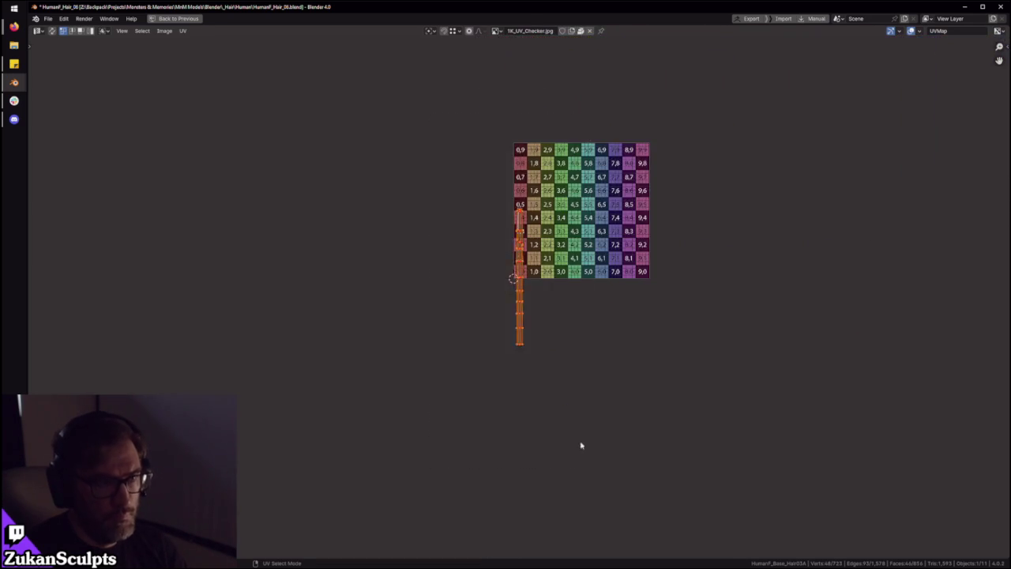
Frame cell 0,2 around the strip and select only its centre vertex
{"action": "scroll", "coordinate": [549, 345], "scroll_direction": "up", "scroll_amount": 6}
{"action": "scroll", "coordinate": [522, 355], "scroll_direction": "up", "scroll_amount": 4}
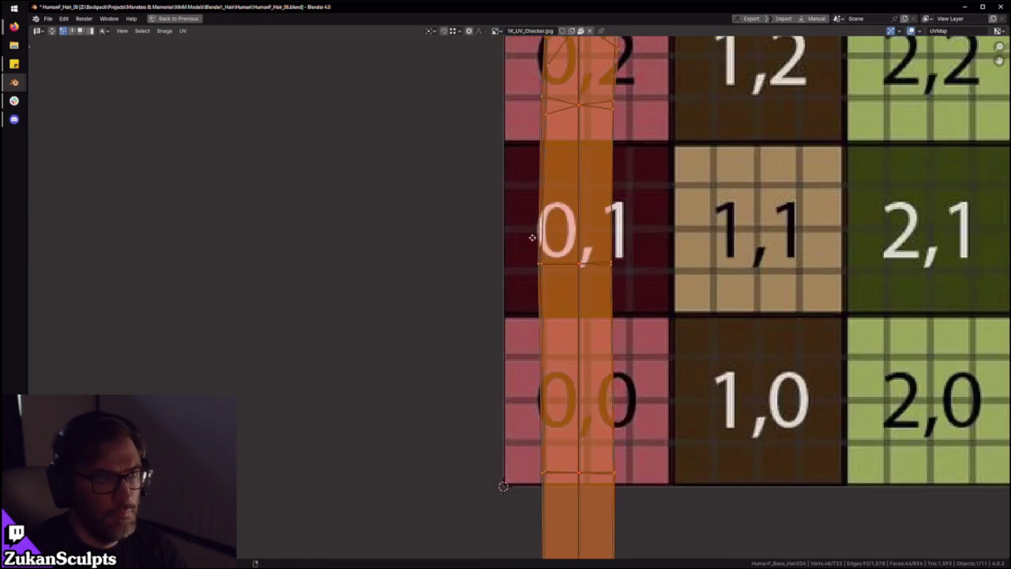
{"action": "scroll", "coordinate": [489, 379], "scroll_direction": "up", "scroll_amount": 2}
{"action": "middle_click_drag", "start_coordinate": [469, 305], "coordinate": [472, 379]}
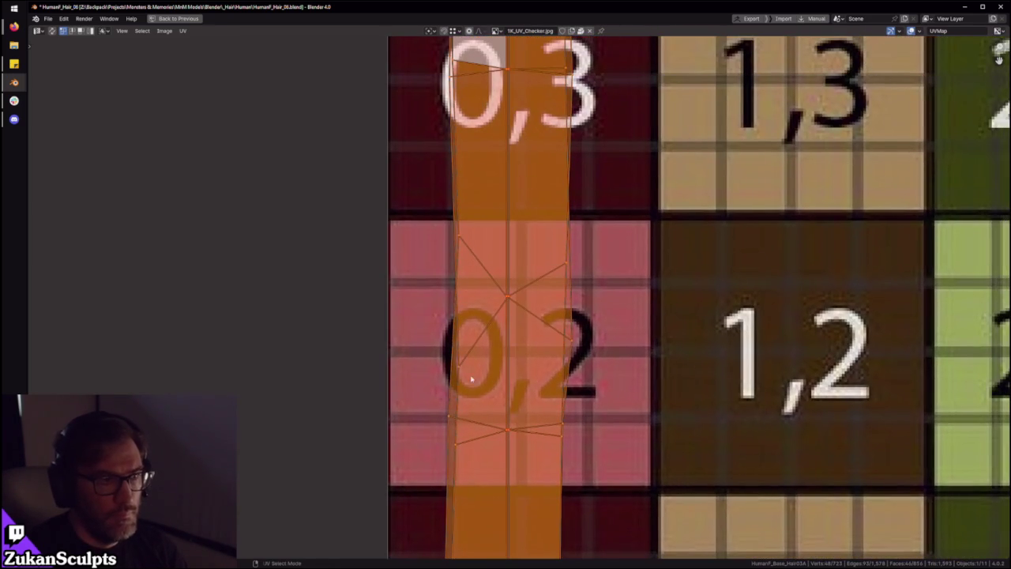
{"action": "left_click", "coordinate": [491, 276]}
{"action": "scroll", "coordinate": [521, 332], "scroll_direction": "down", "scroll_amount": 5}
{"action": "key", "text": "ctrl+space"}
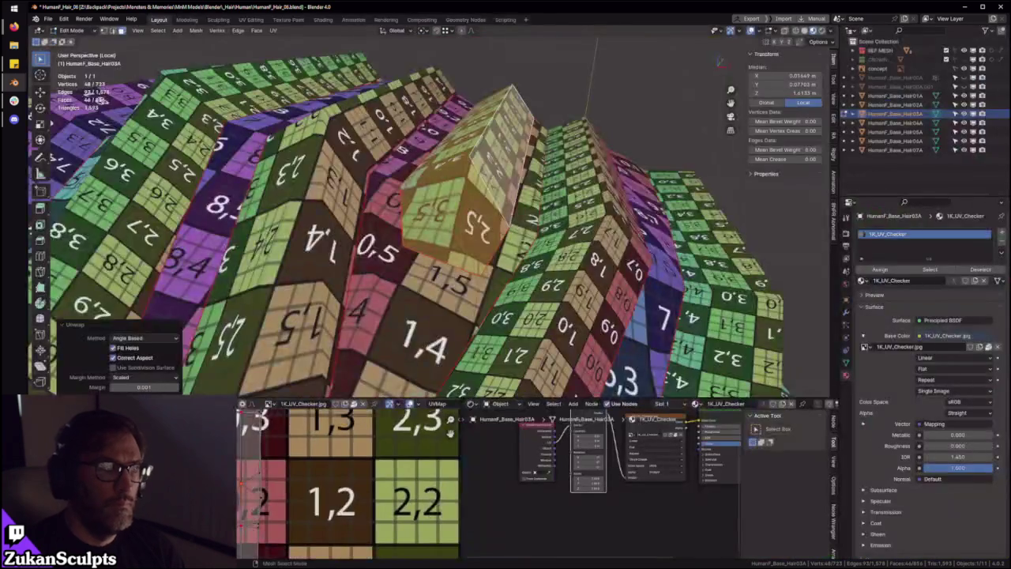
In face mode, select the next hair strip's linked faces and mirror its UVs from the UV menu
{"action": "scroll", "coordinate": [604, 150], "scroll_direction": "up", "scroll_amount": 4}
{"action": "mouse_move", "coordinate": [605, 151]}
{"action": "middle_mouse_down"}
{"action": "mouse_move", "coordinate": [573, 199]}
{"action": "mouse_move", "coordinate": [460, 203]}
{"action": "middle_mouse_up"}
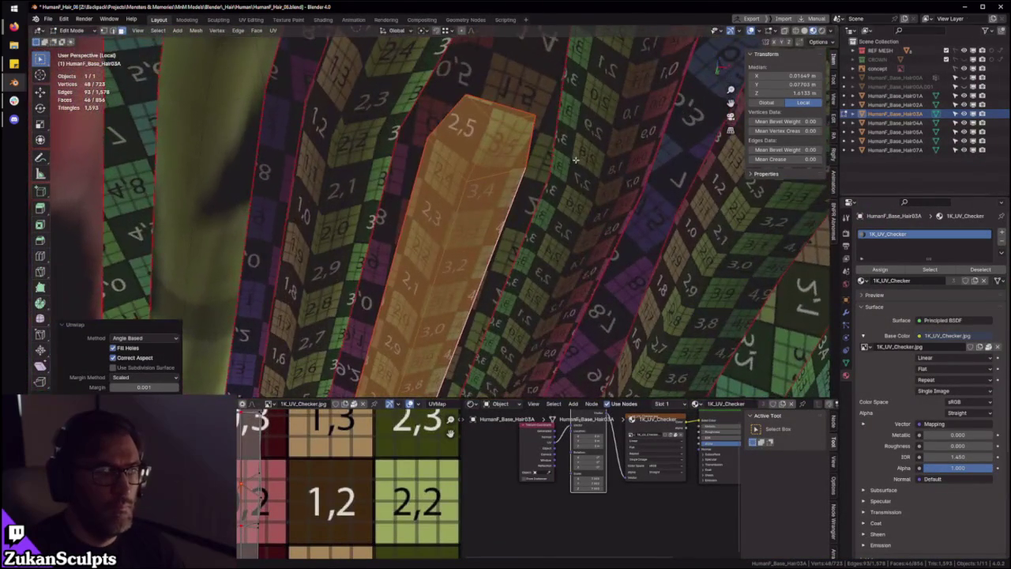
{"action": "key", "text": "ctrl+Tab"}
{"action": "left_click", "coordinate": [443, 201]}
{"action": "key", "text": "ctrl+l"}
{"action": "left_click", "coordinate": [142, 351]}
{"action": "left_click", "coordinate": [239, 478]}
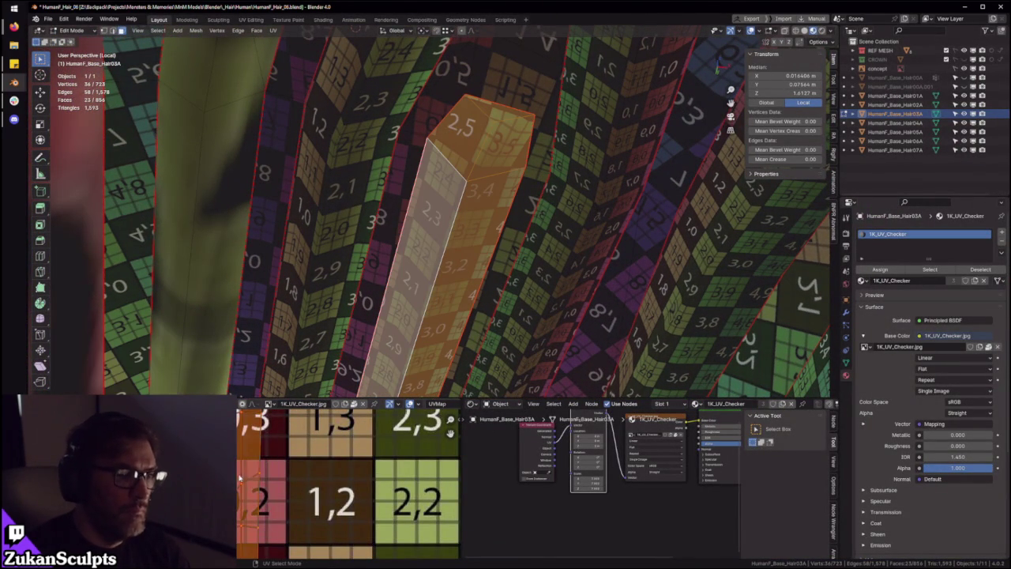
{"action": "left_click", "coordinate": [261, 404]}
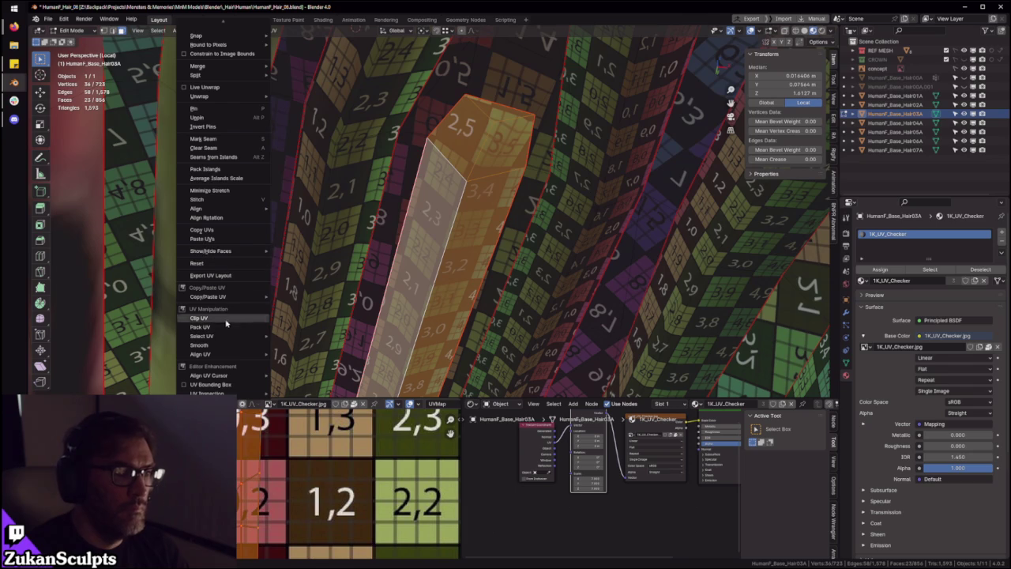
{"action": "scroll", "coordinate": [213, 237], "scroll_direction": "up", "scroll_amount": 1}
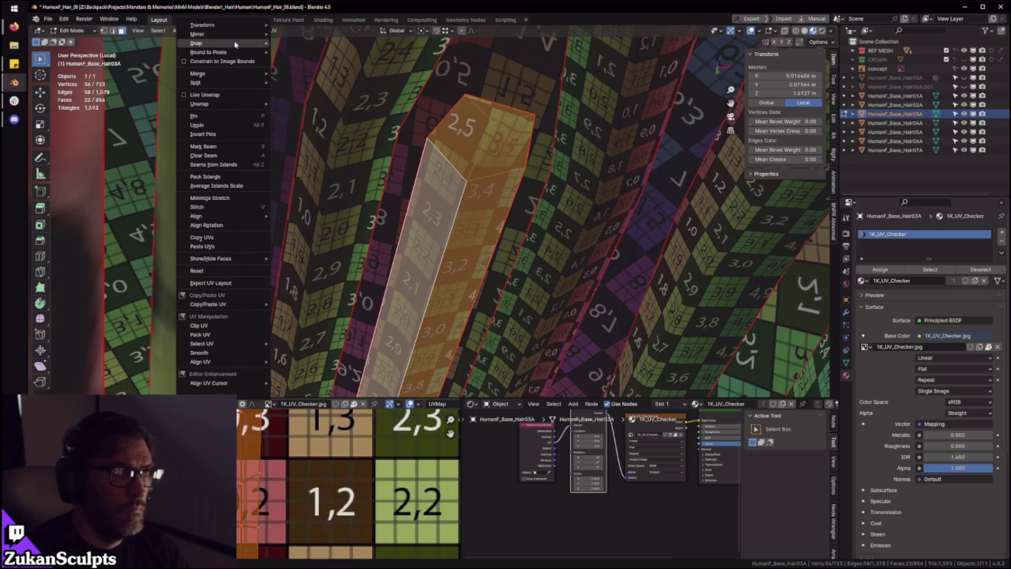
{"action": "left_click", "coordinate": [293, 46]}
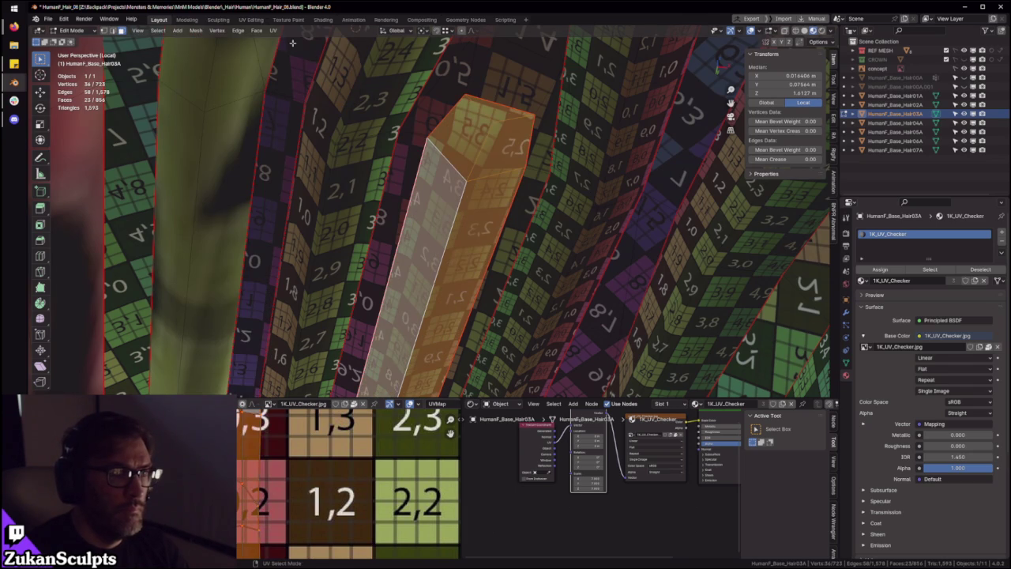
Unwrap the seam-bounded strip and set the enlarged UV editor to island selection
{"action": "key", "text": "ctrl+alt+q"}
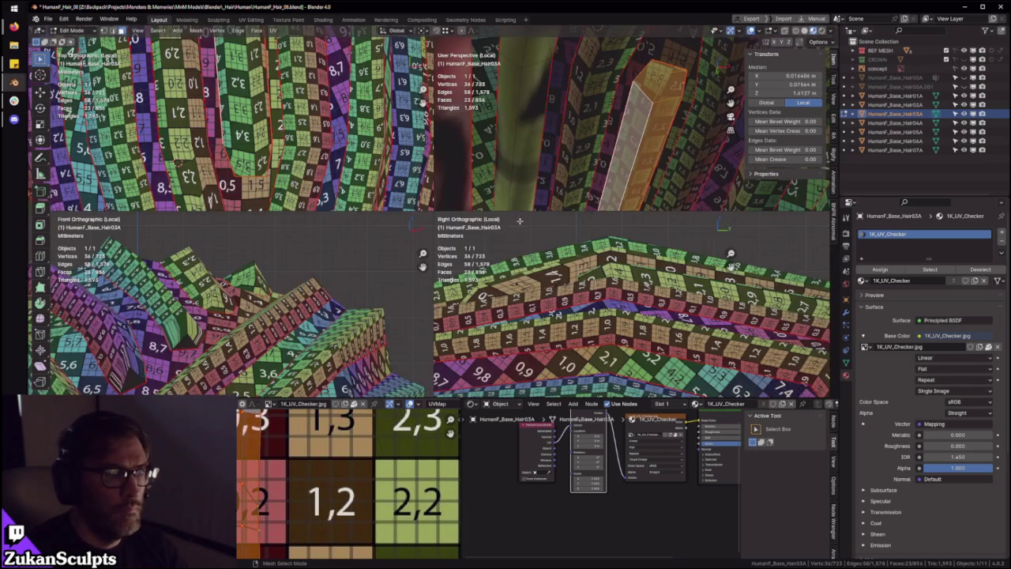
{"action": "key", "text": "ctrl+alt+q"}
{"action": "key", "text": "KP_Decimal"}
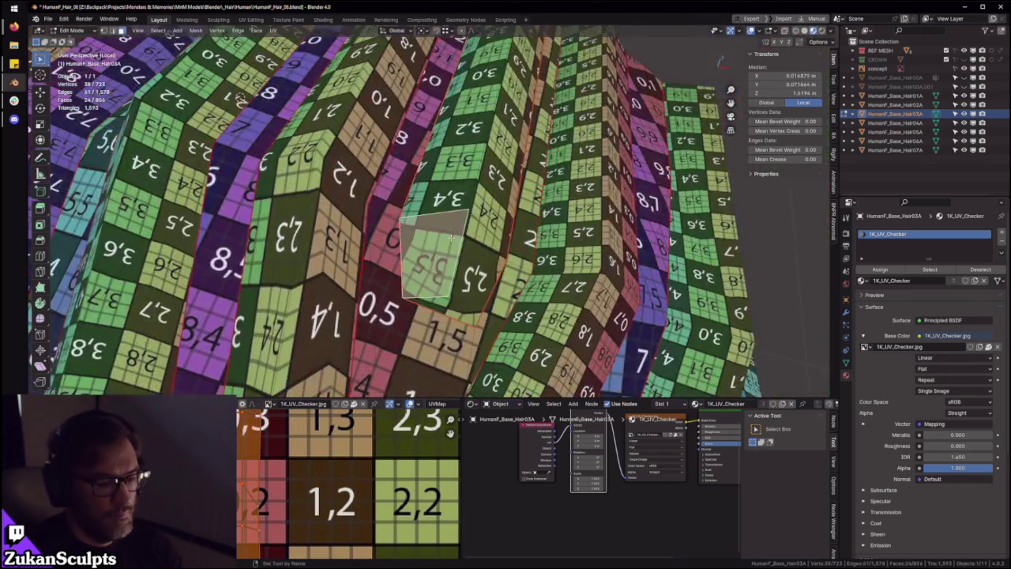
{"action": "key", "text": "ctrl+l"}
{"action": "key", "text": "ctrl+space"}
{"action": "scroll", "coordinate": [474, 413], "scroll_direction": "up", "scroll_amount": 3}
{"action": "scroll", "coordinate": [474, 413], "scroll_direction": "up", "scroll_amount": 2}
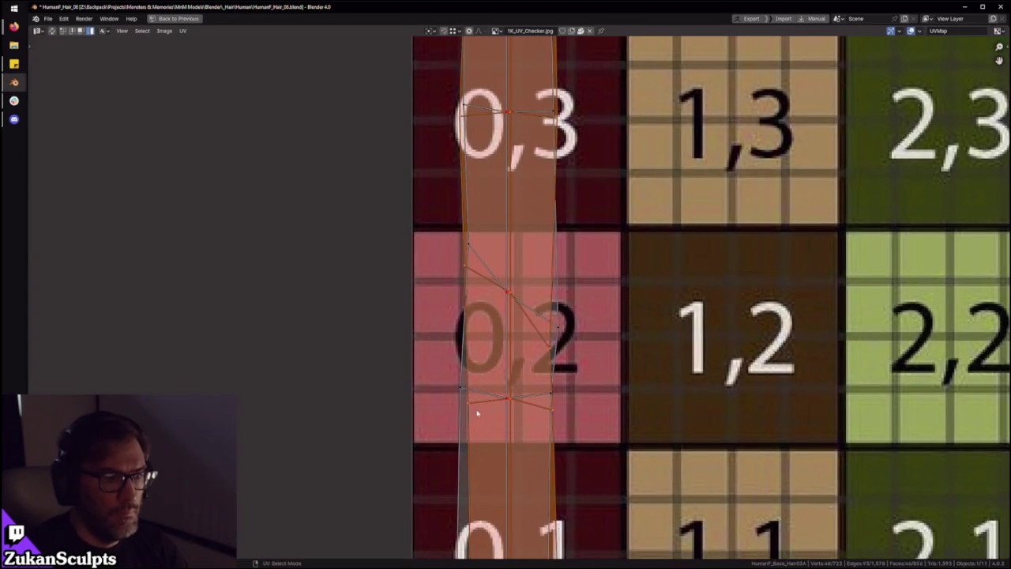
{"action": "scroll", "coordinate": [482, 395], "scroll_direction": "down", "scroll_amount": 1}
{"action": "key", "text": "ctrl+Tab"}
{"action": "left_click", "coordinate": [493, 372]}
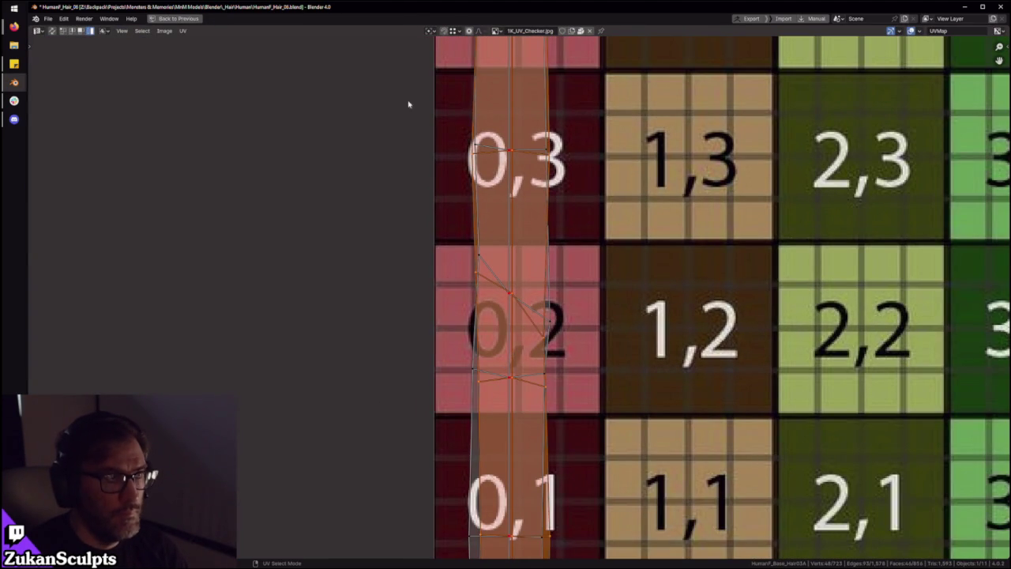
Shift the strip's UV island along X onto the leftmost column and mirror it on X
{"action": "key", "text": "g"}
{"action": "key", "text": "x"}
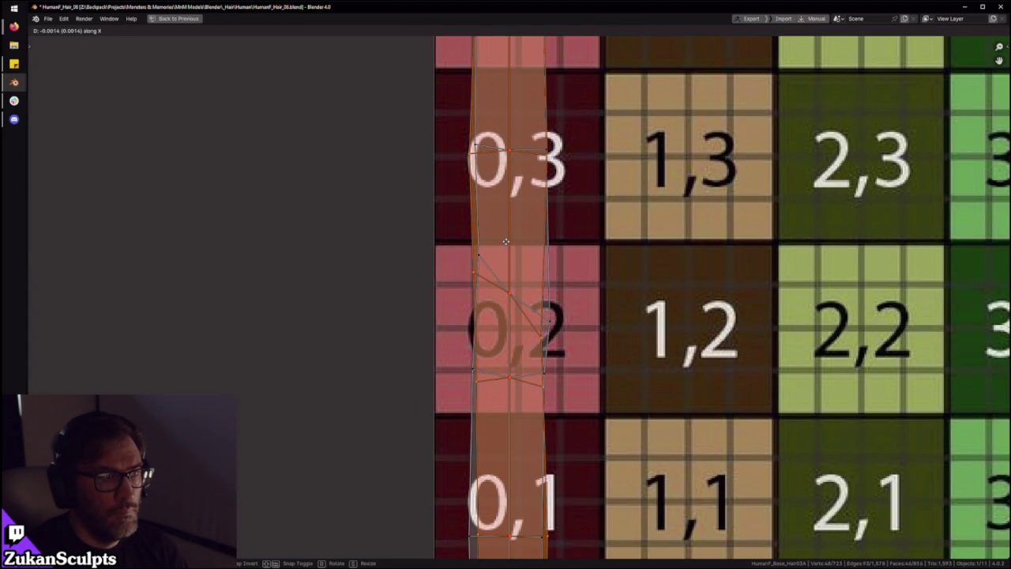
{"action": "left_click", "coordinate": [508, 268]}
{"action": "scroll", "coordinate": [523, 333], "scroll_direction": "down", "scroll_amount": 8}
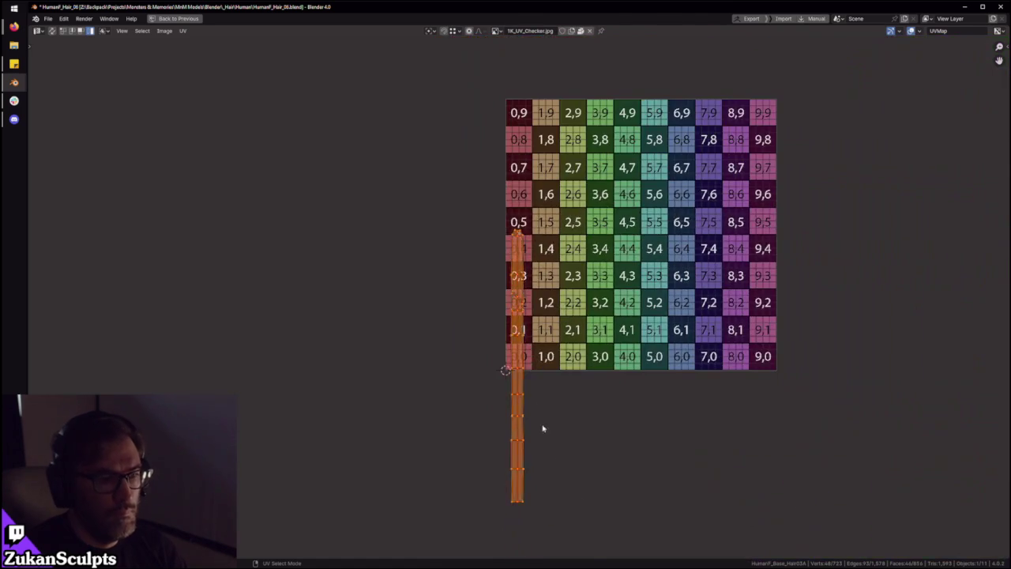
{"action": "scroll", "coordinate": [537, 403], "scroll_direction": "up", "scroll_amount": 9}
{"action": "key", "text": "ctrl+z"}
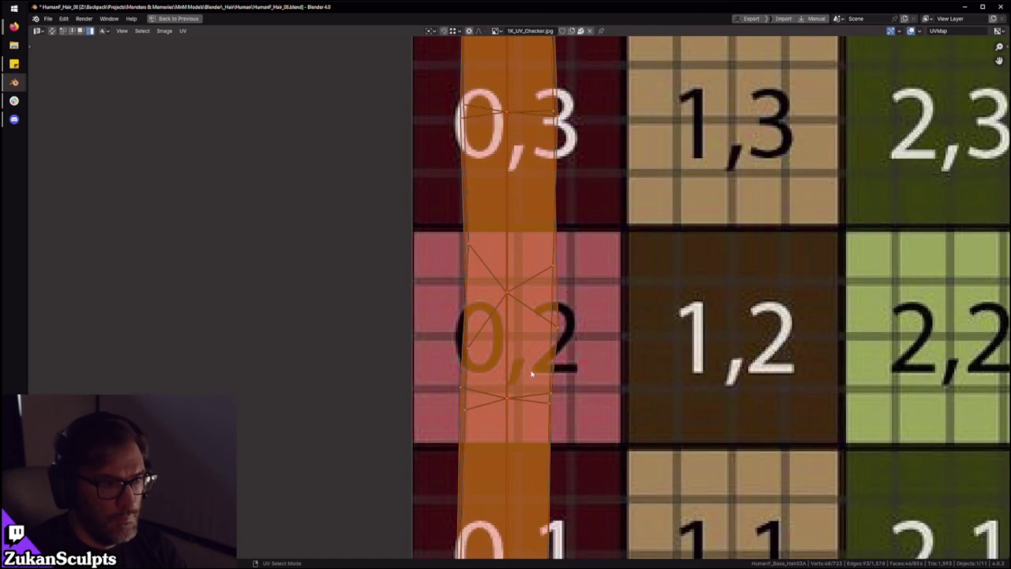
{"action": "key", "text": "ctrl+space"}
{"action": "key", "text": "KP_Decimal"}
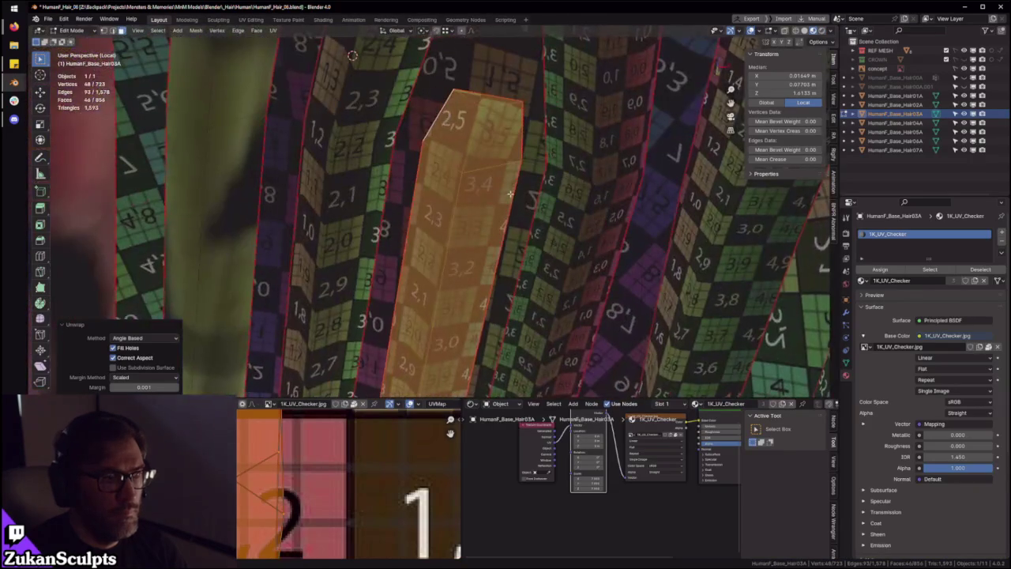
{"action": "key", "text": "ctrl+m"}
{"action": "key", "text": "x"}
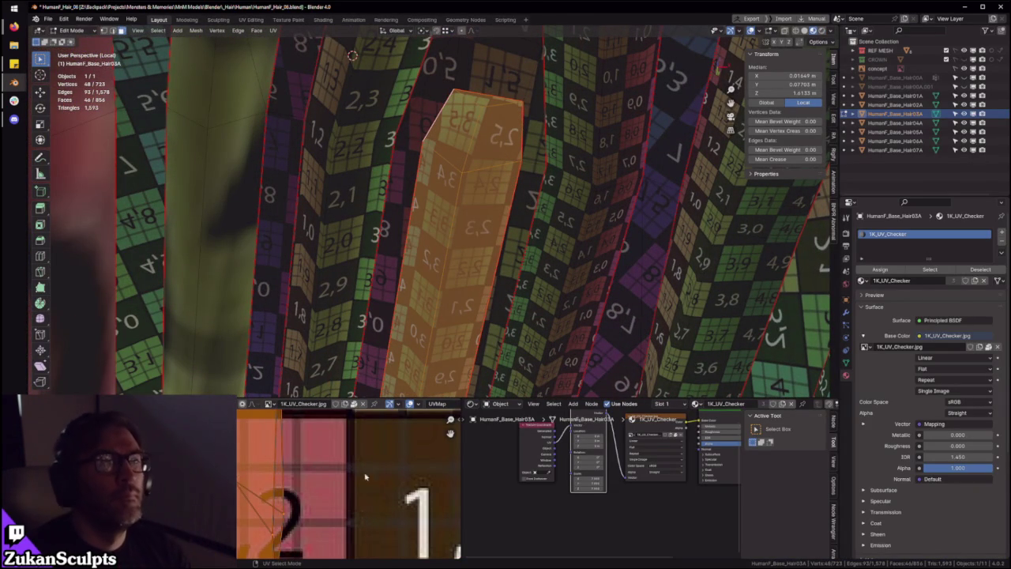
In the enlarged UV editor, box-select the vertices and left face at the strip's tip
{"action": "scroll", "coordinate": [320, 523], "scroll_direction": "down", "scroll_amount": 2}
{"action": "middle_click_drag", "start_coordinate": [278, 529], "coordinate": [303, 519]}
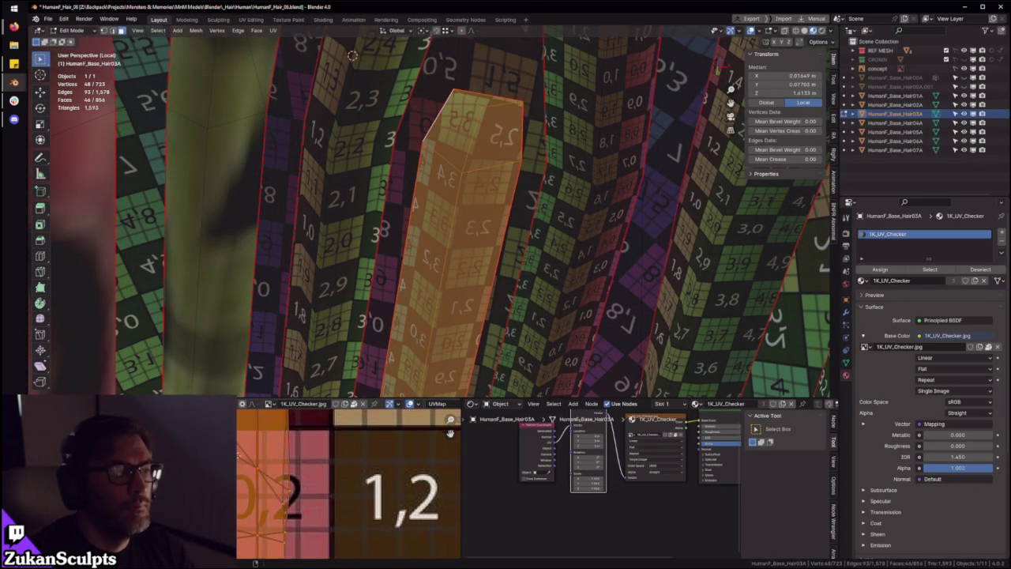
{"action": "key", "text": "ctrl+space"}
{"action": "scroll", "coordinate": [531, 318], "scroll_direction": "down", "scroll_amount": 3}
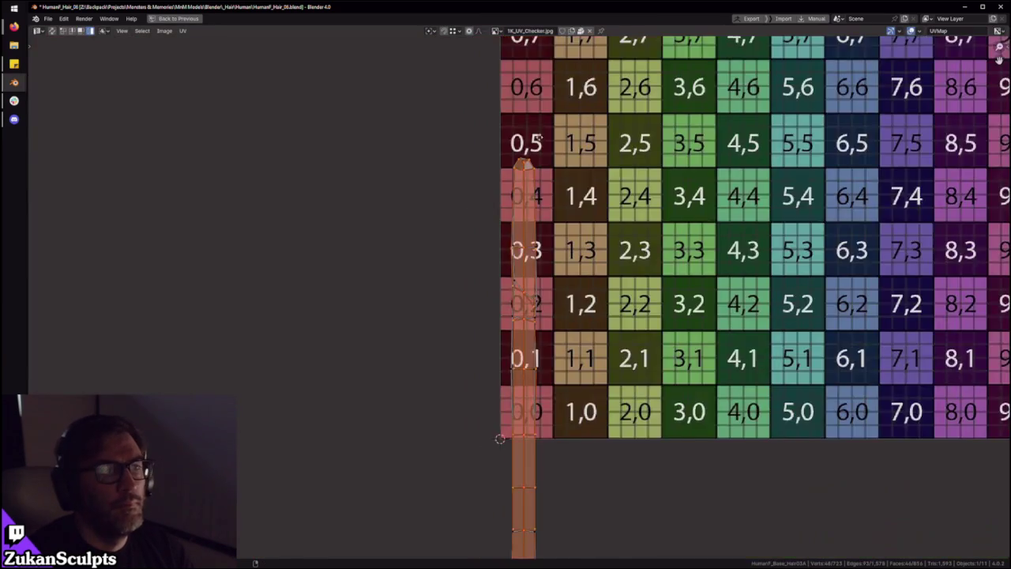
{"action": "scroll", "coordinate": [531, 318], "scroll_direction": "up", "scroll_amount": 3}
{"action": "scroll", "coordinate": [531, 319], "scroll_direction": "up", "scroll_amount": 2}
{"action": "left_click_drag", "start_coordinate": [411, 205], "coordinate": [582, 334]}
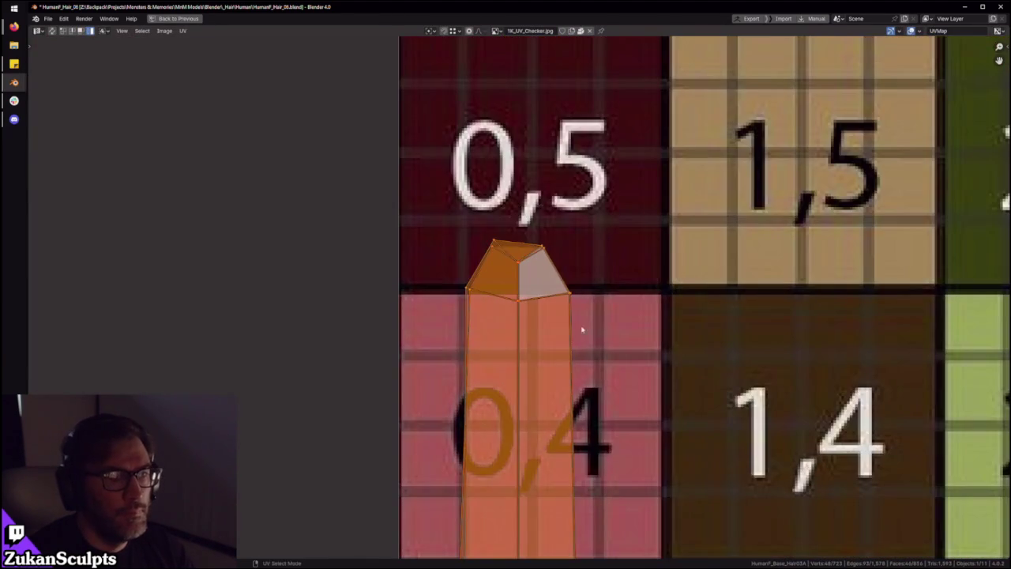
{"action": "scroll", "coordinate": [582, 334], "scroll_direction": "up", "scroll_amount": 4}
{"action": "mouse_move", "coordinate": [533, 292]}
{"action": "left_mouse_down"}
{"action": "mouse_move", "coordinate": [542, 301]}
{"action": "mouse_move", "coordinate": [535, 268]}
{"action": "left_mouse_up"}
In UV vertex mode, select the tip's left, right and top corner vertices
{"action": "key", "text": "ctrl+Tab"}
{"action": "left_click", "coordinate": [503, 255]}
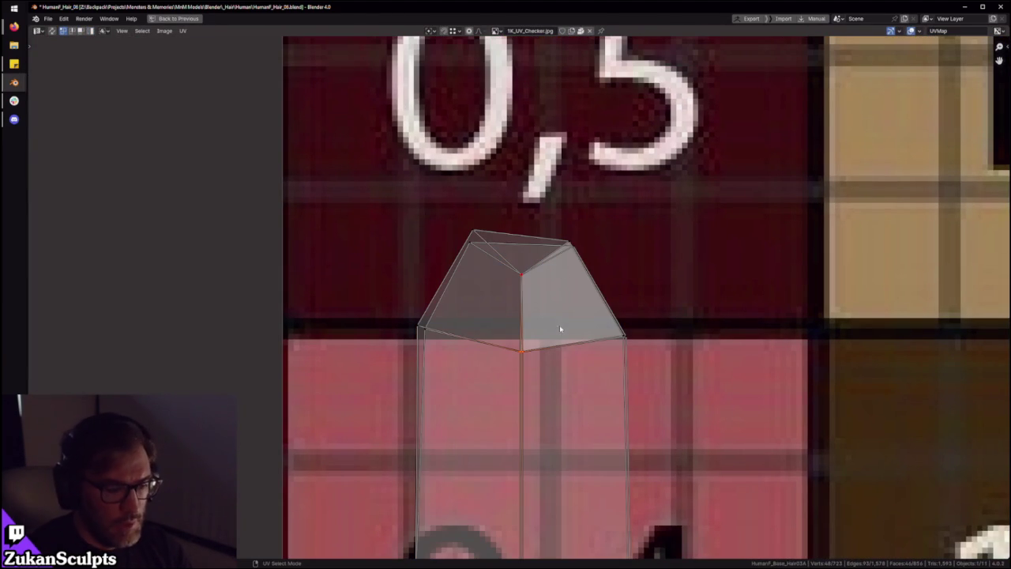
{"action": "left_click_drag", "start_coordinate": [374, 315], "coordinate": [437, 356]}
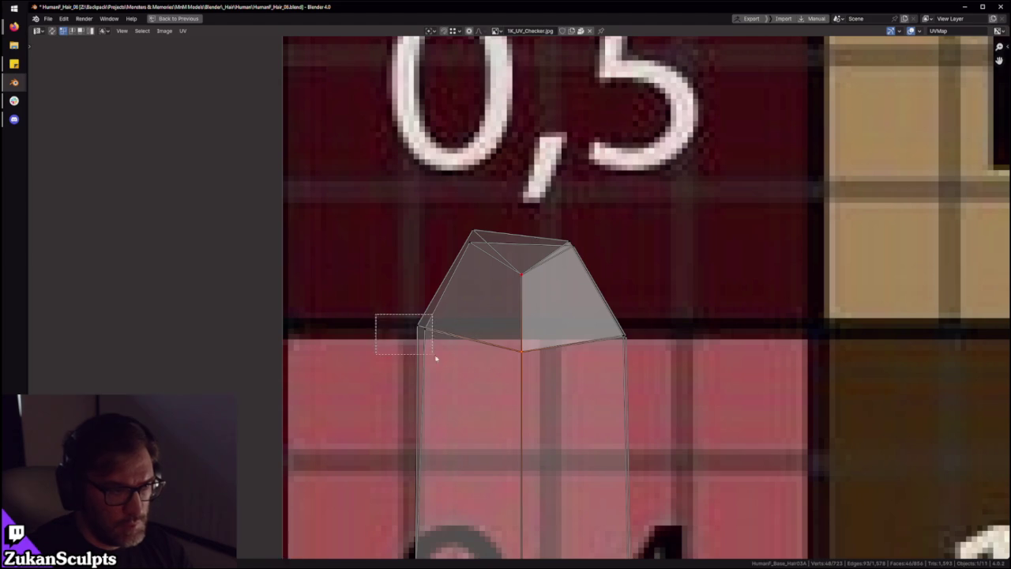
{"action": "left_click_drag", "start_coordinate": [667, 324], "coordinate": [584, 388]}
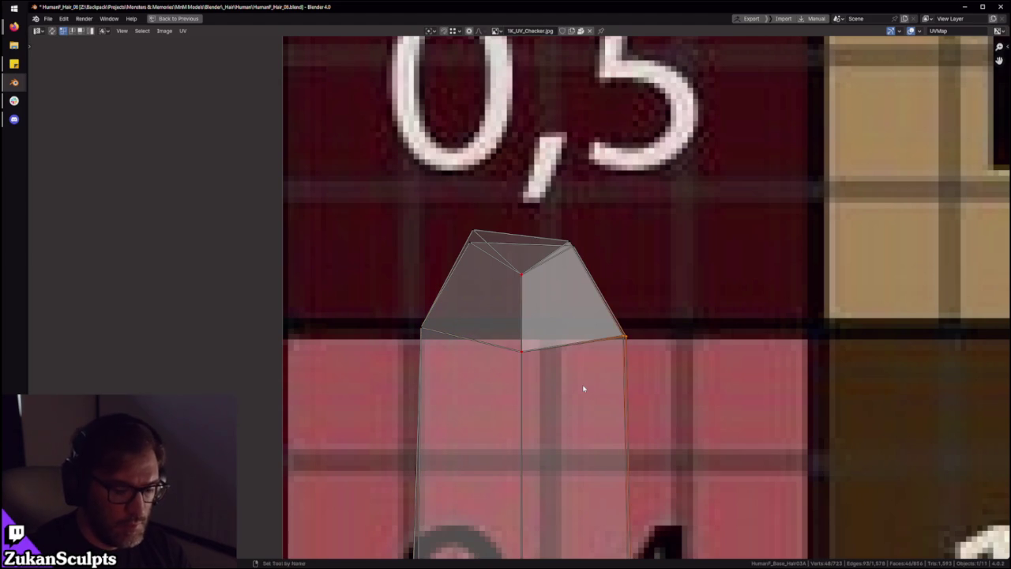
{"action": "left_click_drag", "start_coordinate": [446, 217], "coordinate": [479, 265]}
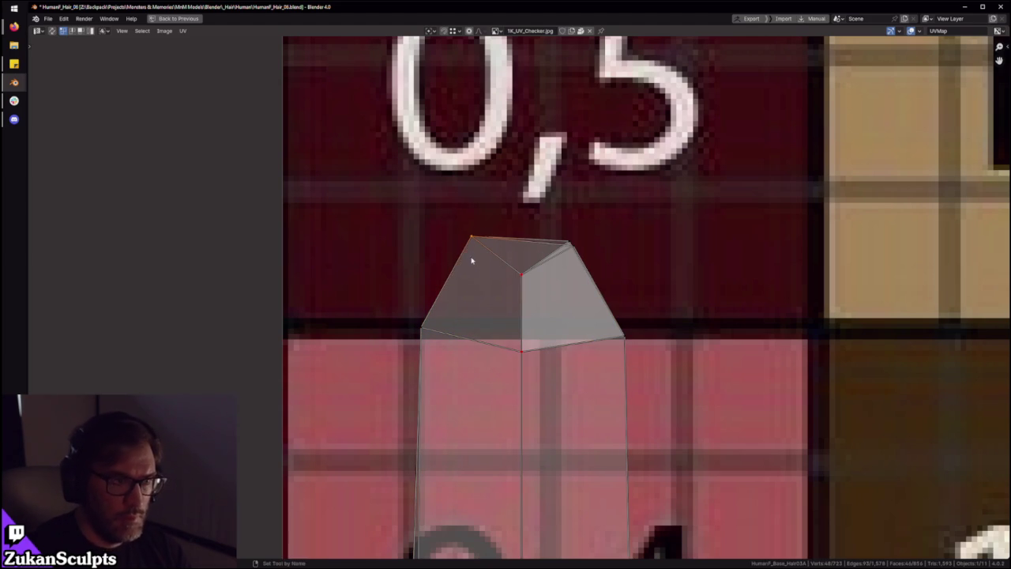
{"action": "left_click_drag", "start_coordinate": [671, 208], "coordinate": [558, 272]}
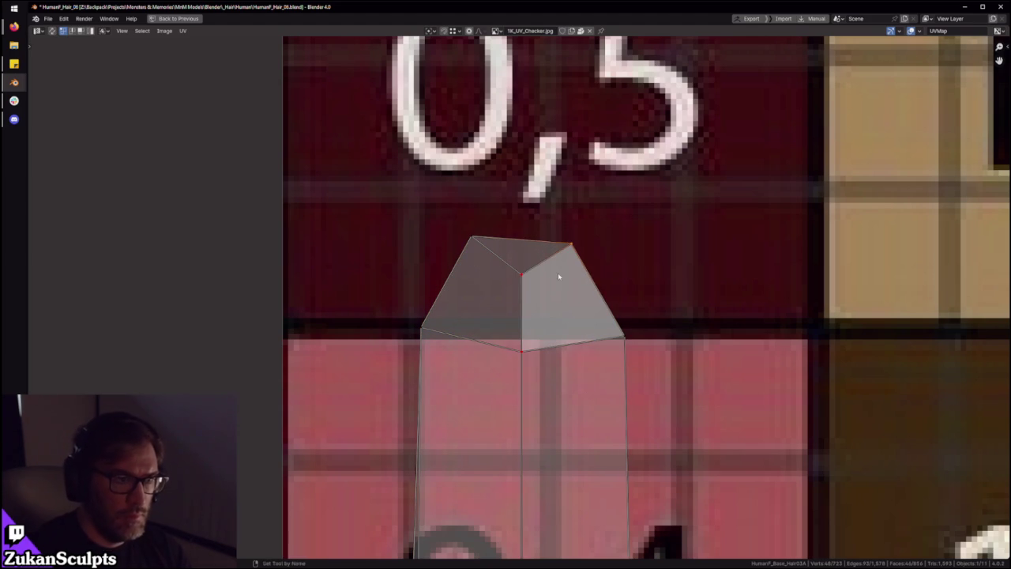
{"action": "left_click_drag", "start_coordinate": [374, 228], "coordinate": [655, 406]}
{"action": "scroll", "coordinate": [619, 378], "scroll_direction": "down", "scroll_amount": 3}
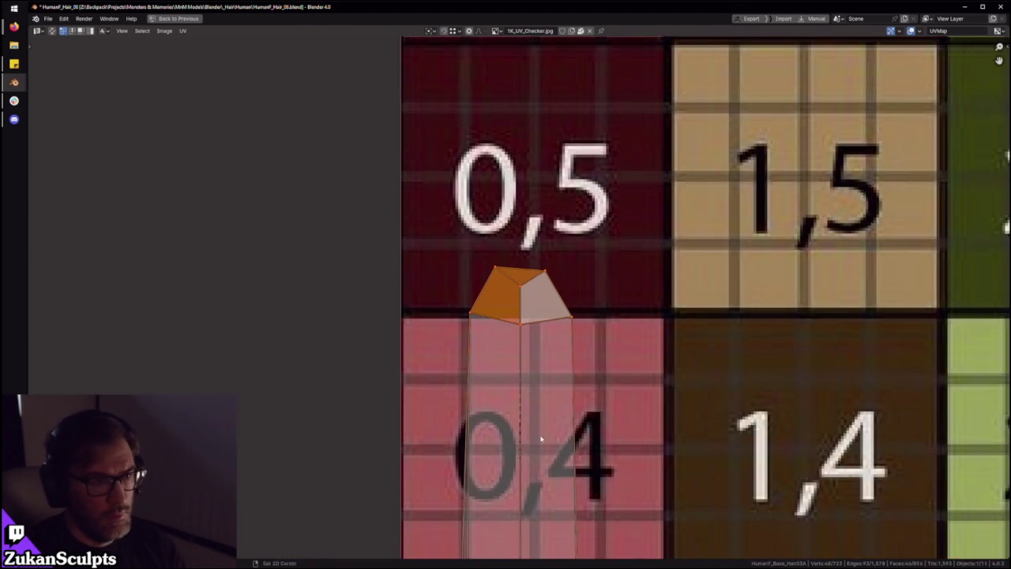
{"action": "key", "text": "ctrl+space"}
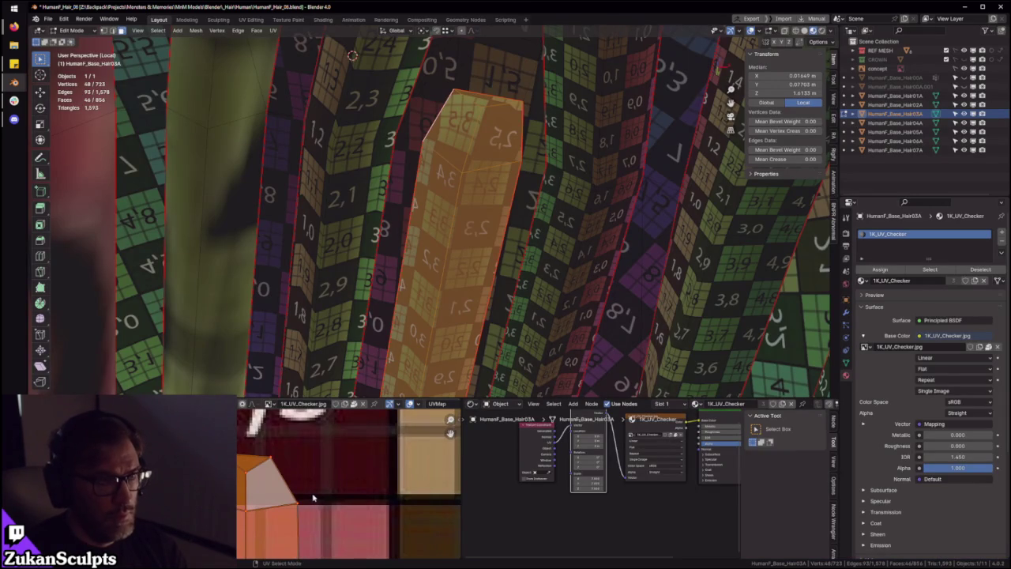
Nudge the tip vertex and a corner vertex with G to even out the pointed tip
{"action": "scroll", "coordinate": [313, 498], "scroll_direction": "down", "scroll_amount": 3}
{"action": "scroll", "coordinate": [300, 501], "scroll_direction": "up", "scroll_amount": 3}
{"action": "scroll", "coordinate": [261, 510], "scroll_direction": "up", "scroll_amount": 2}
{"action": "left_click_drag", "start_coordinate": [238, 492], "coordinate": [254, 511]}
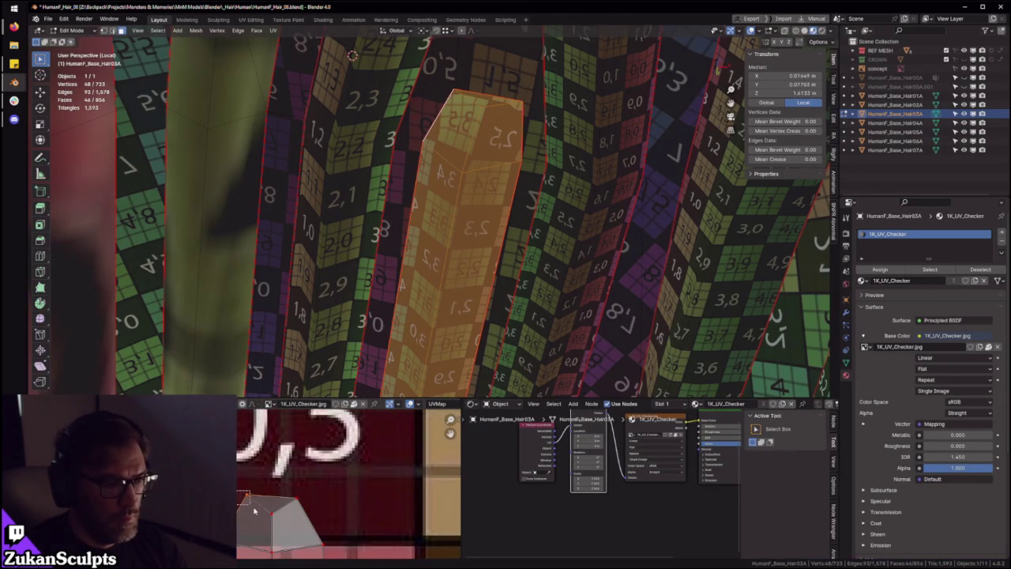
{"action": "left_click", "coordinate": [256, 517]}
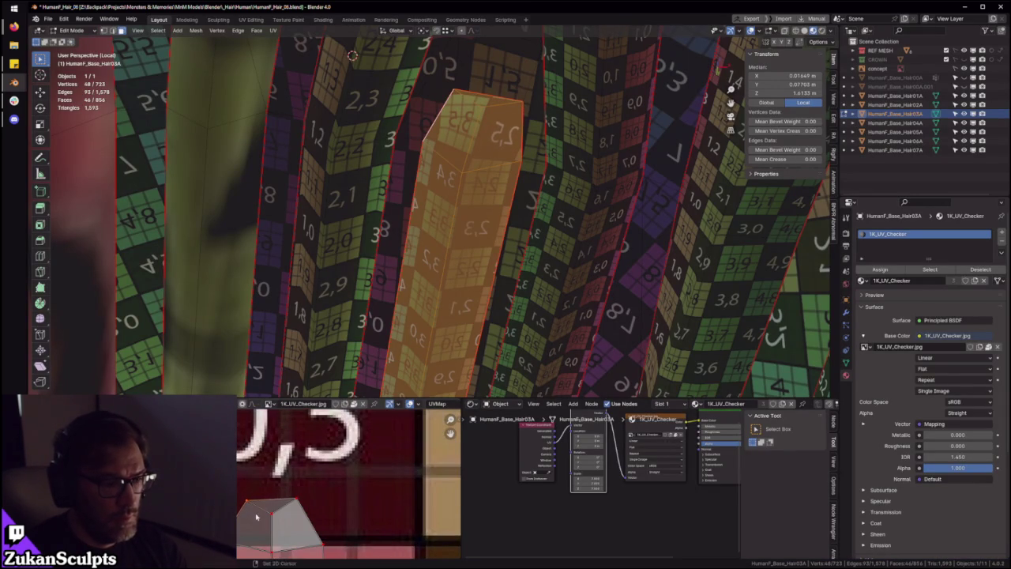
{"action": "key", "text": "g"}
{"action": "left_click", "coordinate": [300, 521]}
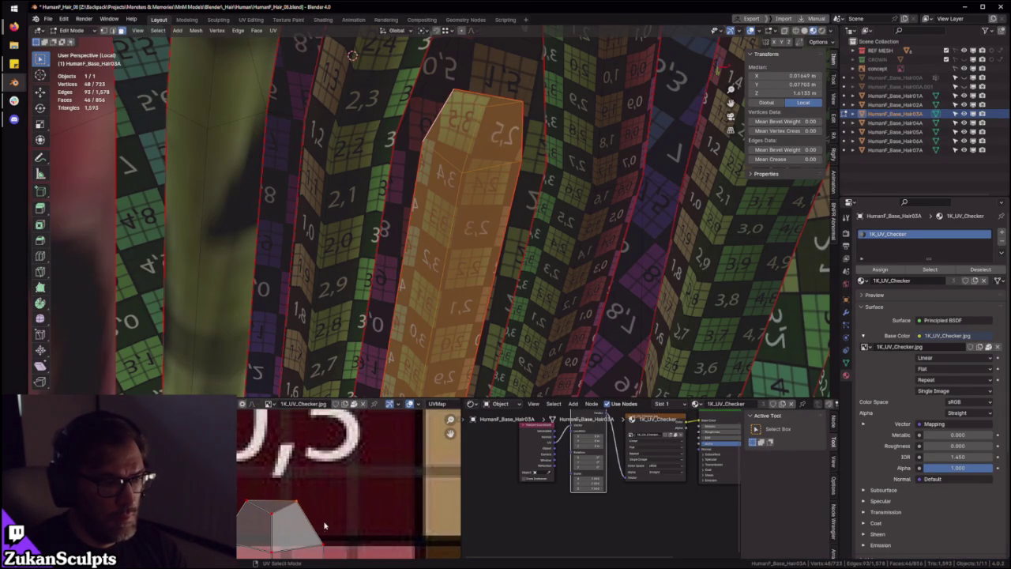
{"action": "left_click_drag", "start_coordinate": [292, 512], "coordinate": [292, 509]}
{"action": "key", "text": "g"}
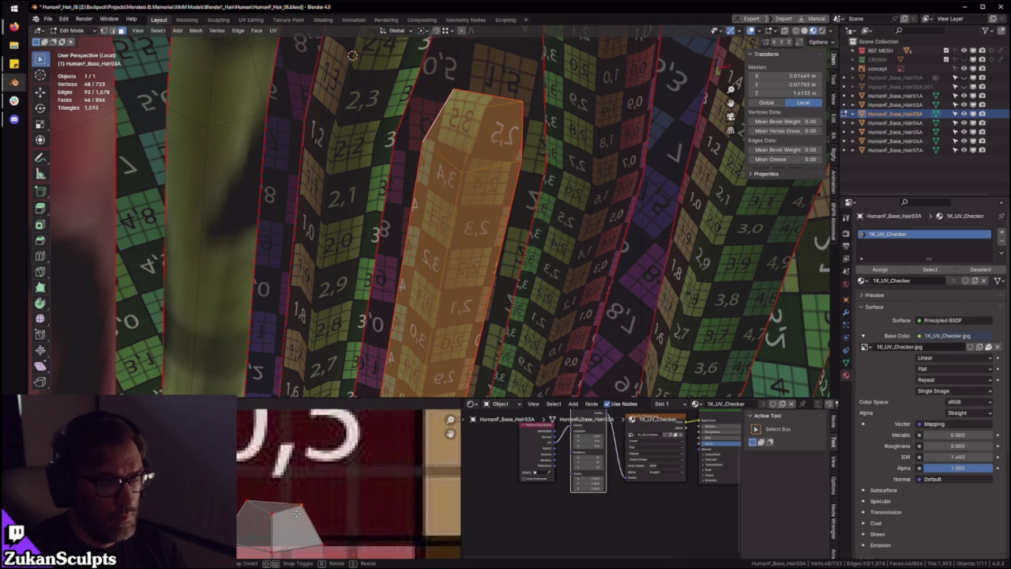
{"action": "left_click", "coordinate": [297, 513]}
Inspect the tip on the hair mesh, then move the tip vertices once more in the UV editor
{"action": "middle_click_drag", "start_coordinate": [410, 237], "coordinate": [490, 221]}
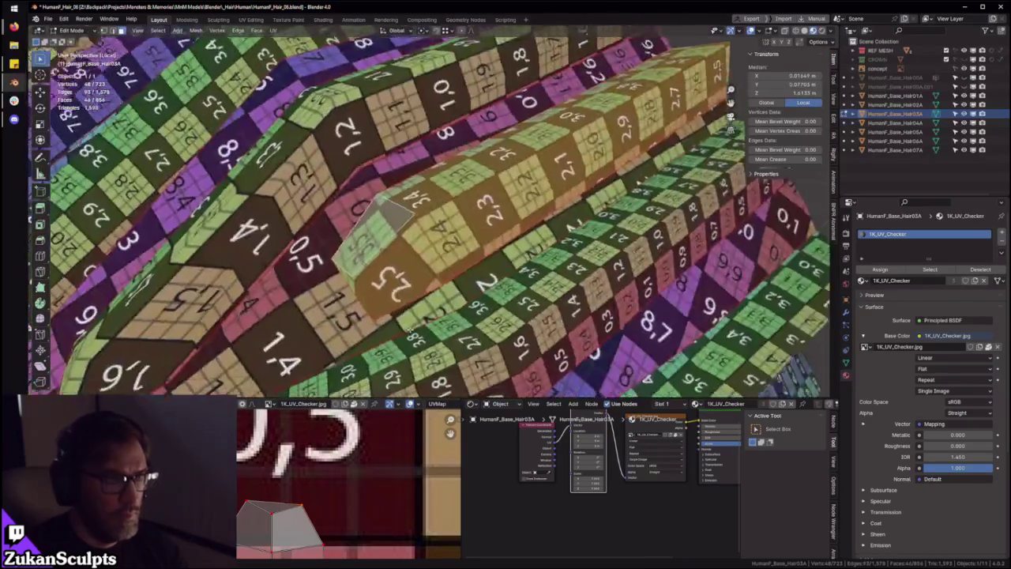
{"action": "scroll", "coordinate": [427, 221], "scroll_direction": "down", "scroll_amount": 3}
{"action": "middle_click_drag", "start_coordinate": [427, 222], "coordinate": [474, 237]}
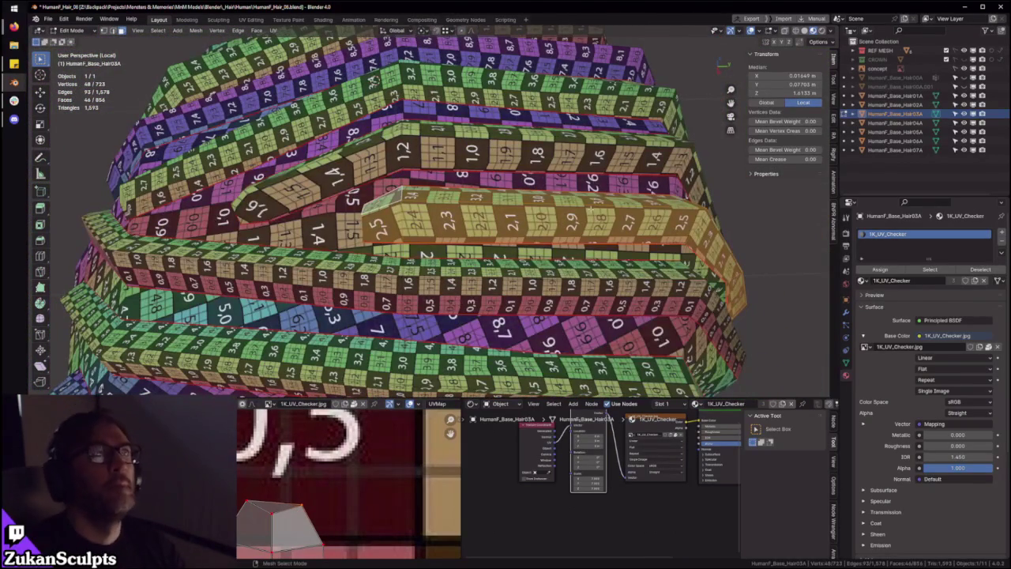
{"action": "middle_click_drag", "start_coordinate": [392, 261], "coordinate": [392, 289], "text": "ctrl"}
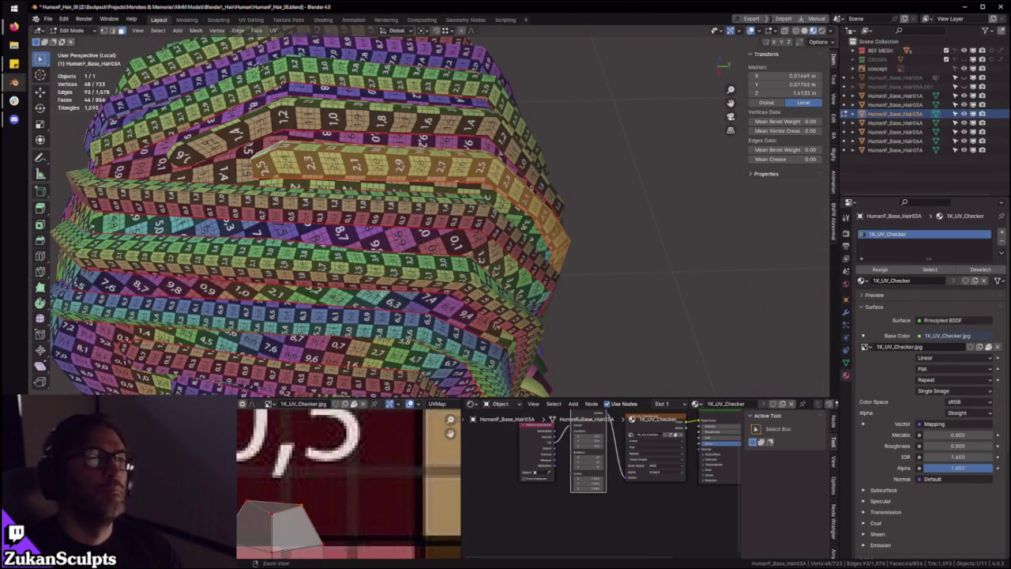
{"action": "scroll", "coordinate": [332, 481], "scroll_direction": "down", "scroll_amount": 2}
{"action": "middle_click_drag", "start_coordinate": [324, 545], "coordinate": [323, 477]}
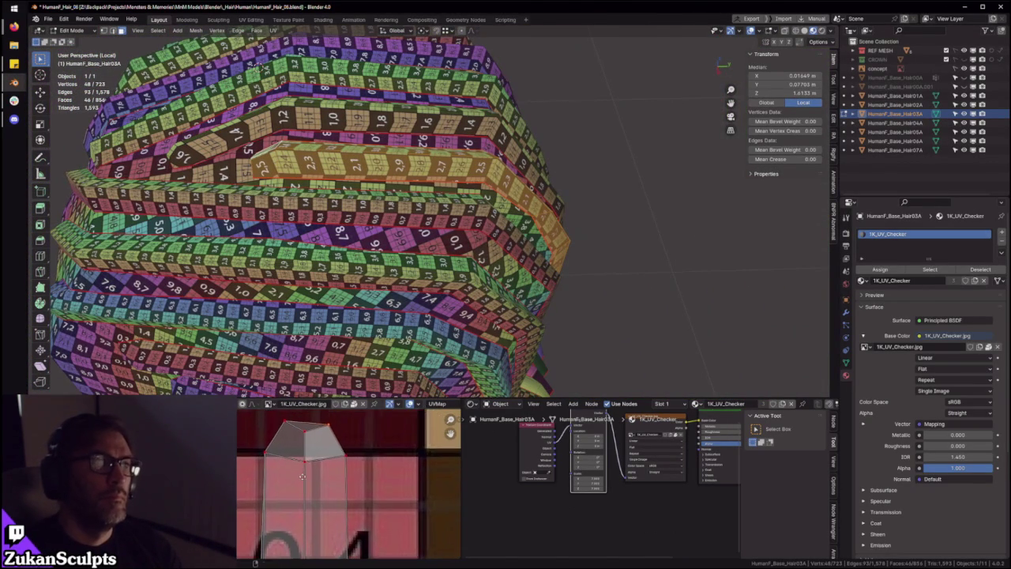
{"action": "scroll", "coordinate": [330, 507], "scroll_direction": "up", "scroll_amount": 1}
{"action": "key", "text": "g"}
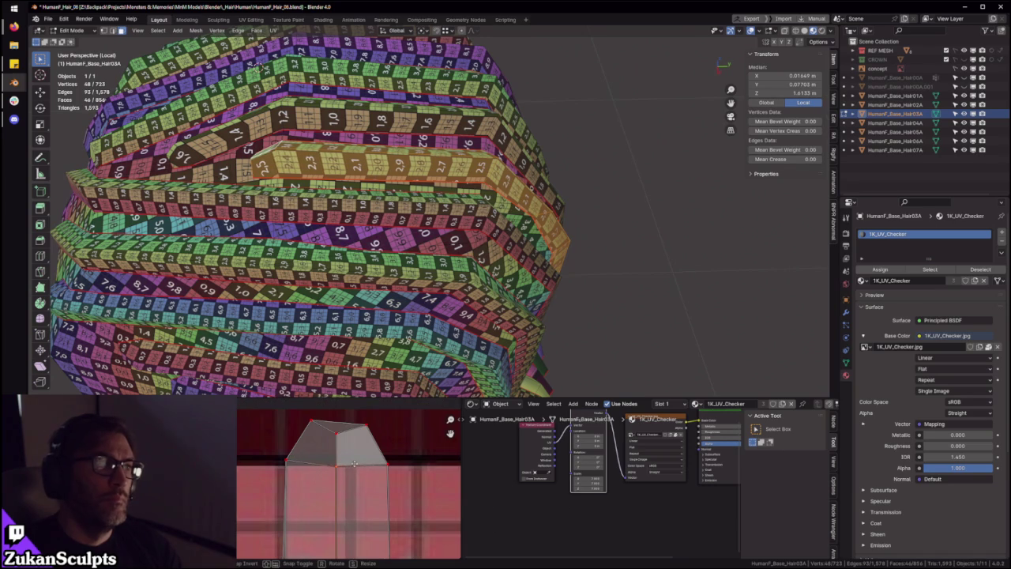
{"action": "left_click", "coordinate": [358, 462]}
Orbit to check the strip's checker texture and pick a face on the next hair strip
{"action": "scroll", "coordinate": [358, 462], "scroll_direction": "up", "scroll_amount": 3}
{"action": "middle_click_drag", "start_coordinate": [348, 505], "coordinate": [364, 466]}
{"action": "mouse_move", "coordinate": [410, 332]}
{"action": "middle_mouse_down"}
{"action": "mouse_move", "coordinate": [462, 254]}
{"action": "mouse_move", "coordinate": [411, 285]}
{"action": "middle_mouse_up"}
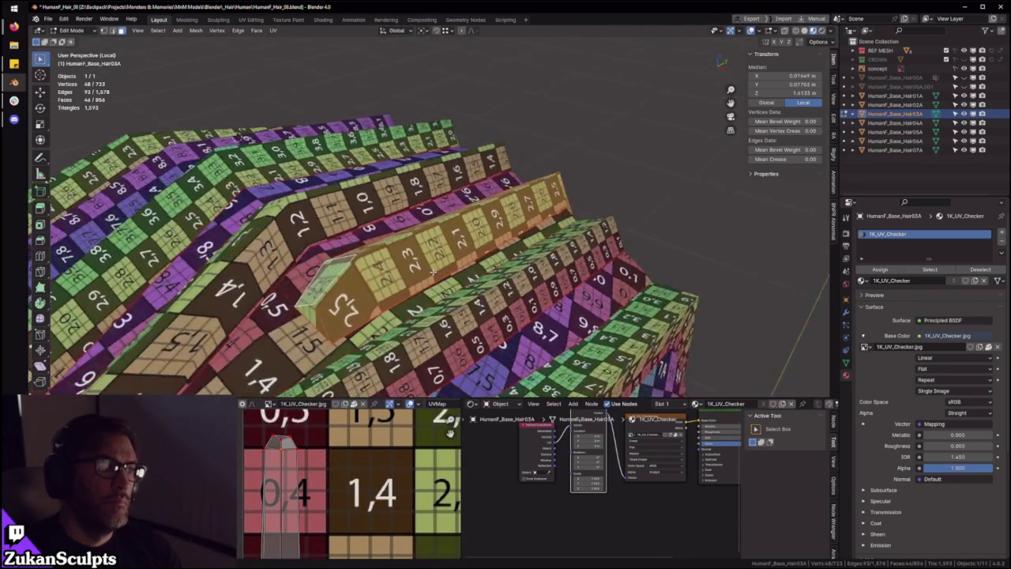
{"action": "scroll", "coordinate": [384, 452], "scroll_direction": "down", "scroll_amount": 3}
{"action": "scroll", "coordinate": [355, 482], "scroll_direction": "down", "scroll_amount": 2}
{"action": "scroll", "coordinate": [269, 531], "scroll_direction": "down", "scroll_amount": 3}
{"action": "middle_click_drag", "start_coordinate": [355, 300], "coordinate": [399, 249]}
{"action": "left_click", "coordinate": [399, 249]}
Select two hair strips' linked faces and box-select their UVs in the enlarged UV editor
{"action": "key", "text": "ctrl+l"}
{"action": "key", "text": "ctrl+space"}
{"action": "scroll", "coordinate": [512, 295], "scroll_direction": "up", "scroll_amount": 3}
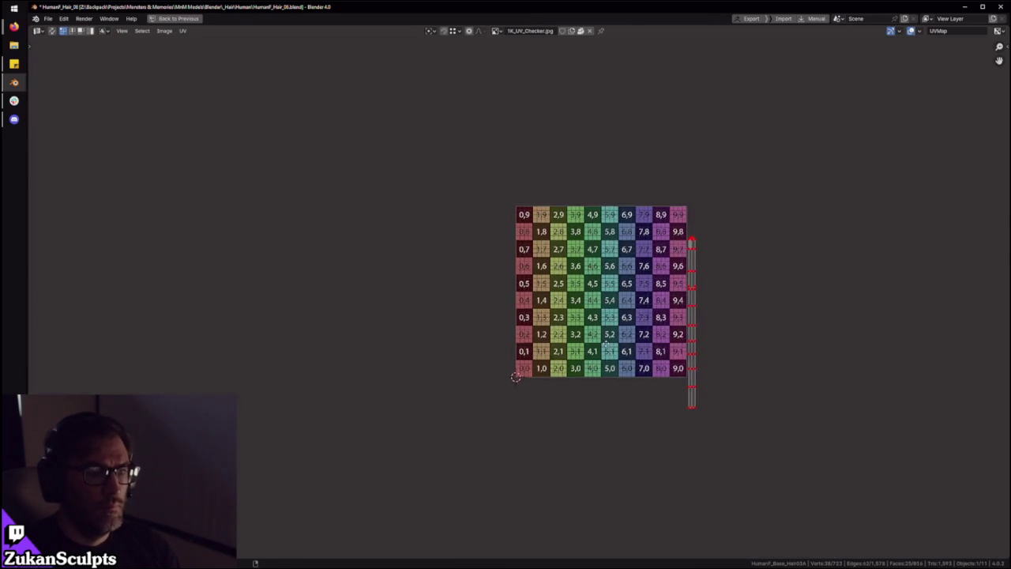
{"action": "key", "text": "ctrl+space"}
{"action": "scroll", "coordinate": [485, 164], "scroll_direction": "up", "scroll_amount": 5}
{"action": "mouse_move", "coordinate": [474, 182]}
{"action": "middle_mouse_down"}
{"action": "mouse_move", "coordinate": [485, 164]}
{"action": "mouse_move", "coordinate": [439, 213]}
{"action": "middle_mouse_up"}
{"action": "left_click", "coordinate": [438, 213]}
{"action": "key", "text": "ctrl+l"}
{"action": "key", "text": "ctrl+space"}
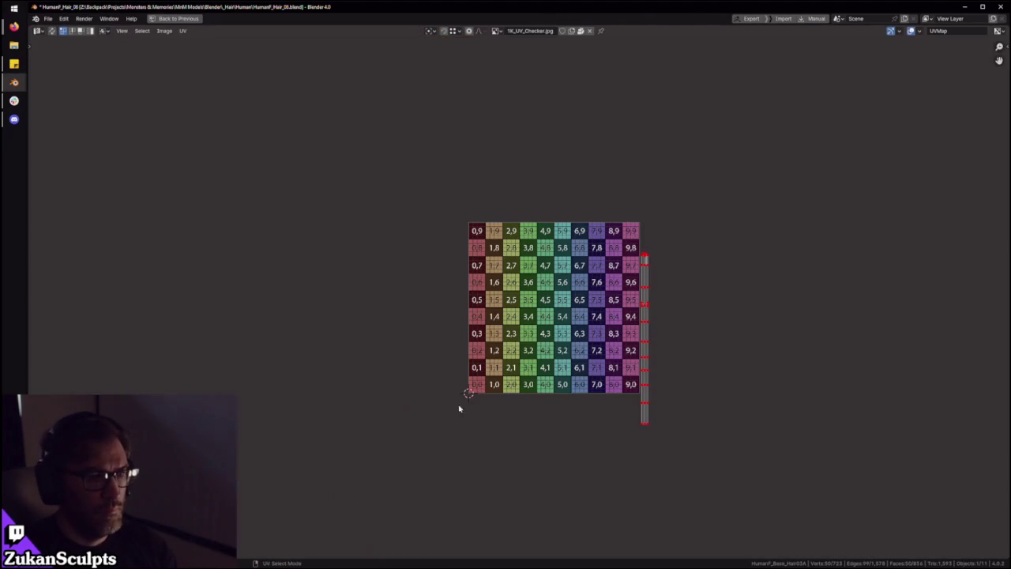
{"action": "middle_click_drag", "start_coordinate": [545, 333], "coordinate": [488, 345]}
{"action": "left_click_drag", "start_coordinate": [457, 169], "coordinate": [686, 508]}
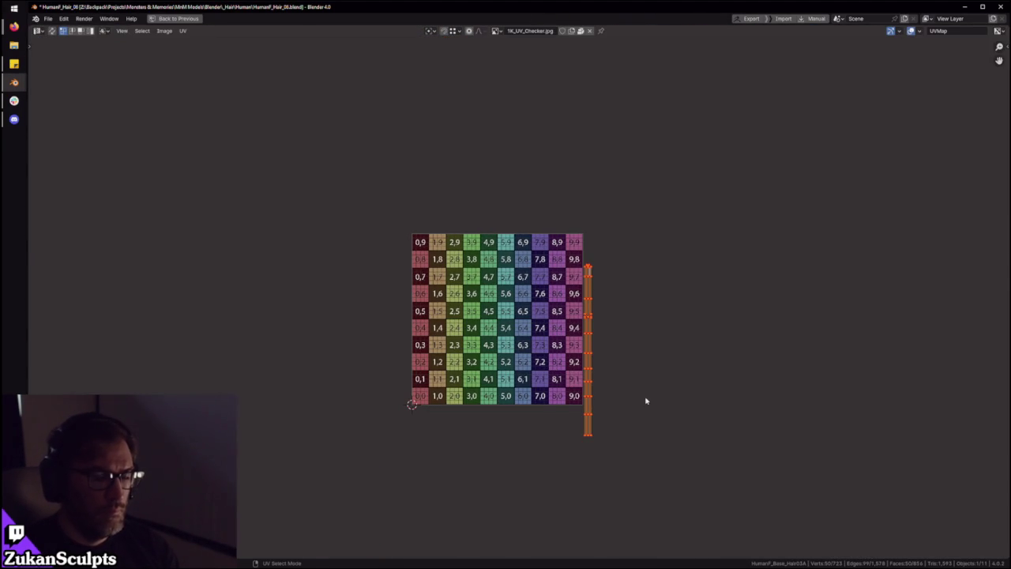
{"action": "key", "text": "ctrl+space"}
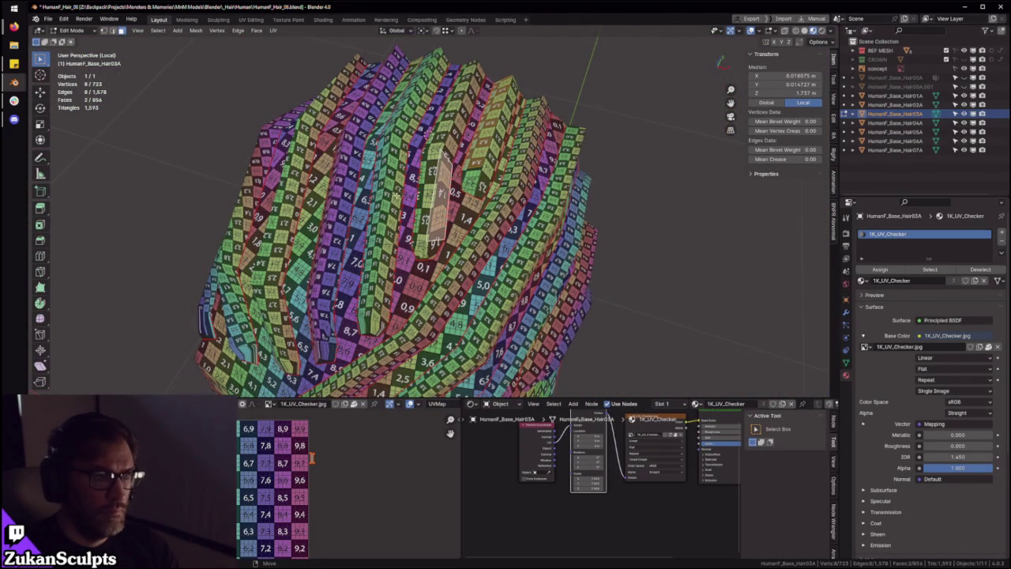
Add another strip's faces and move the right UV island beside the other on the checker
{"action": "key", "text": "l"}
{"action": "key", "text": "ctrl+space"}
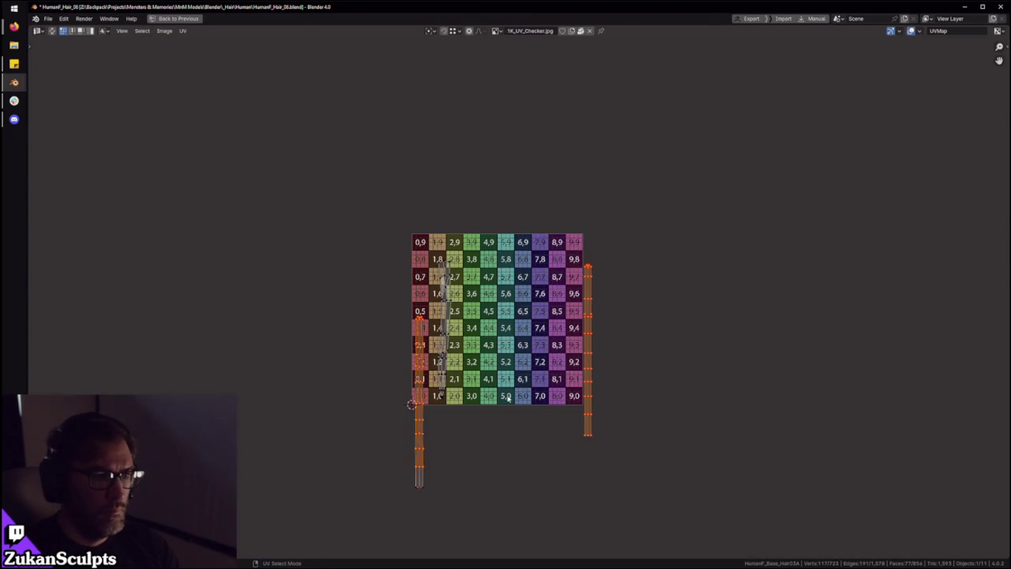
{"action": "key", "text": "ctrl+space"}
{"action": "scroll", "coordinate": [431, 235], "scroll_direction": "up", "scroll_amount": 5}
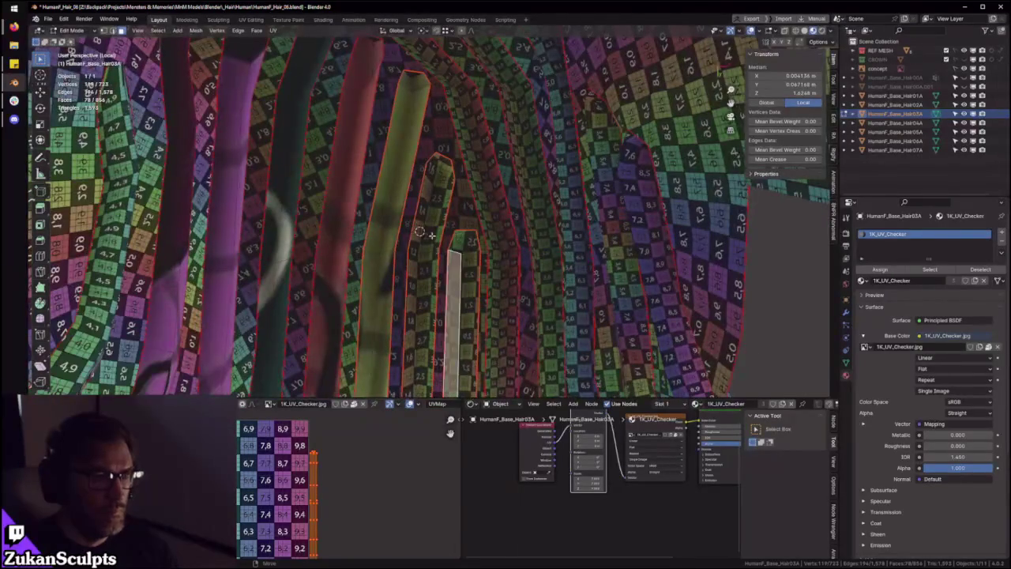
{"action": "key", "text": "l"}
{"action": "key", "text": "ctrl+space"}
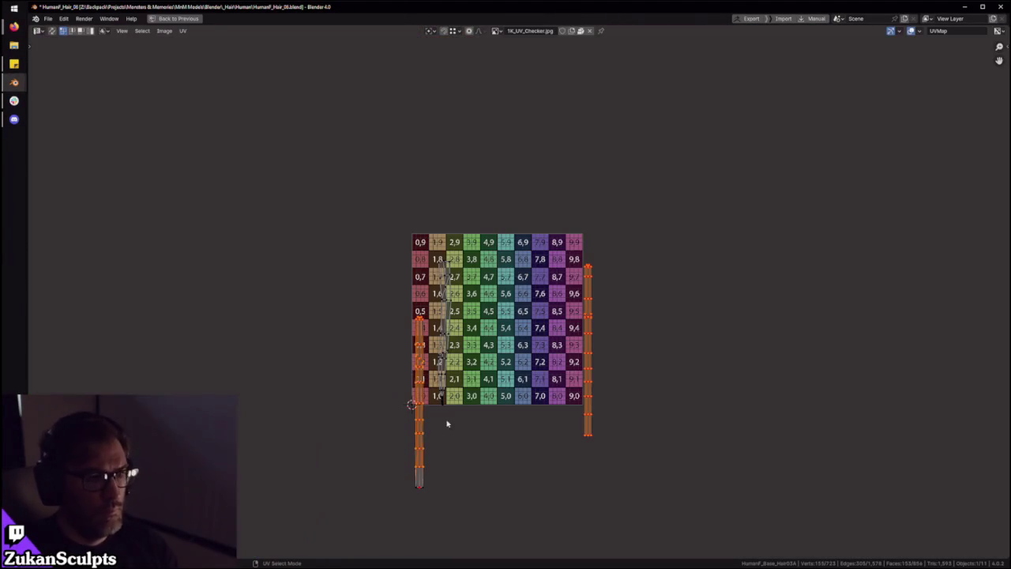
{"action": "left_click", "coordinate": [588, 277]}
{"action": "key", "text": "g"}
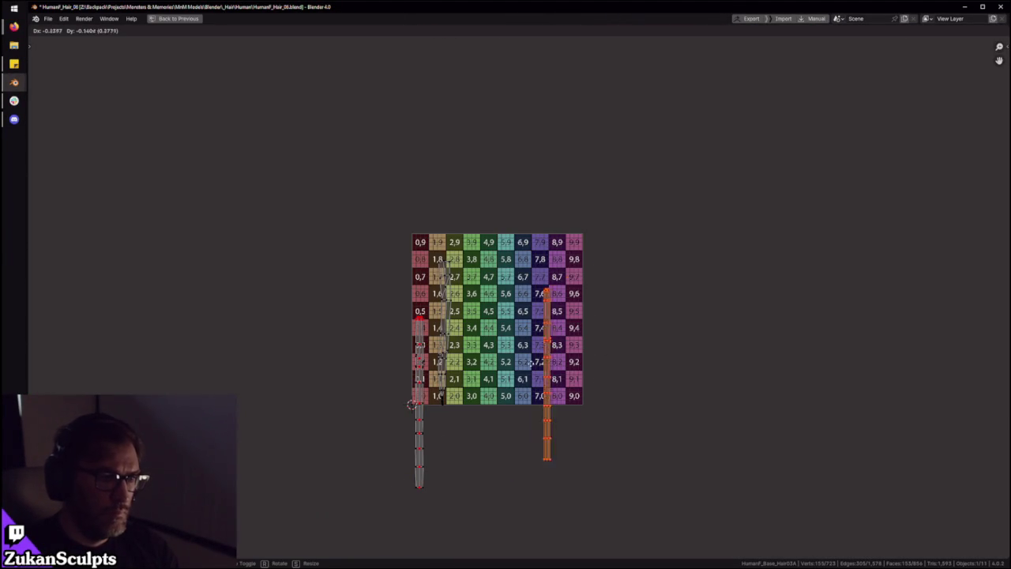
{"action": "left_click", "coordinate": [435, 382]}
{"action": "key", "text": "ctrl+space"}
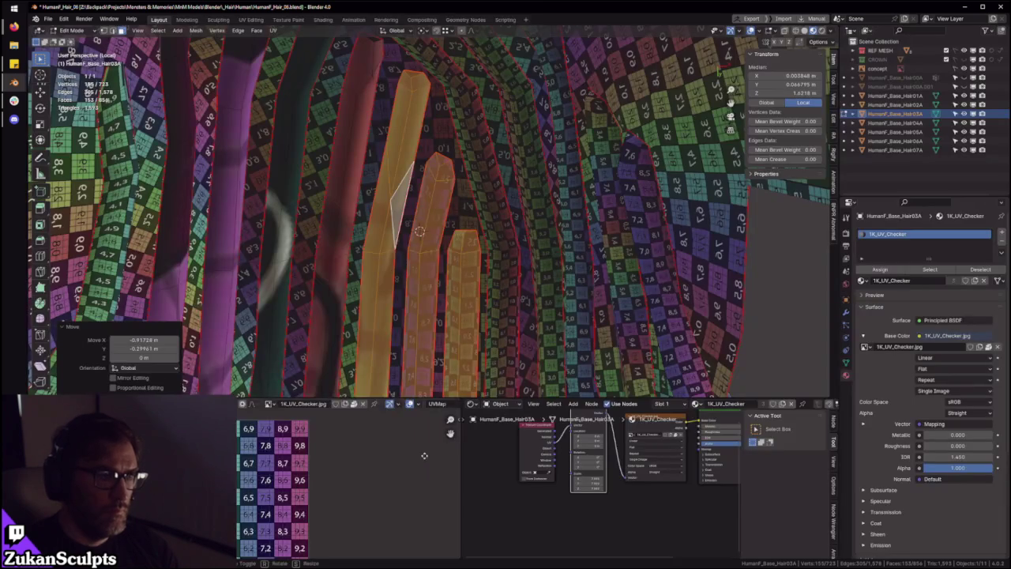
Reposition a UV strip again, then select the next strip's linked faces and enlarge its UVs
{"action": "key", "text": "ctrl+space"}
{"action": "scroll", "coordinate": [425, 496], "scroll_direction": "up", "scroll_amount": 3}
{"action": "key", "text": "g"}
{"action": "left_click", "coordinate": [440, 375]}
{"action": "key", "text": "ctrl+space"}
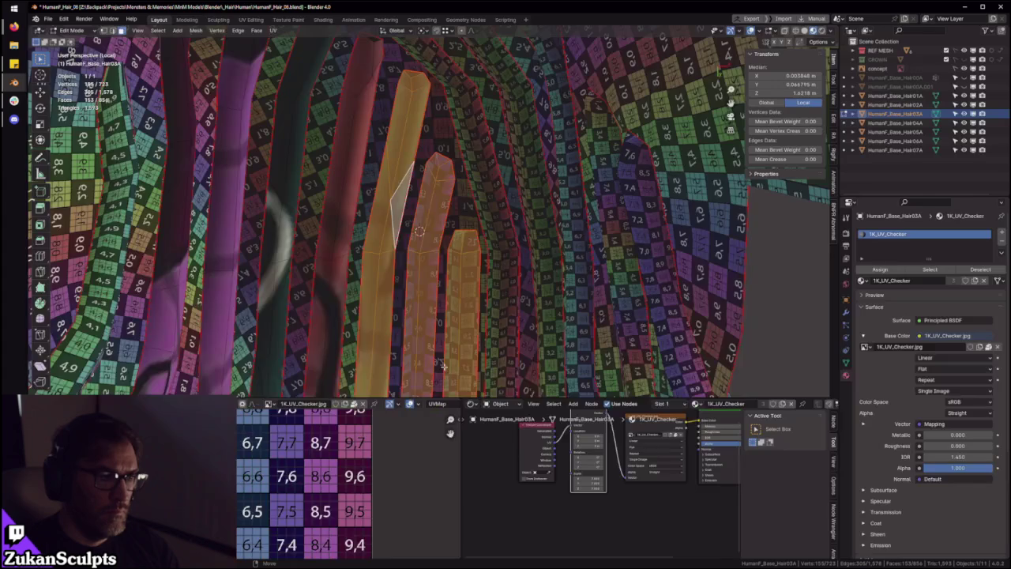
{"action": "middle_click_drag", "start_coordinate": [490, 148], "coordinate": [453, 208], "text": "ctrl"}
{"action": "left_click", "coordinate": [394, 224]}
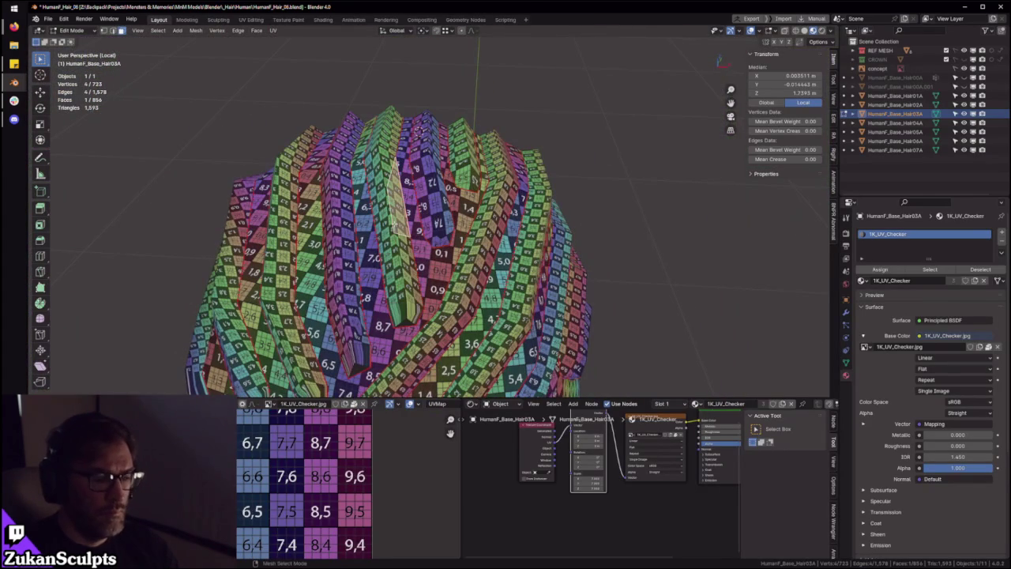
{"action": "key", "text": "ctrl+l"}
{"action": "key", "text": "ctrl+space"}
{"action": "scroll", "coordinate": [507, 335], "scroll_direction": "down", "scroll_amount": 4}
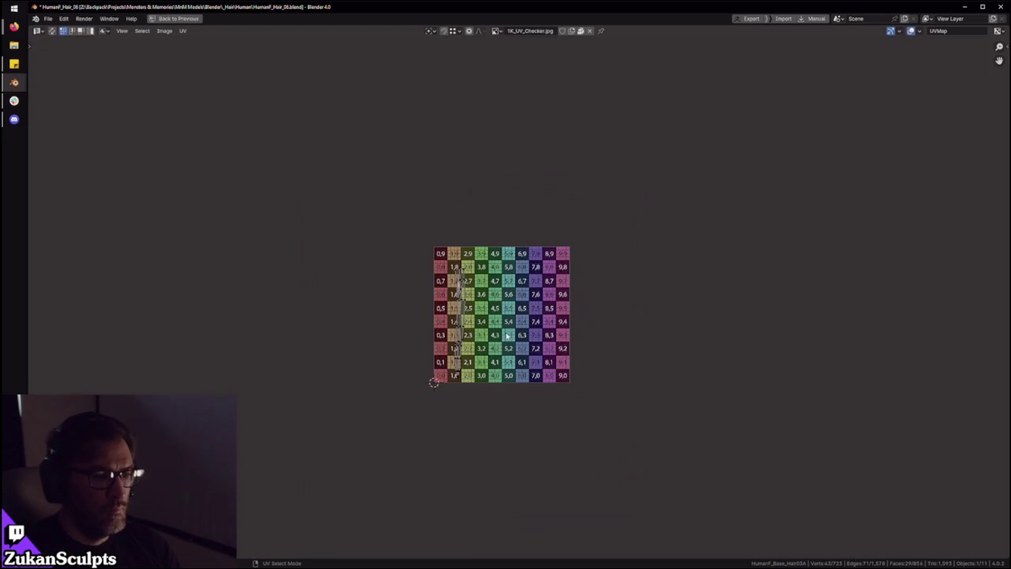
Select all of the strip's UVs and move them over checker columns 5 and 6
{"action": "key", "text": "a"}
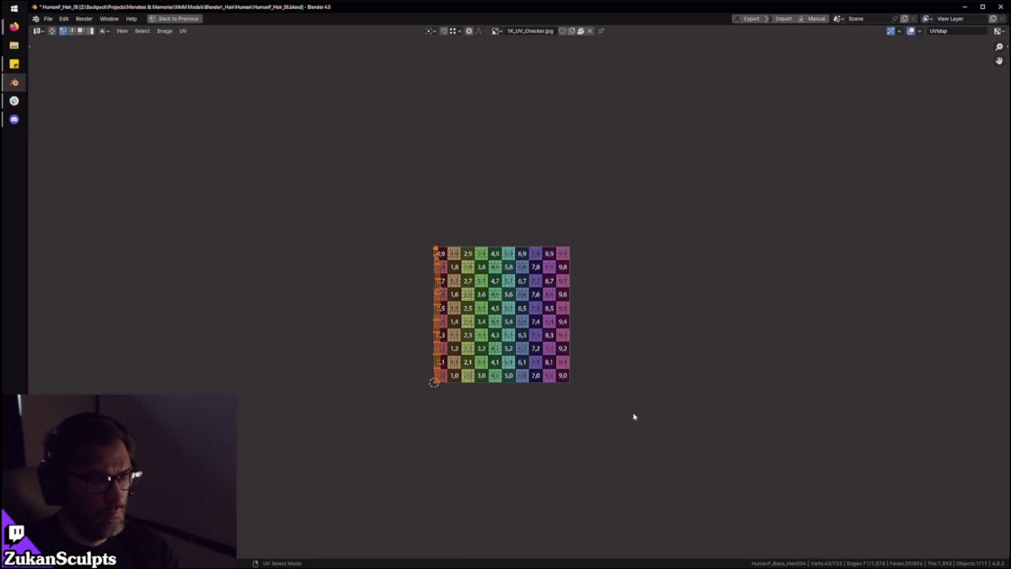
{"action": "key", "text": "g"}
{"action": "key", "text": "Escape"}
{"action": "key", "text": "g"}
{"action": "left_click", "coordinate": [593, 358]}
{"action": "scroll", "coordinate": [512, 267], "scroll_direction": "up", "scroll_amount": 10}
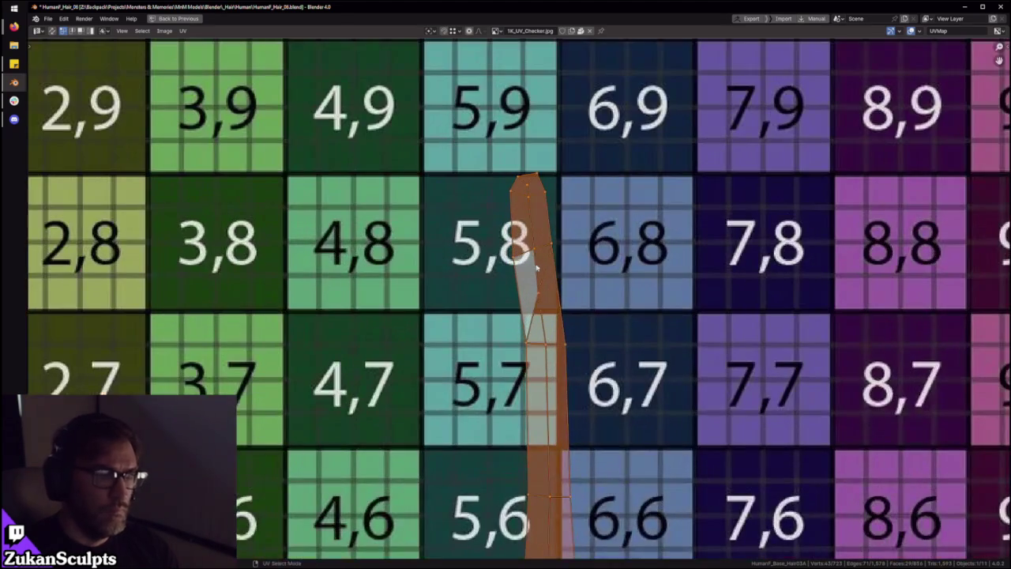
{"action": "scroll", "coordinate": [542, 265], "scroll_direction": "down", "scroll_amount": 8}
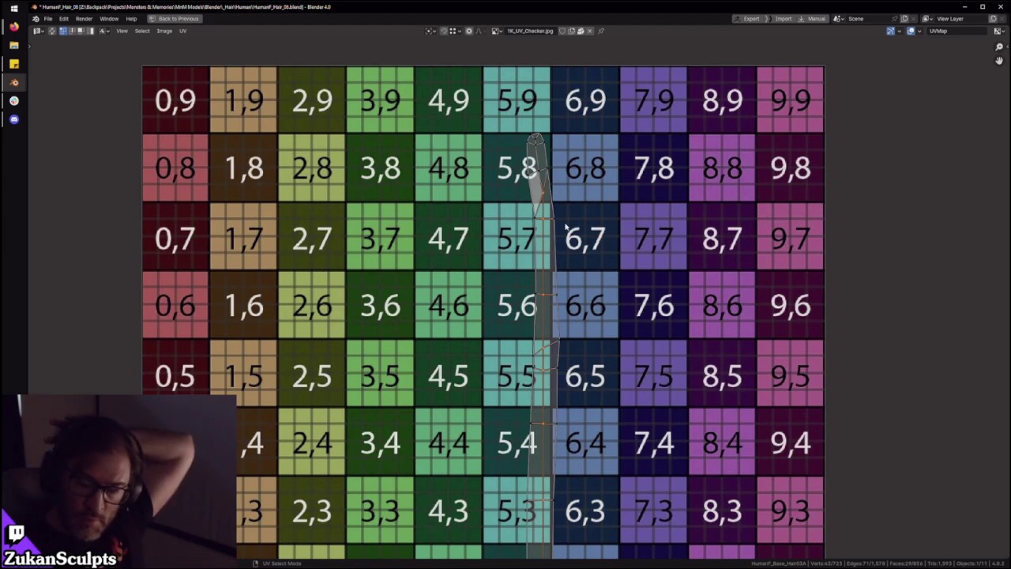
Zoom and pan over the checker rows to confirm the strip runs up column 5 to tile 5,8
{"action": "scroll", "coordinate": [566, 228], "scroll_direction": "up", "scroll_amount": 1}
{"action": "middle_click_drag", "start_coordinate": [566, 152], "coordinate": [568, 286]}
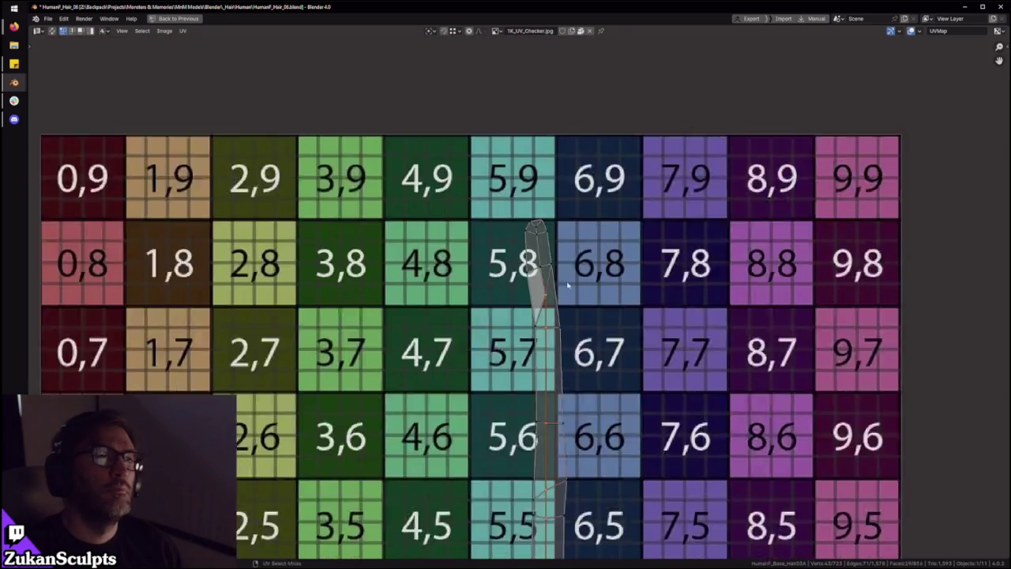
{"action": "scroll", "coordinate": [567, 286], "scroll_direction": "up", "scroll_amount": 2}
{"action": "scroll", "coordinate": [517, 312], "scroll_direction": "up", "scroll_amount": 1}
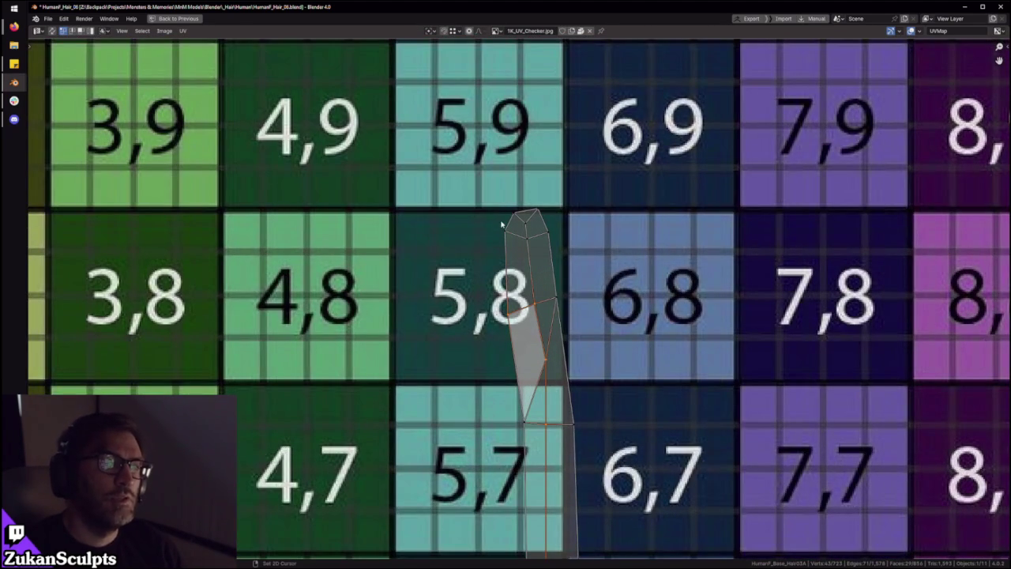
{"action": "scroll", "coordinate": [526, 340], "scroll_direction": "down", "scroll_amount": 3}
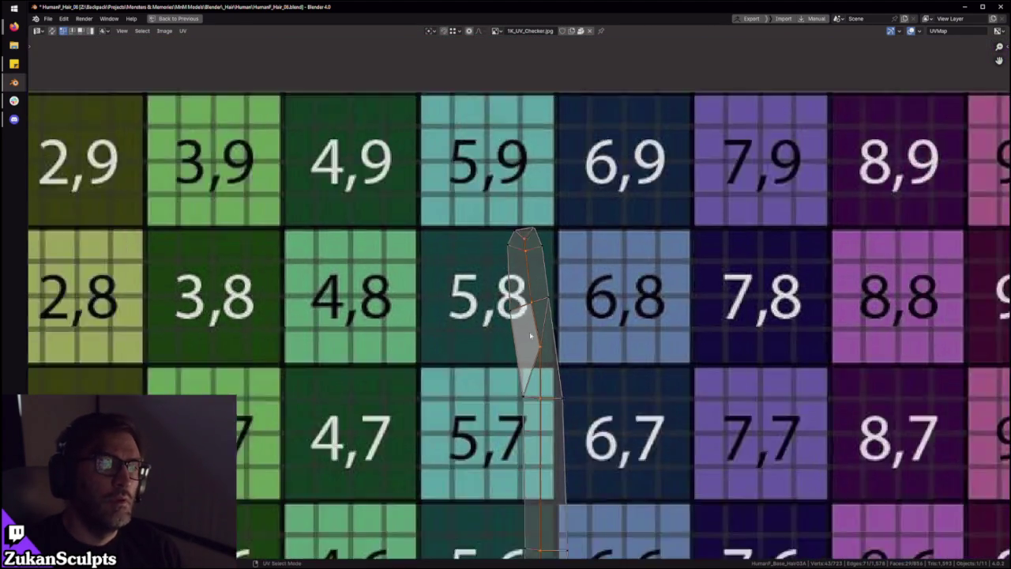
{"action": "scroll", "coordinate": [526, 340], "scroll_direction": "down", "scroll_amount": 5}
{"action": "middle_click_drag", "start_coordinate": [537, 419], "coordinate": [550, 334]}
{"action": "scroll", "coordinate": [550, 334], "scroll_direction": "up", "scroll_amount": 2}
{"action": "scroll", "coordinate": [553, 335], "scroll_direction": "up", "scroll_amount": 2}
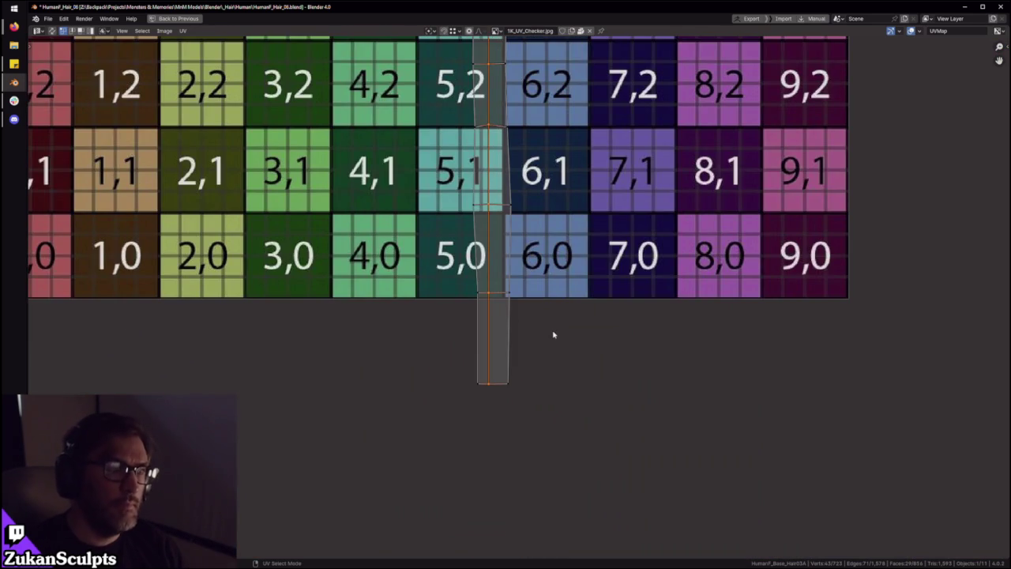
{"action": "scroll", "coordinate": [553, 335], "scroll_direction": "down", "scroll_amount": 4}
{"action": "scroll", "coordinate": [476, 220], "scroll_direction": "down", "scroll_amount": 1}
{"action": "scroll", "coordinate": [377, 192], "scroll_direction": "down", "scroll_amount": 4}
{"action": "scroll", "coordinate": [443, 316], "scroll_direction": "up", "scroll_amount": 3}
{"action": "scroll", "coordinate": [544, 344], "scroll_direction": "up", "scroll_amount": 3}
{"action": "scroll", "coordinate": [544, 345], "scroll_direction": "up", "scroll_amount": 3}
{"action": "scroll", "coordinate": [543, 344], "scroll_direction": "up", "scroll_amount": 4}
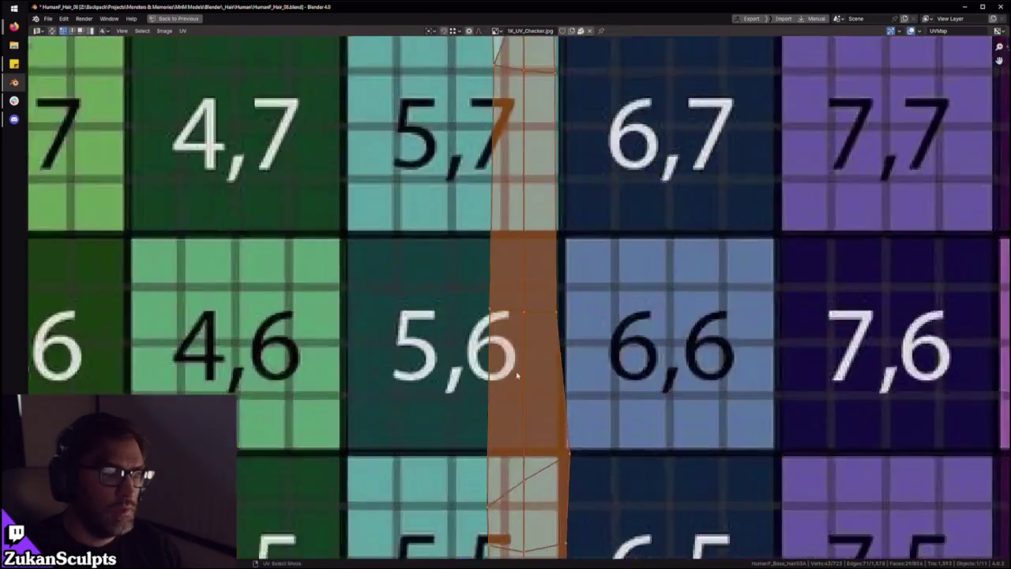
{"action": "middle_click_drag", "start_coordinate": [508, 142], "coordinate": [519, 300]}
{"action": "scroll", "coordinate": [519, 300], "scroll_direction": "down", "scroll_amount": 3}
{"action": "scroll", "coordinate": [519, 300], "scroll_direction": "up", "scroll_amount": 2}
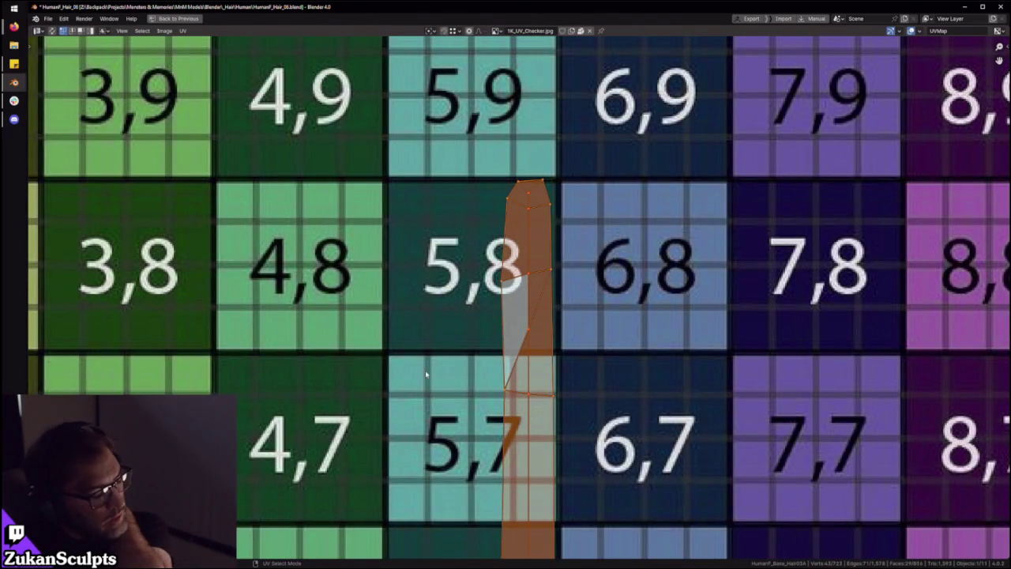
{"action": "scroll", "coordinate": [495, 237], "scroll_direction": "down", "scroll_amount": 3}
{"action": "scroll", "coordinate": [496, 237], "scroll_direction": "up", "scroll_amount": 2}
{"action": "scroll", "coordinate": [495, 237], "scroll_direction": "up", "scroll_amount": 1}
{"action": "key", "text": "ctrl+space"}
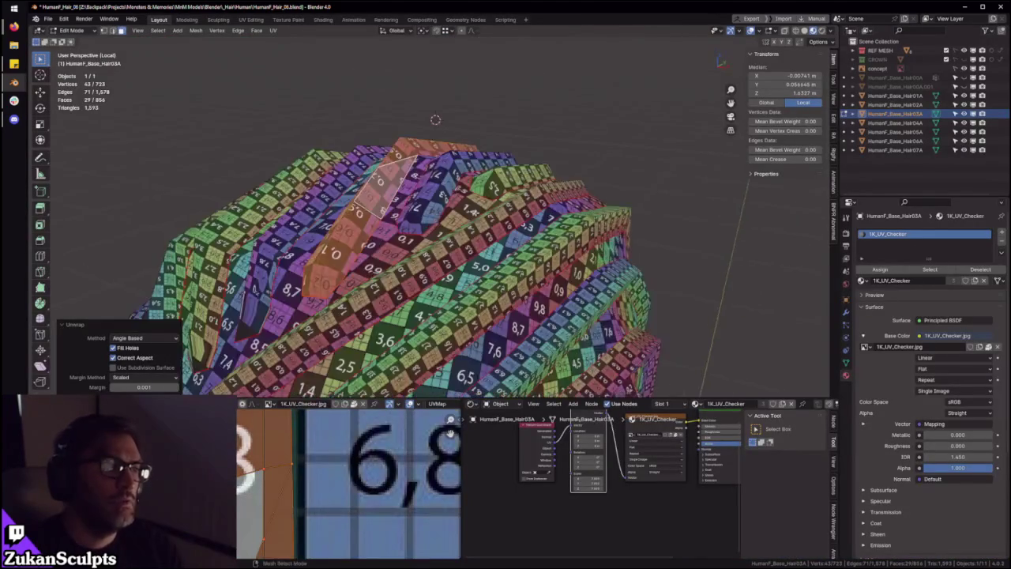
Nudge the strip's apex vertex slightly sideways along the X axis
{"action": "mouse_move", "coordinate": [450, 284]}
{"action": "middle_mouse_down", "text": "ctrl"}
{"action": "mouse_move", "coordinate": [469, 284]}
{"action": "mouse_move", "coordinate": [485, 246]}
{"action": "middle_mouse_up", "text": "ctrl"}
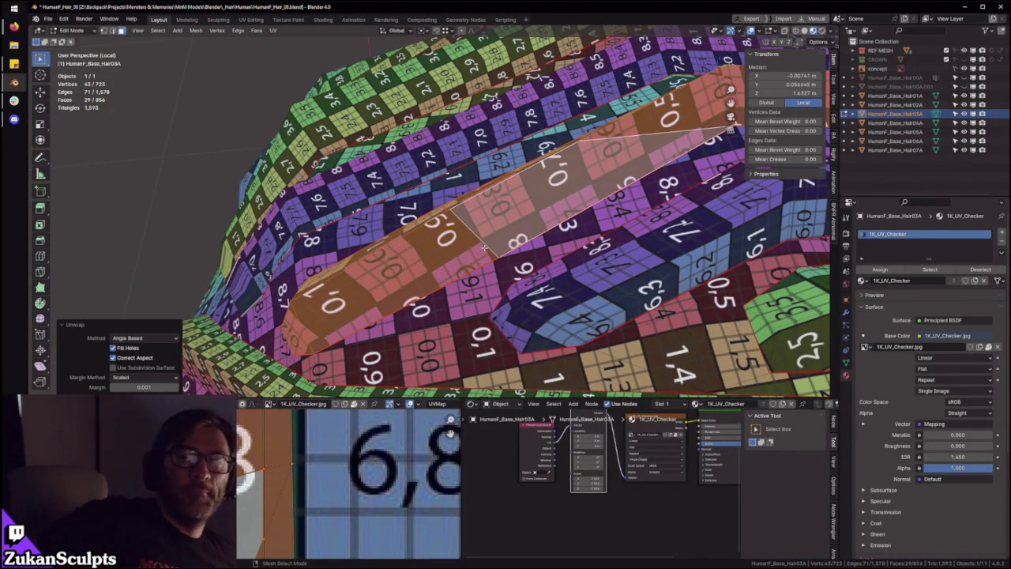
{"action": "mouse_move", "coordinate": [485, 246]}
{"action": "middle_mouse_down"}
{"action": "mouse_move", "coordinate": [553, 101]}
{"action": "mouse_move", "coordinate": [519, 179]}
{"action": "mouse_move", "coordinate": [483, 154]}
{"action": "mouse_move", "coordinate": [466, 161]}
{"action": "middle_mouse_up"}
{"action": "left_click", "coordinate": [467, 166]}
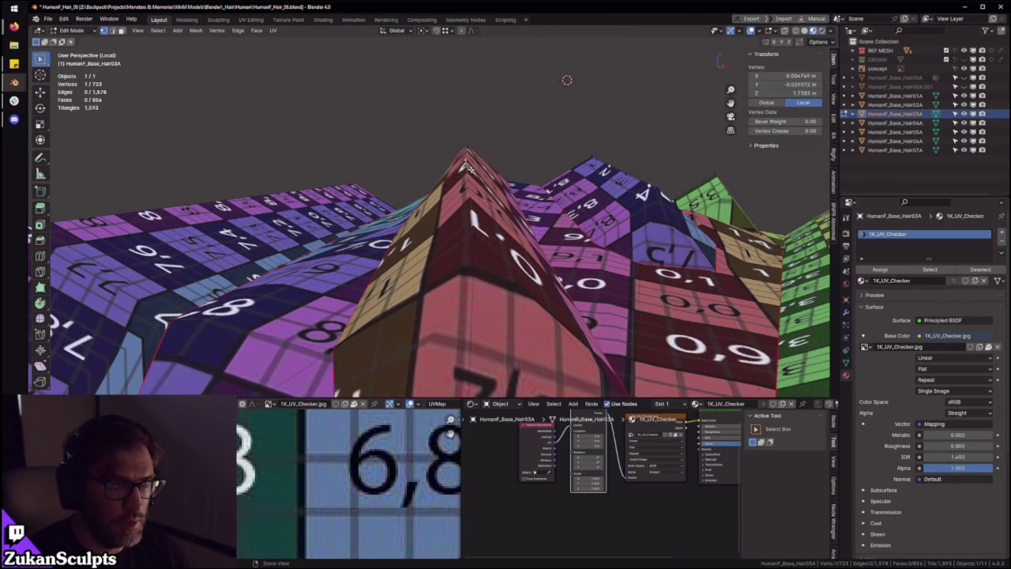
{"action": "key", "text": "shift+space"}
{"action": "key", "text": "g"}
{"action": "left_click_drag", "start_coordinate": [483, 163], "coordinate": [485, 164]}
{"action": "mouse_move", "coordinate": [486, 163]}
{"action": "middle_mouse_down"}
{"action": "mouse_move", "coordinate": [493, 199]}
{"action": "mouse_move", "coordinate": [454, 225]}
{"action": "mouse_move", "coordinate": [472, 234]}
{"action": "mouse_move", "coordinate": [521, 174]}
{"action": "middle_mouse_up"}
Switch to face select and select the whole linked yellow strand
{"action": "key", "text": "3"}
{"action": "left_click", "coordinate": [454, 225]}
{"action": "key", "text": "ctrl+l"}
{"action": "scroll", "coordinate": [474, 181], "scroll_direction": "up", "scroll_amount": 3}
{"action": "left_click", "coordinate": [454, 214]}
{"action": "key", "text": "ctrl+l"}
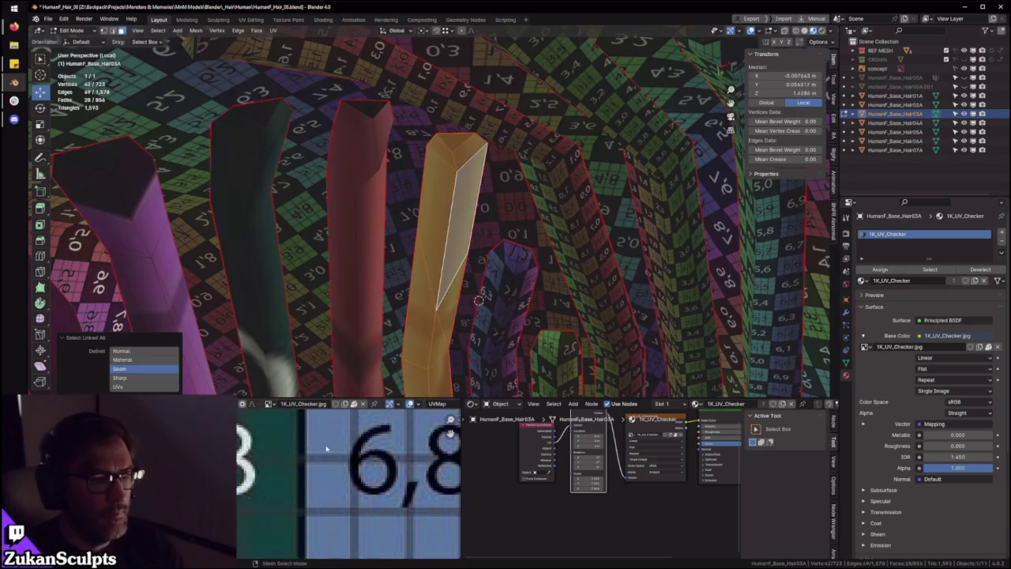
In the maximized UV Editor, shift the selected strand's strip right across the checker
{"action": "key", "text": "ctrl+space"}
{"action": "scroll", "coordinate": [389, 389], "scroll_direction": "down", "scroll_amount": 10}
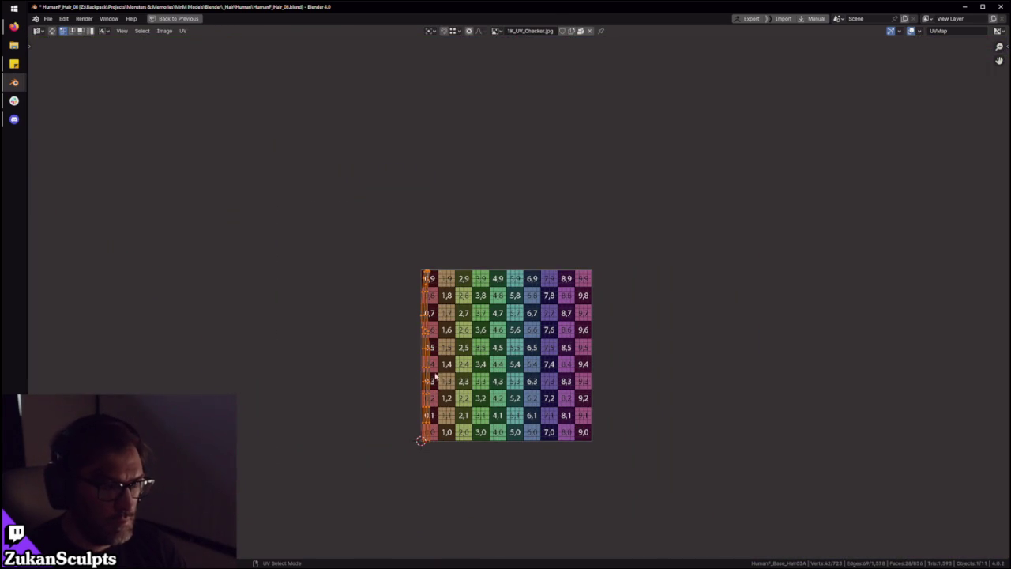
{"action": "left_click_drag", "start_coordinate": [436, 376], "coordinate": [559, 376]}
{"action": "key", "text": "ctrl+space"}
Grab the UV strip on checker column 7 and move it onto column 5 over the first strip
{"action": "middle_click_drag", "start_coordinate": [411, 190], "coordinate": [451, 235]}
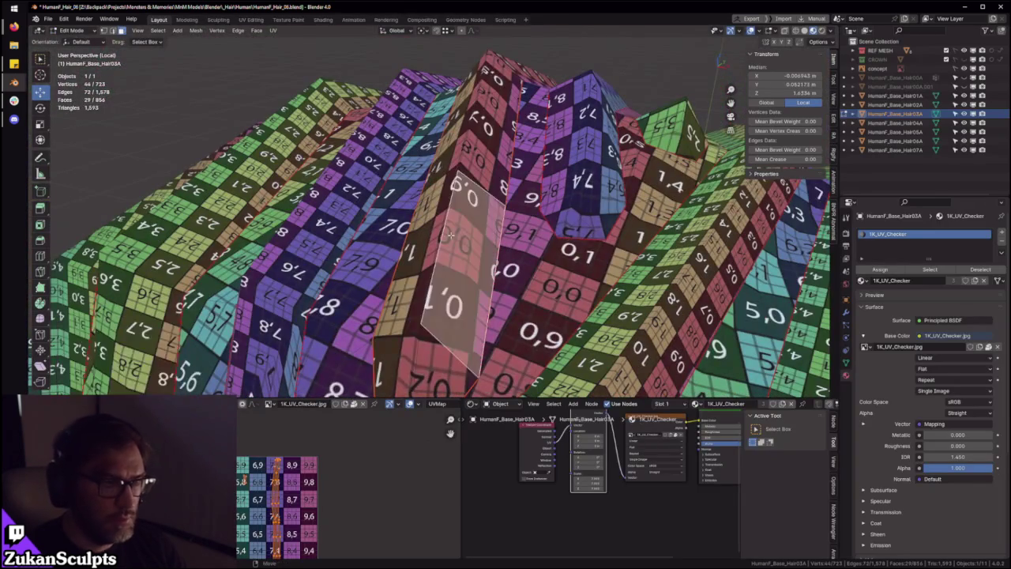
{"action": "key", "text": "ctrl+space"}
{"action": "scroll", "coordinate": [558, 380], "scroll_direction": "up", "scroll_amount": 5}
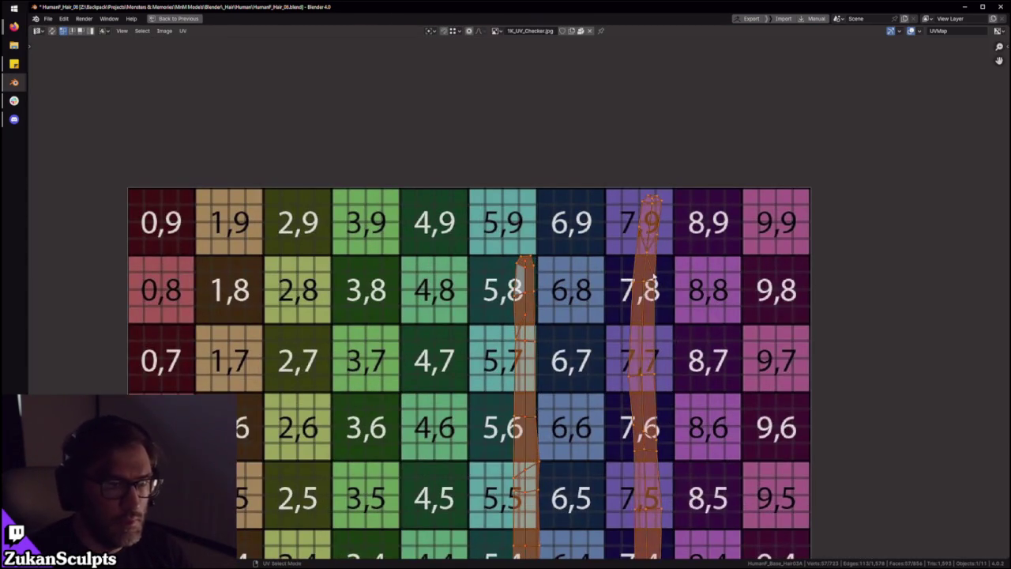
{"action": "left_click", "coordinate": [644, 285]}
{"action": "key", "text": "g"}
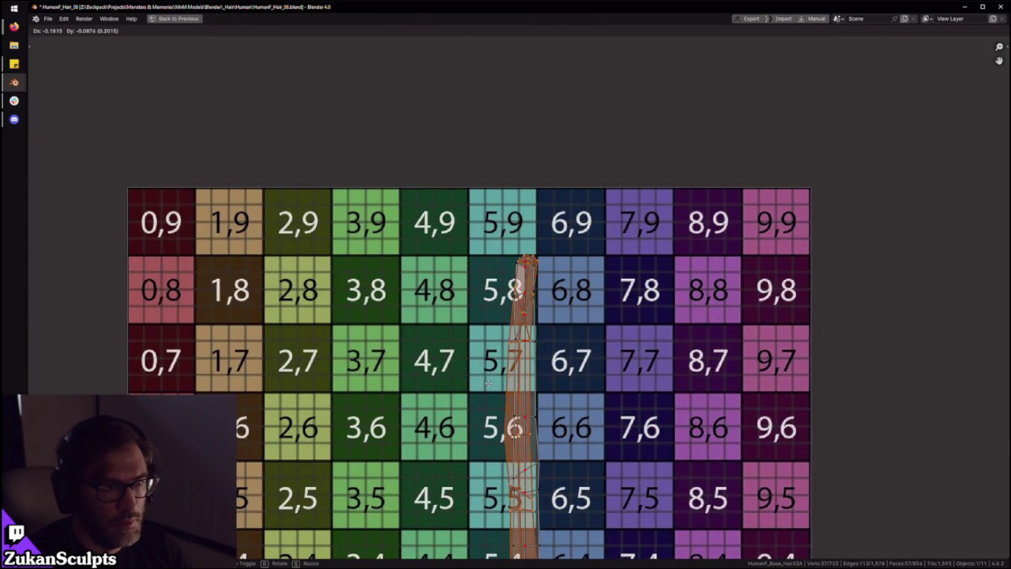